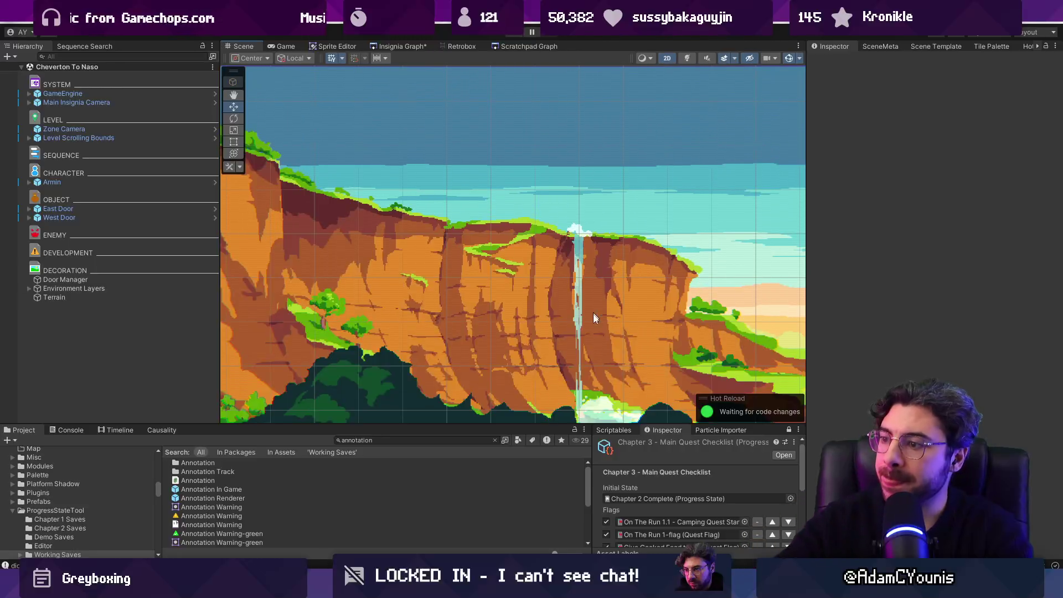
Uncheck Unlock Water Step and its later flags in the Chapter 3 checklist, then enter Play mode.
left_click_drag(544, 426, 554, 287)
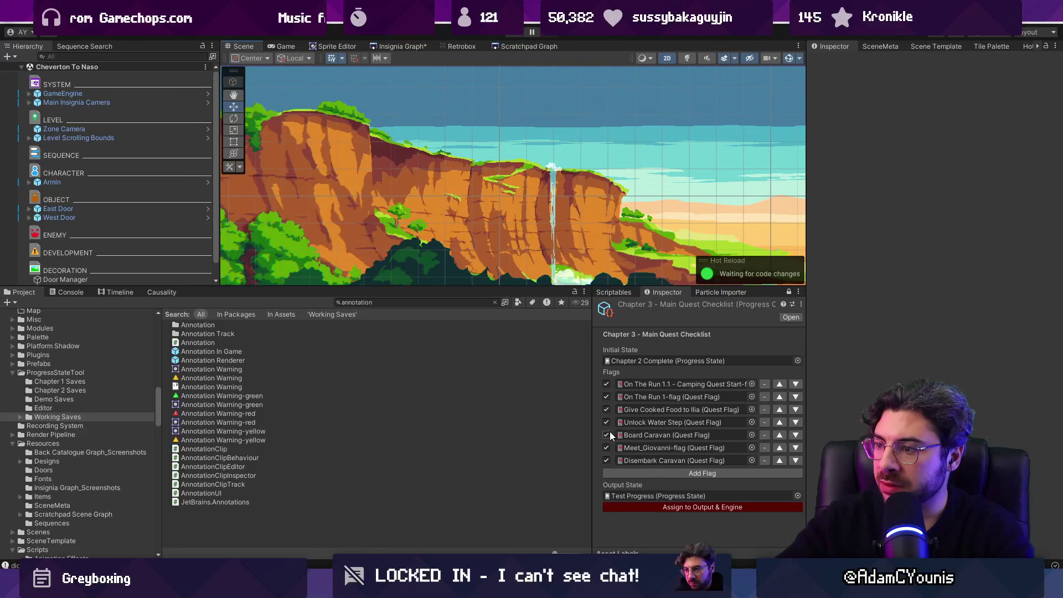
left_click(607, 423)
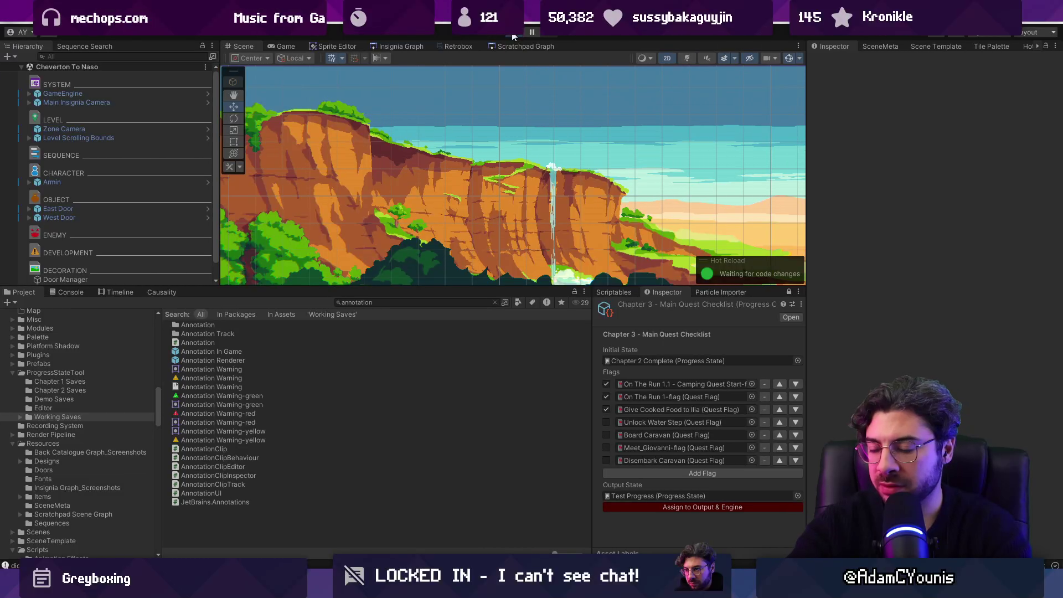
key("ctrl+p")
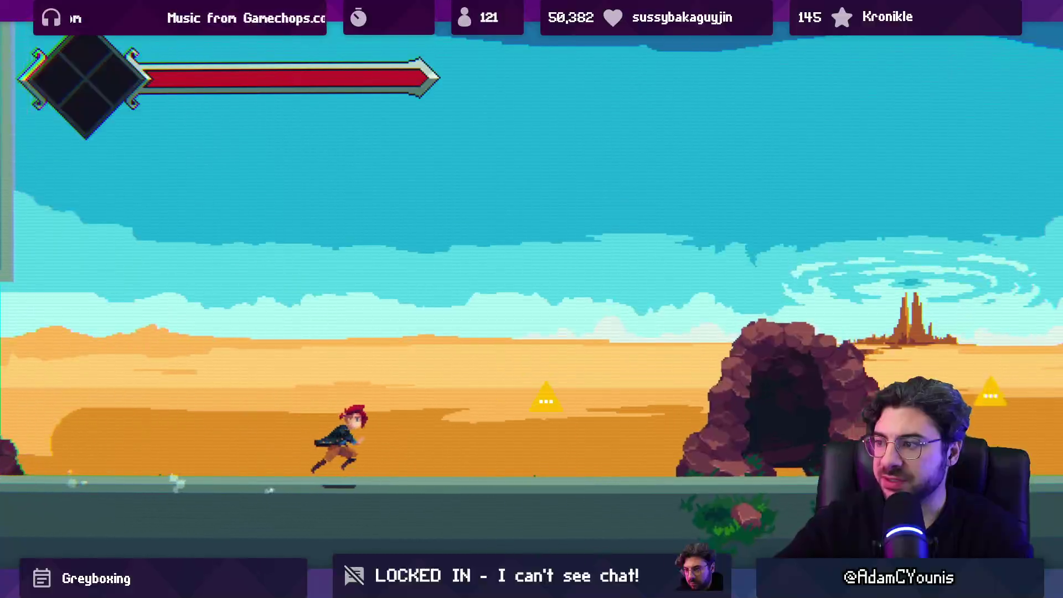
Inspect the KeyNotFoundException in the Console and view ProgressFlow.cs line 243 in VS Code.
key("F11")
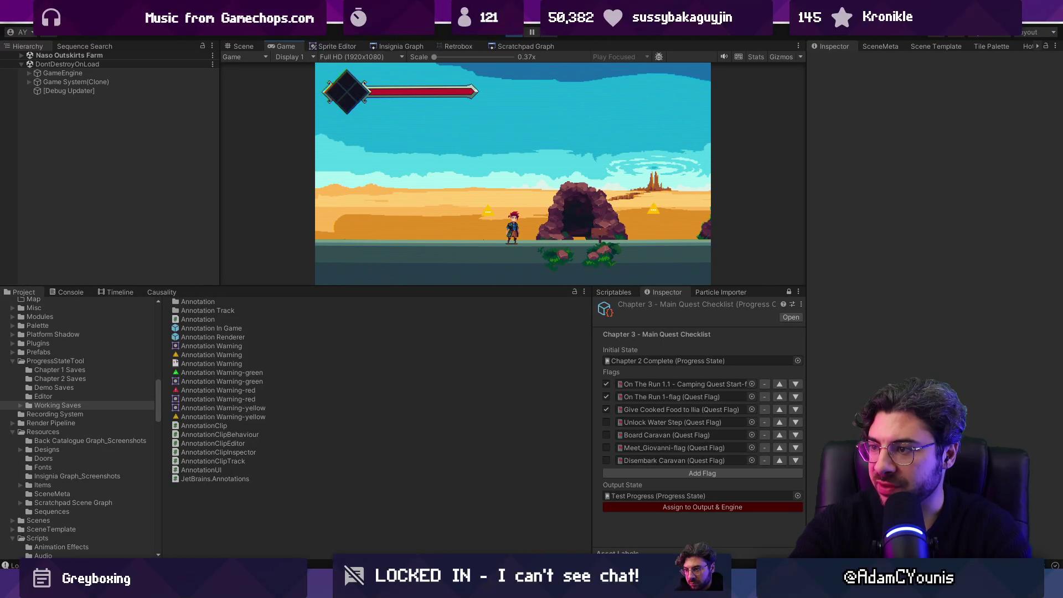
left_click(725, 510)
left_click(67, 292)
left_click(230, 440)
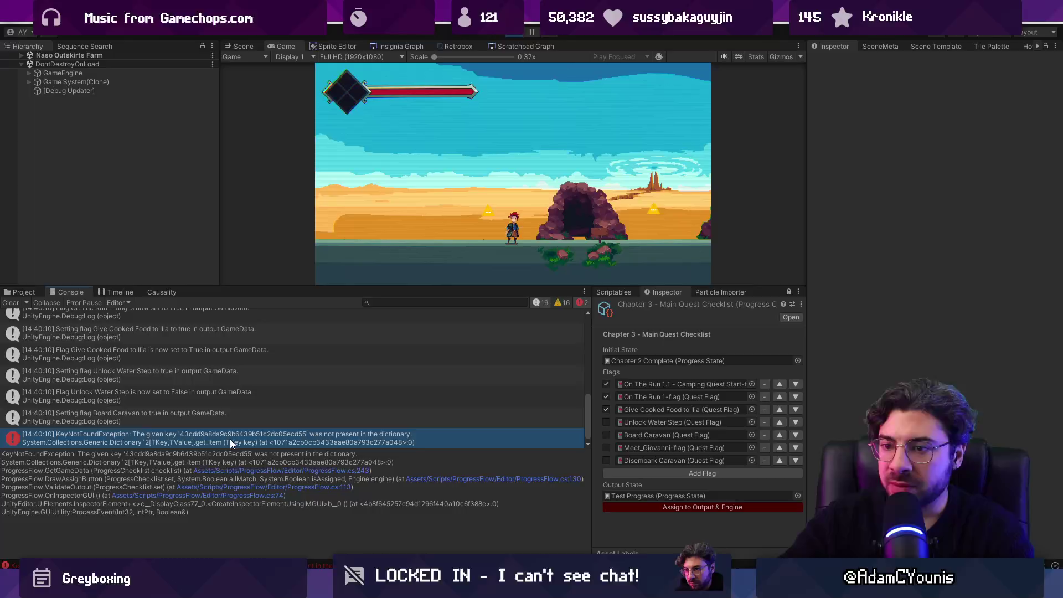
left_click(271, 470)
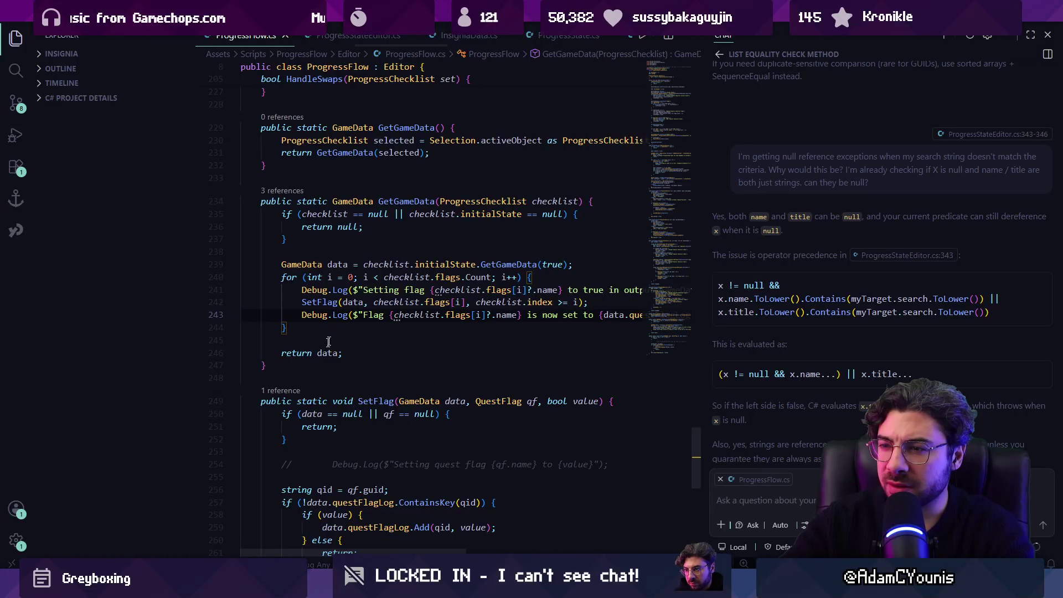
key("alt+Tab")
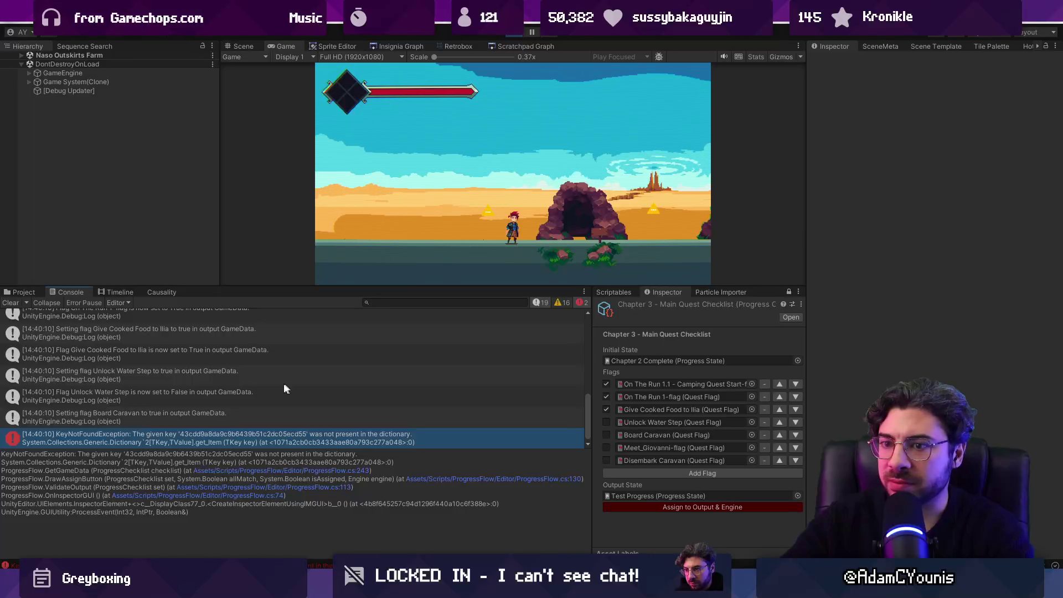
Open Chapter 2 Complete, clear the Console, and assign the checklist to Output & Engine.
double_click(646, 362)
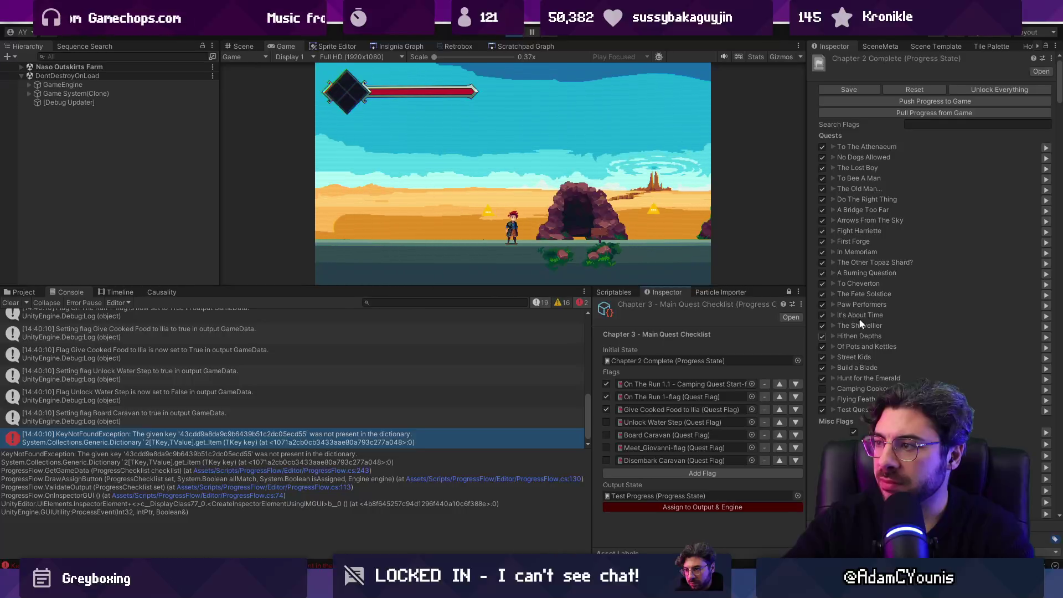
left_click(25, 303)
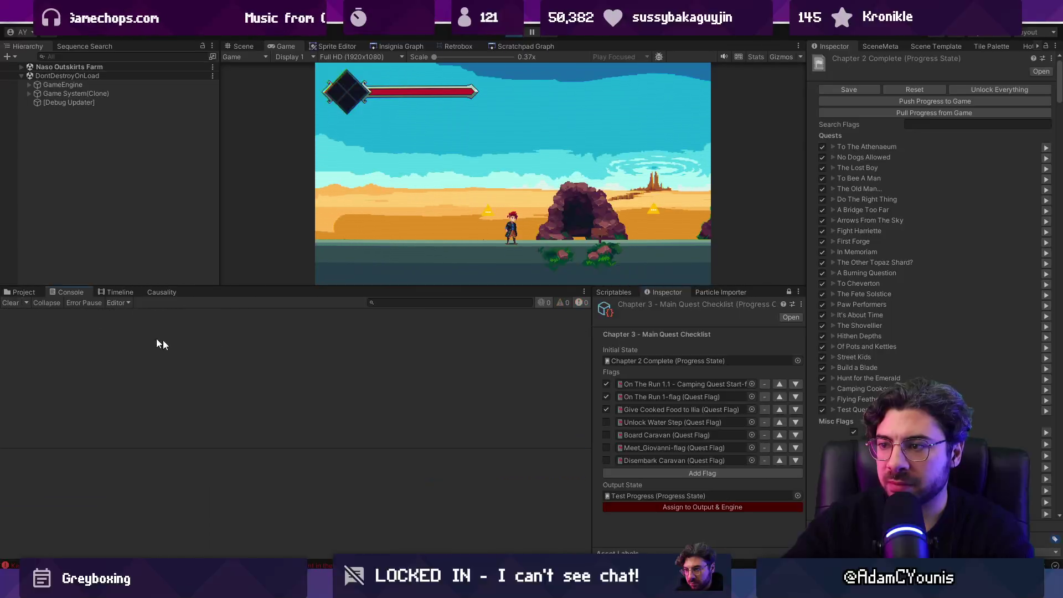
left_click(642, 507)
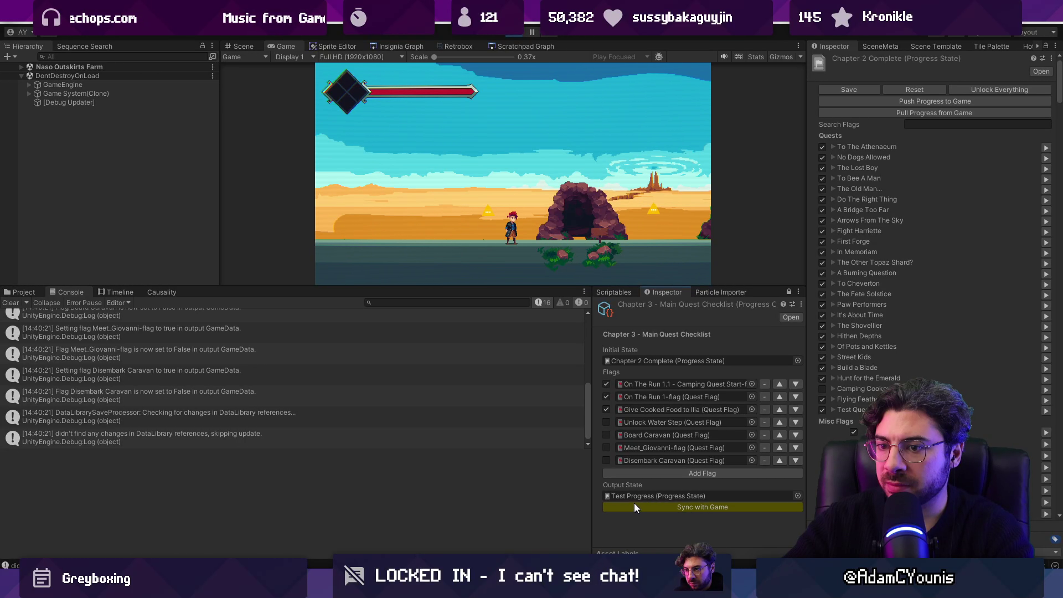
Run Armin into the cave, through the cave room, and back out to the desert.
key("F11")
key("Right")
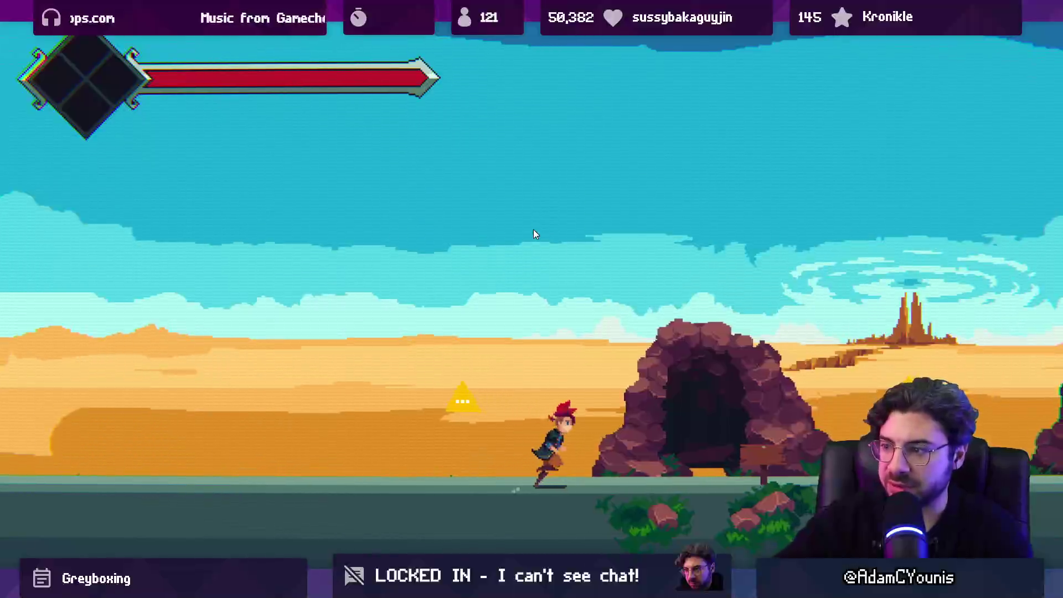
key("Left")
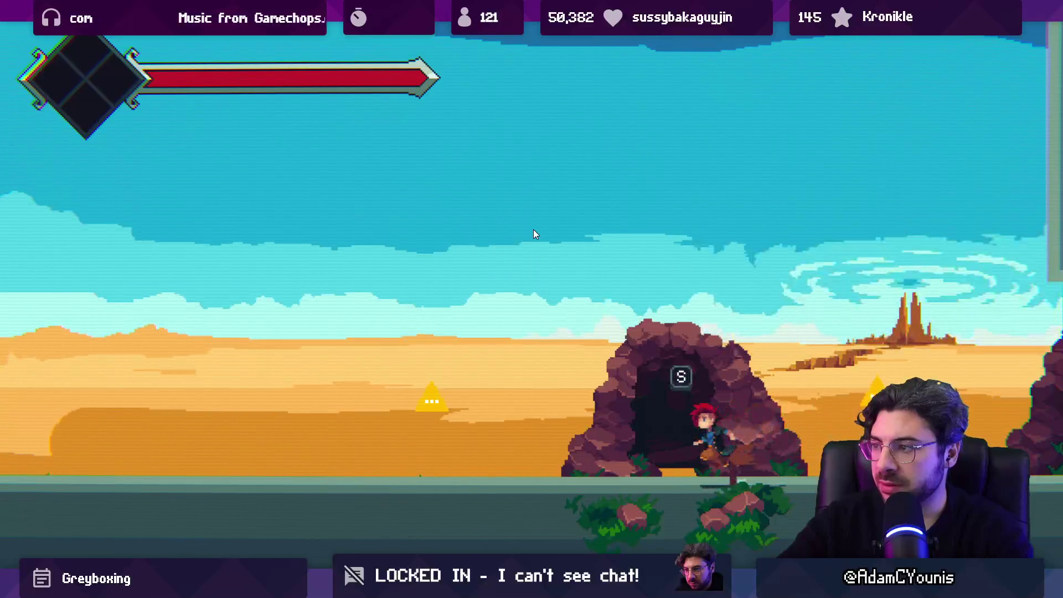
key("Right")
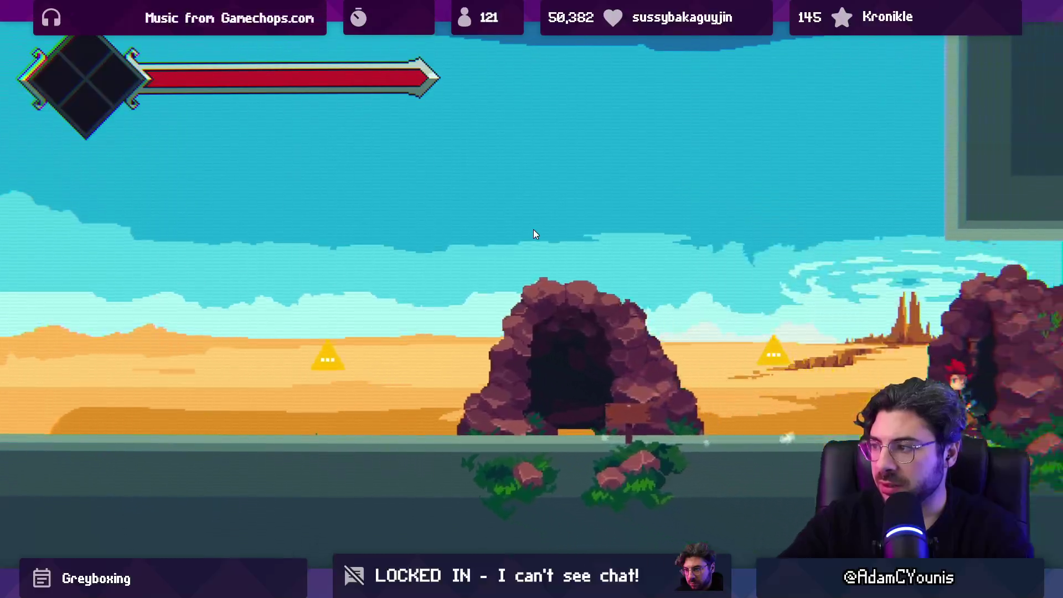
key("Left")
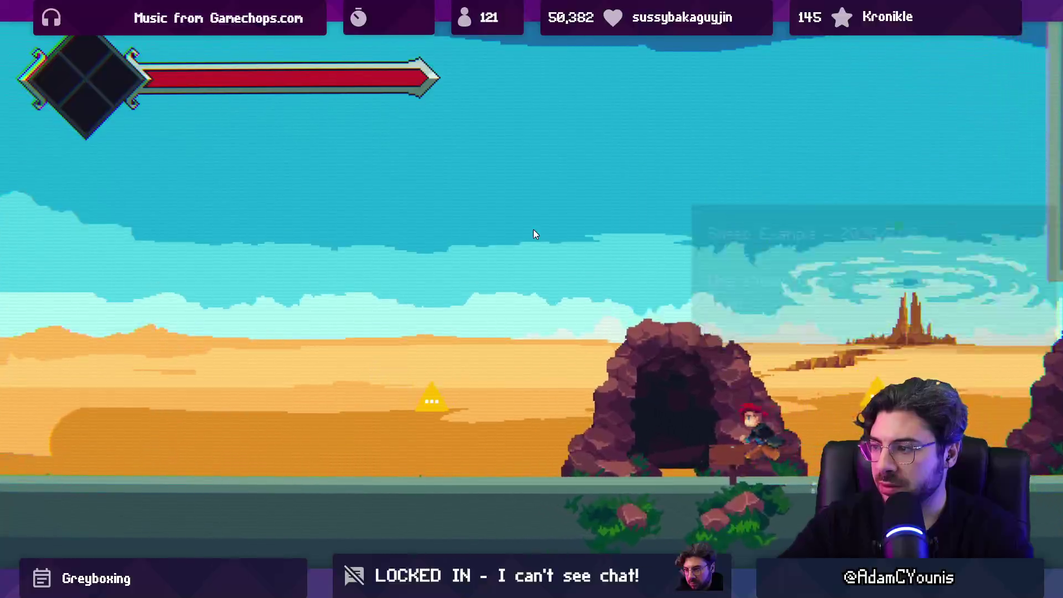
key("s")
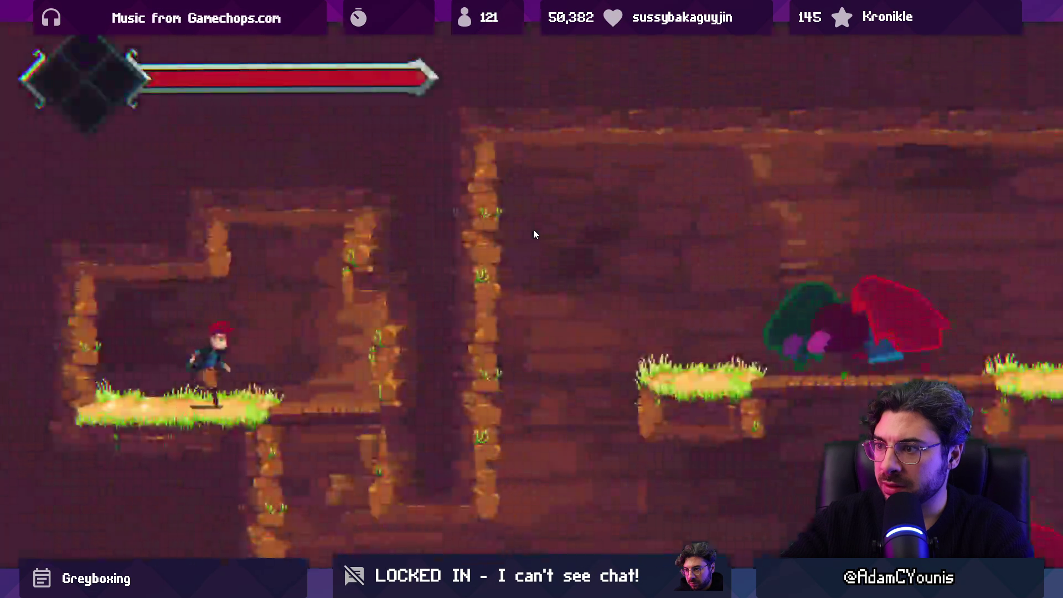
key("Right")
key("Left")
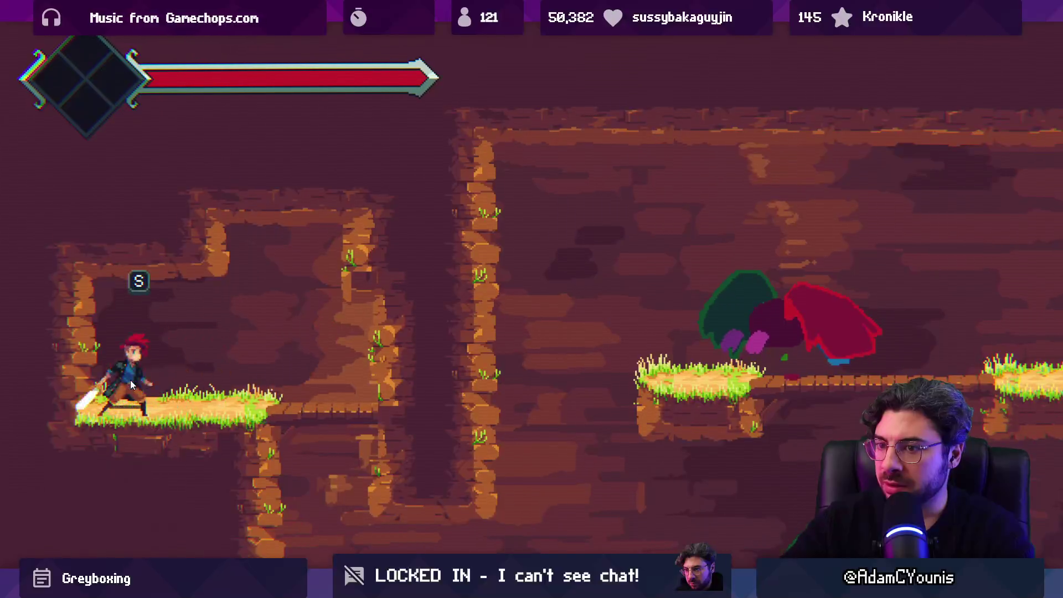
key("s")
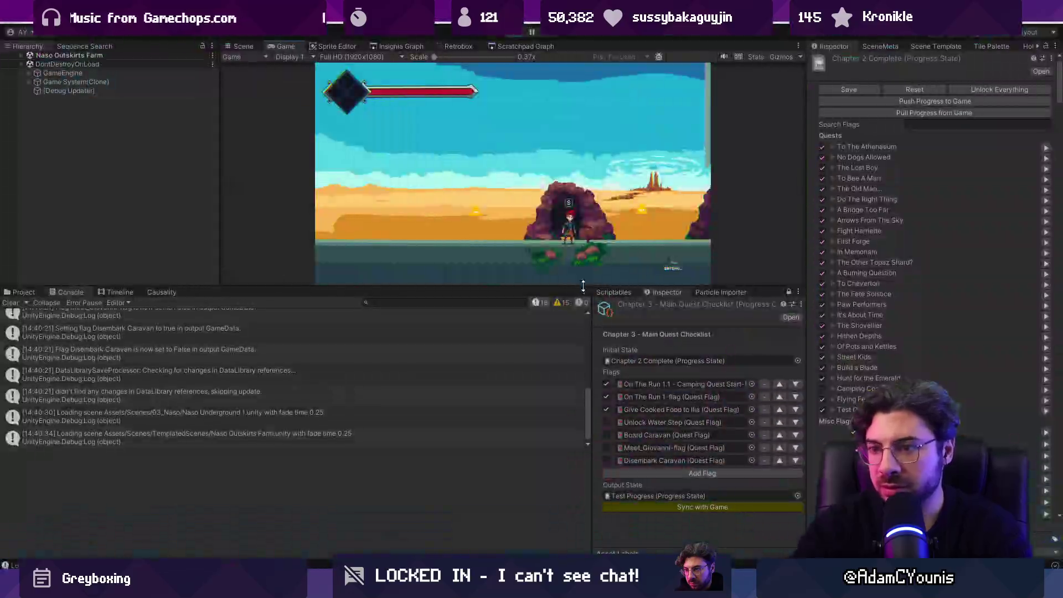
Cross the desert through the gate onto the caravan and trigger the Board Caravan Scene annotation.
key("Right")
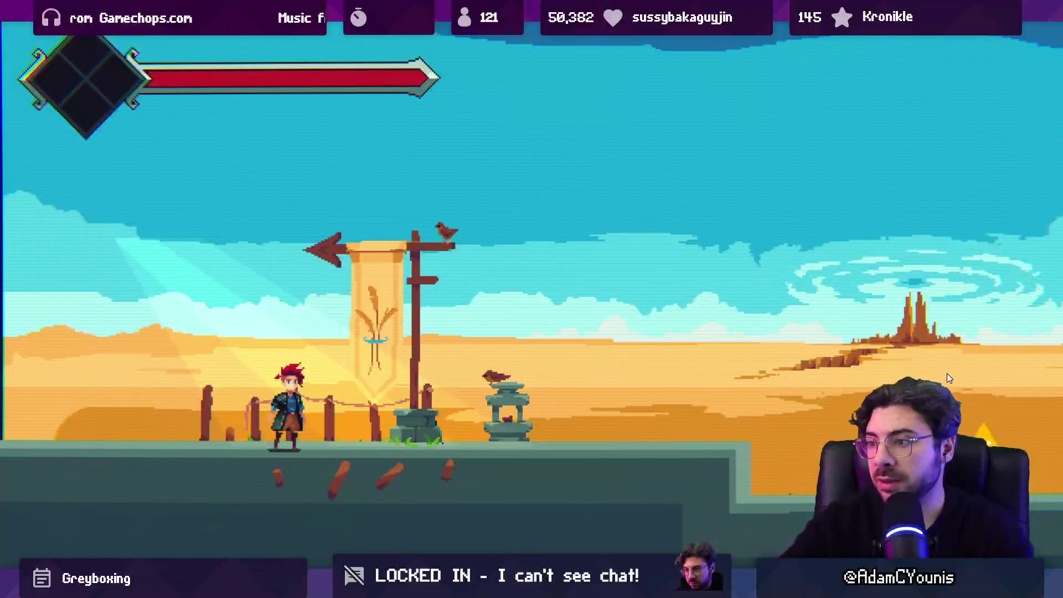
key("Right")
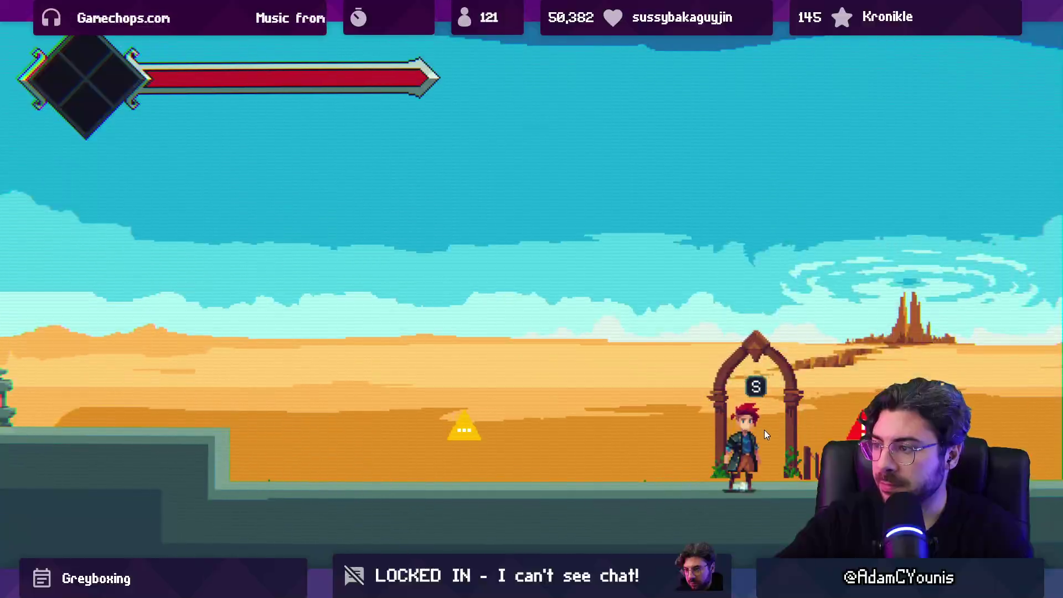
key("s")
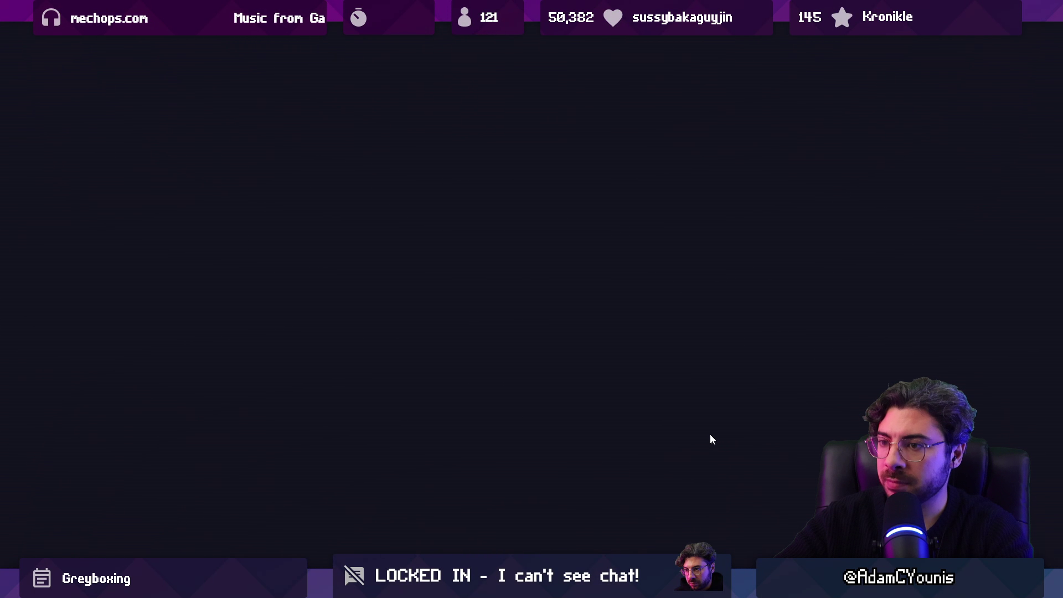
key("Left")
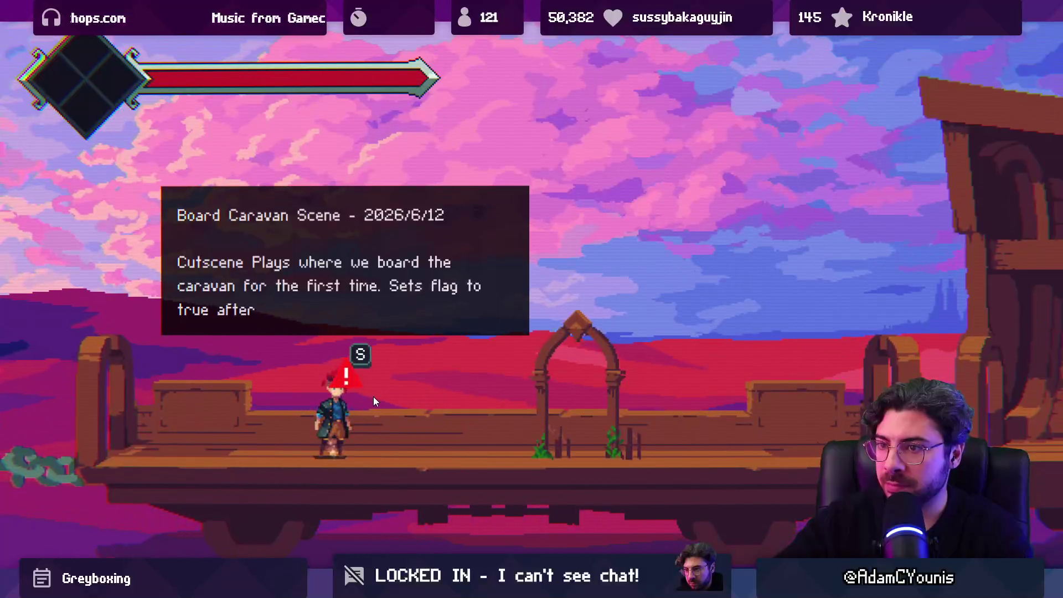
key("s")
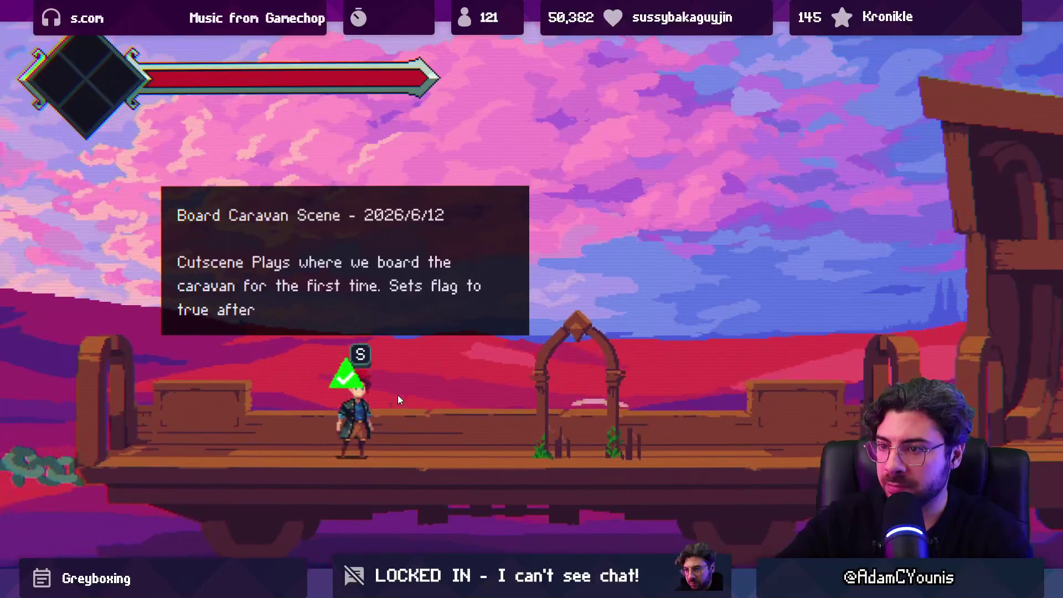
key("Right")
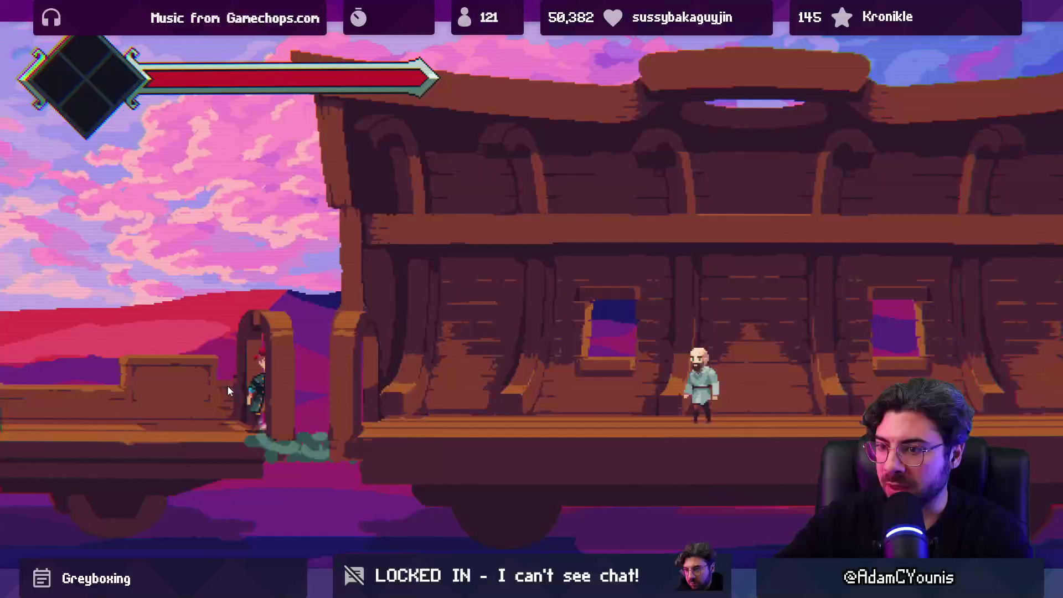
key("shift+space")
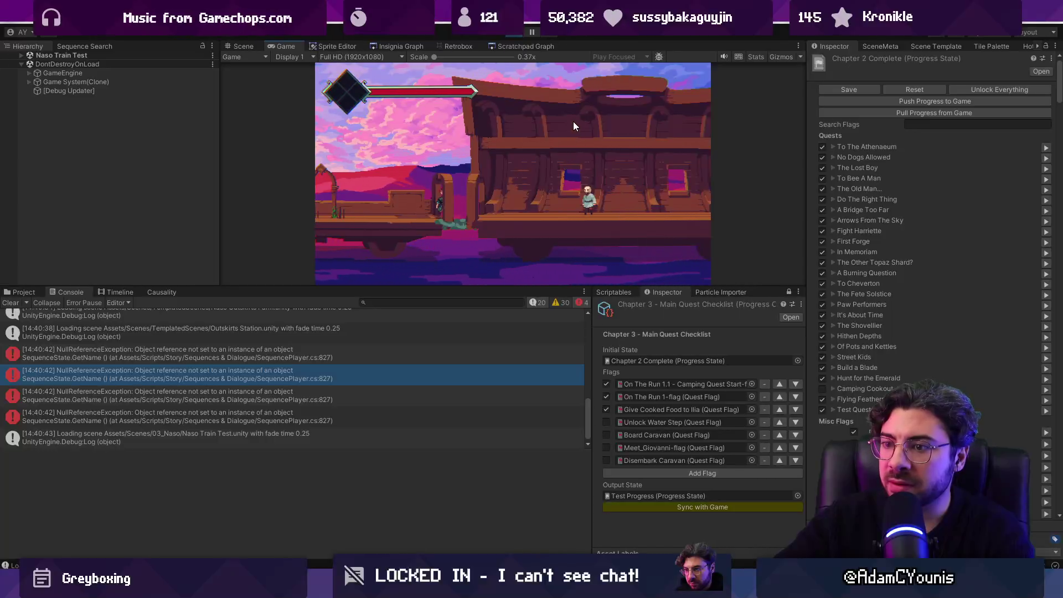
Sync the checklist flags with the game, stop Play mode, and open the Naso Train Test scene.
left_click(655, 508)
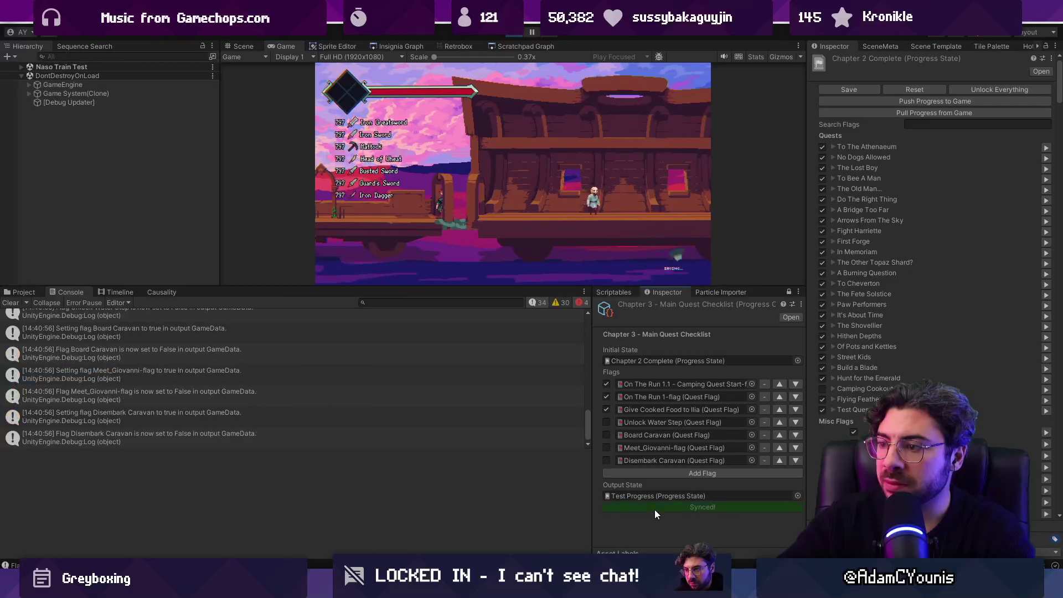
left_click(520, 34)
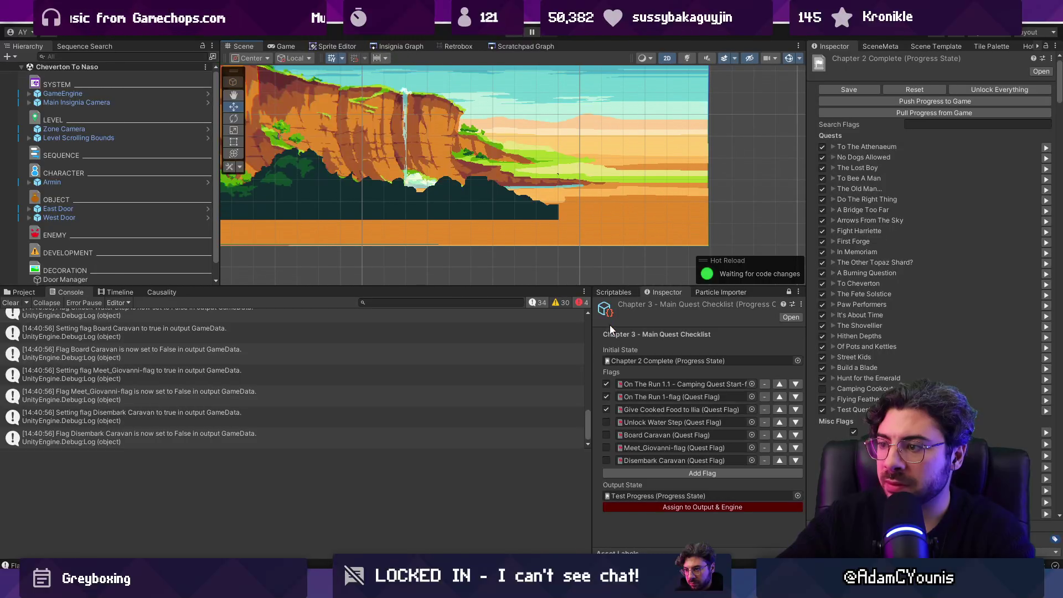
left_click(419, 46)
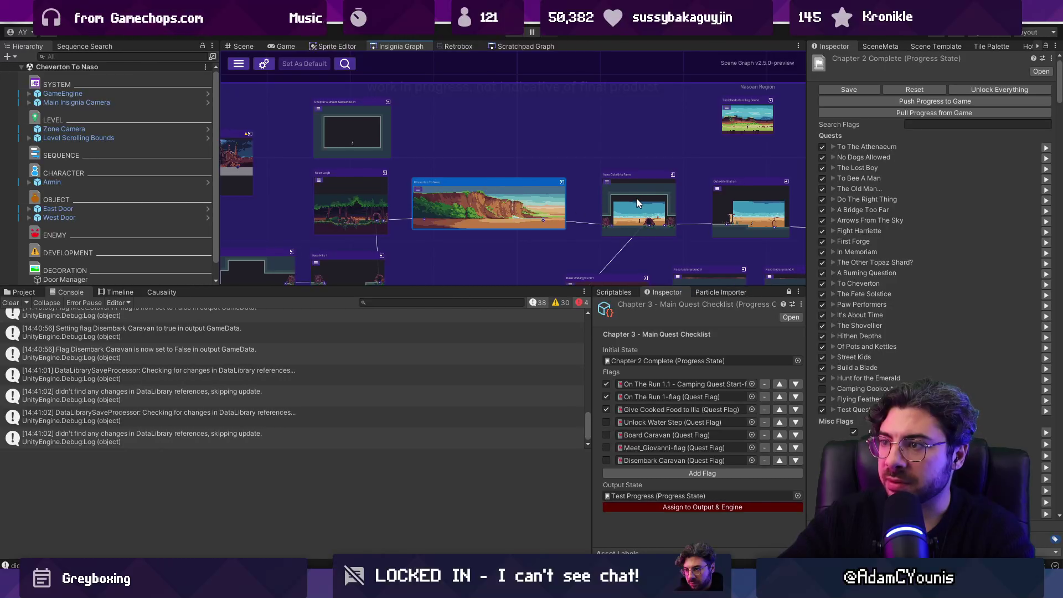
double_click(727, 123)
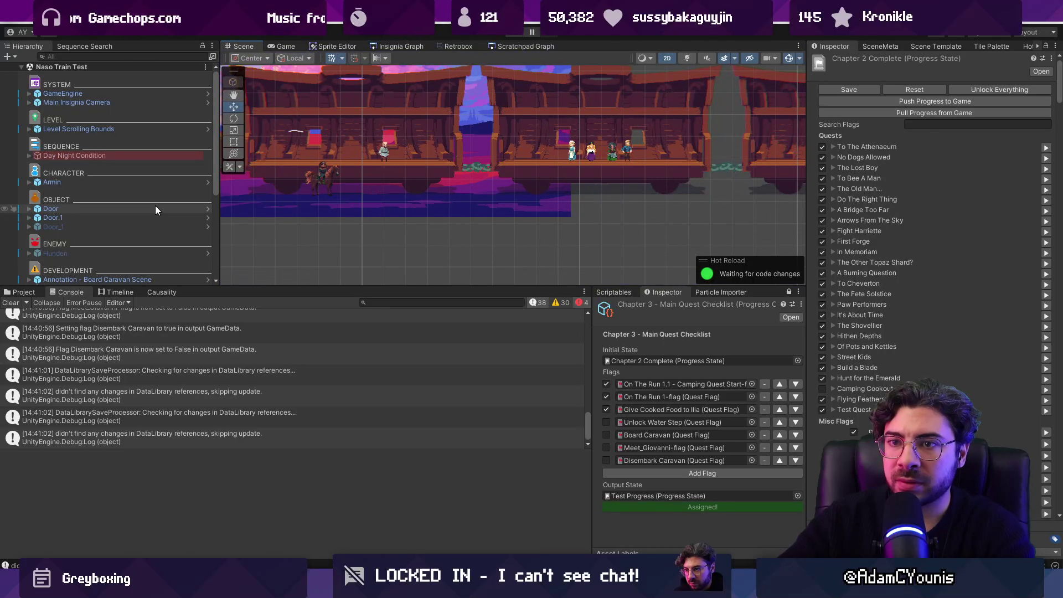
Expand Day Night Condition to show Night Toggle and Day Toggle, widening the Inspector.
left_click(129, 156)
left_click(30, 156)
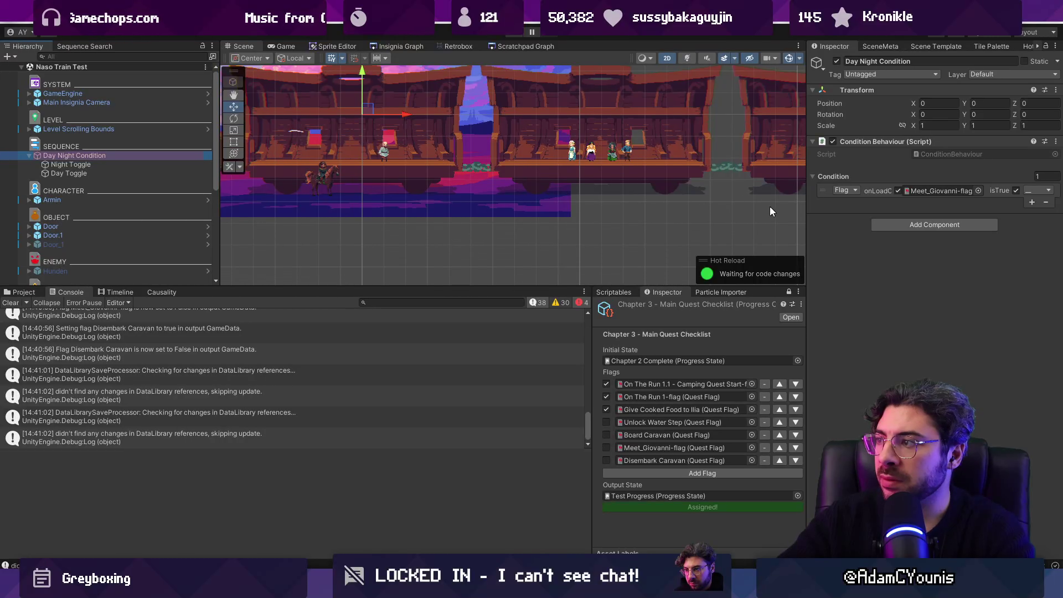
left_click_drag(805, 215, 490, 197)
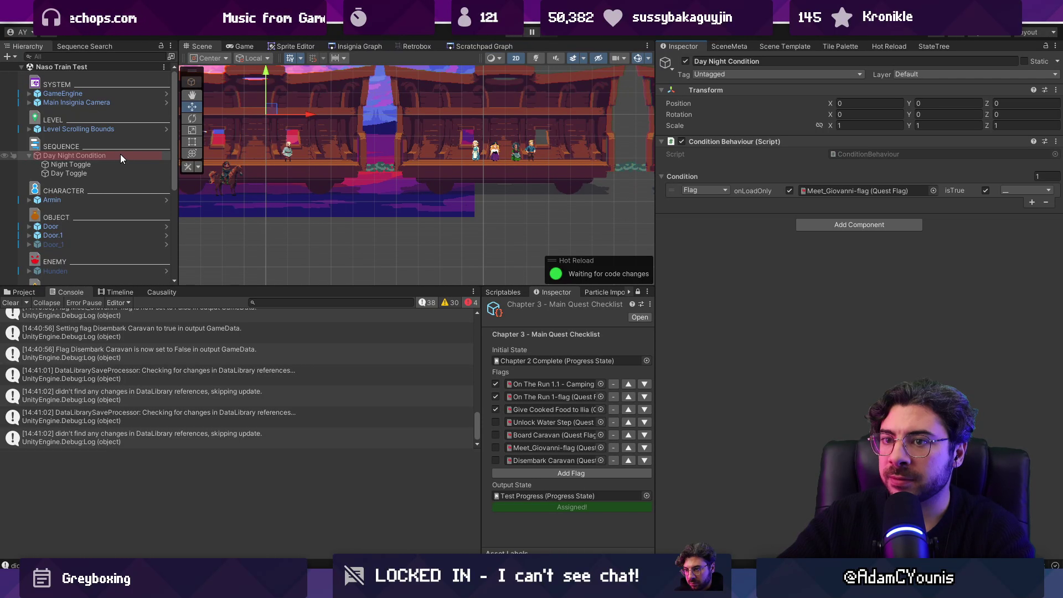
Rename Day Night Condition to 'Switch to Night Condition' and save the train scene.
left_click(107, 155)
key("F2")
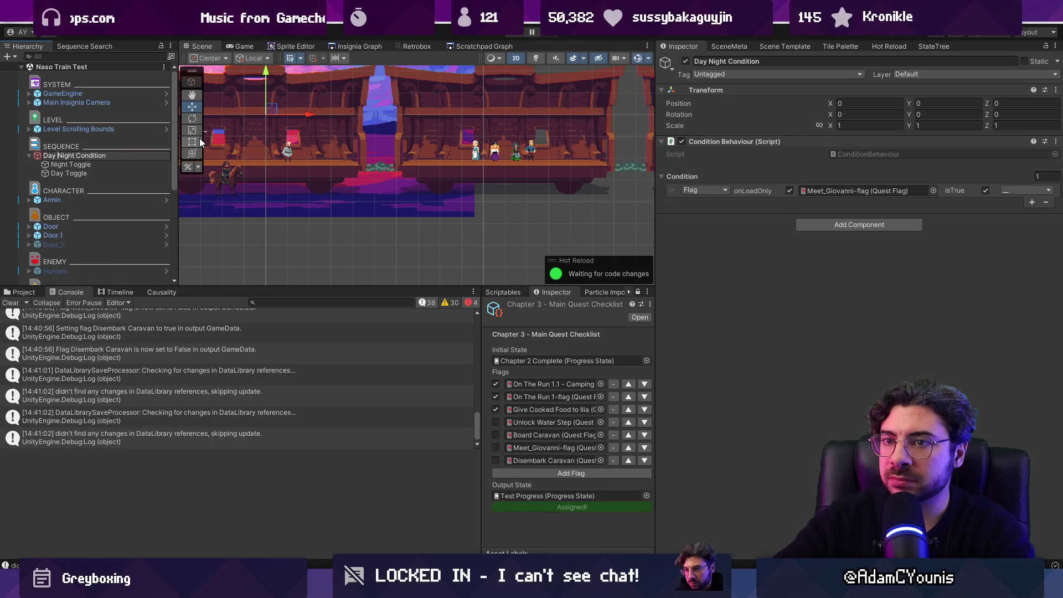
key("Home")
key("Delete")
key("Delete")
key("Delete")
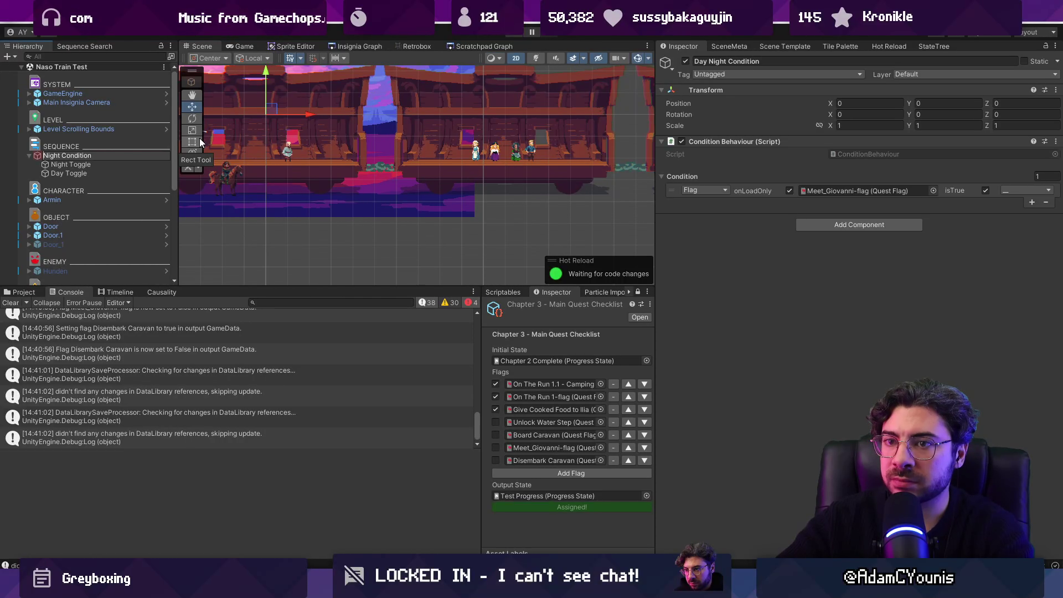
type("TSwitch to")
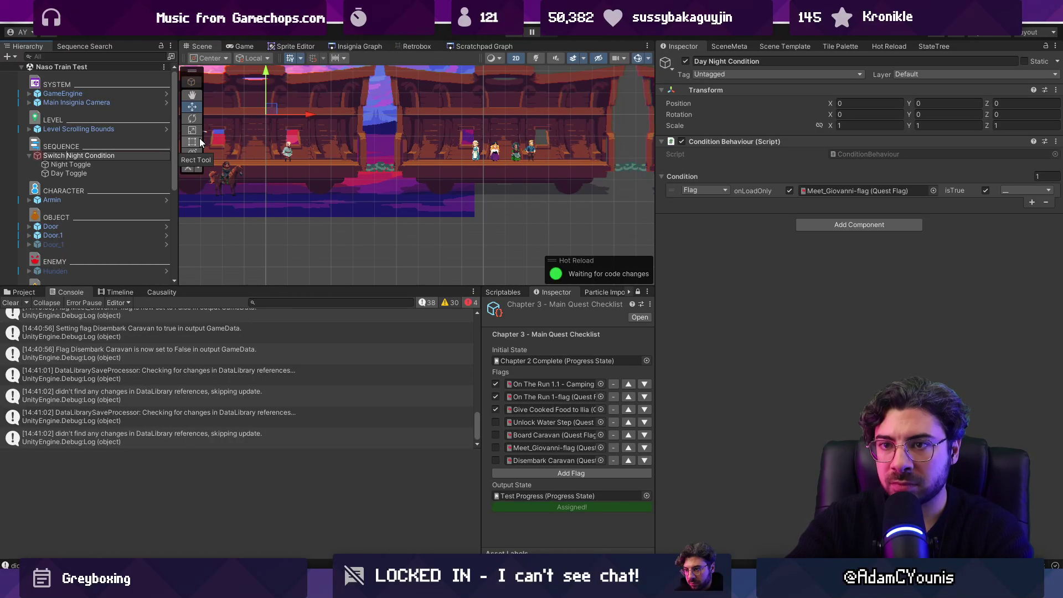
key("Return")
key("ctrl+s")
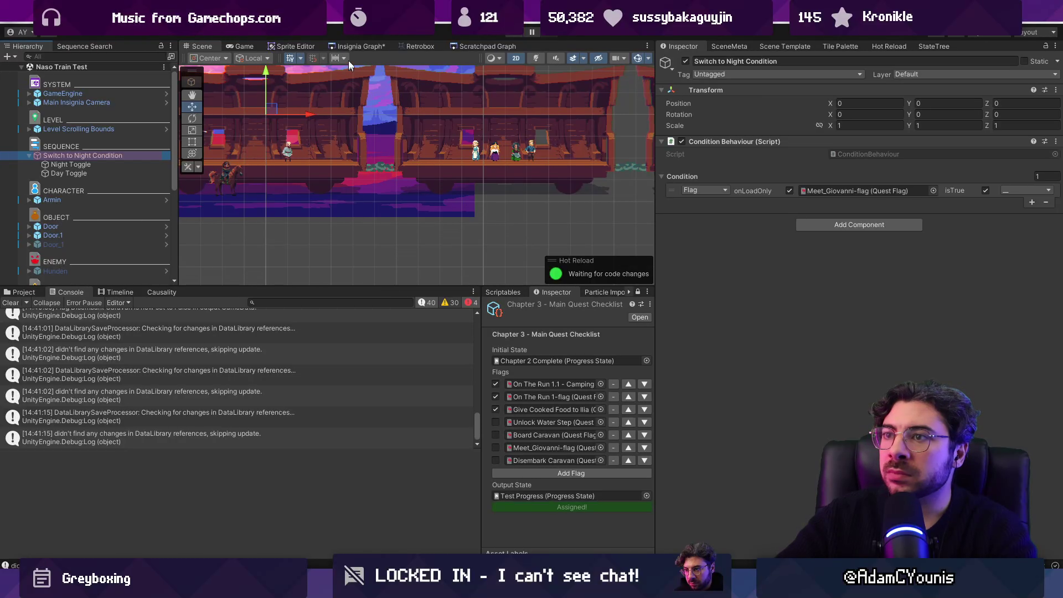
Return to the Insignia Graph and zoom in to reach the Naso Outskirts Farm scene.
left_click(359, 46)
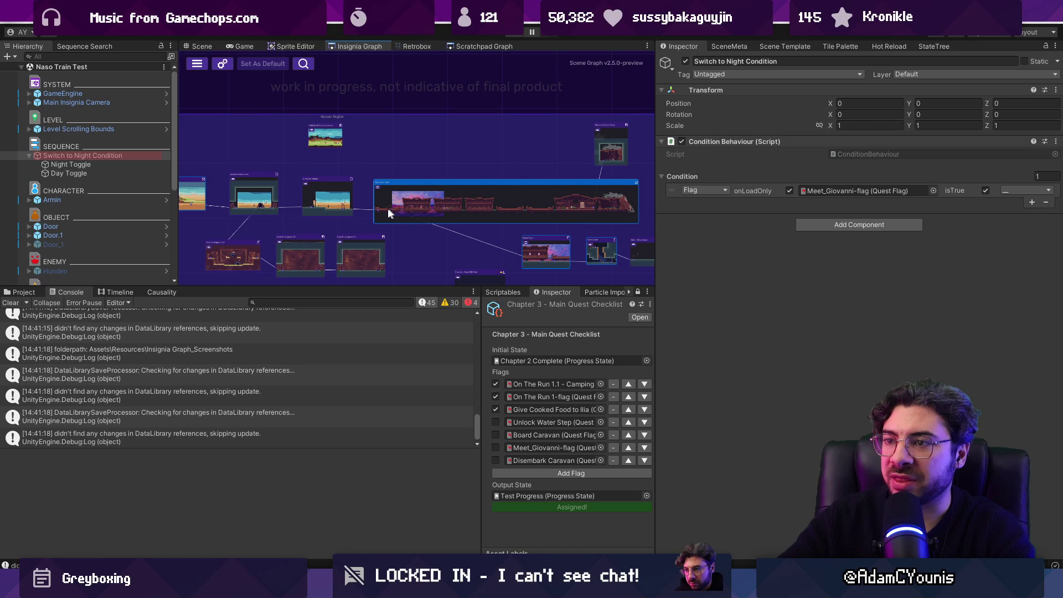
scroll(331, 201, "up", 2)
scroll(343, 175, "up", 2)
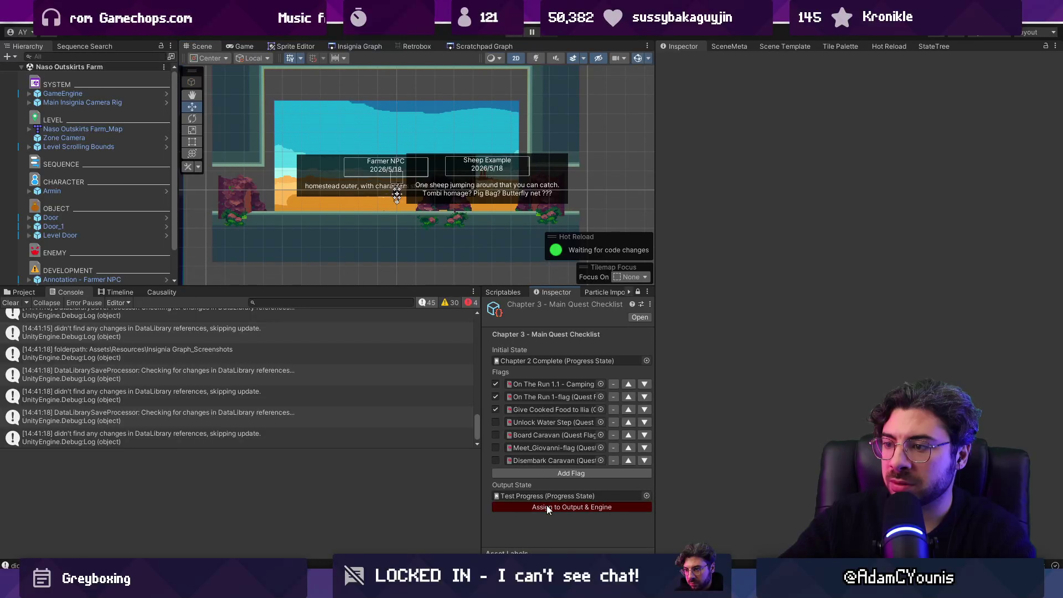
Assign the Chapter 3 checklist to Output & Engine so the game resumes on the caravan deck.
left_click(547, 507)
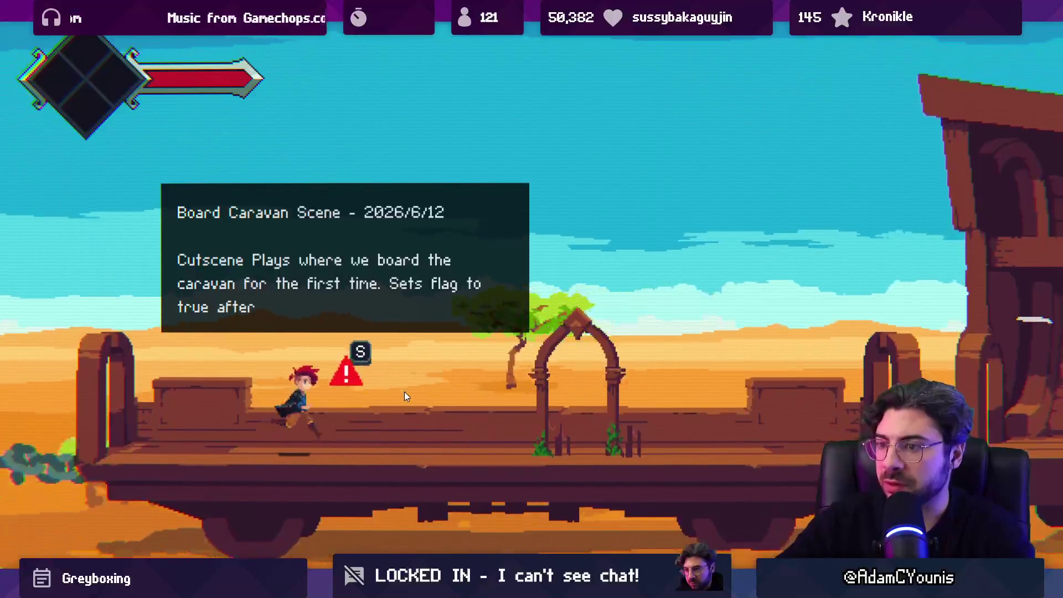
Board the caravan and walk through it to trigger the Meet Giovanni story event.
key("s")
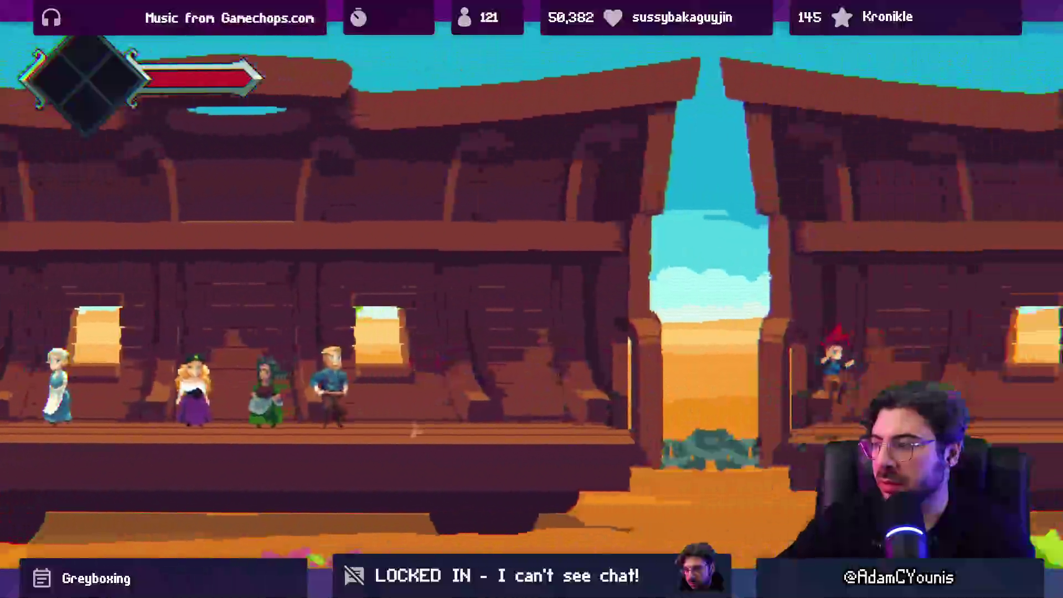
key("Right")
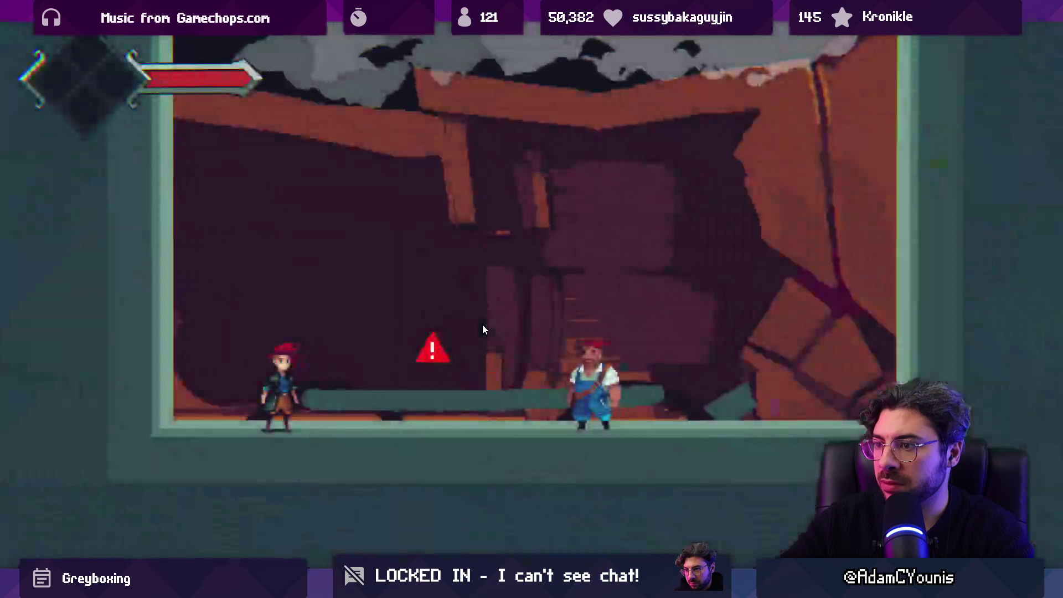
key("Right")
key("Left")
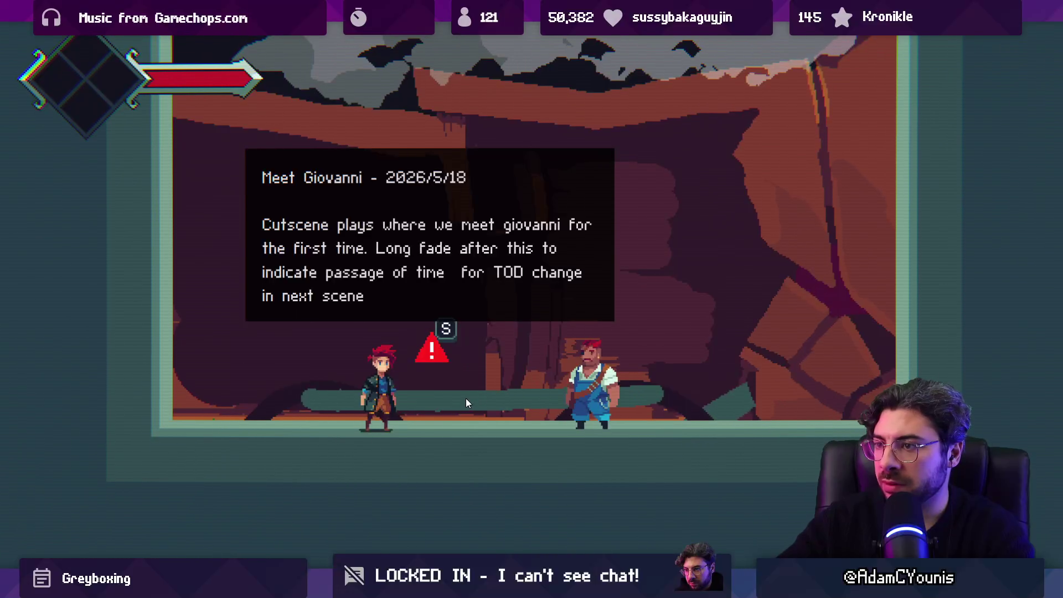
key("Right")
Walk out of the room along the outdoor deck to the Board Caravan marker.
key("s")
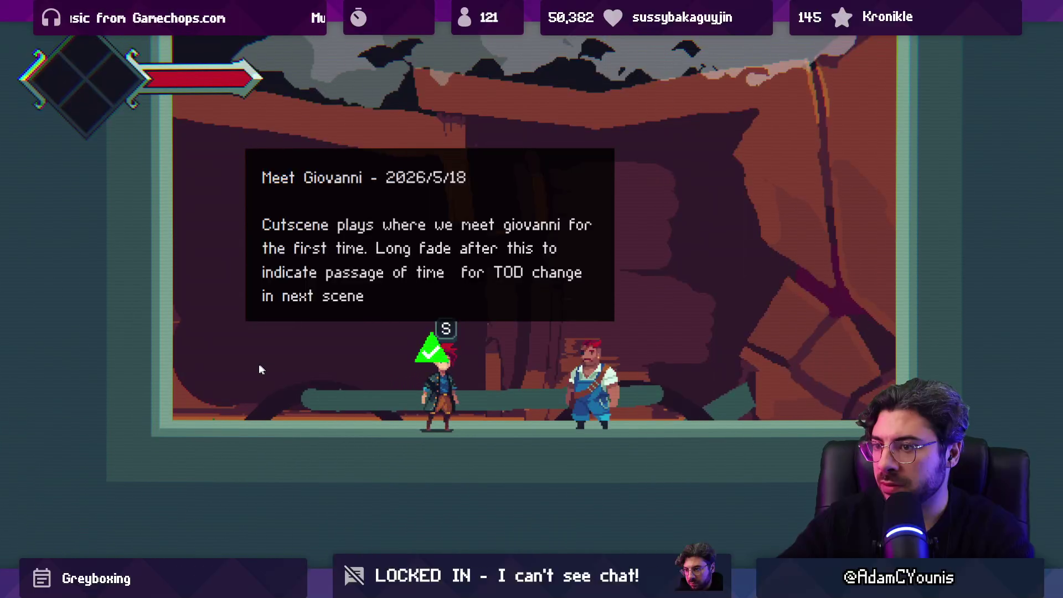
key("Left")
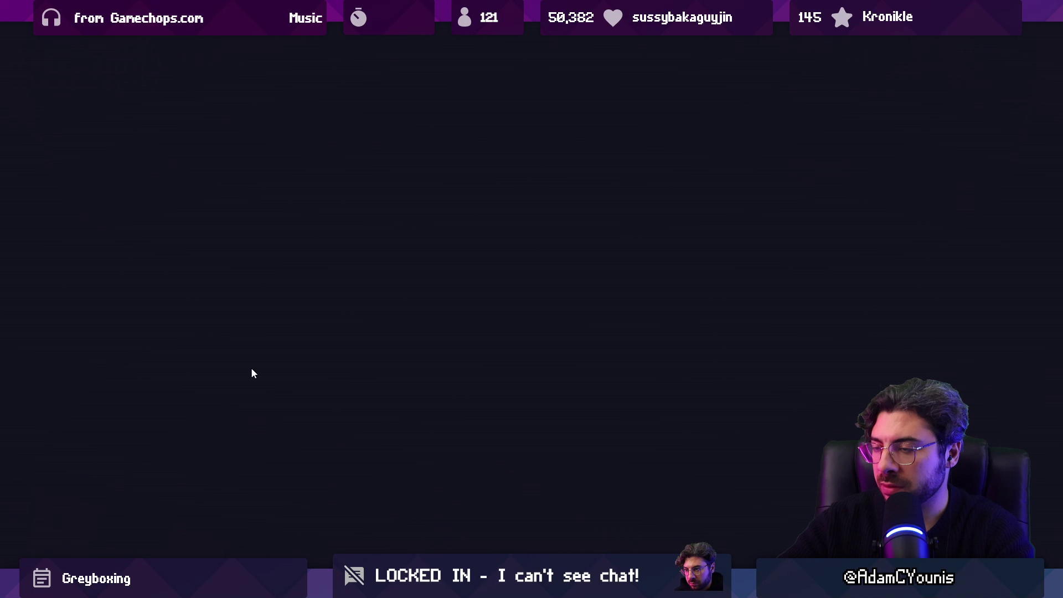
key("Left")
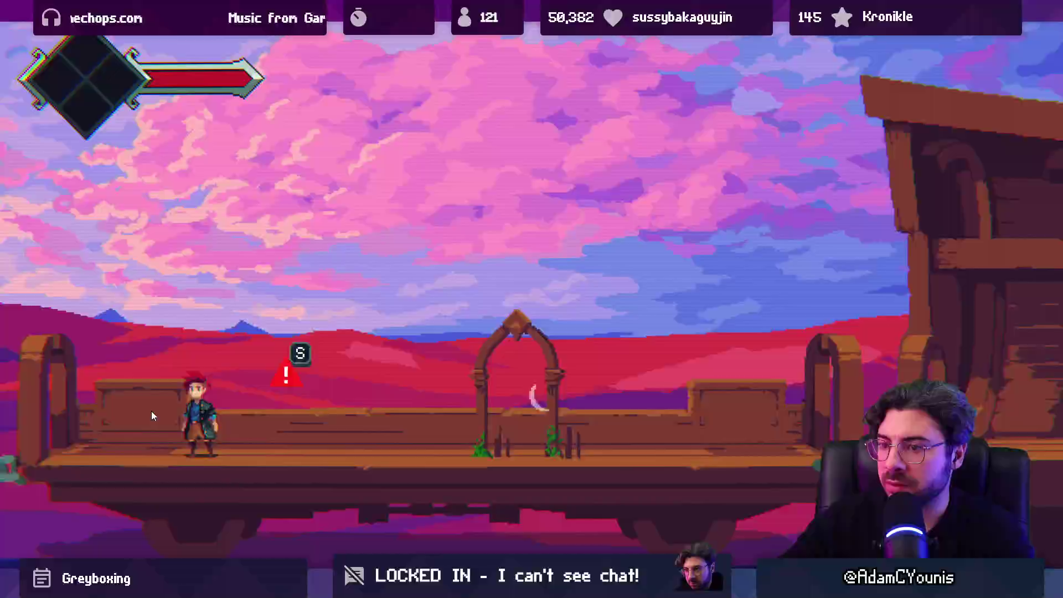
key("Right")
mouse_move(327, 427)
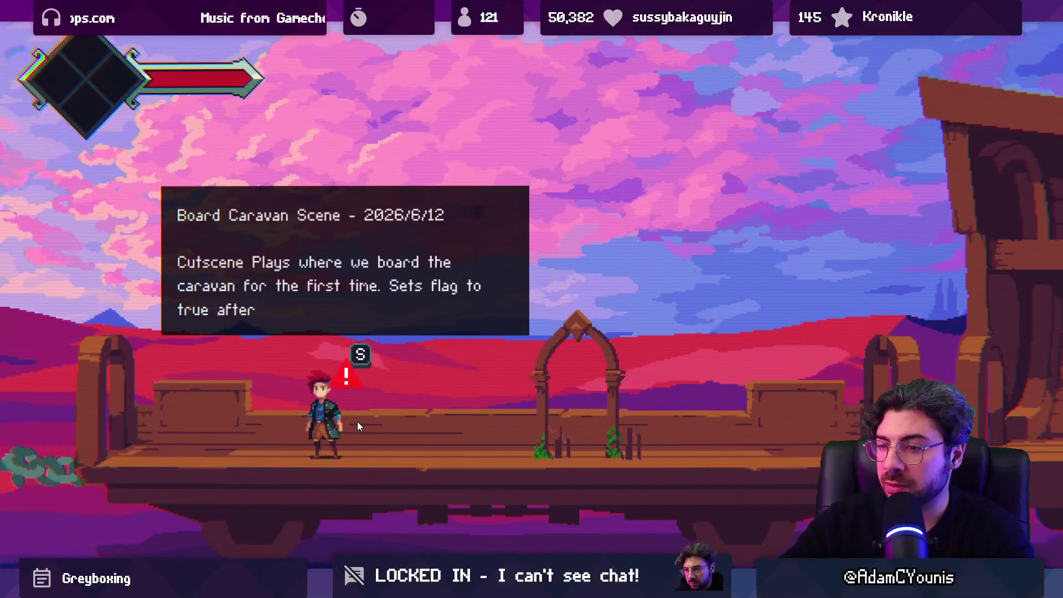
key("Right")
key("Right")
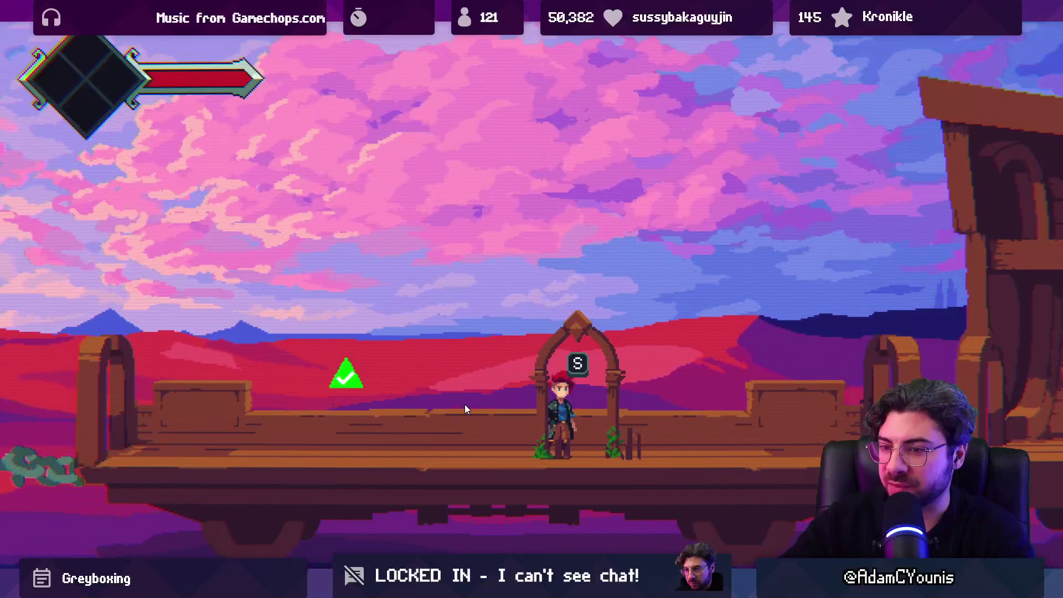
Leave the deck through the archway, climb the wooden wall out of the room, and exit fullscreen.
key("s")
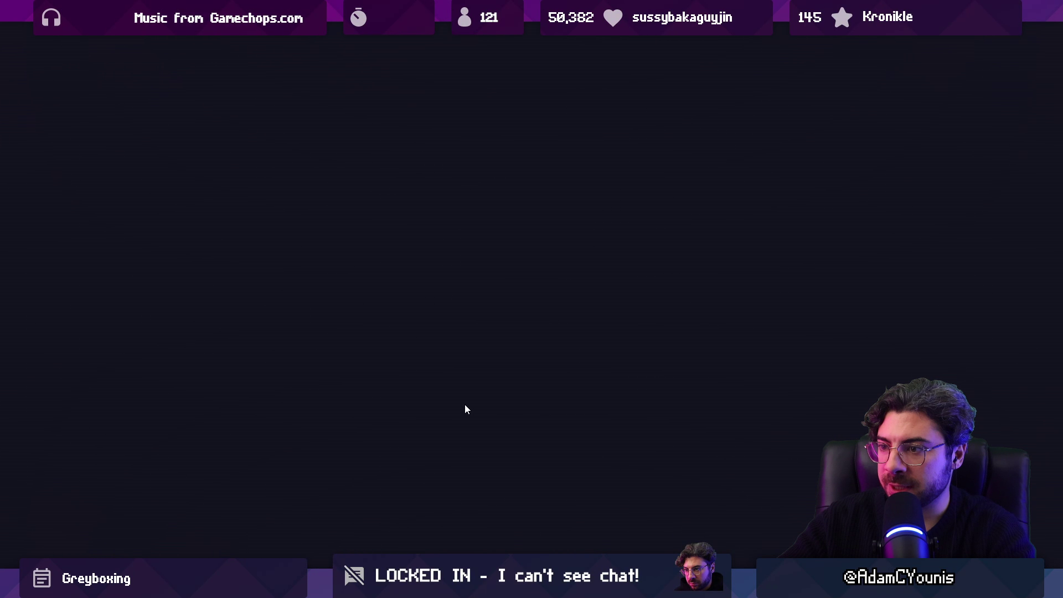
key("Right")
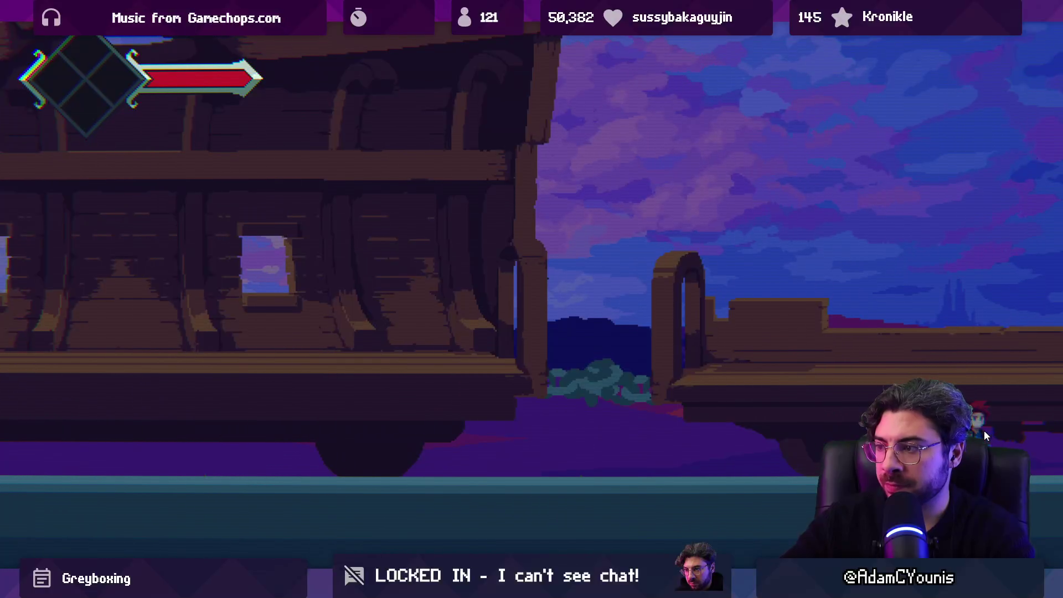
key("Right")
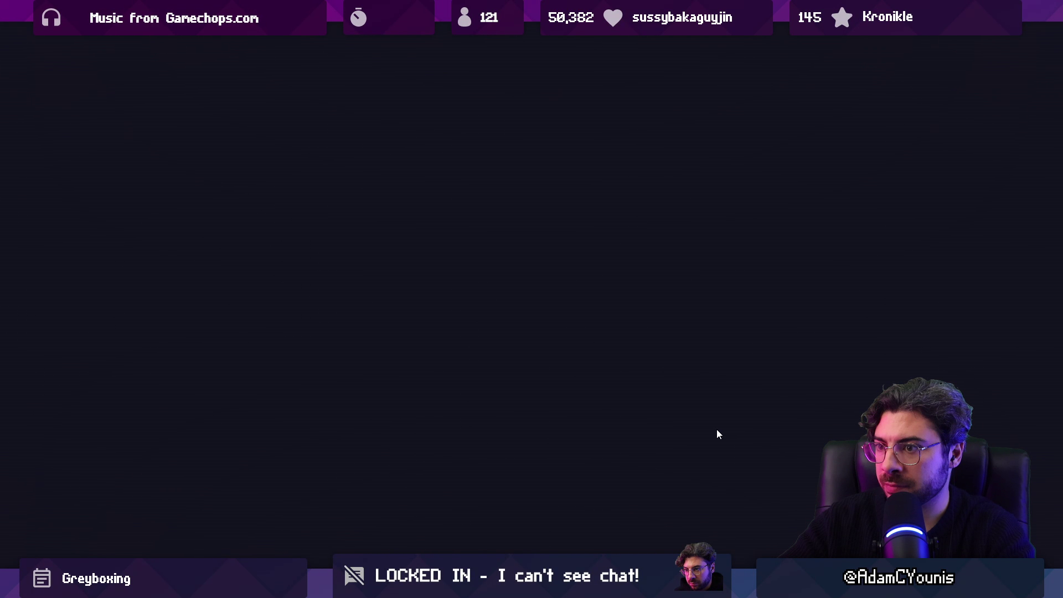
key("Left")
key("space")
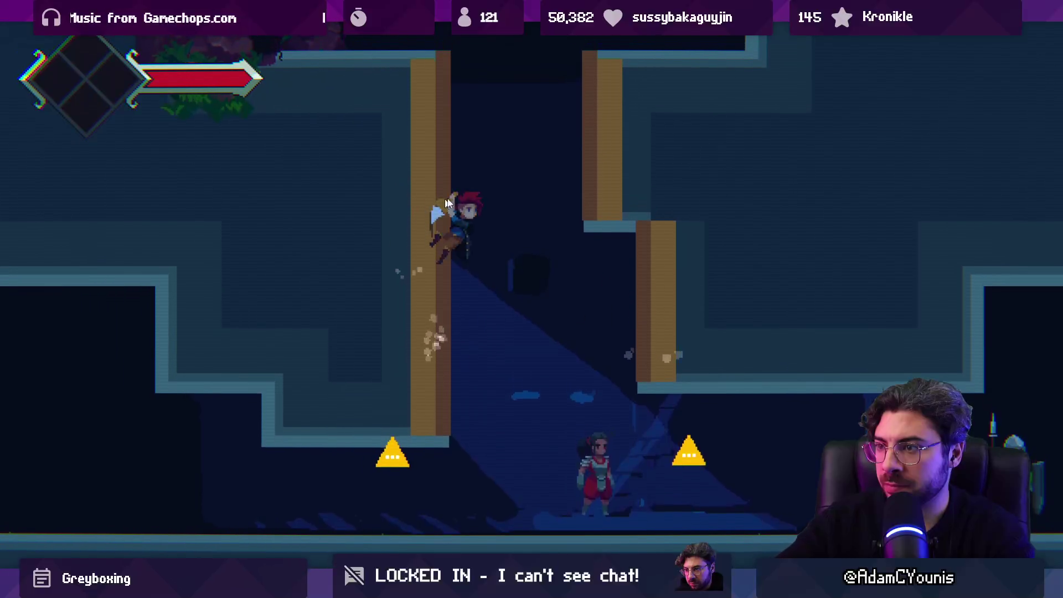
key("Up")
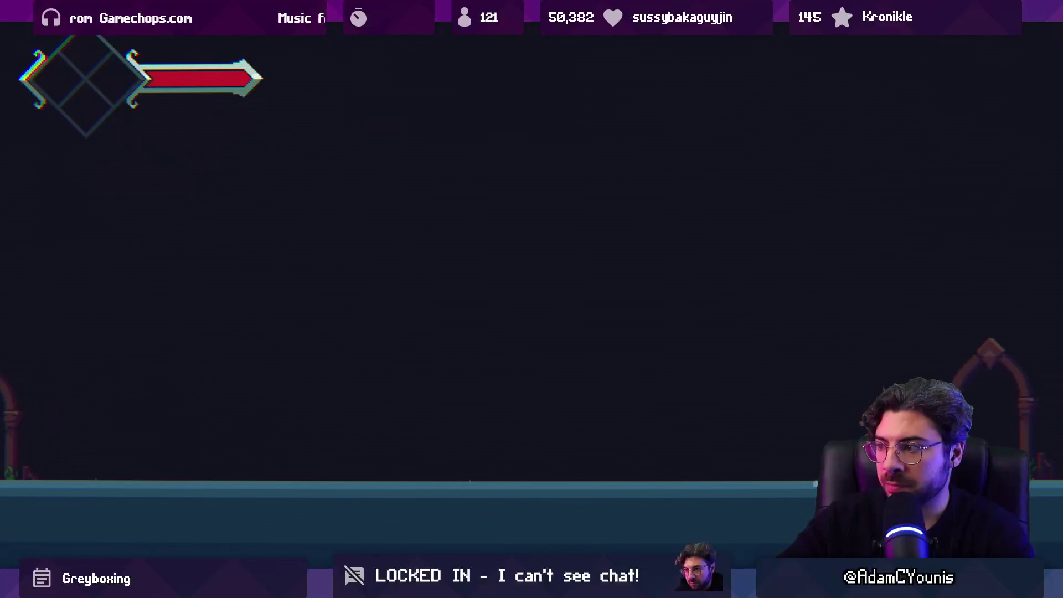
key("shift+space")
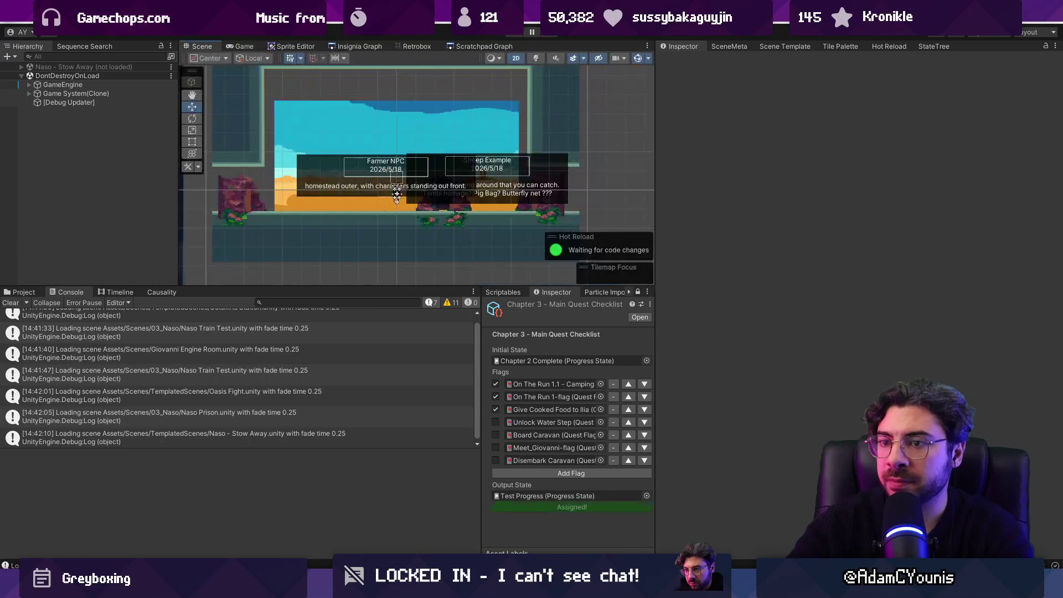
Restore the full editor layout and enlarge the Scene view above the Console.
key("shift+space")
key("ctrl+2")
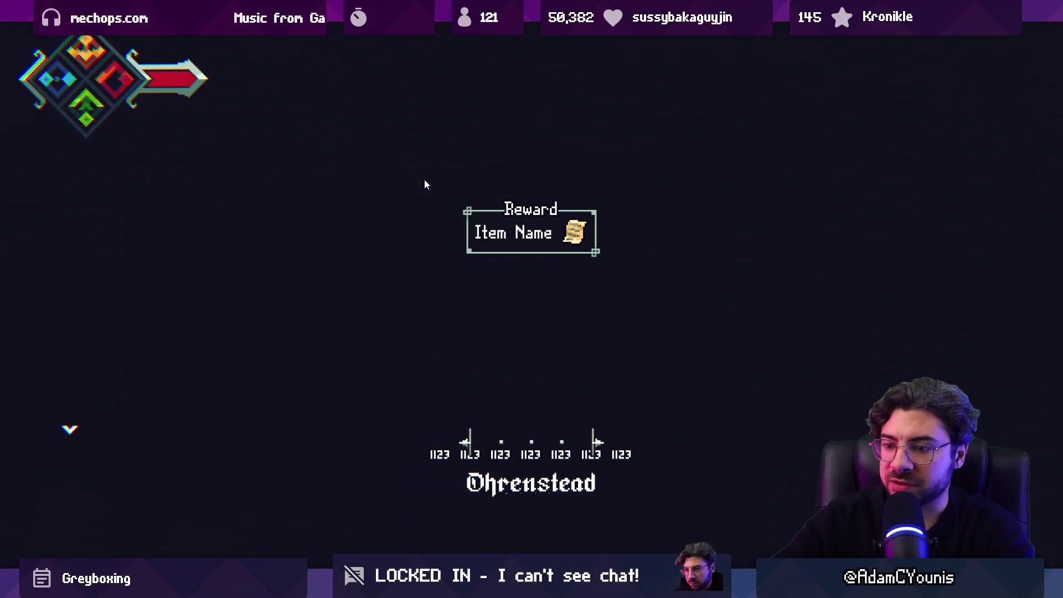
key("shift+space")
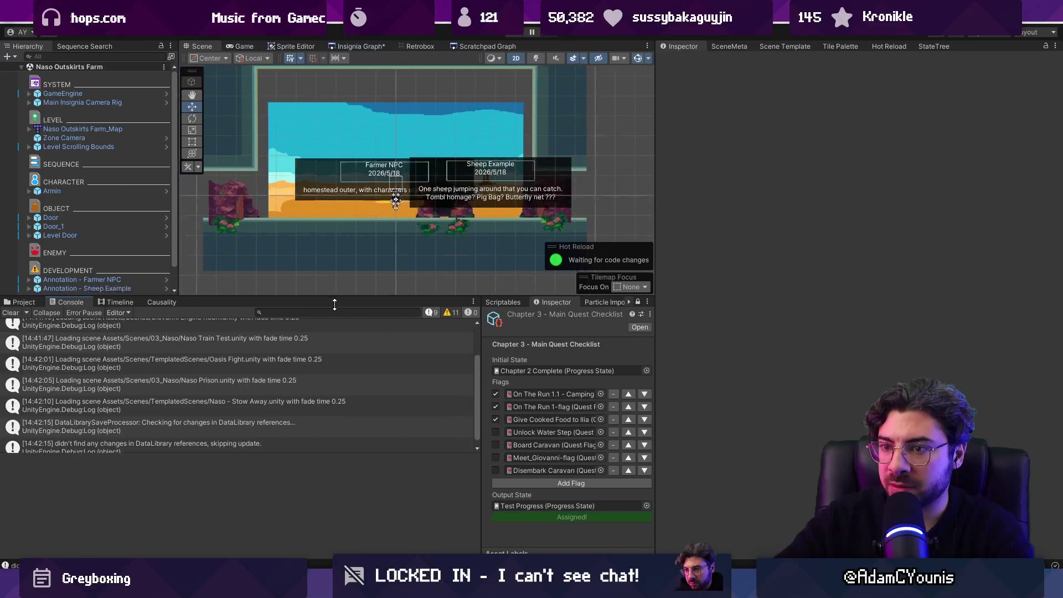
left_click_drag(335, 304, 334, 337)
Open the code behind the Oasis Fight scene-load log, then select the DataLibrarySaveProcessor log entry.
left_click(318, 392)
double_click(318, 393)
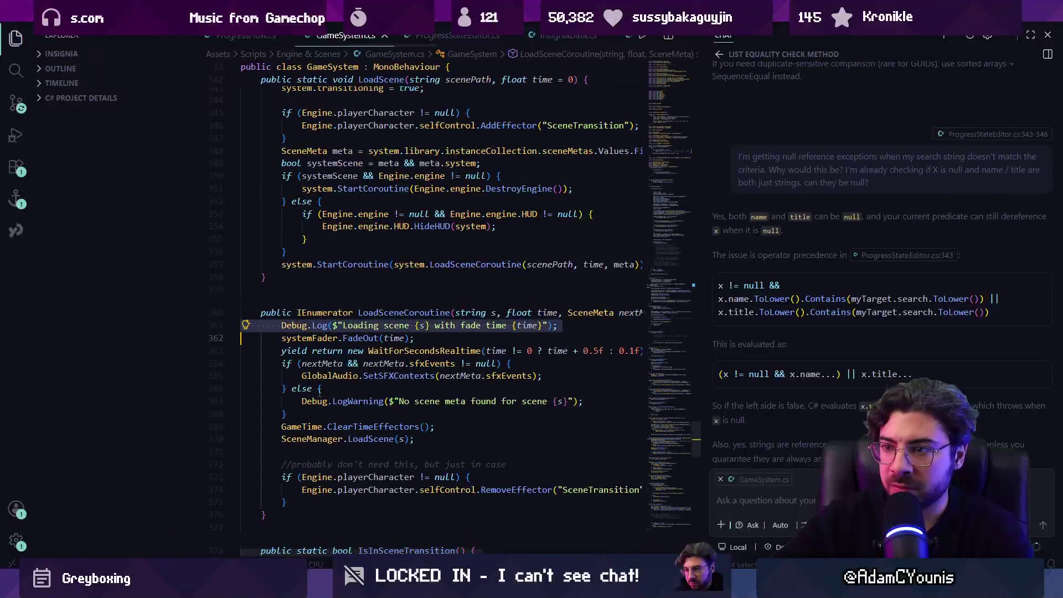
key("alt+Tab")
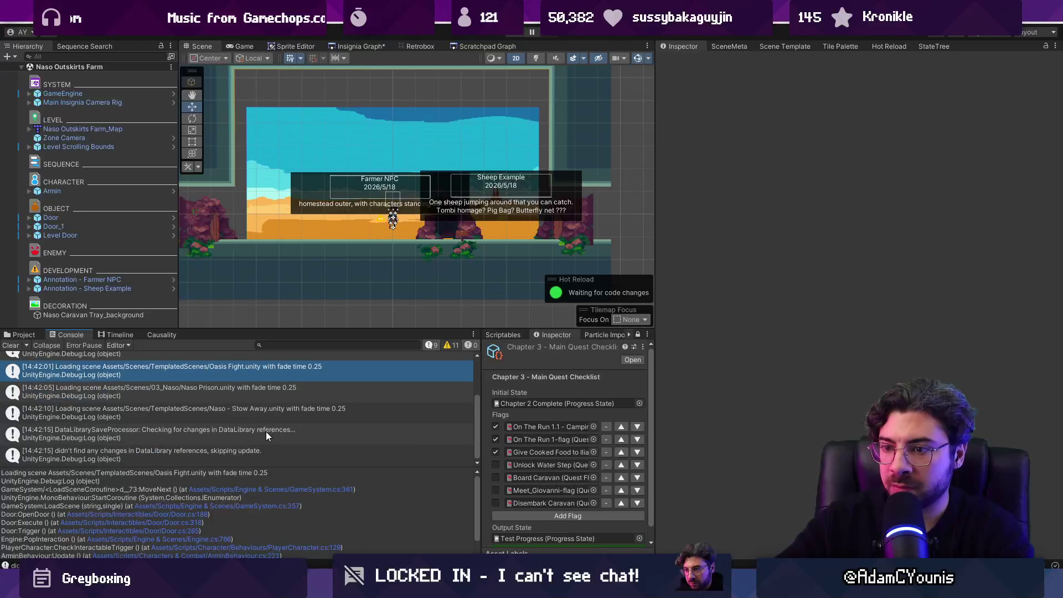
left_click_drag(263, 469, 244, 508)
left_click(223, 471)
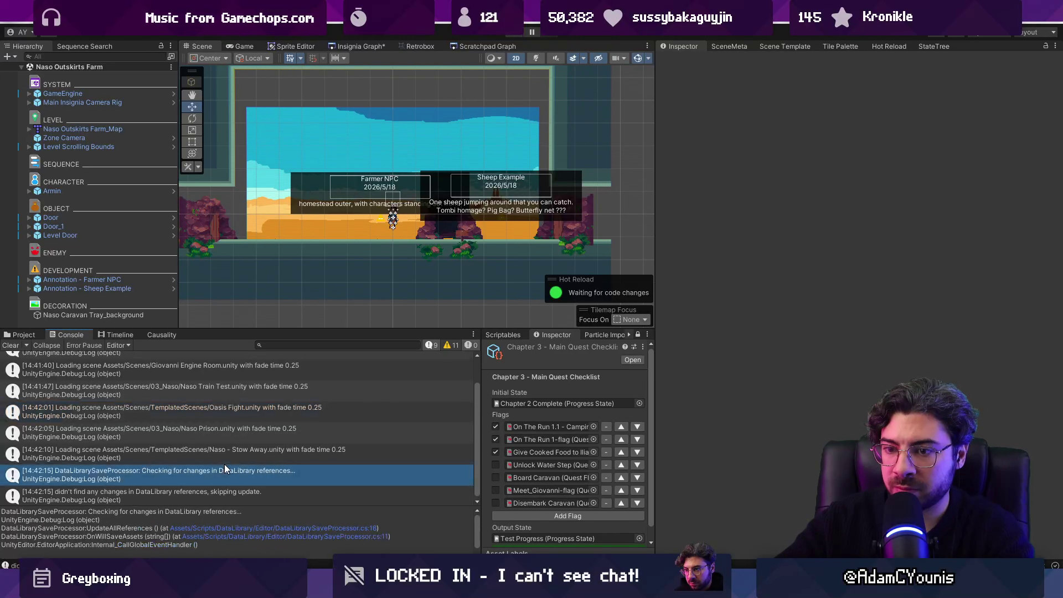
Open DataLibrarySaveProcessor.cs and delete the no-changes Debug.Log line.
double_click(221, 472)
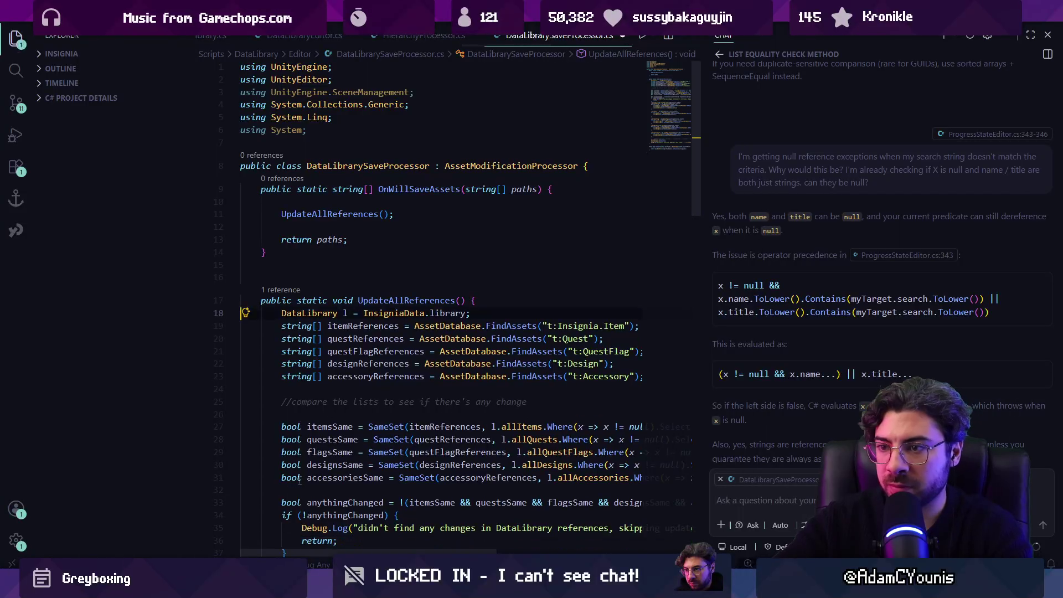
scroll(306, 485, "down", 4)
left_click(288, 394)
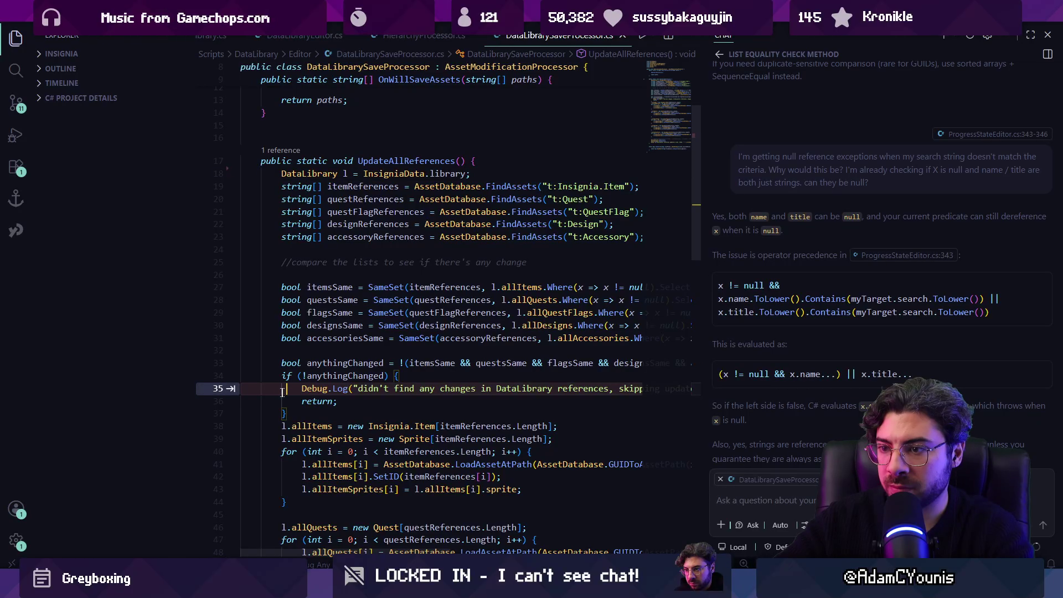
triple_click(279, 392)
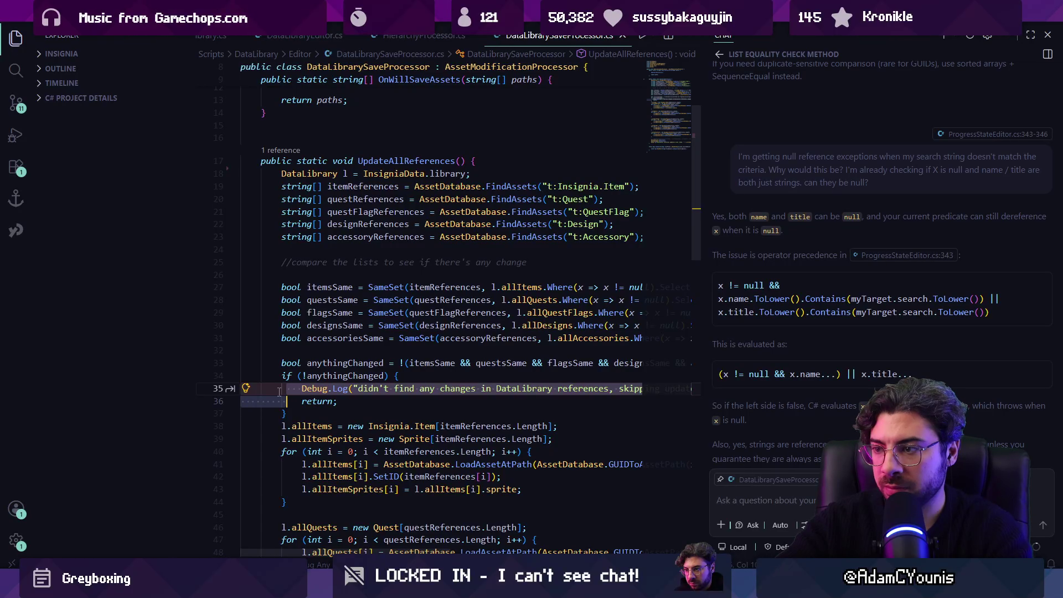
key("BackSpace")
Delete the references-updated Debug.Log and commented-out UpdateAllReferences lines, and close the chat panel.
scroll(288, 388, "down", 10)
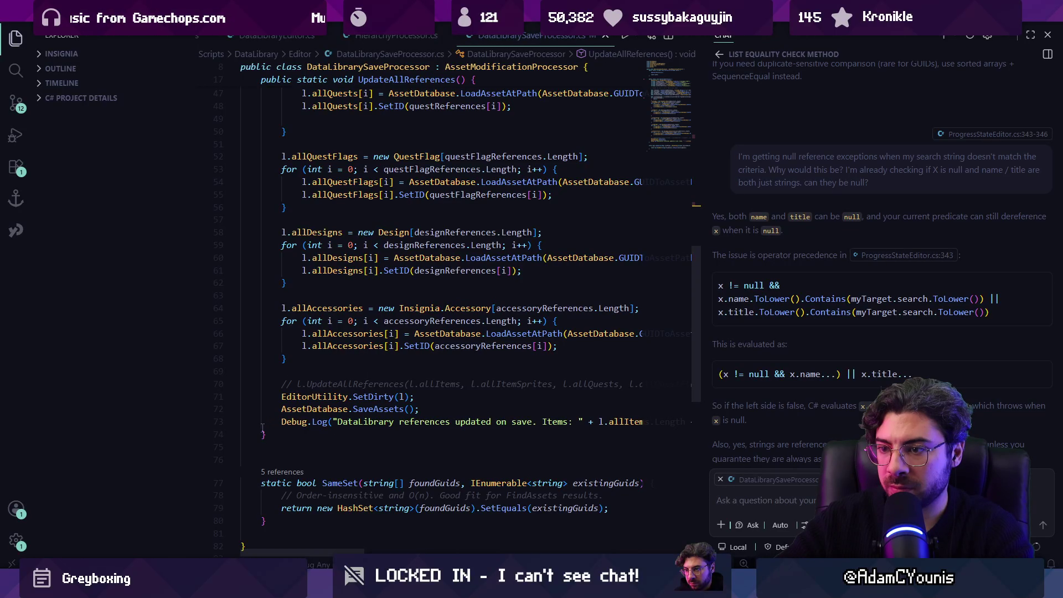
left_click(227, 422)
key("BackSpace")
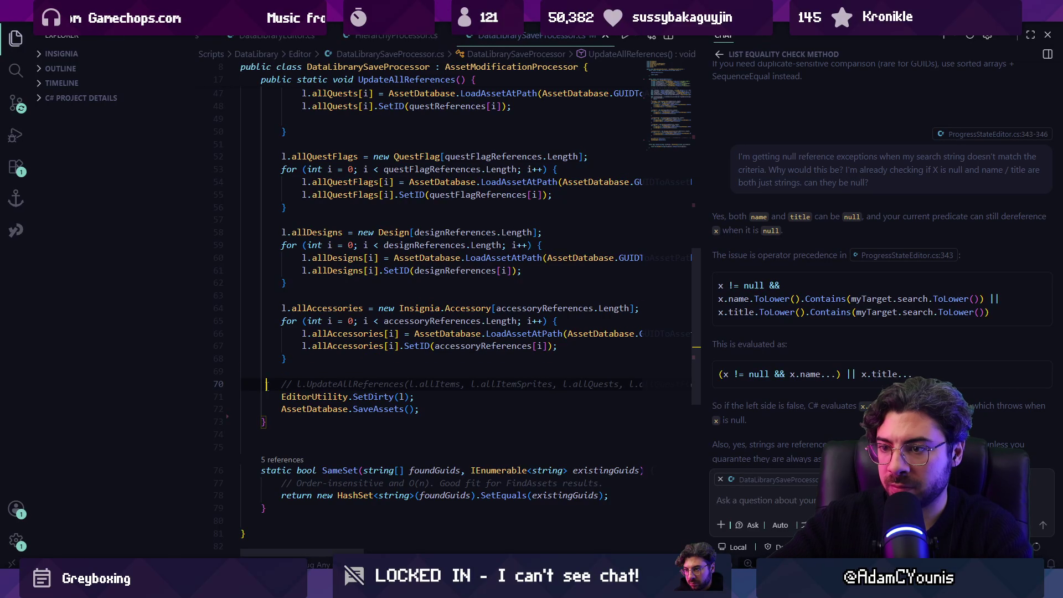
triple_click(266, 384)
key("BackSpace")
key("ctrl+alt+b")
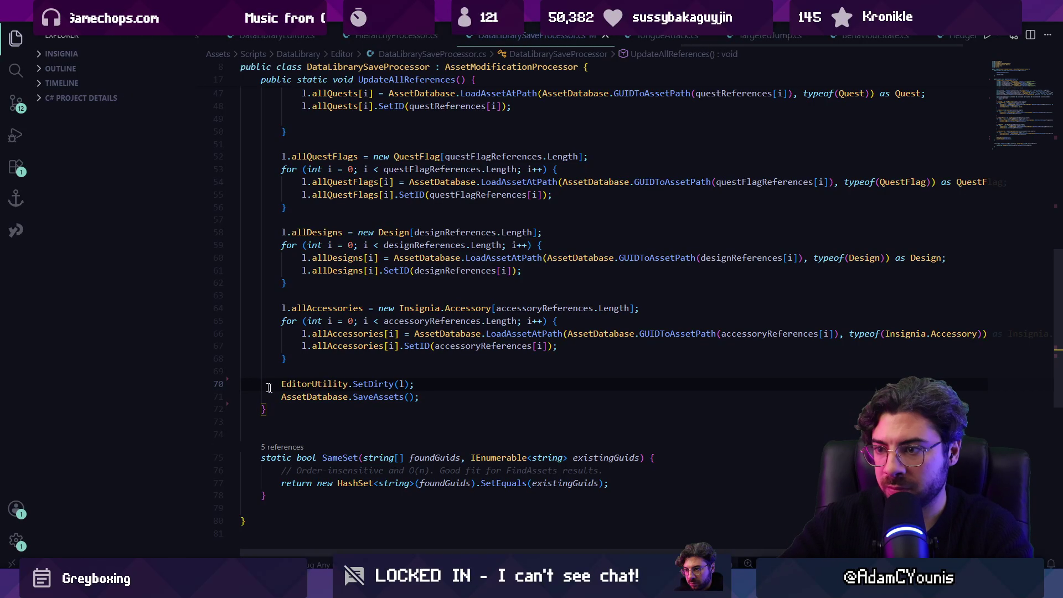
key("alt+Tab")
Clear the Console, enlarge the Scene view, save, and select the Ohrenstead Cave Side Door.
left_click(18, 347)
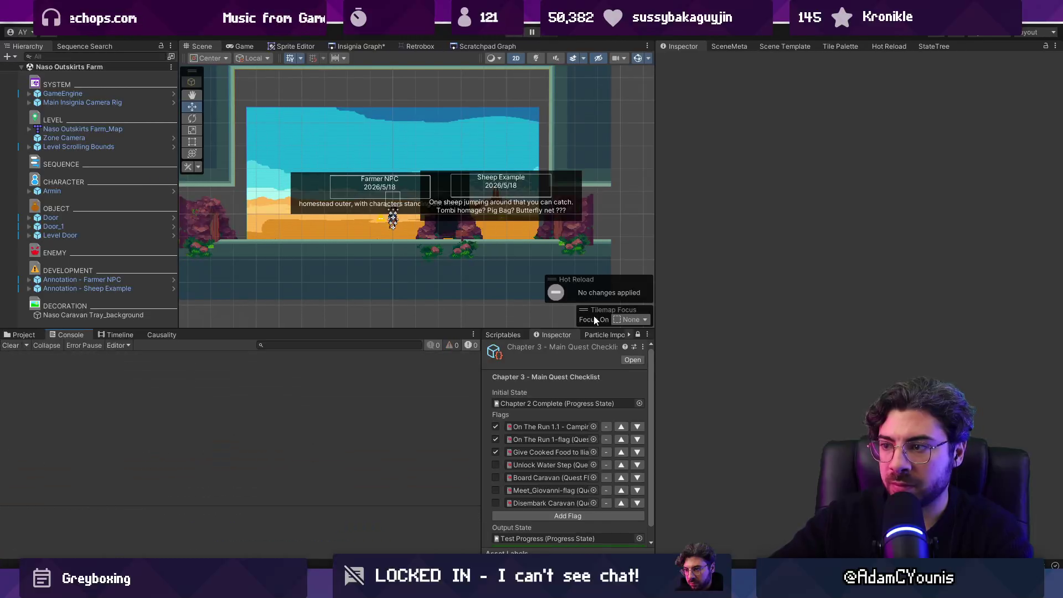
left_click_drag(656, 282, 831, 283)
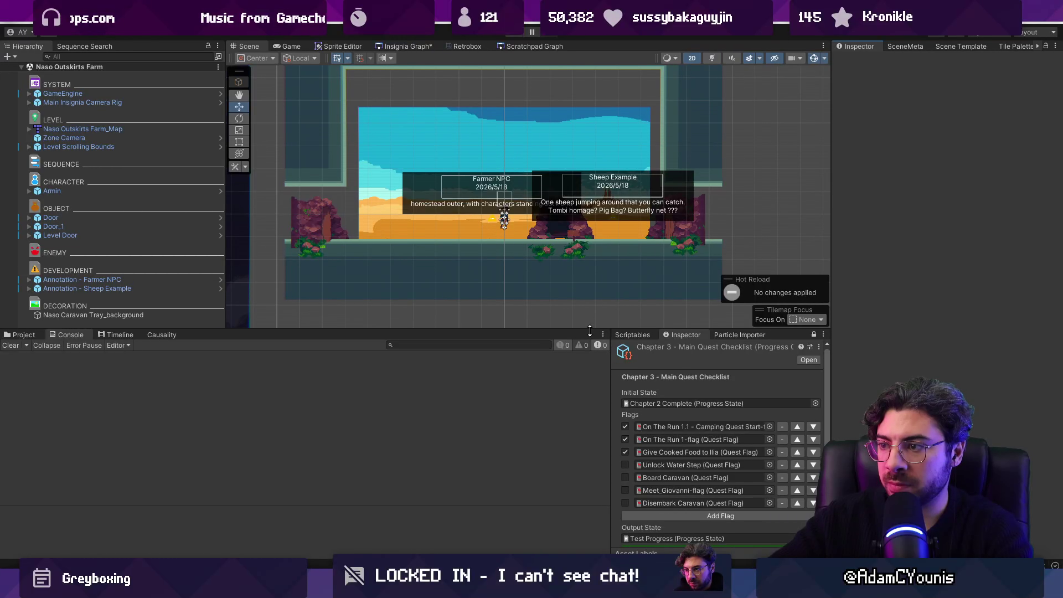
left_click_drag(589, 330, 589, 381)
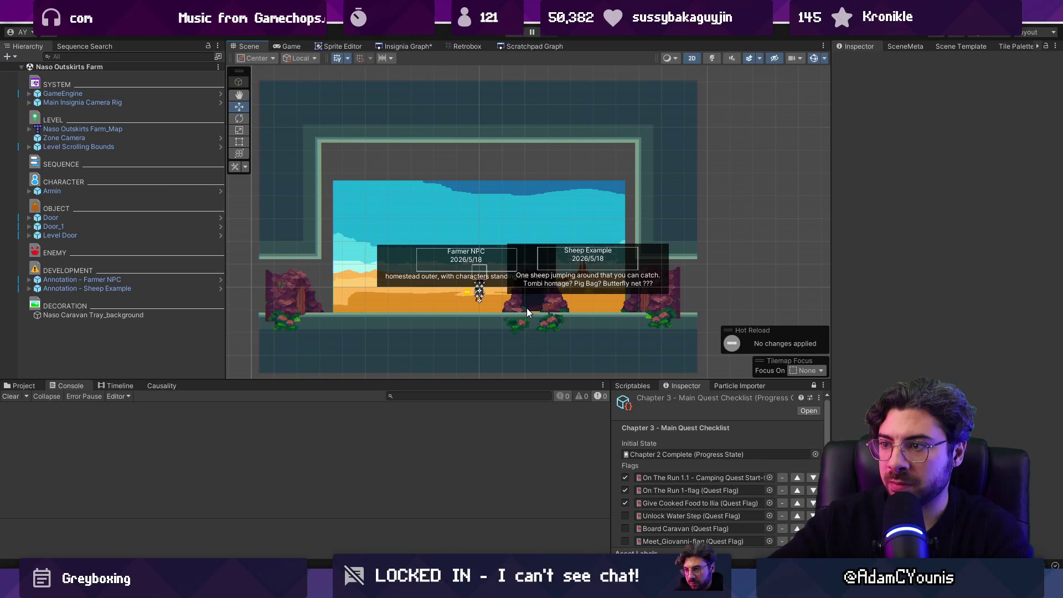
key("ctrl+s")
left_click(664, 301)
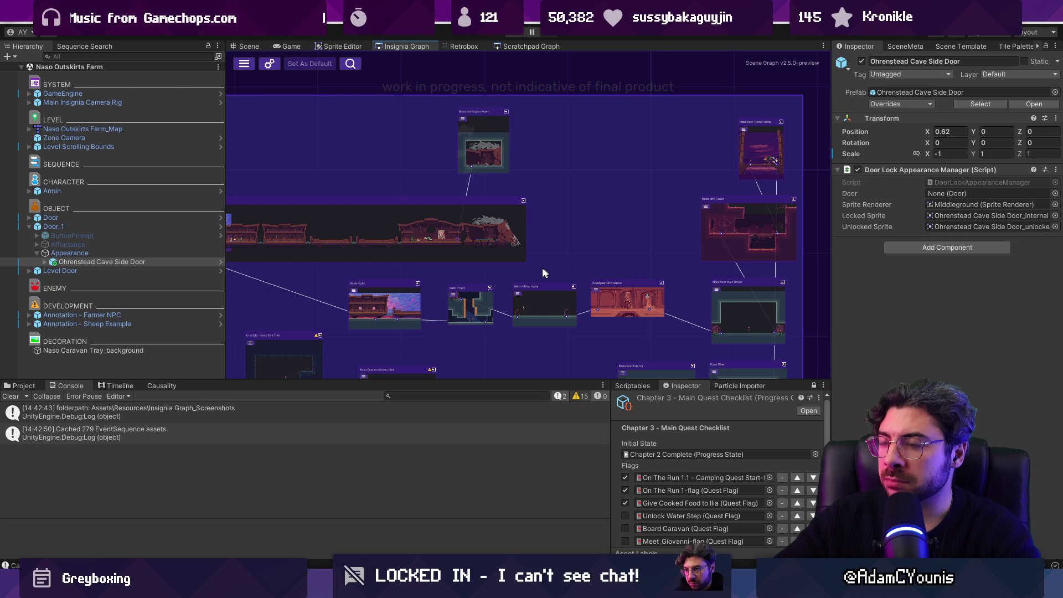
Open the Naso - Stow Away scene from the scene graph and zoom in on its doorways.
left_click(542, 303)
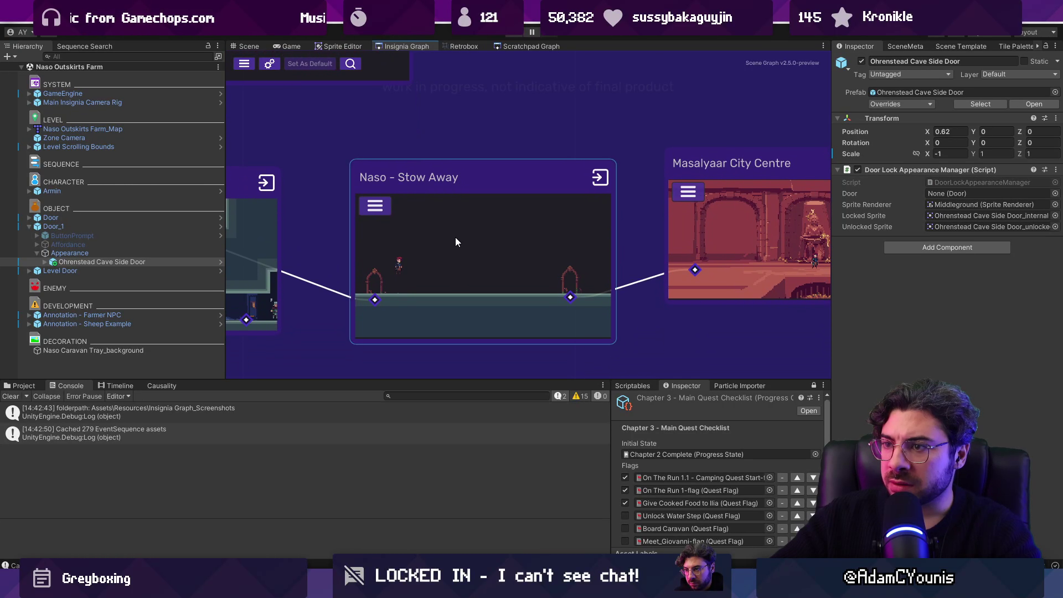
double_click(455, 236)
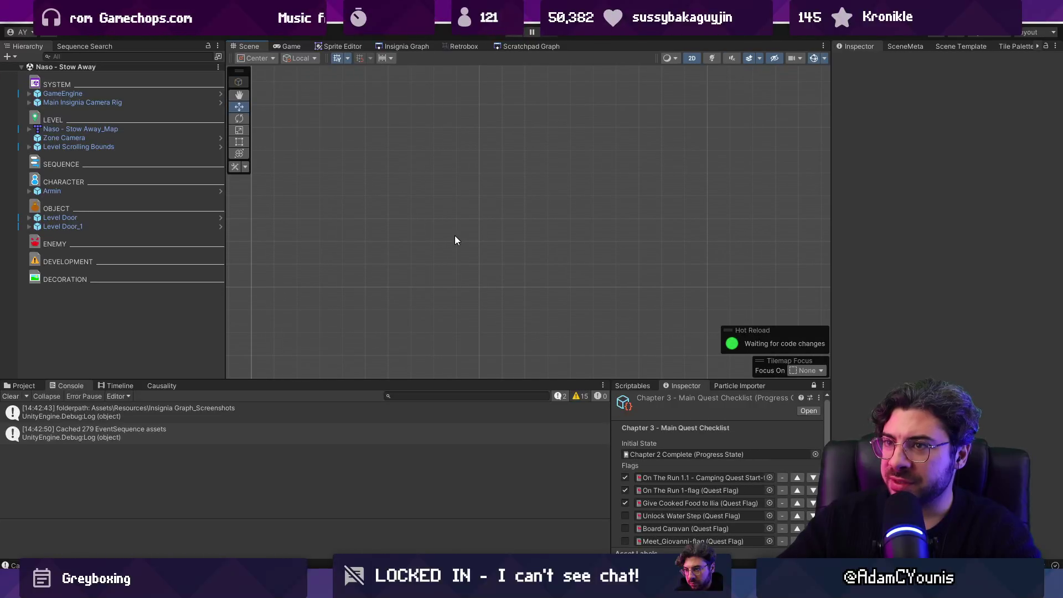
left_click(398, 46)
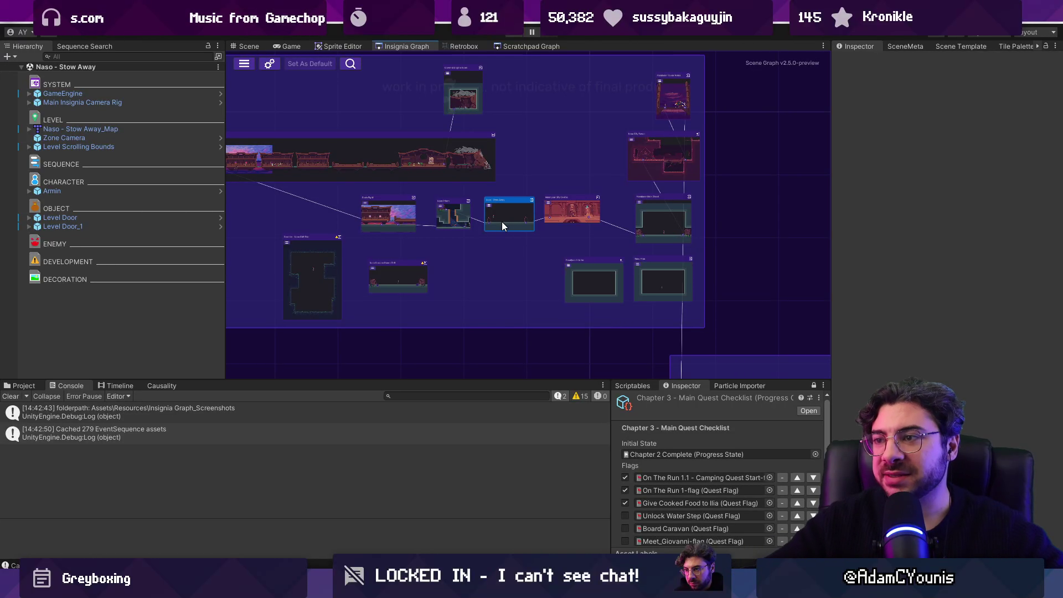
double_click(504, 216)
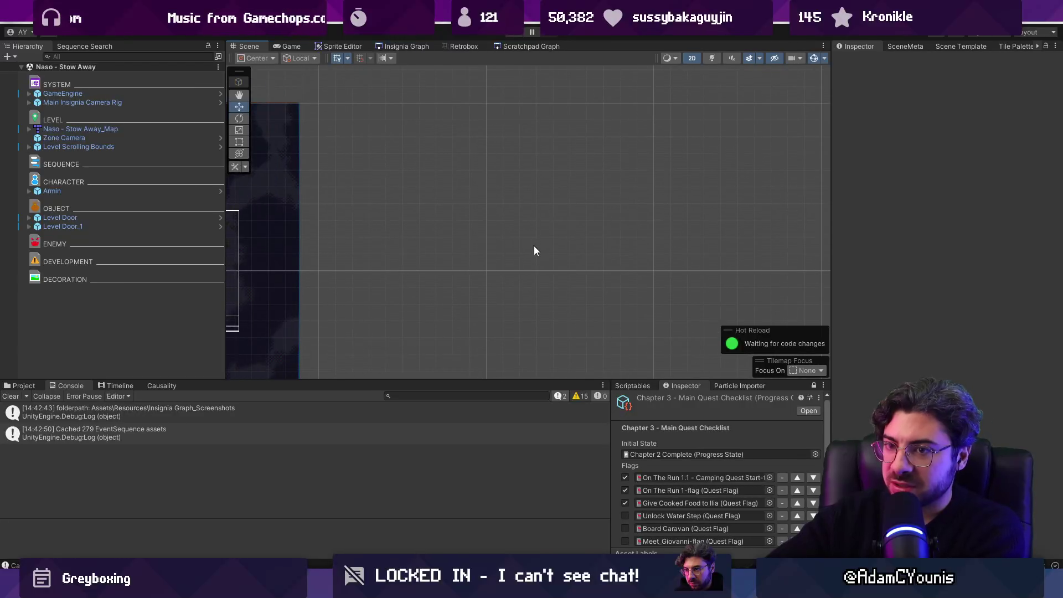
scroll(522, 211, "up", 3)
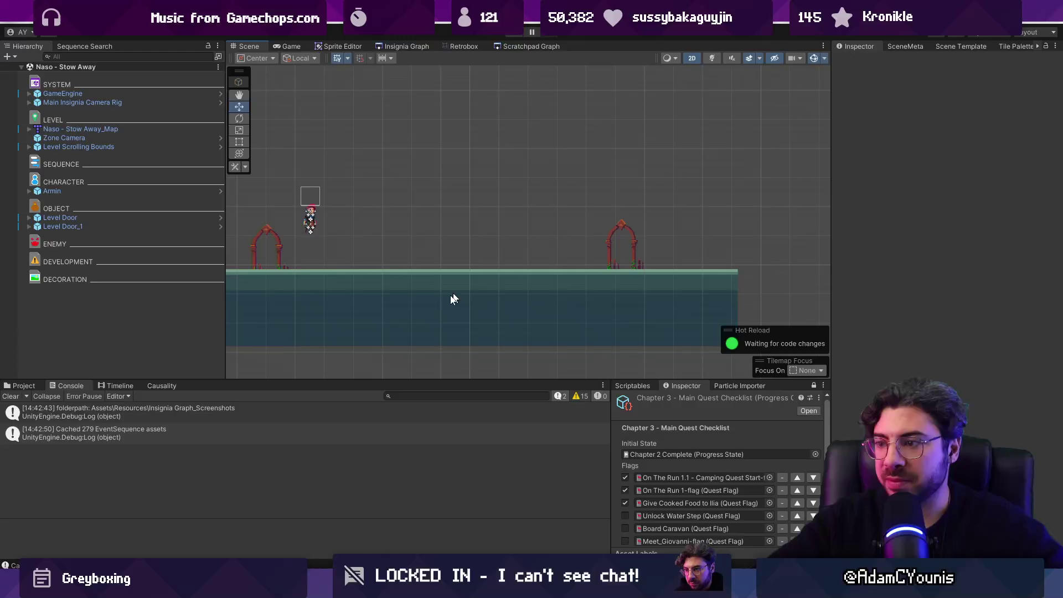
Place an Annotation In Game prefab in the Stow Away room and nudge it into position.
left_click(22, 387)
type("annotat")
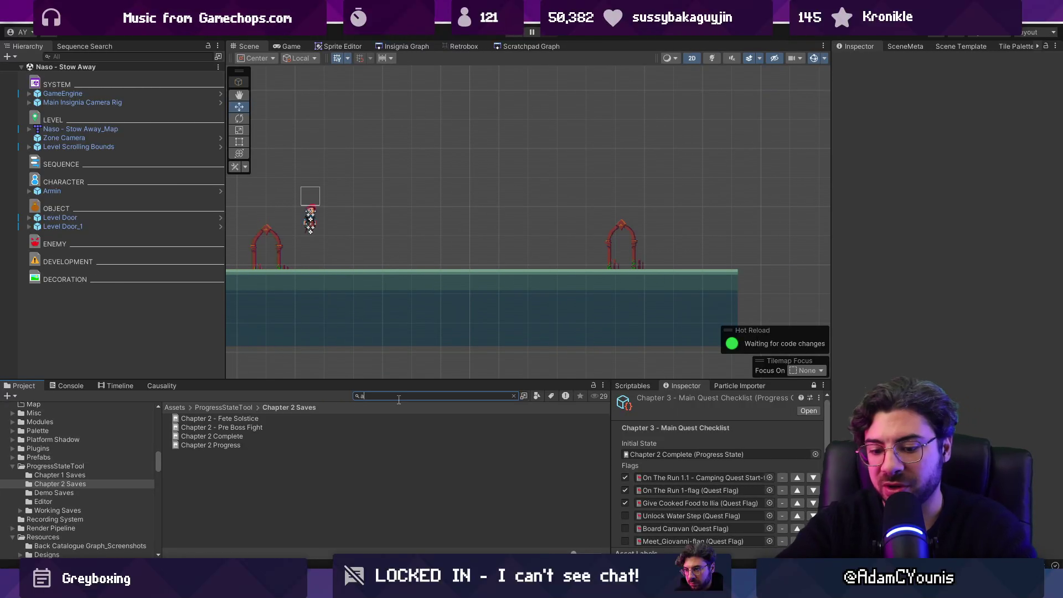
type("ion")
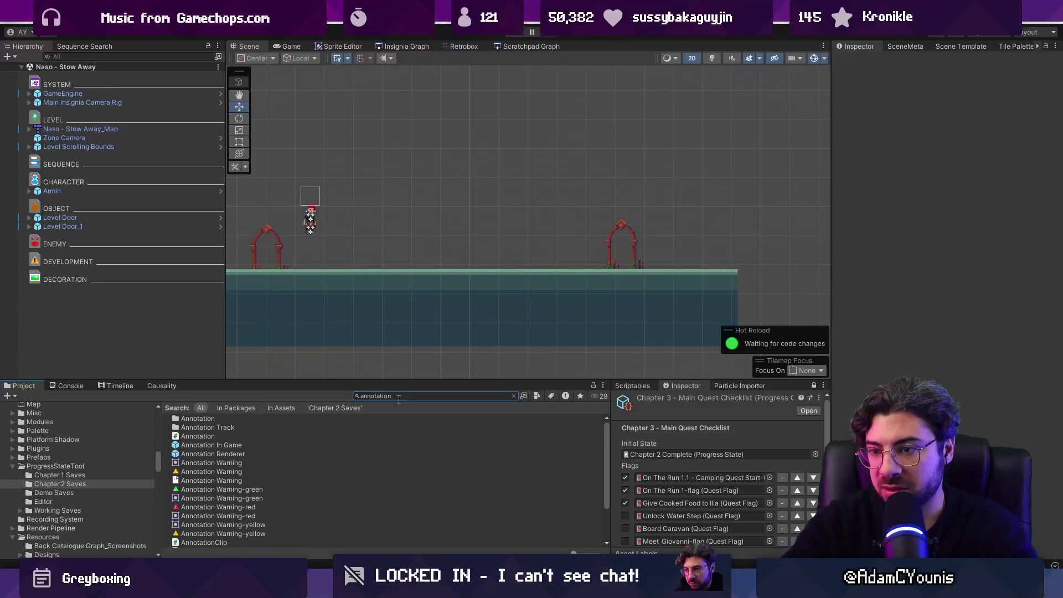
mouse_move(214, 443)
left_mouse_down()
mouse_move(393, 297)
mouse_move(471, 198)
mouse_move(471, 211)
left_mouse_up()
left_click_drag(470, 251, 447, 241)
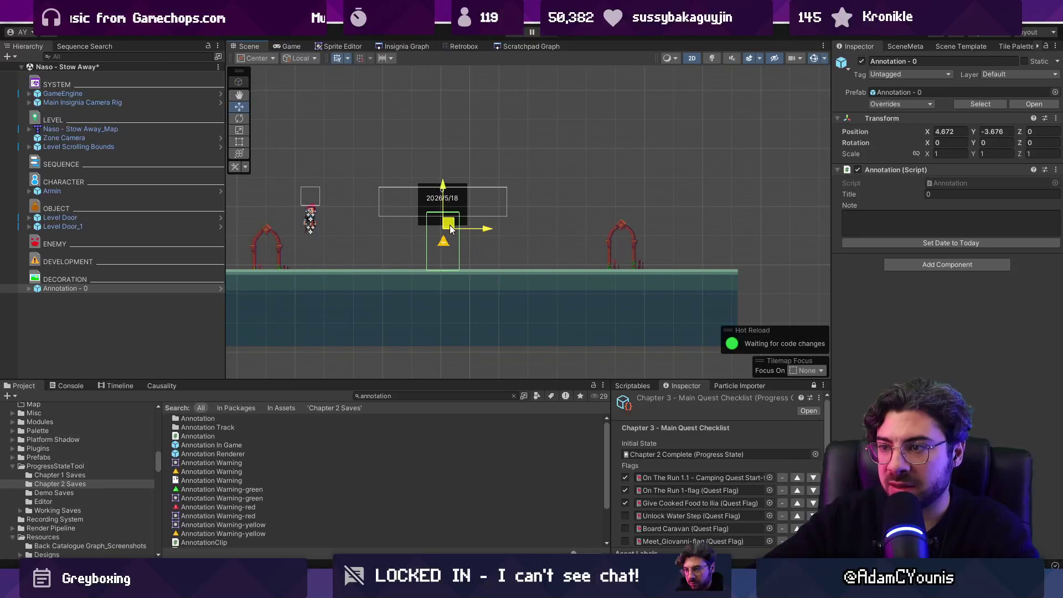
Write the note that Armin follows the Hunden, who took his sword, on their way to Masalyaar.
left_click(892, 217)
type("A")
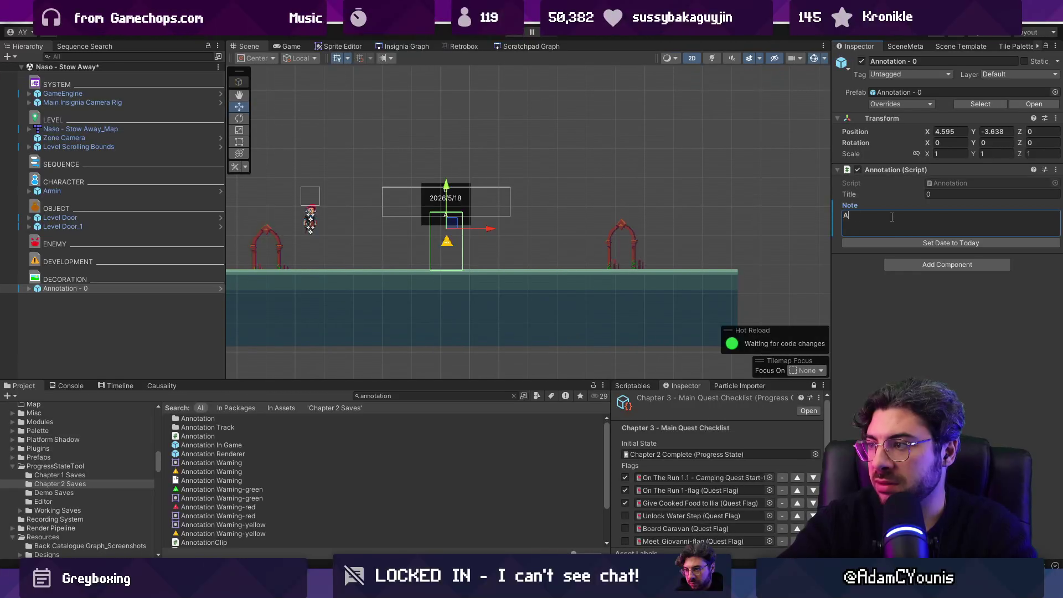
type("rnuows ")
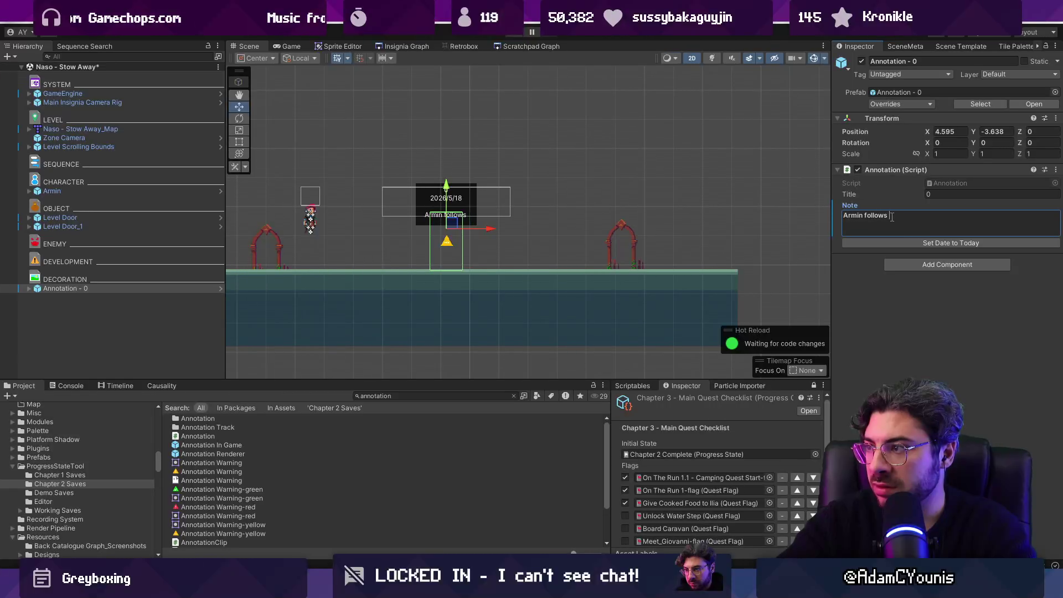
type("in toe with")
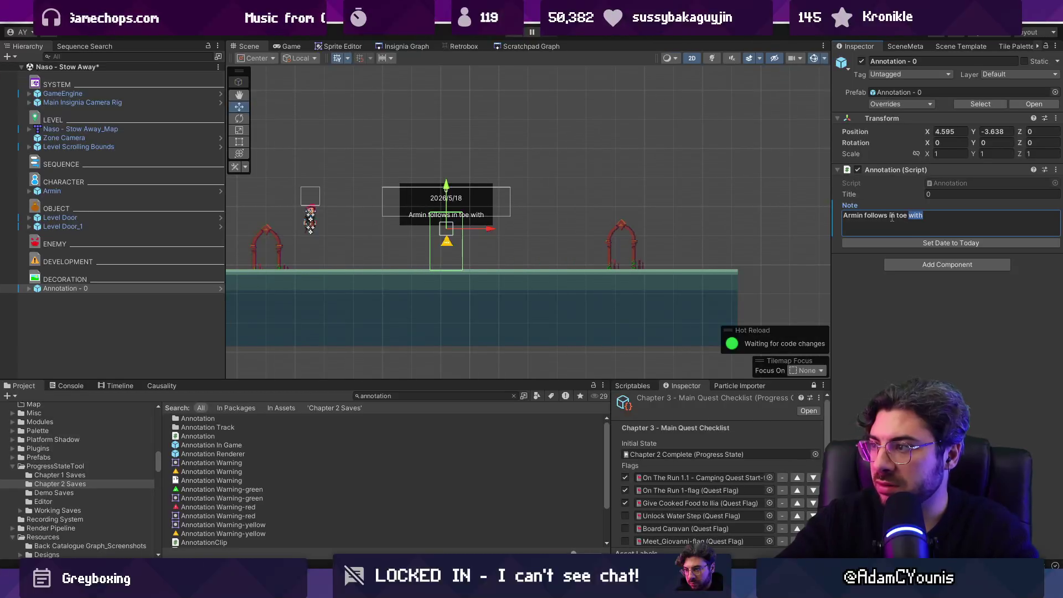
type("the Hund")
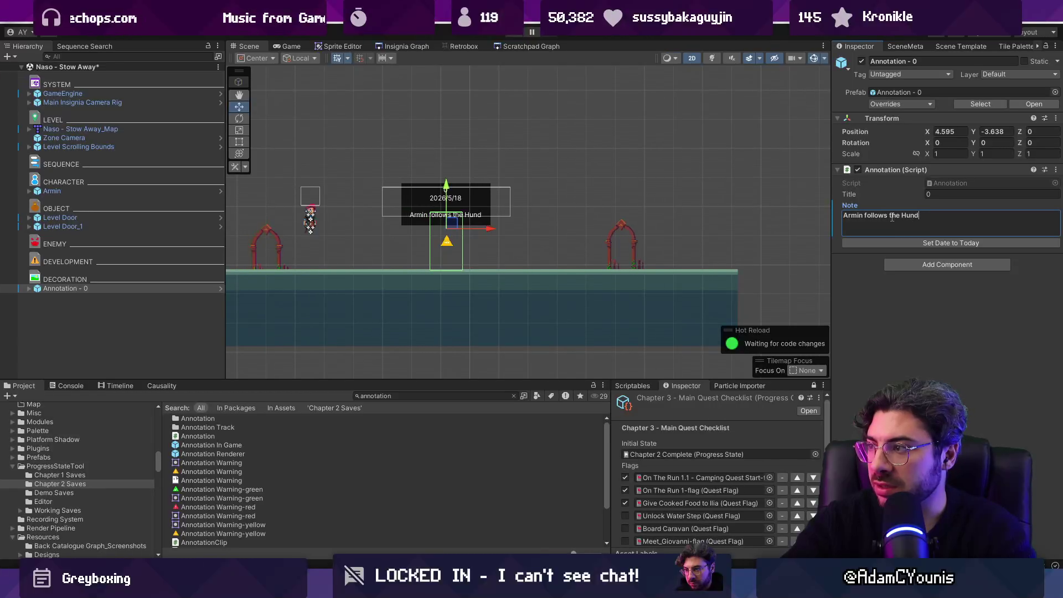
type("en, who hav")
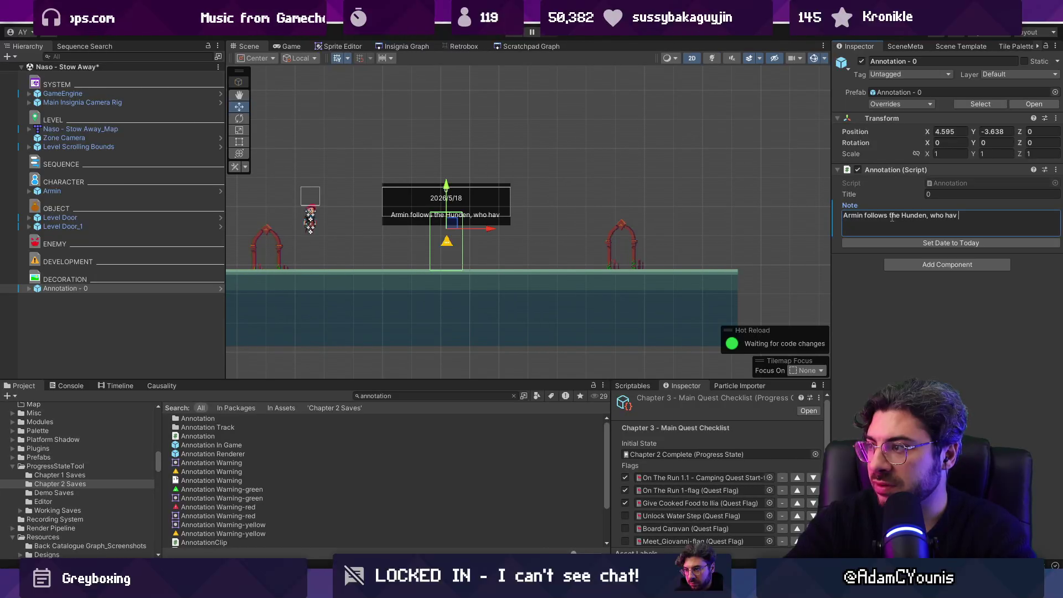
type("e taken his ")
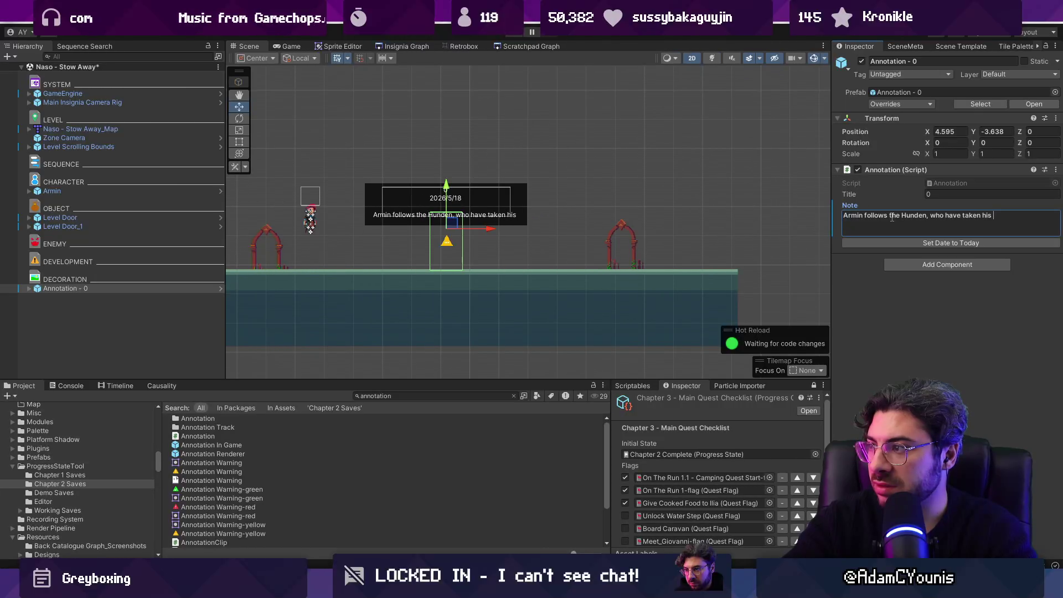
type("sword")
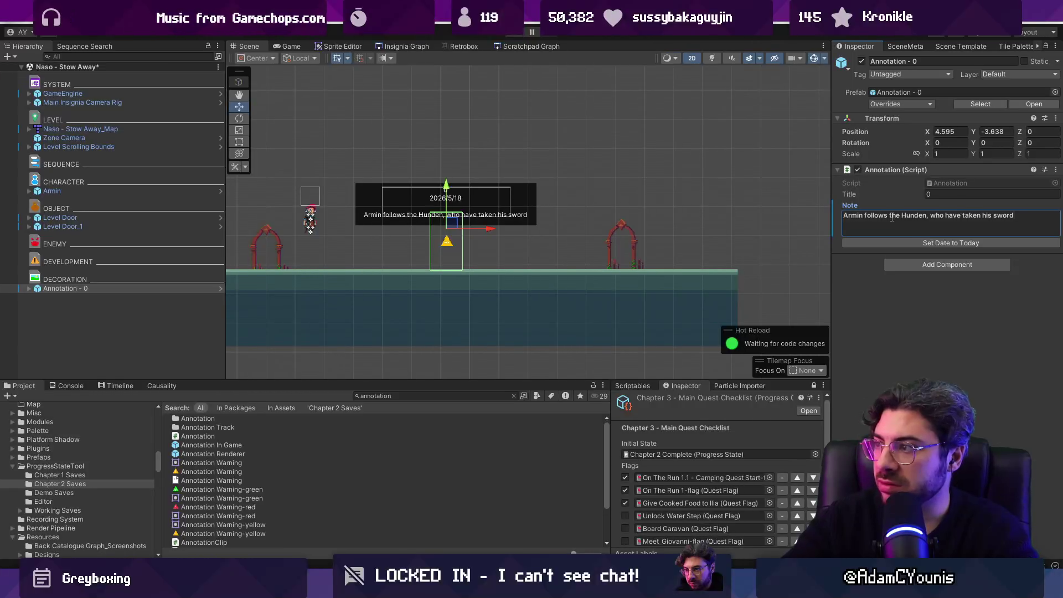
type(".")
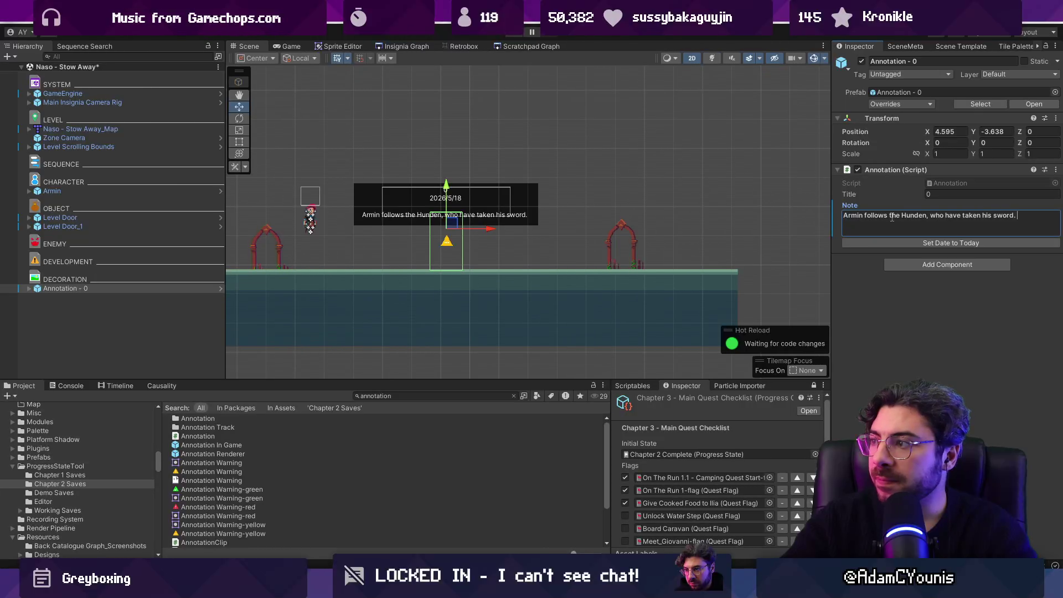
key("BackSpace")
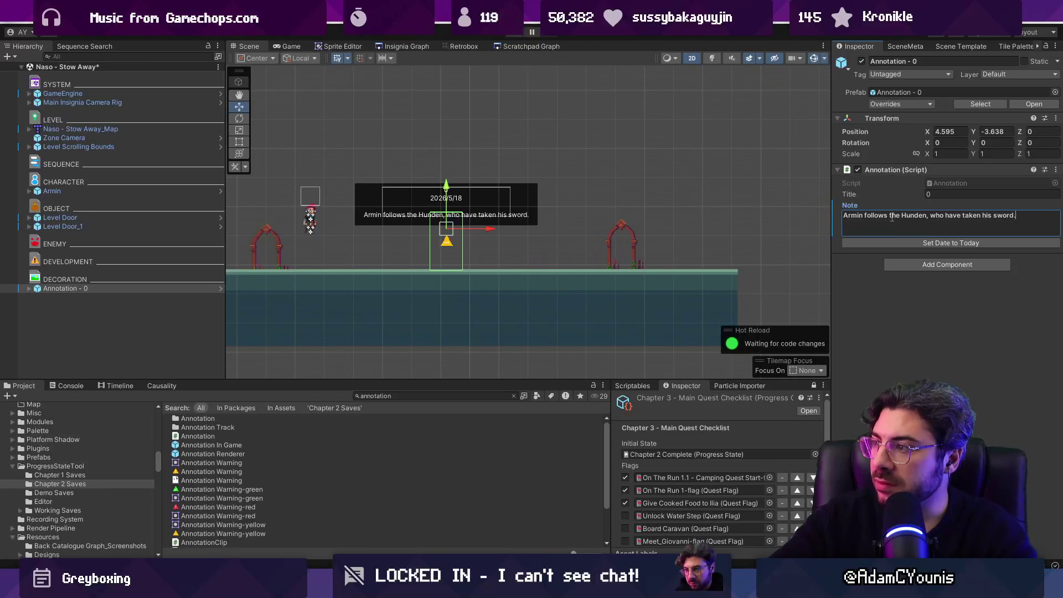
key("ctrl+shift+Left")
key("ctrl+shift+Left")
key("Left")
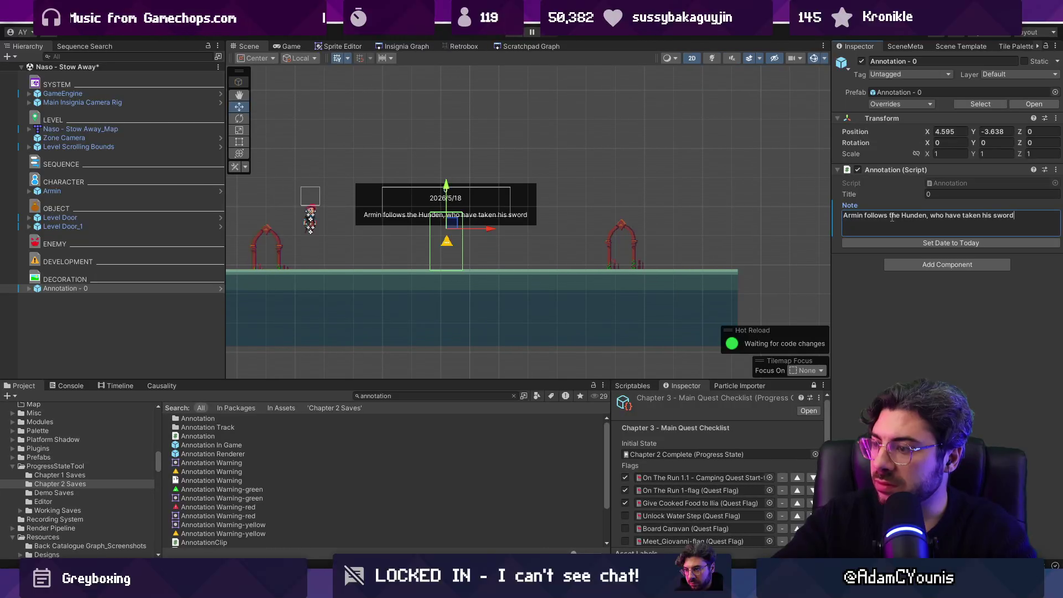
type(", on their way to ")
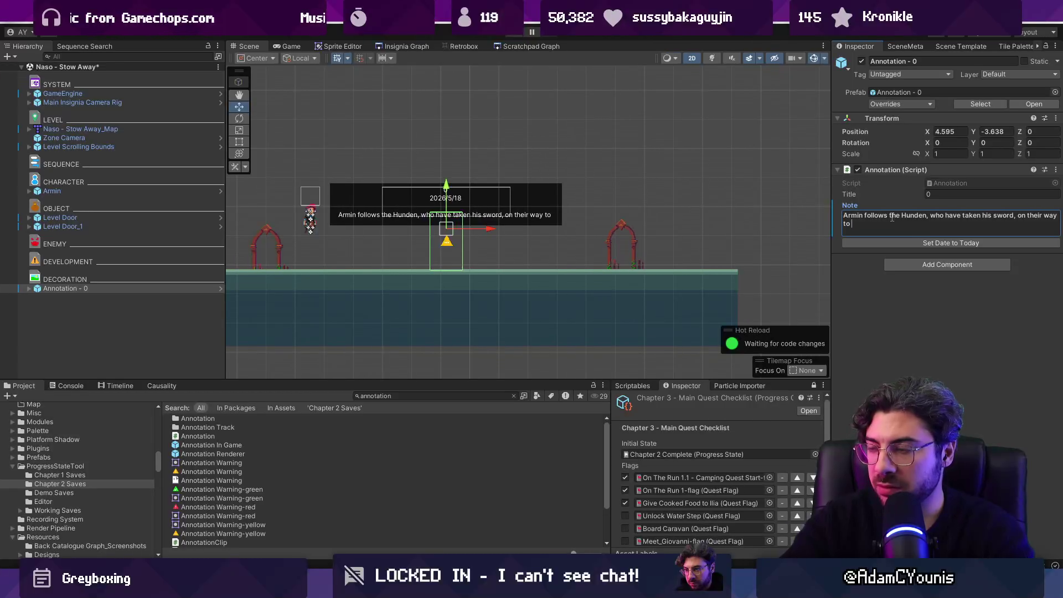
type("Masall")
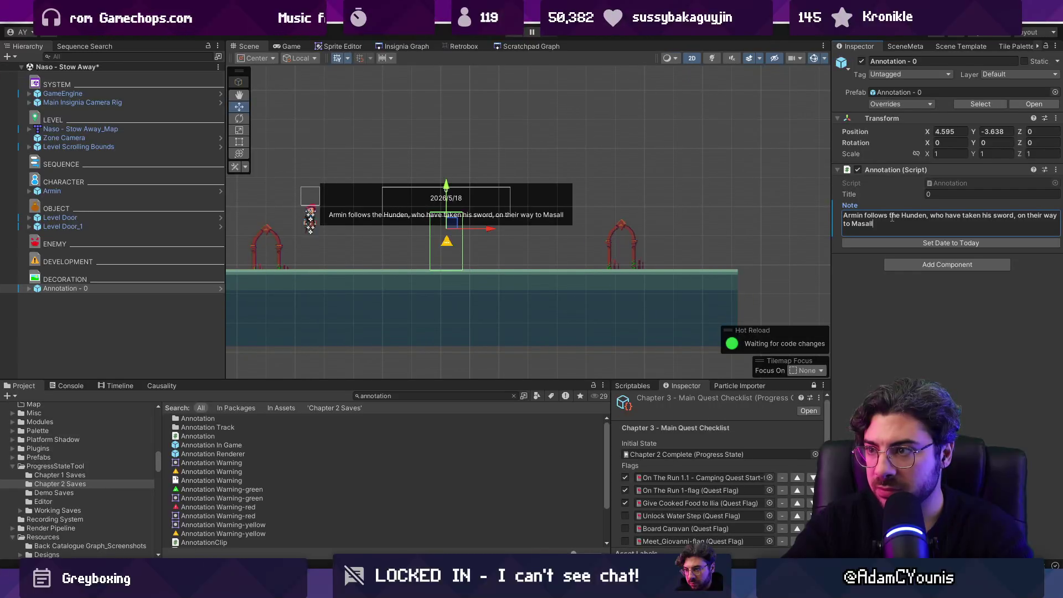
key("BackSpace")
type("yaar")
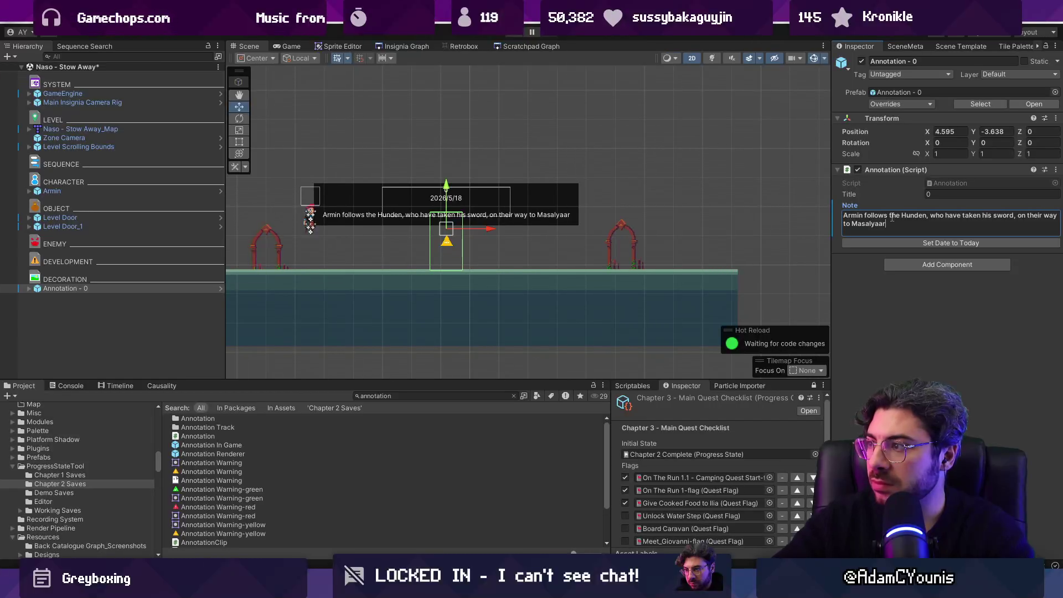
key("ctrl+shift+Left")
key("ctrl+shift+Left")
key("ctrl+shift+Left")
key("End")
type(".")
key("Return")
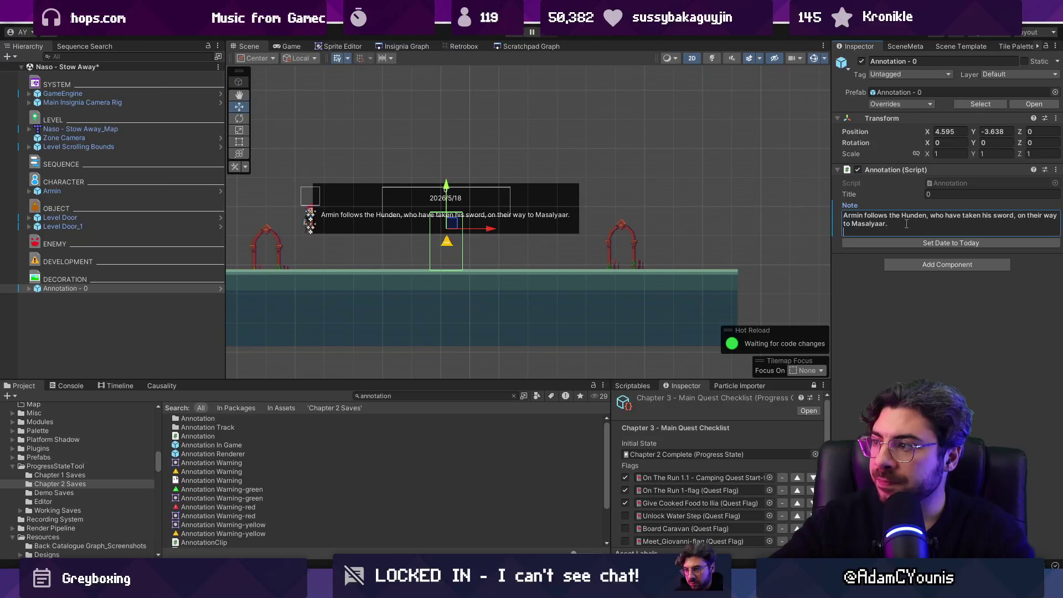
key("BackSpace")
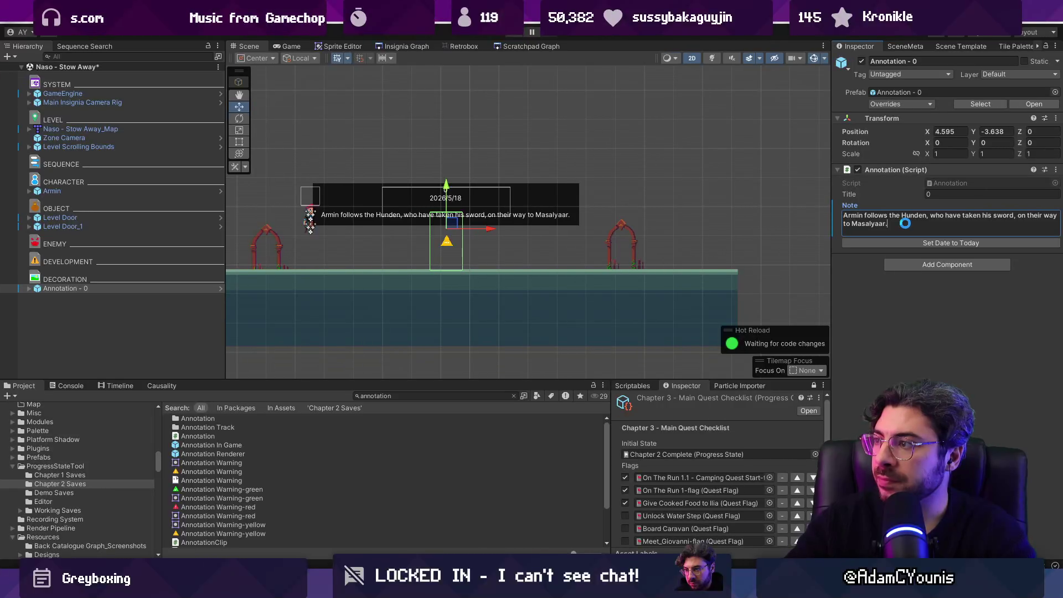
Title the annotation 'Swordless Scene'.
left_click(936, 194)
type("Swordless")
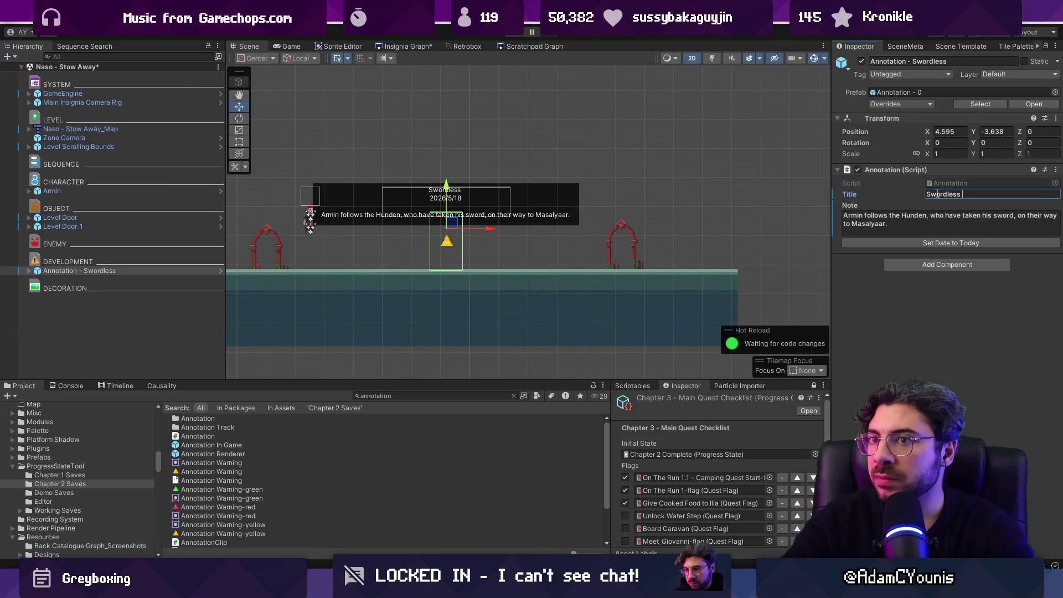
type("Stow")
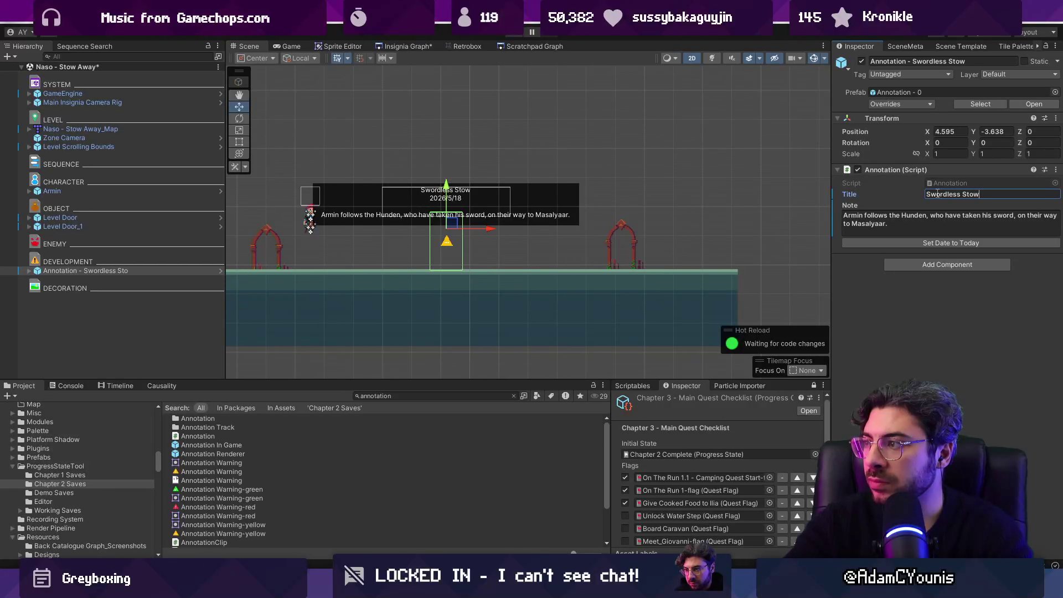
key("BackSpace")
key("BackSpace")
key("BackSpace")
type("c")
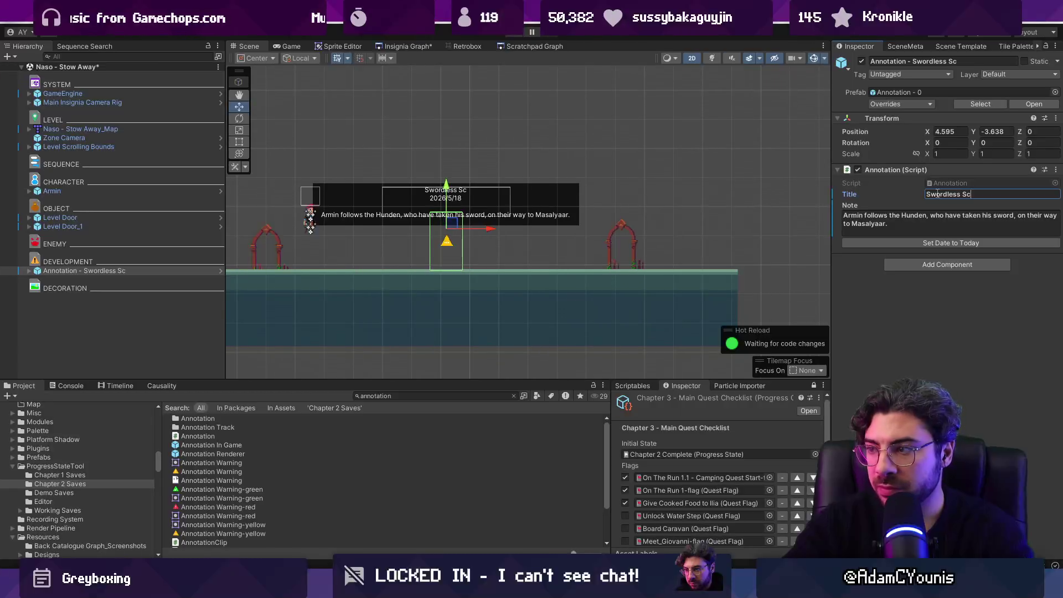
type("Scene")
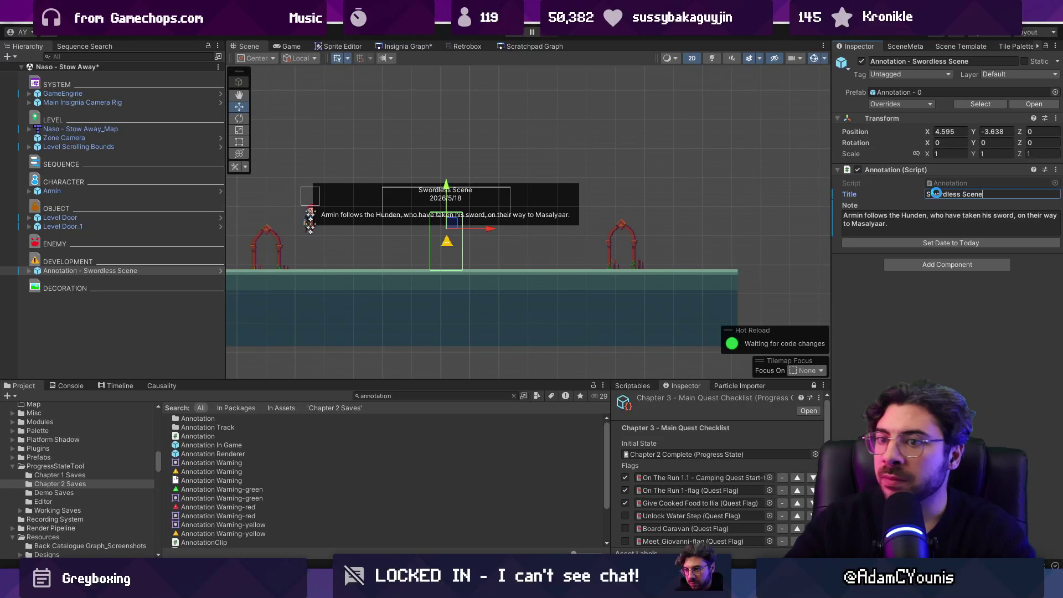
Save the Stow Away scene and play the game to check the annotation.
key("ctrl+s")
scroll(389, 194, "up", 2)
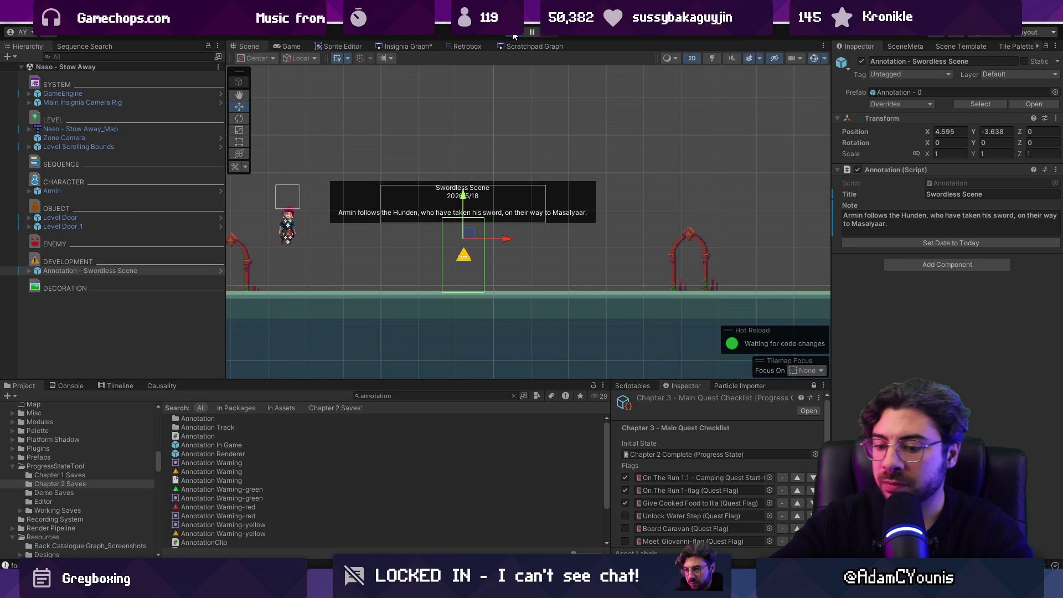
left_click(514, 34)
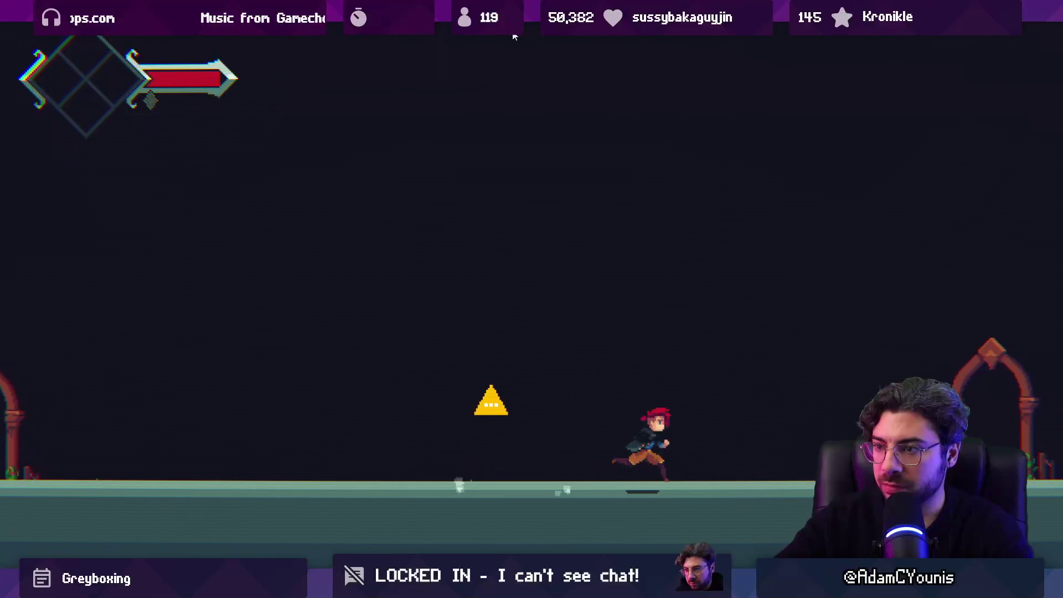
key("shift+space")
Stop the game and open the Naso Prison scene from the Insignia Graph.
left_click(514, 35)
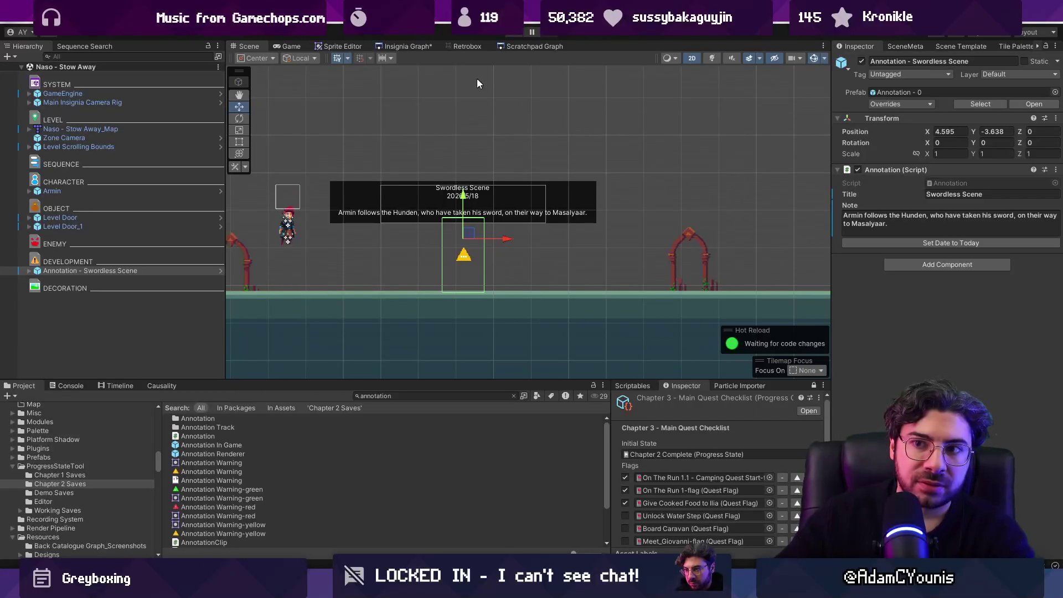
left_click(392, 46)
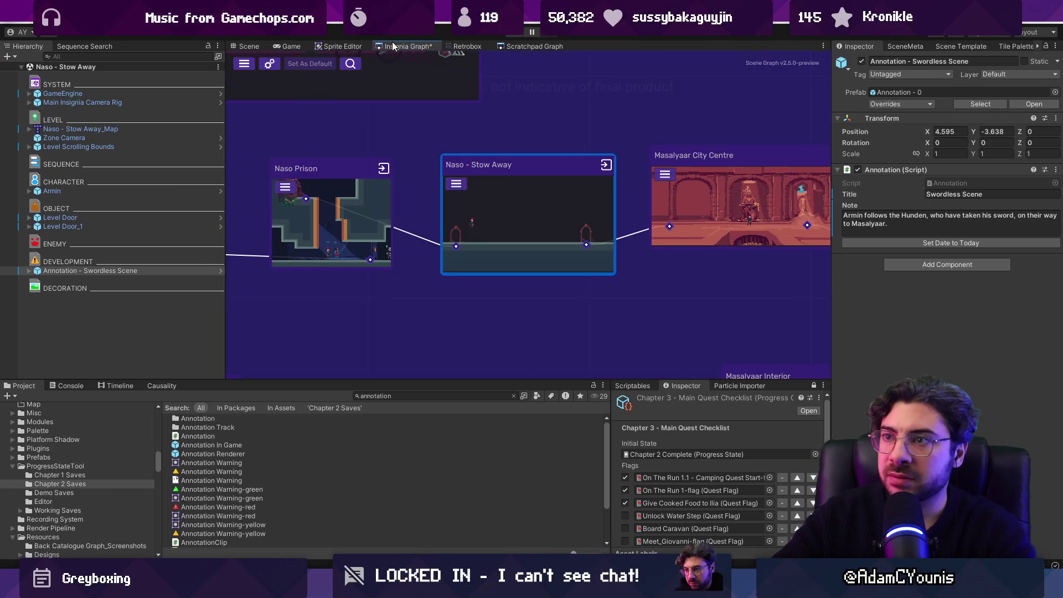
scroll(361, 216, "down", 2)
scroll(361, 216, "up", 3)
double_click(505, 188)
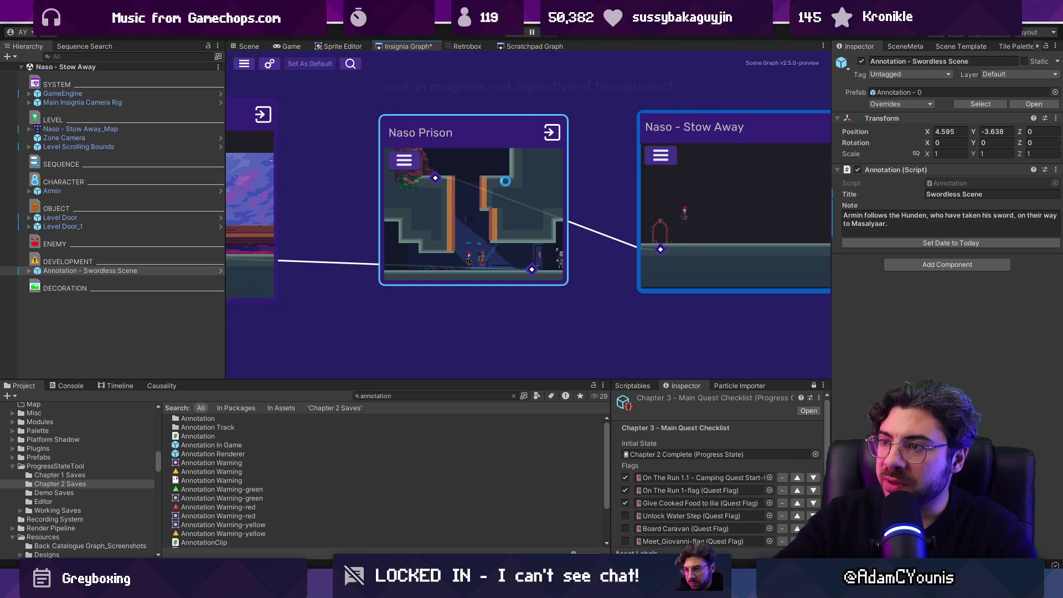
Select the first cutscene annotation, then the Armin and Rekka Cutscene 2 annotation.
scroll(581, 222, "down", 5)
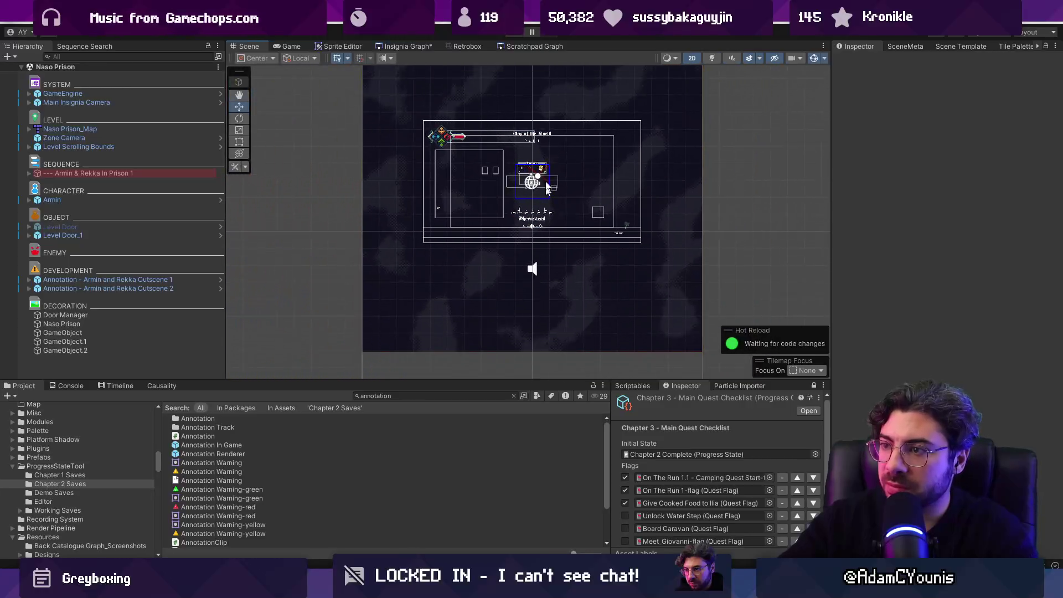
scroll(527, 221, "up", 5)
scroll(487, 176, "up", 2)
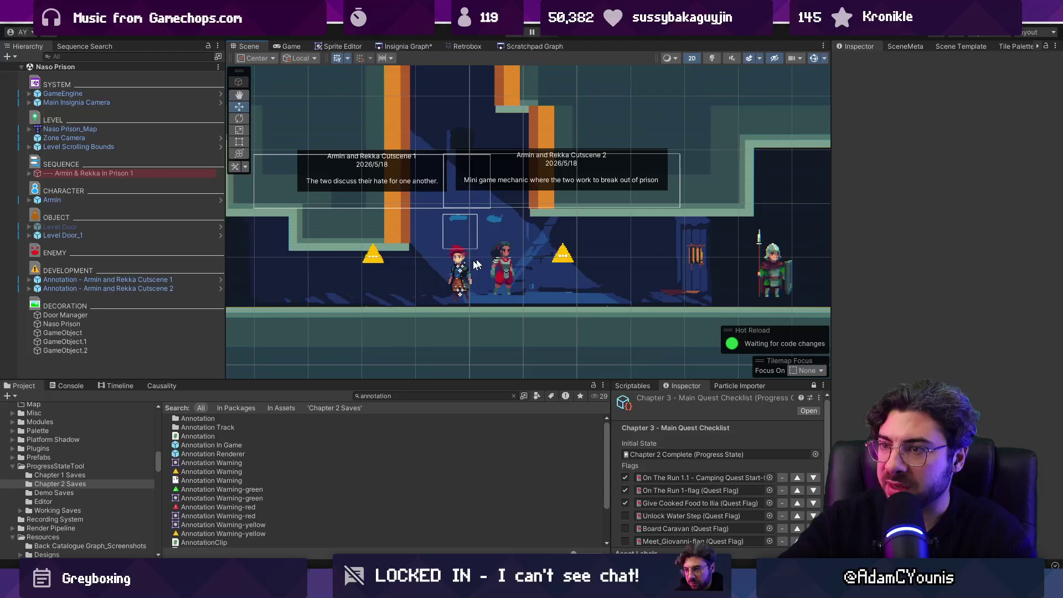
left_click(374, 258)
left_click(560, 256)
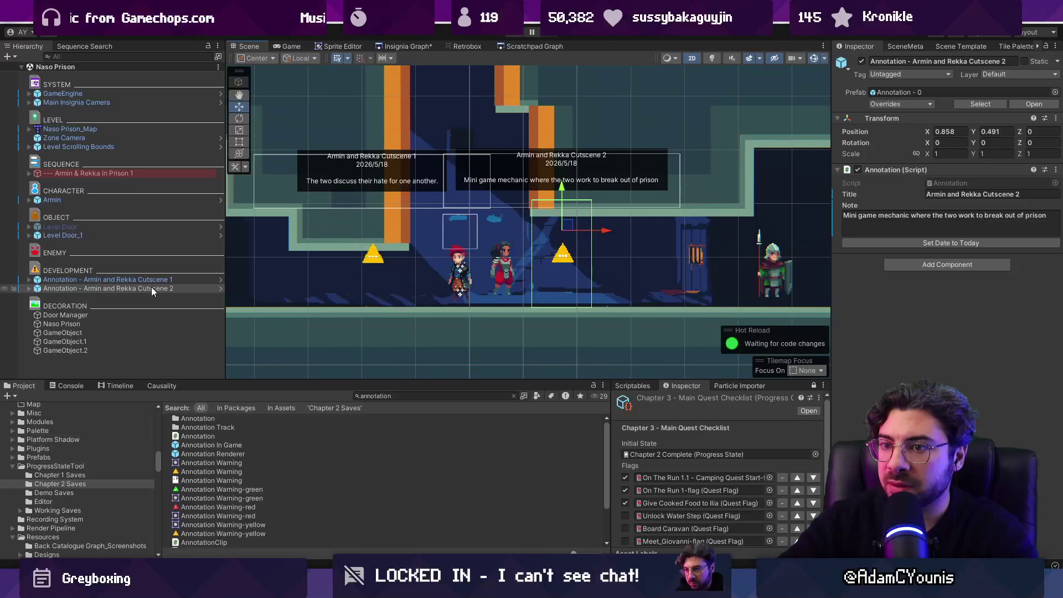
Prepend 'Hunden break in and take the sword from the contraband section.' to the Cutscene 2 note.
left_click(933, 221)
left_click(934, 220)
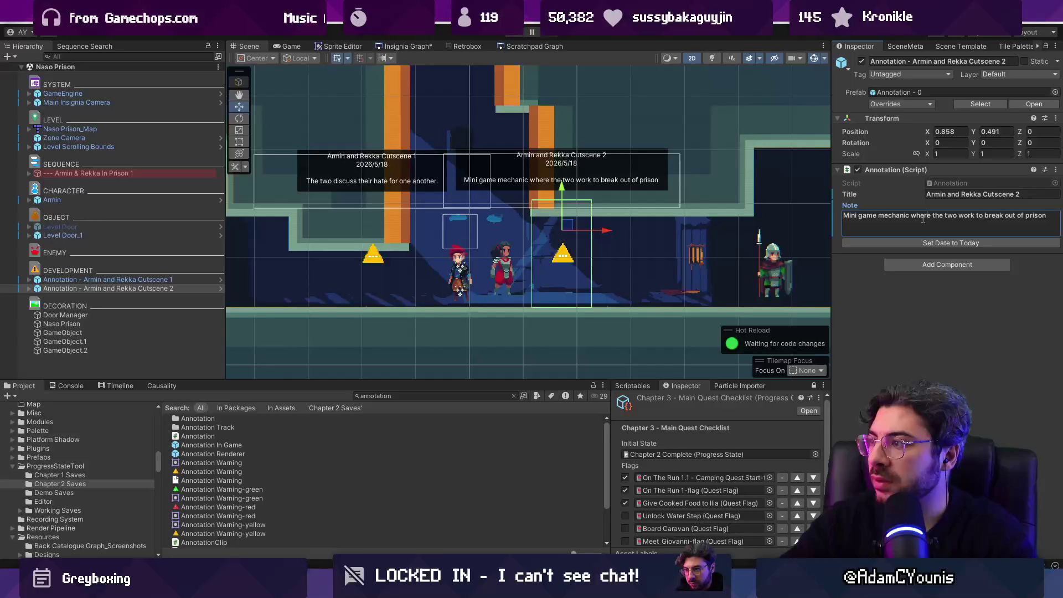
left_click(845, 217)
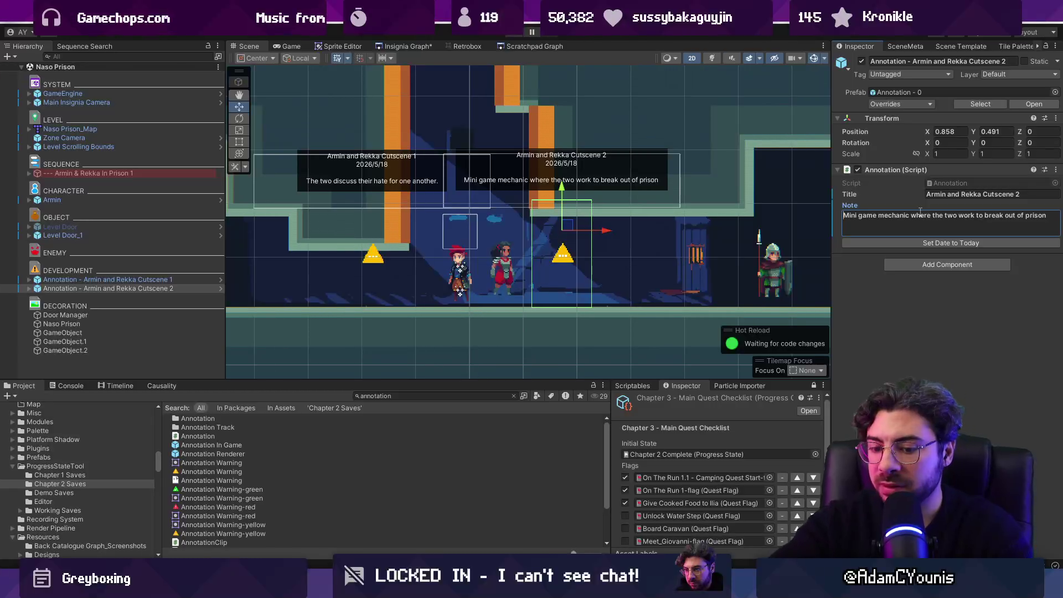
type("Huhn")
key("BackSpace")
key("BackSpace")
type("nden bnr")
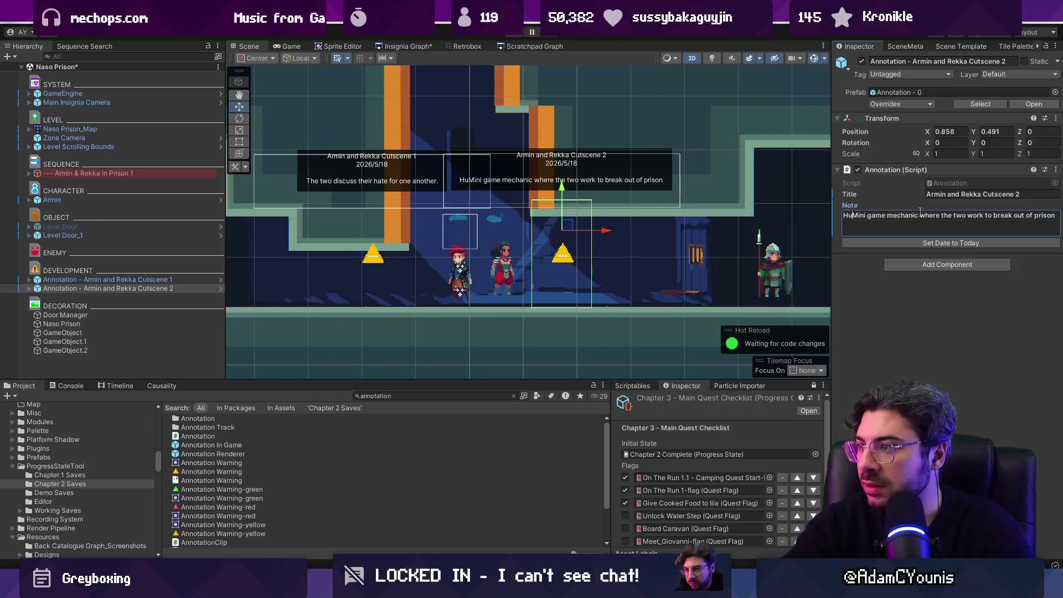
key("BackSpace")
key("BackSpace")
type("reak in ")
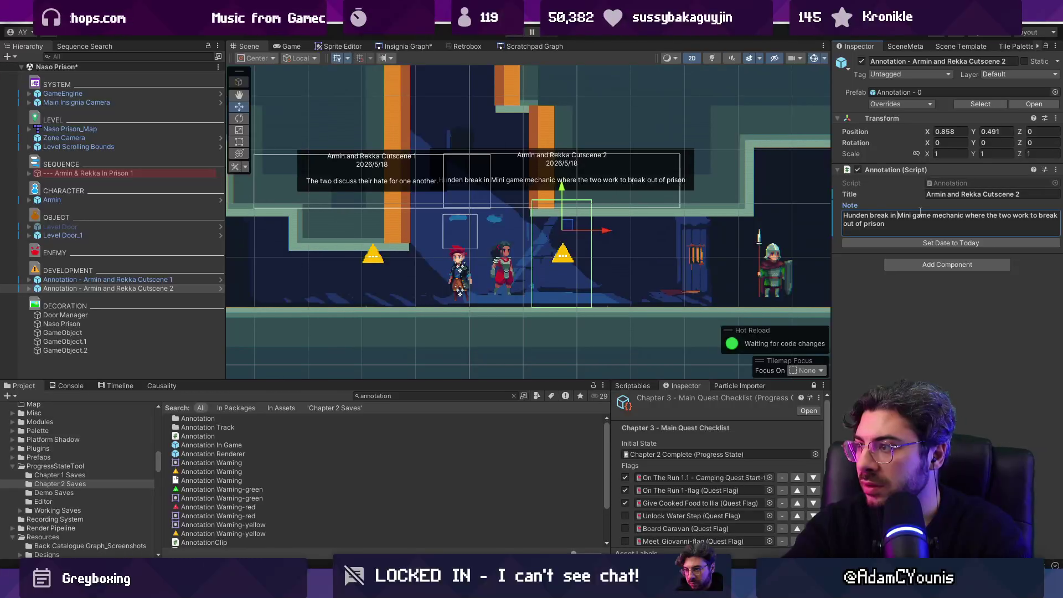
type("and take the sw")
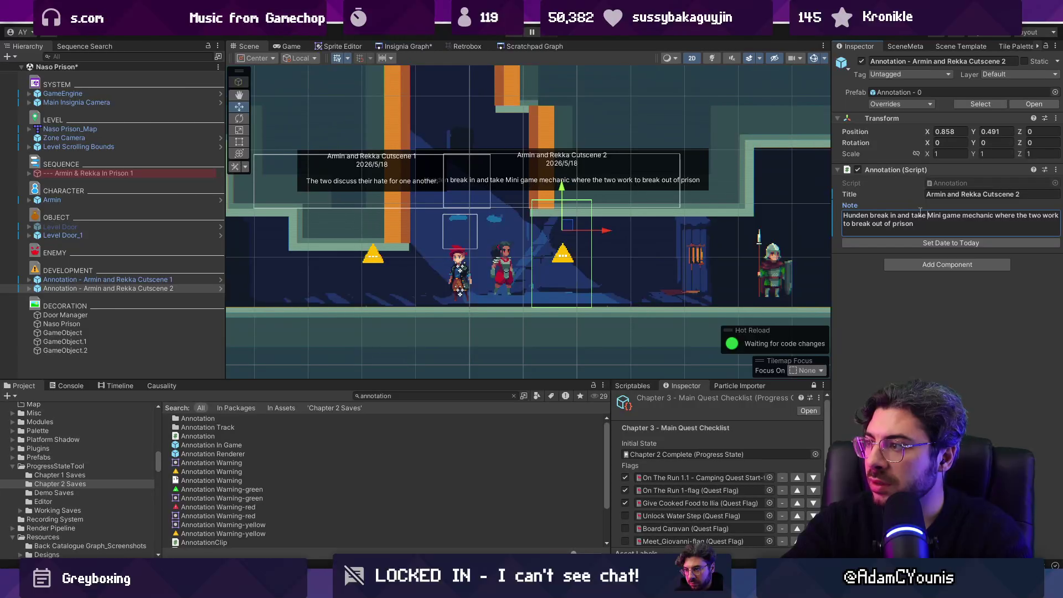
type("ord.")
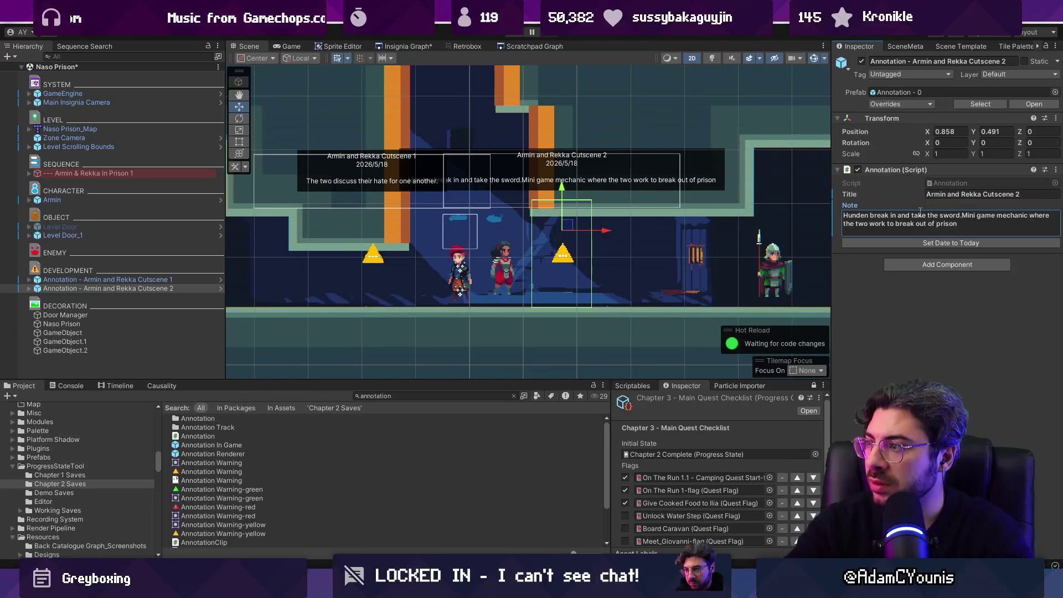
key("Return")
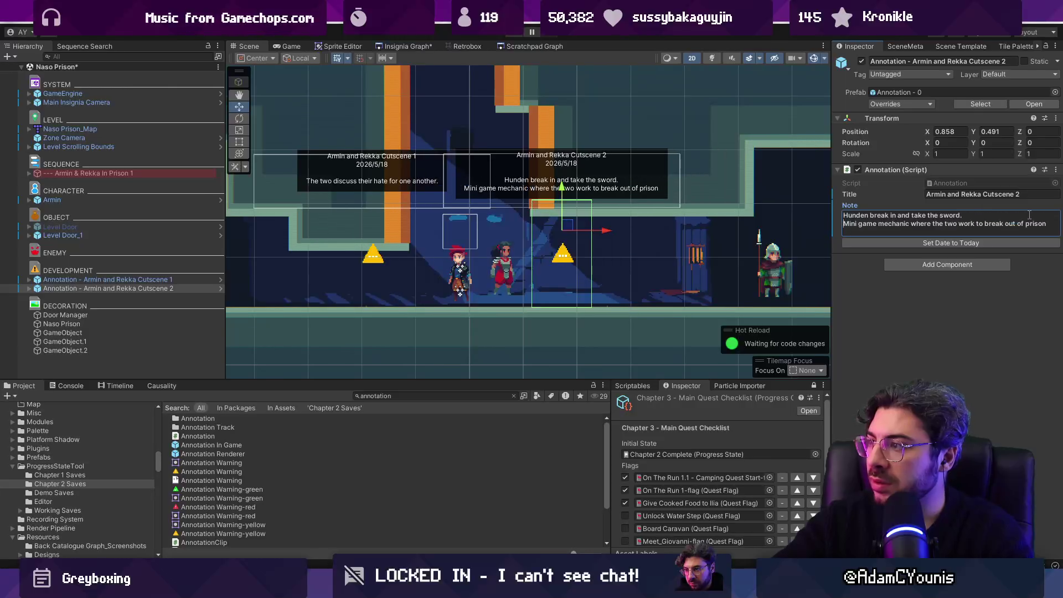
key("BackSpace")
type("from the ")
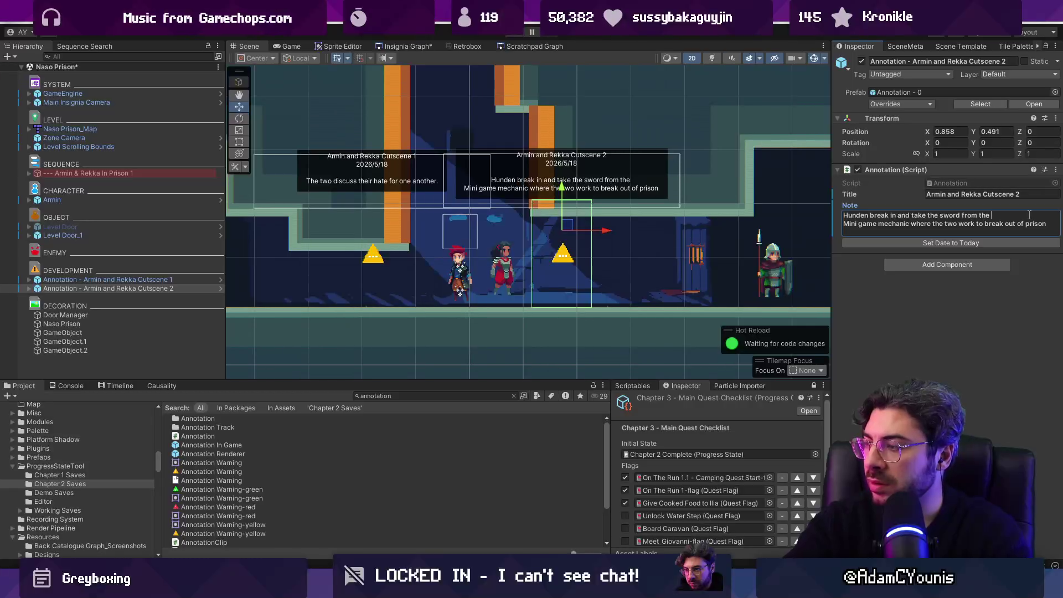
type("contra")
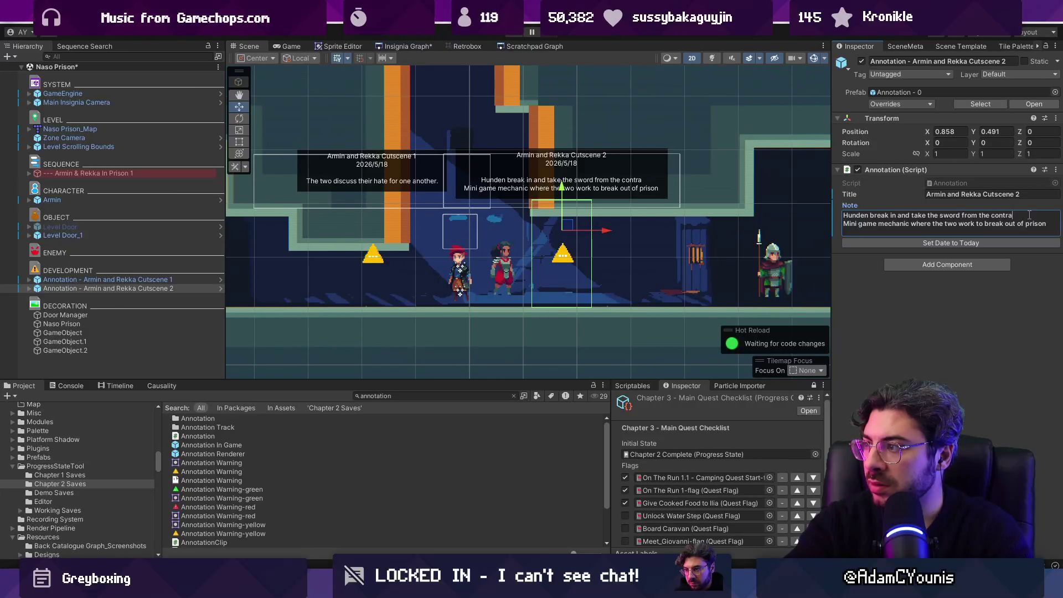
type("ban d")
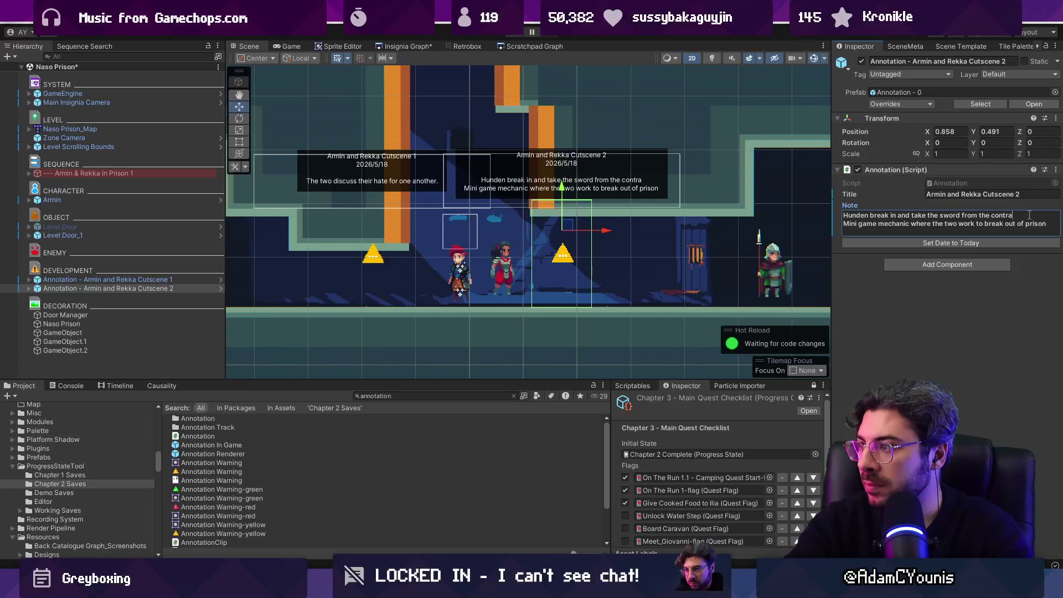
key("BackSpace")
key("BackSpace")
type("d")
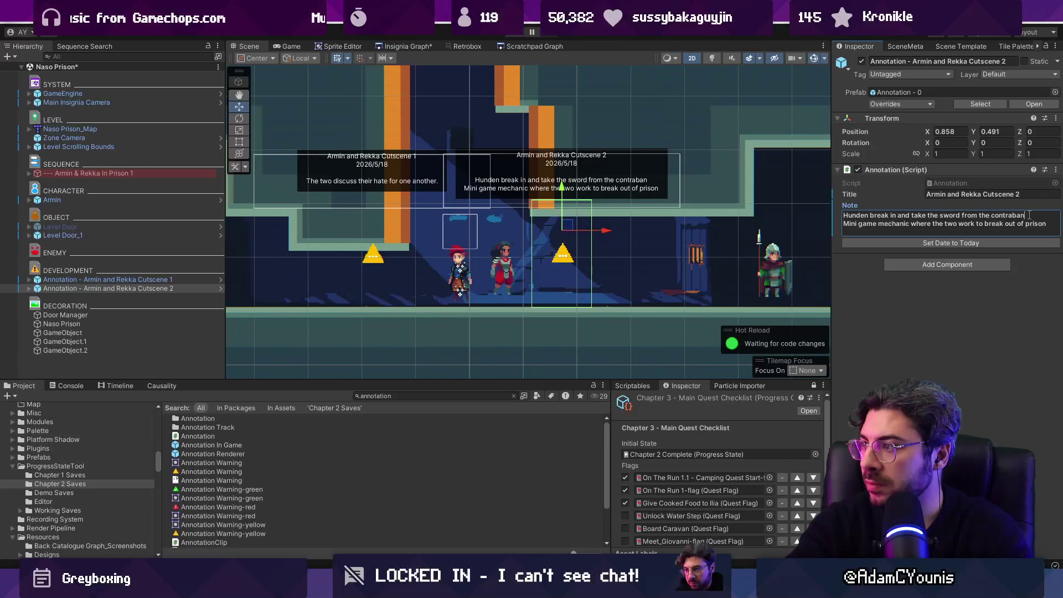
type(" section.")
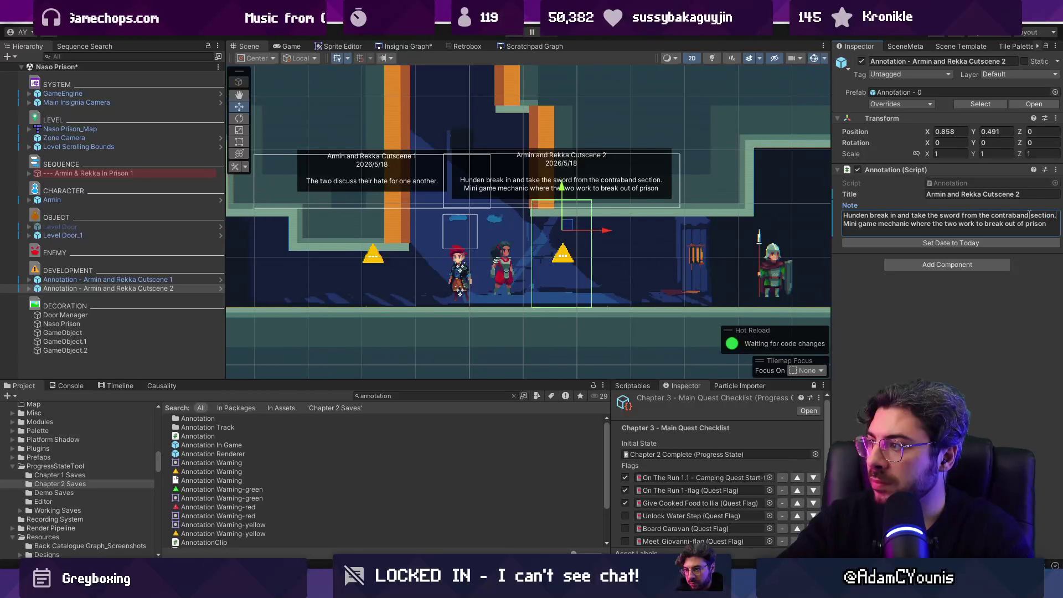
Add the line that they desert Rekka with Armin, laughing as they do, and play the level.
key("Return")
type("They desert R")
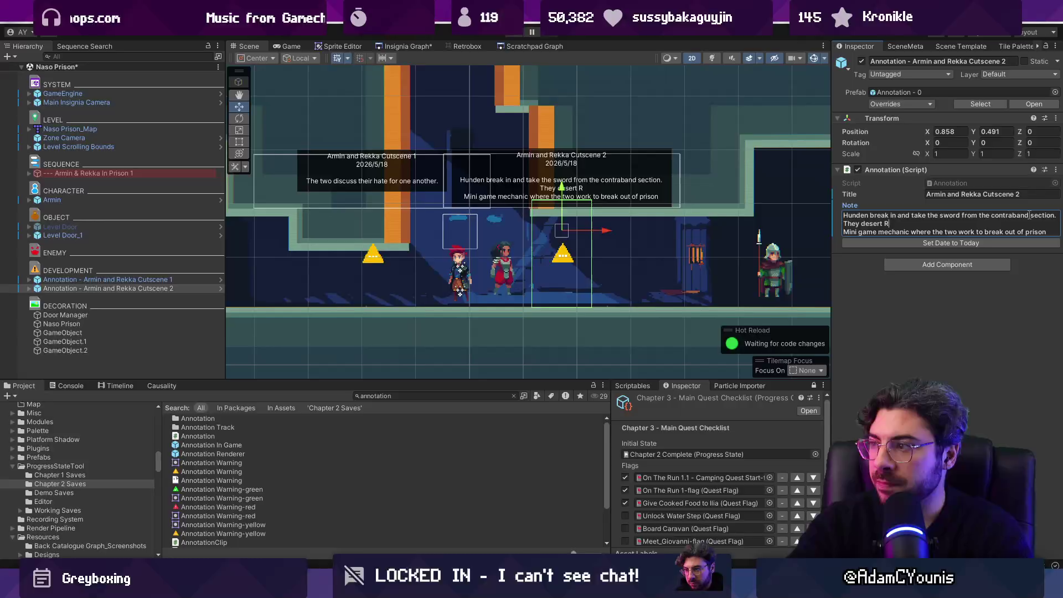
type("ekka with ")
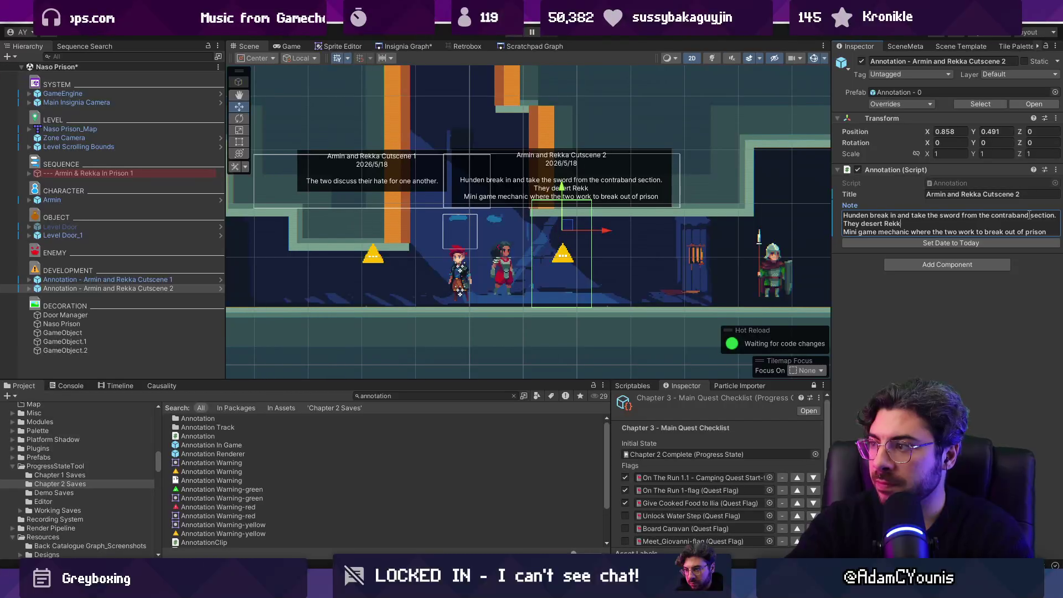
type("Armin, lauygh")
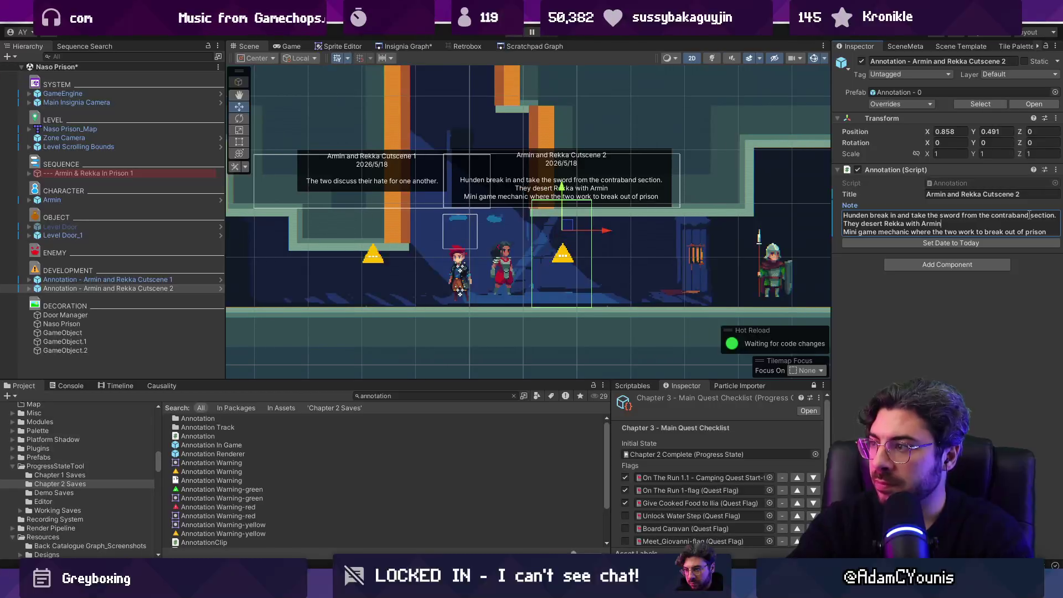
key("BackSpace")
key("BackSpace")
key("BackSpace")
type("ghing as they go")
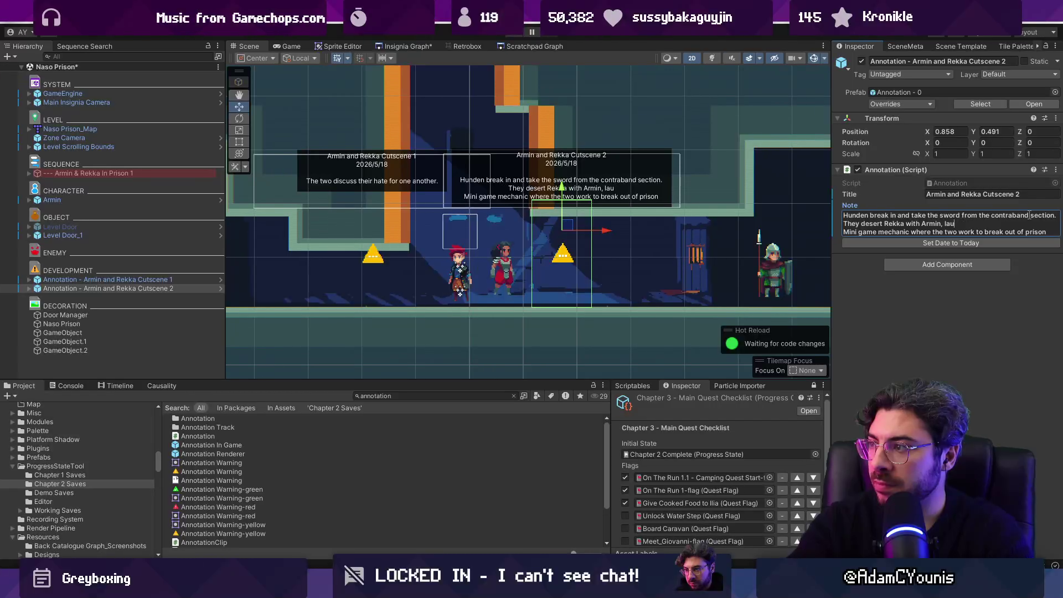
key("BackSpace")
key("BackSpace")
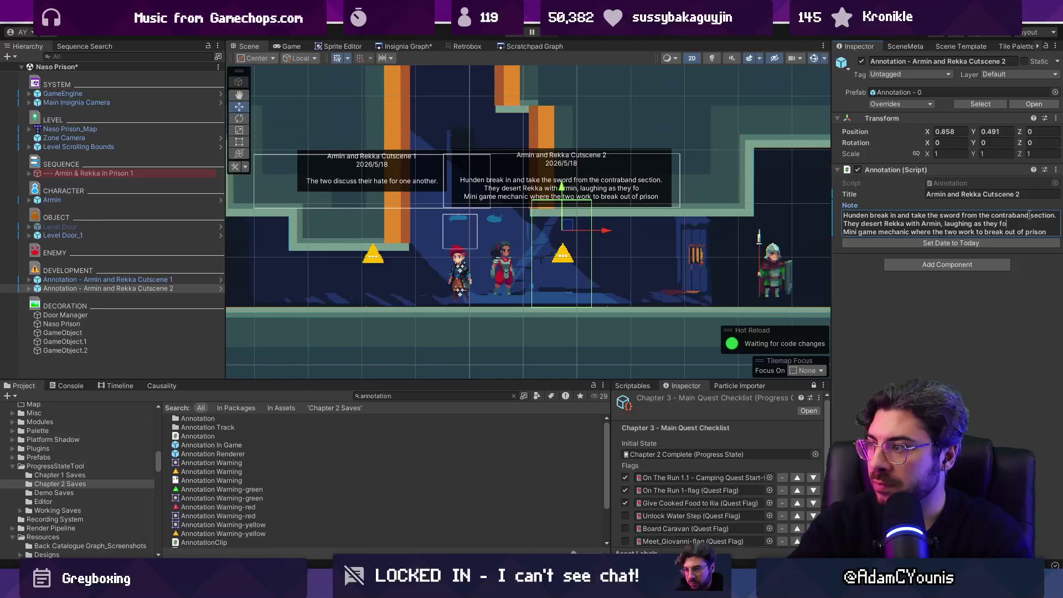
type("do.")
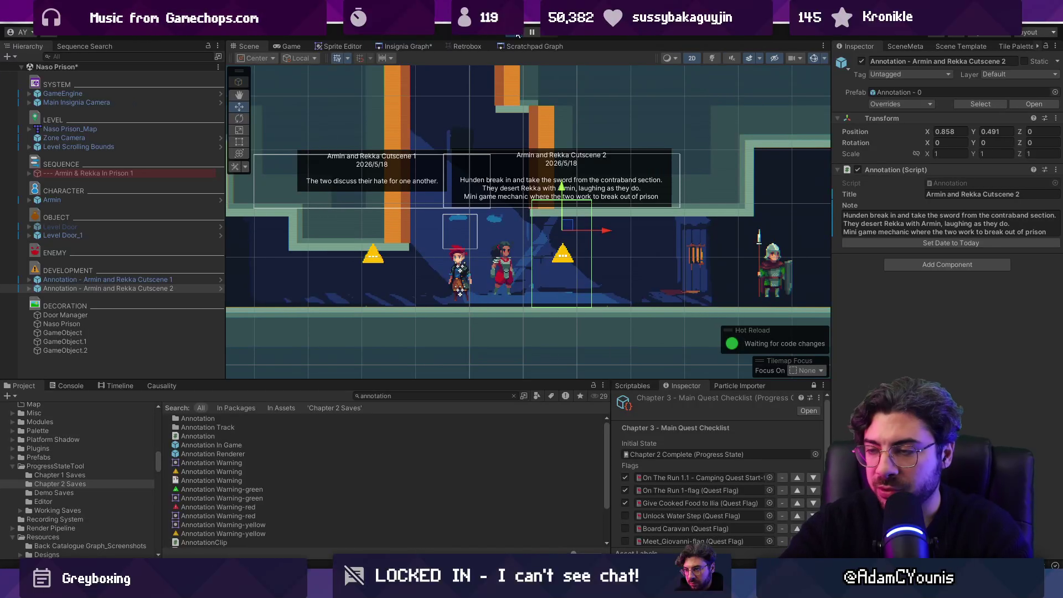
left_click(516, 34)
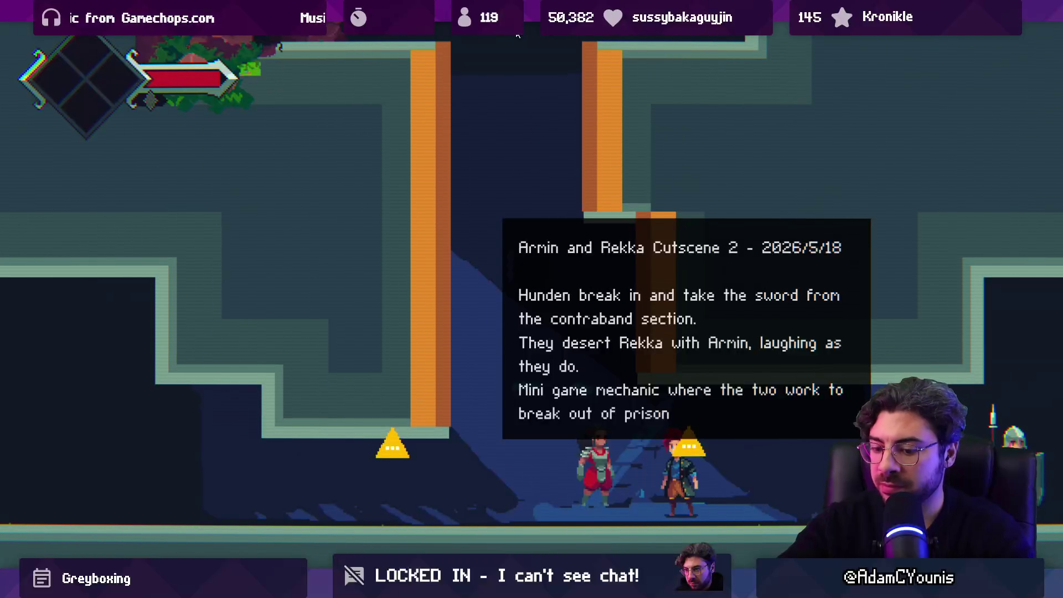
Stop play and change 'the sword' to 'Armin's sword' in the Cutscene 2 note.
left_click(518, 35)
left_click(979, 187)
left_click(925, 188)
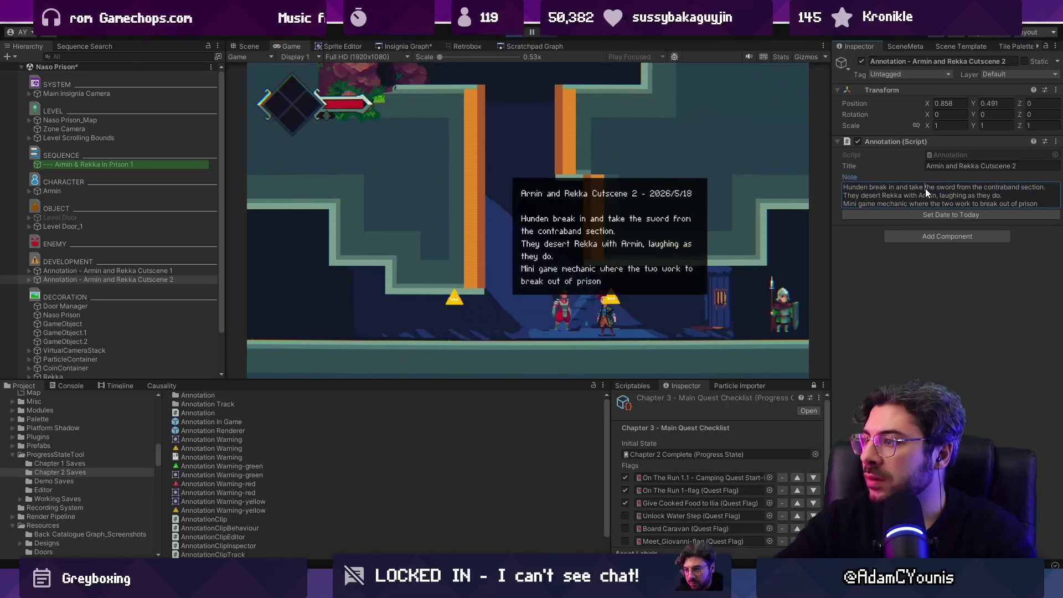
type("Armin")
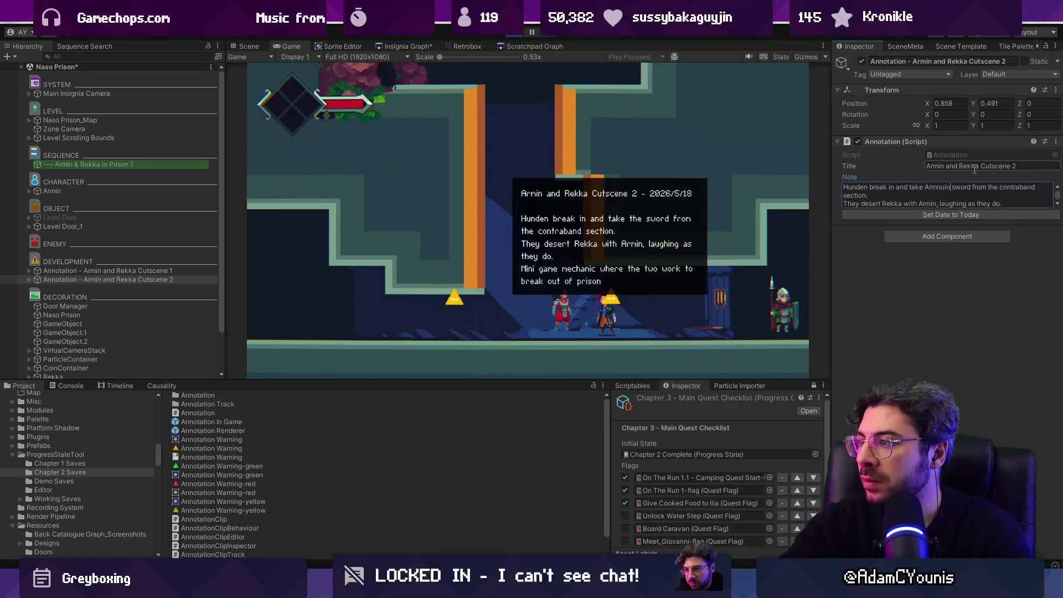
type("'s")
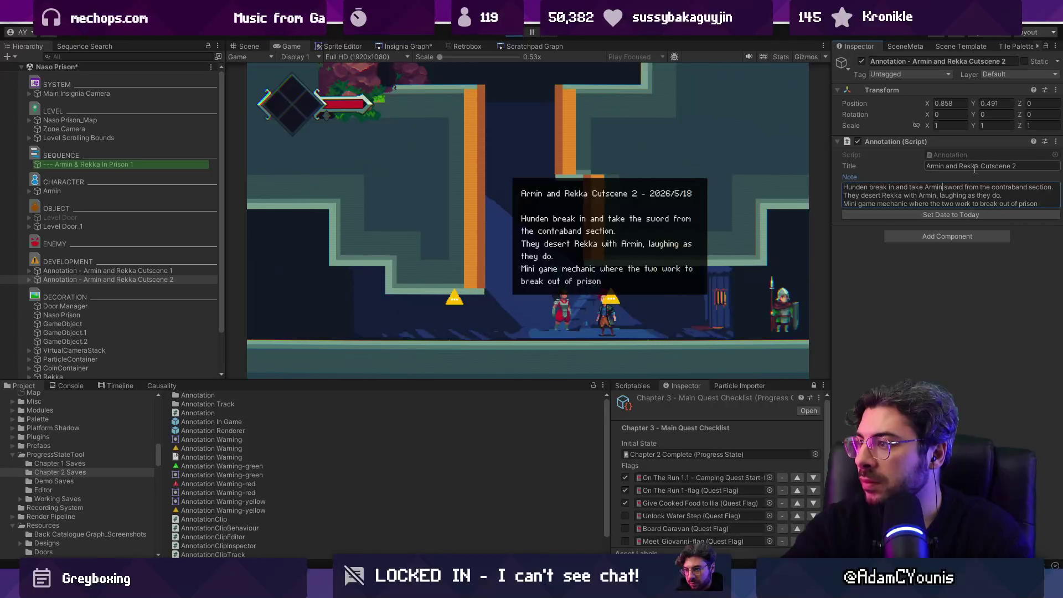
key("ctrl+a")
key("ctrl+c")
key("ctrl+p")
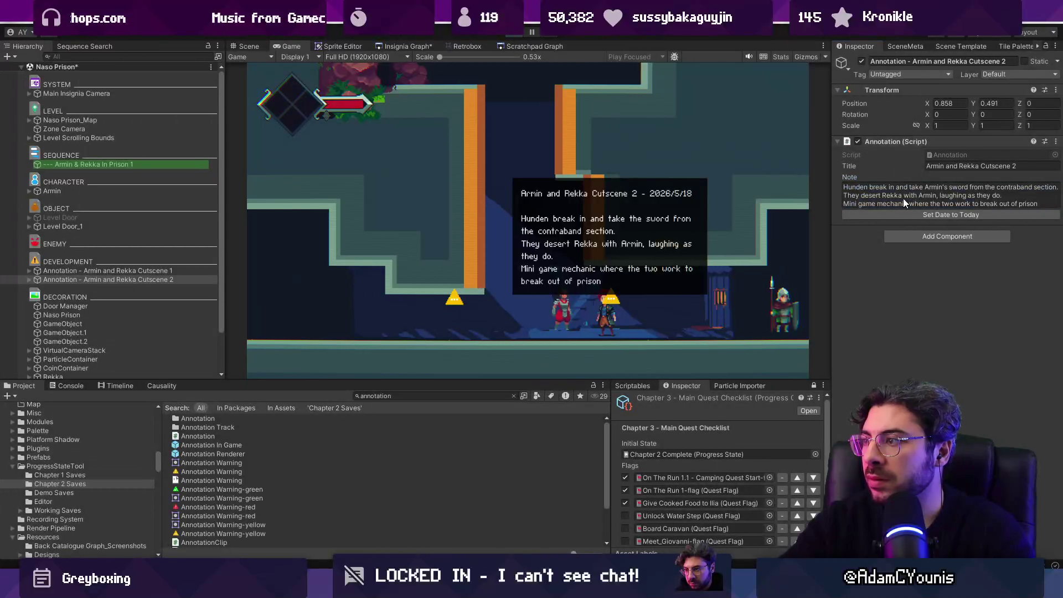
left_click(912, 232)
key("ctrl+a")
key("ctrl+v")
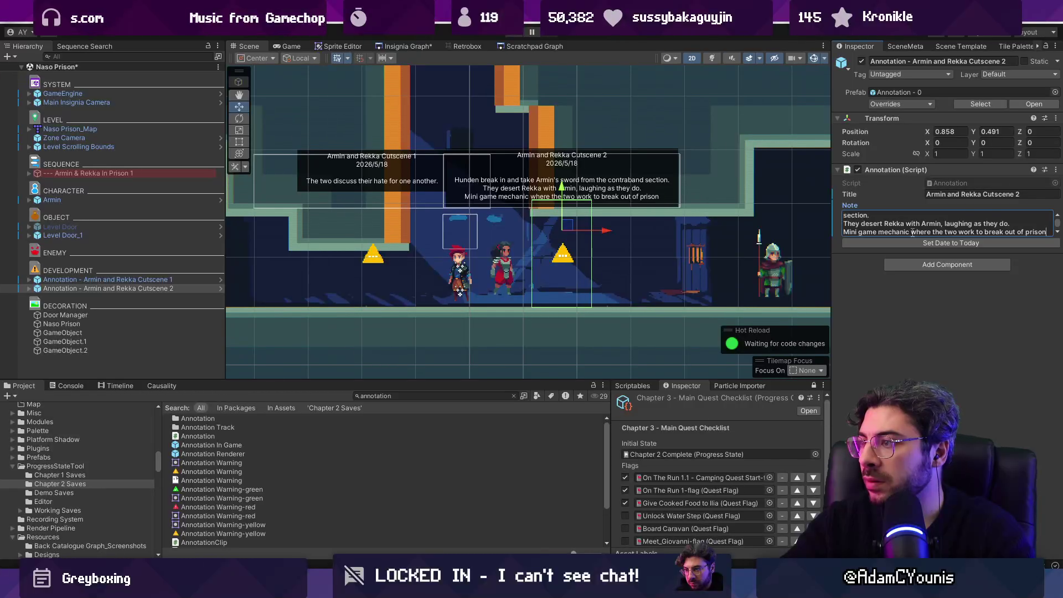
Set the annotation's date to today (2026/6/12) and save Naso Prison.
scroll(905, 217, "up", 1)
left_click(923, 244)
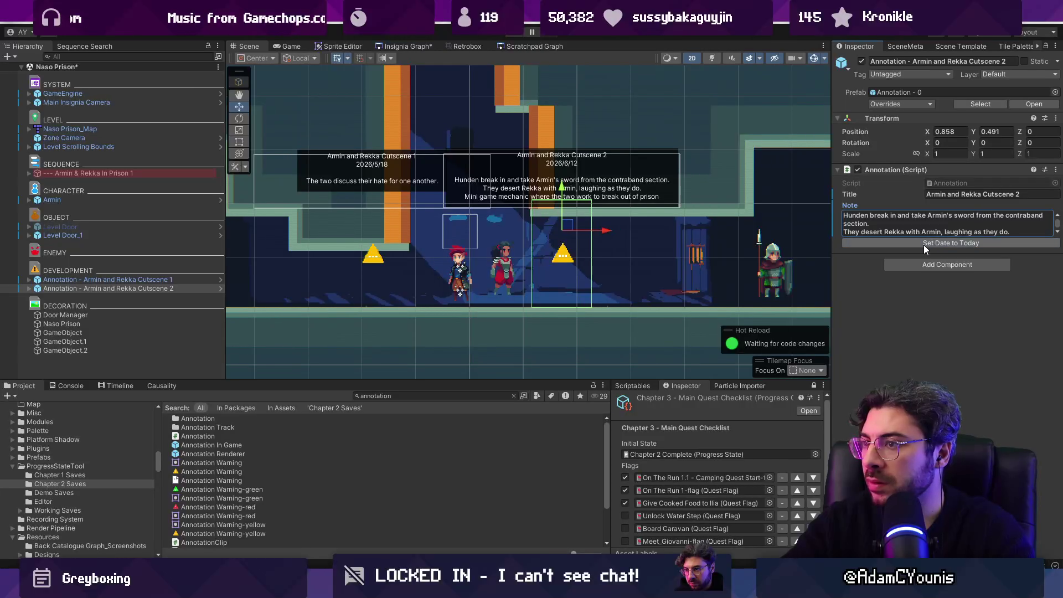
key("ctrl+s")
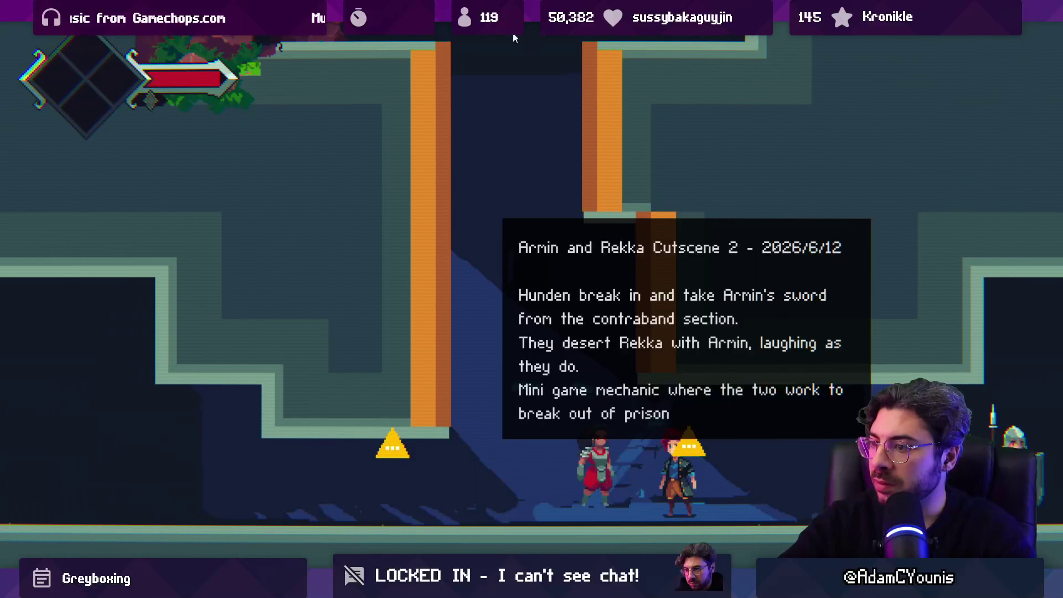
Run and wall-jump the player up to the prison room's upper-left ledge, then stop the game.
key("Left")
key("space")
key("space")
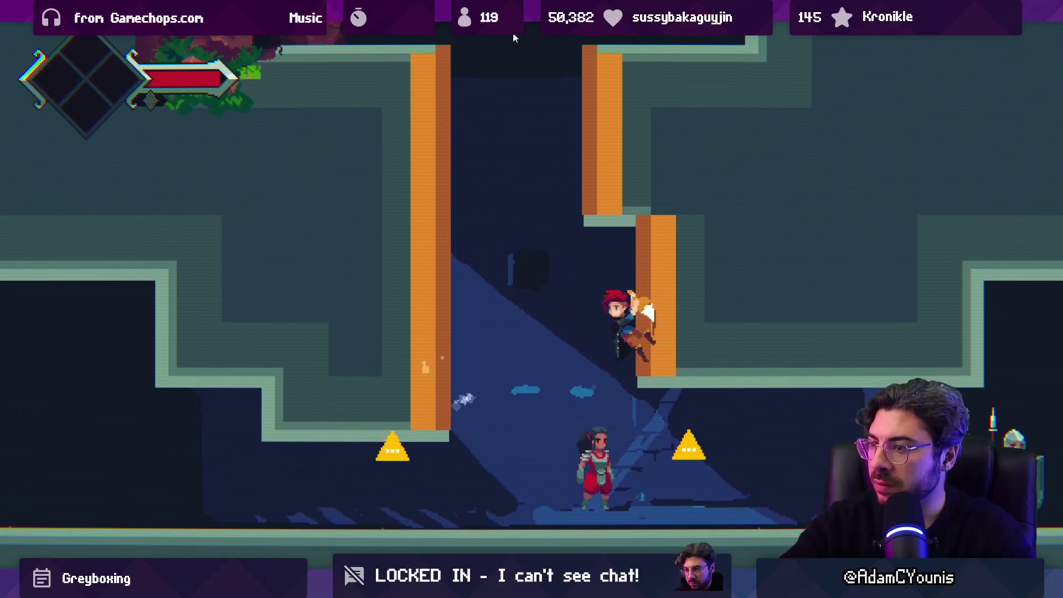
key("space")
key("space")
key("space")
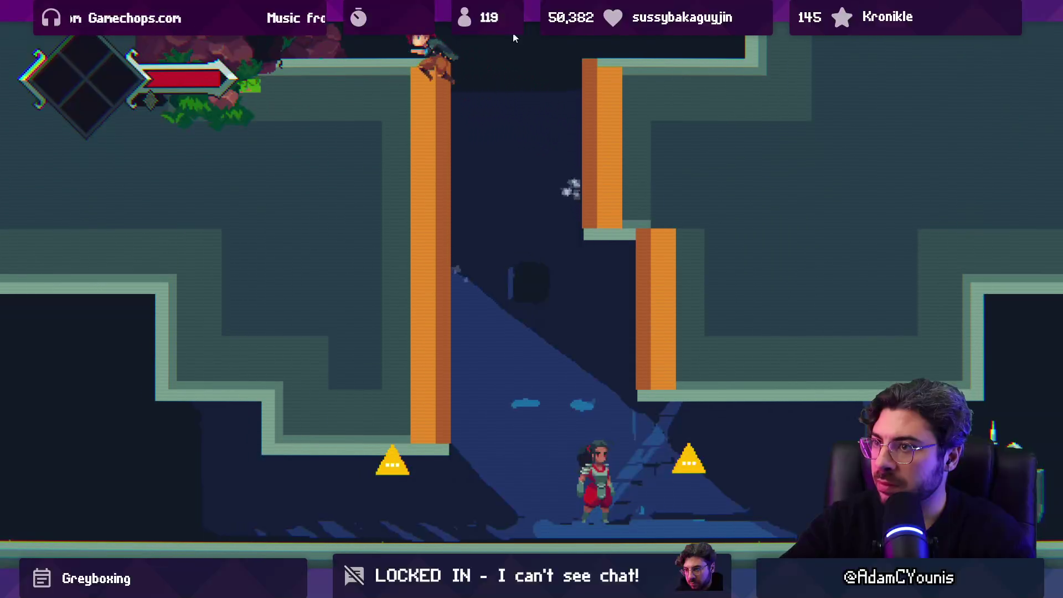
key("Left")
left_click(514, 38)
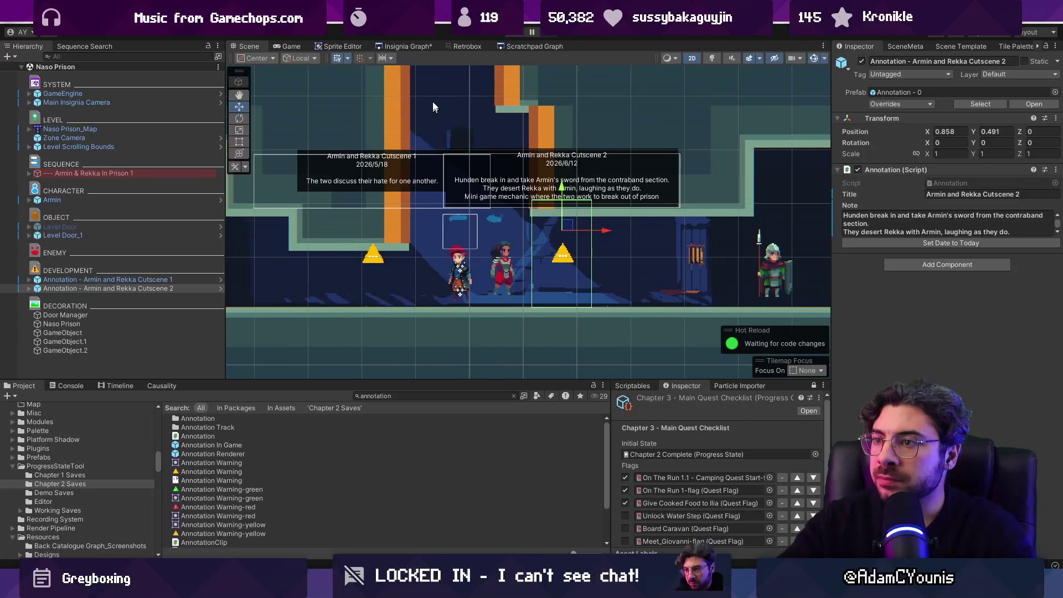
Reopen Naso - Stow Away from the Insignia Graph and select its Swordless Scene annotation.
left_click(420, 50)
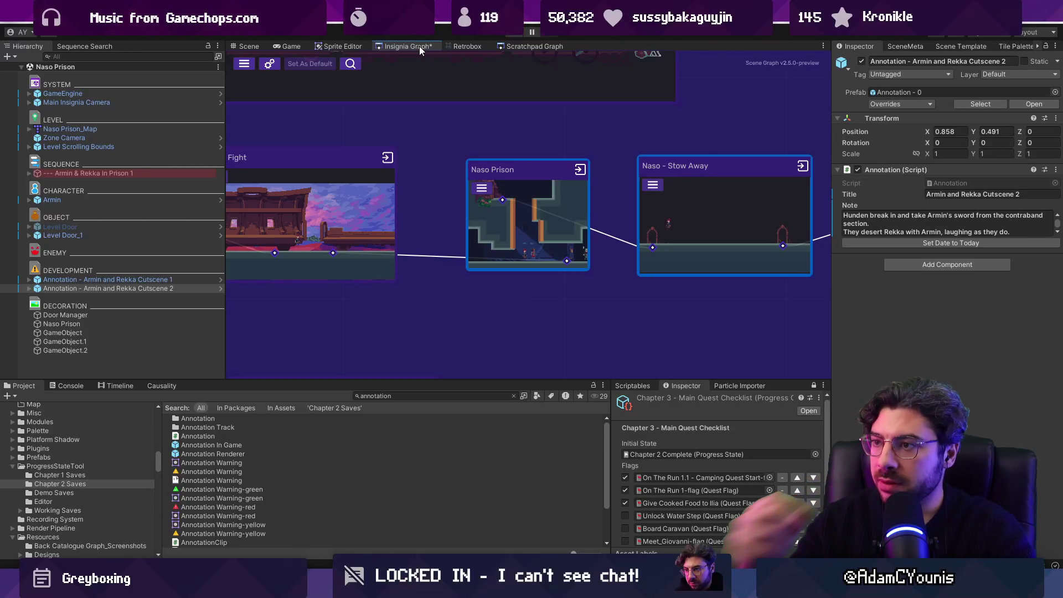
scroll(508, 256, "down", 5)
scroll(557, 237, "up", 6)
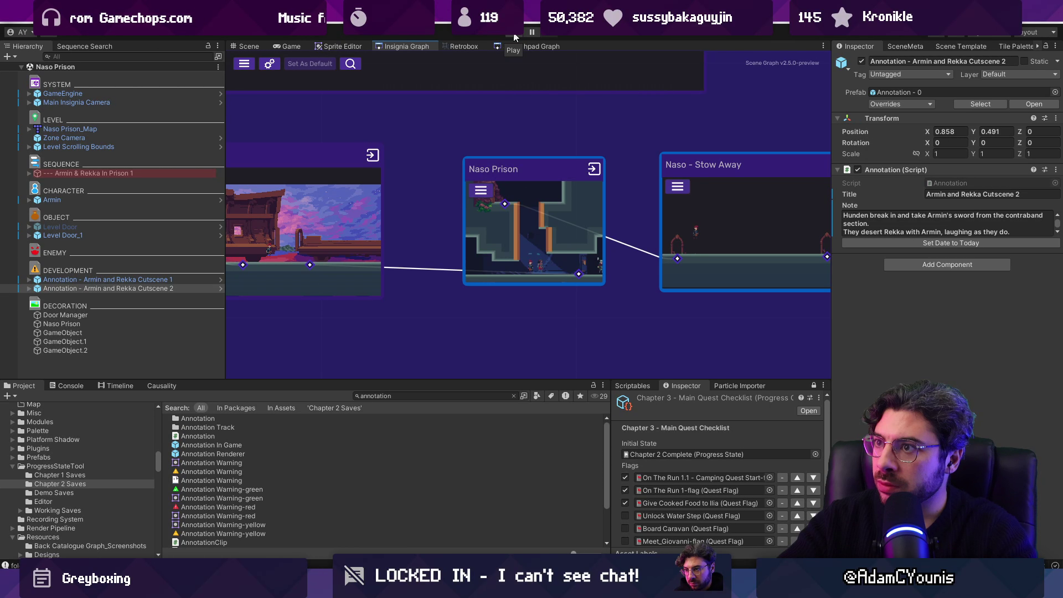
double_click(737, 187)
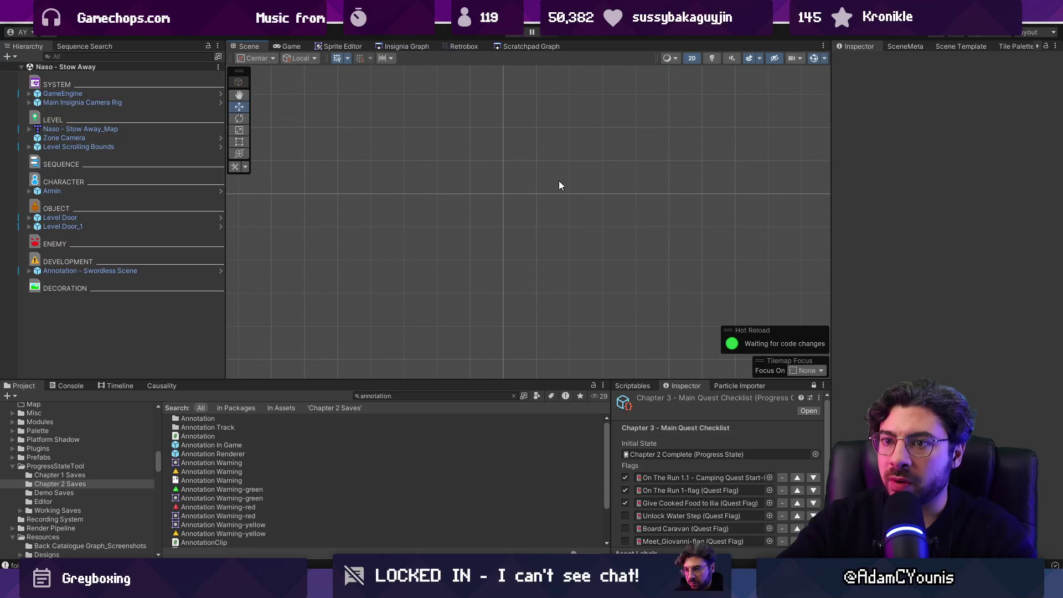
scroll(487, 221, "up", 10)
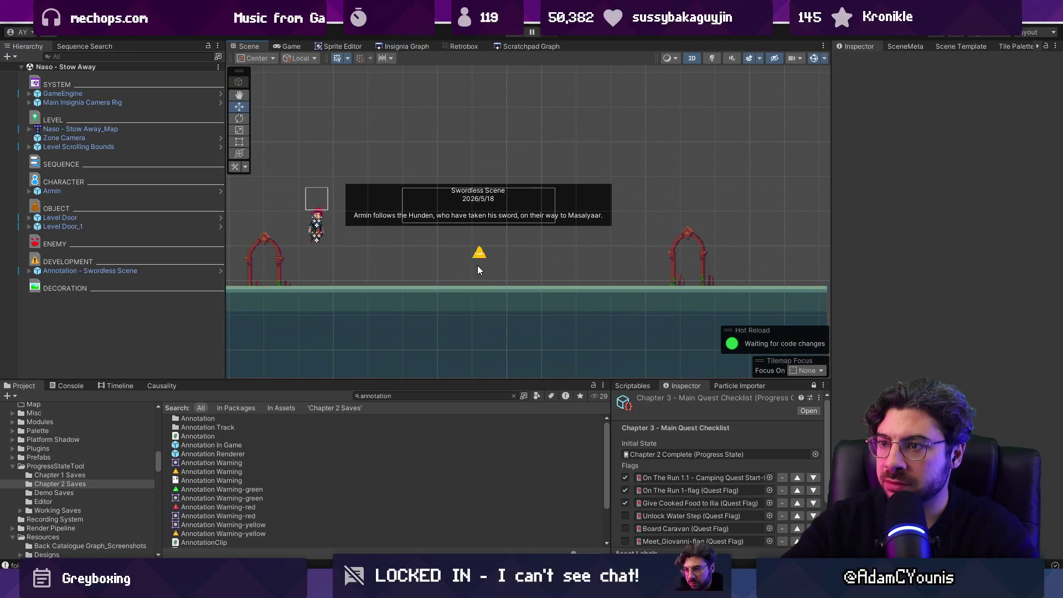
left_click(143, 271)
Trim the Swordless Scene note to say Armin follows the Hunden to Masalyaar.
left_click(1022, 216)
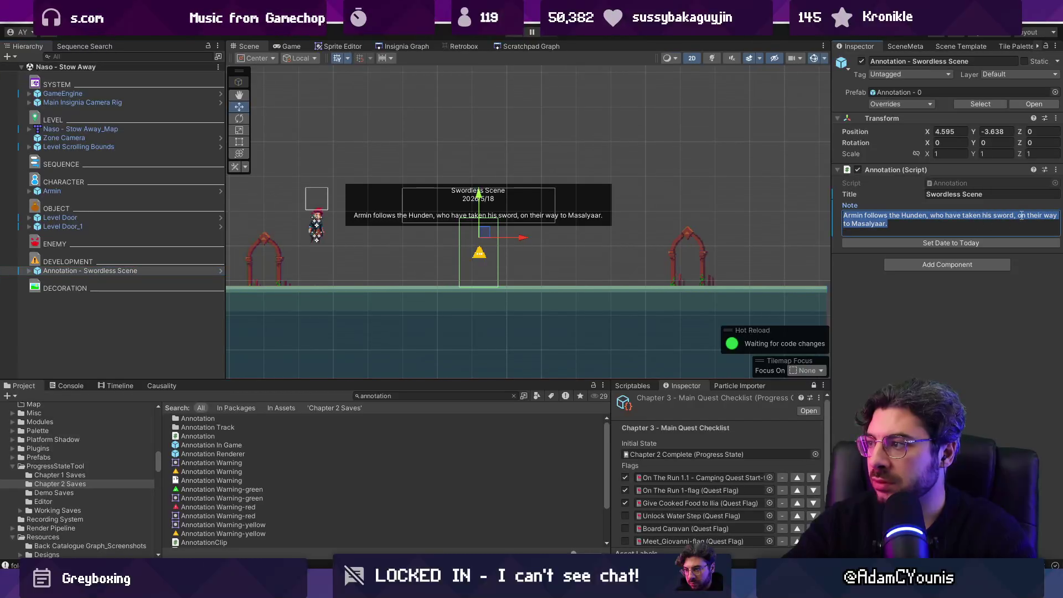
left_click(1022, 216)
key("ctrl+shift+Left")
key("ctrl+shift+Left")
key("ctrl+shift+Left")
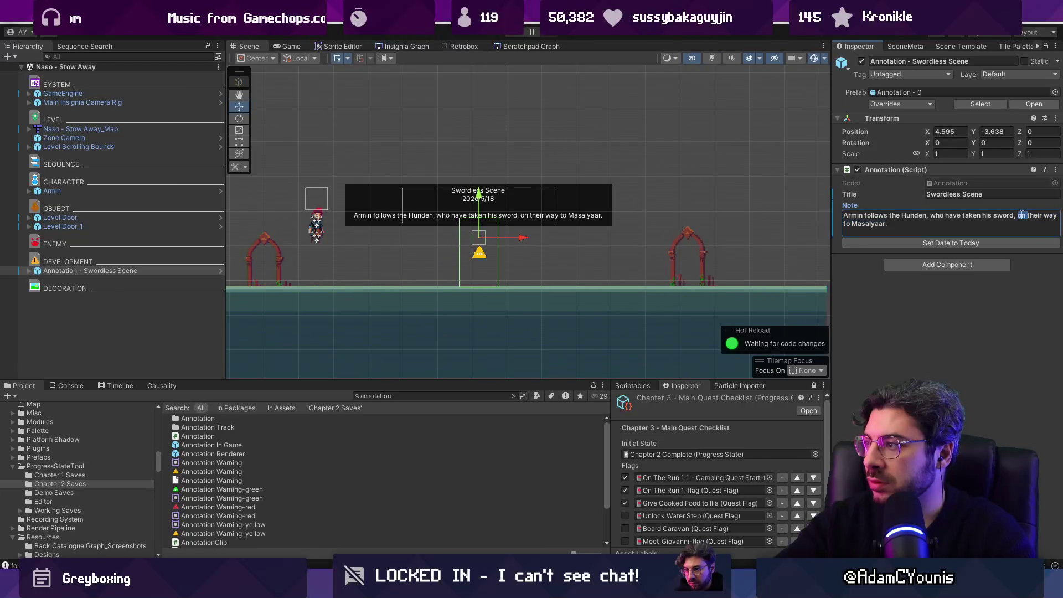
key("BackSpace")
key("ctrl+BackSpace")
key("BackSpace")
key("BackSpace")
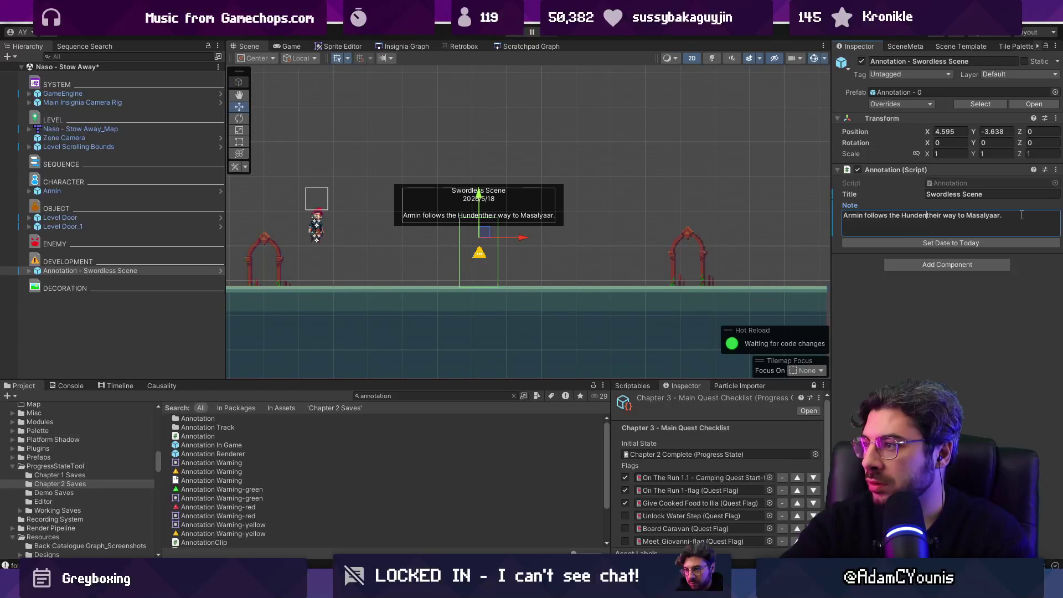
type("to")
key("ctrl+shift+Right")
key("ctrl+shift+Right")
key("BackSpace")
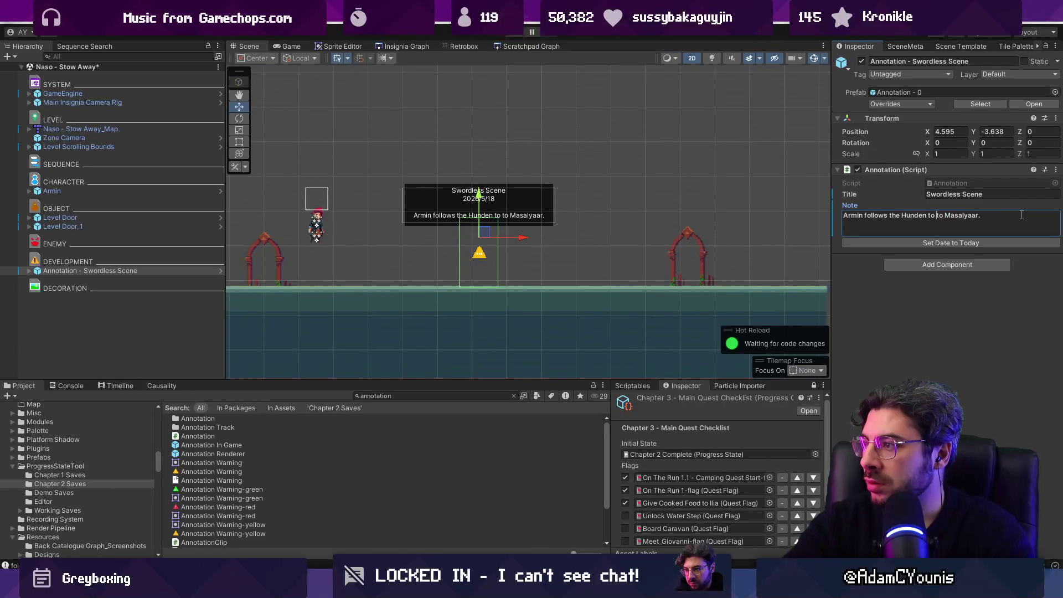
key("ctrl+BackSpace")
key("End")
Add a line suggesting a longer gameplay section using the empty weapon slot, like Kingdom Hearts' Hollow Bastion.
type("Possible ")
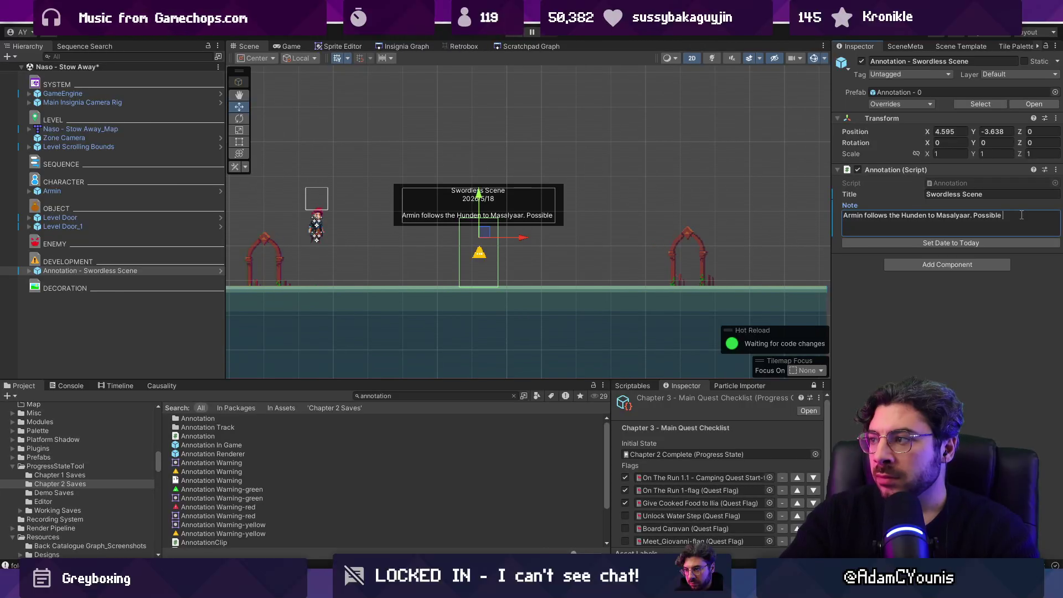
type("longer")
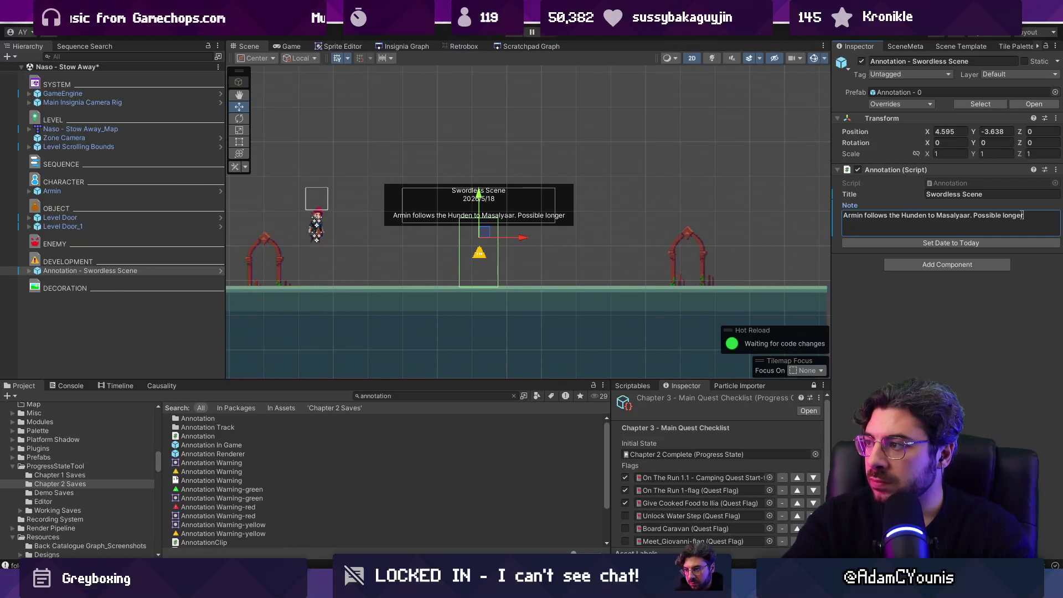
type(" se")
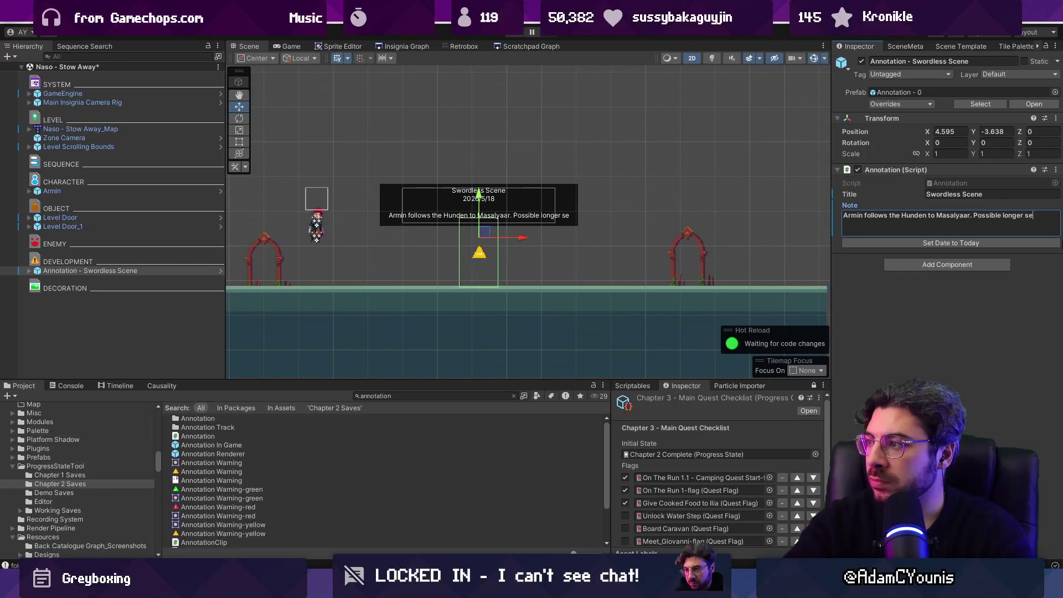
type("ction of gameplay")
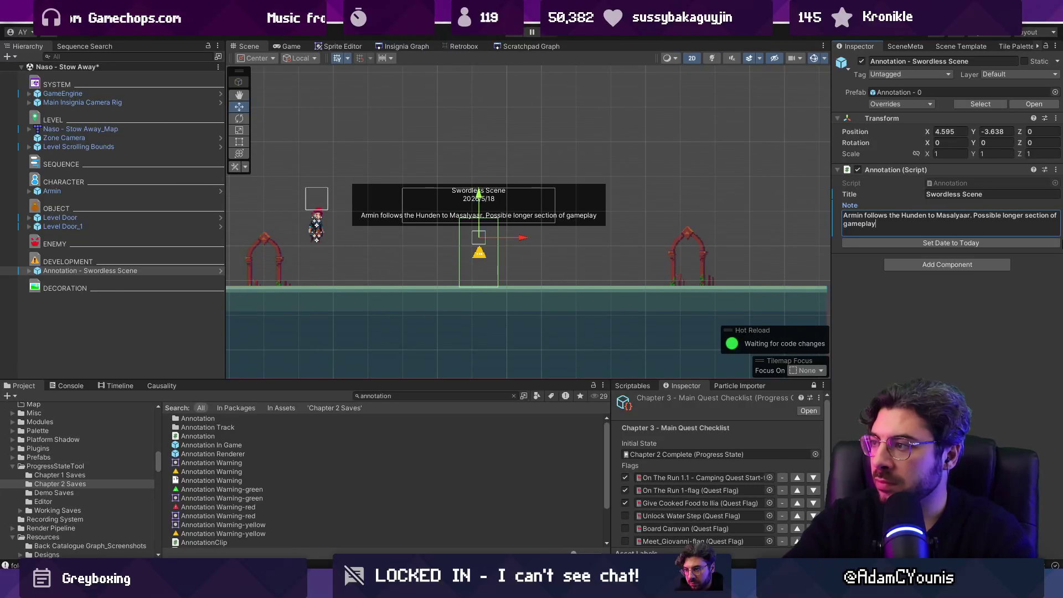
key("ctrl+shift+Left")
key("ctrl+shift+Left")
key("ctrl+shift+Left")
key("Left")
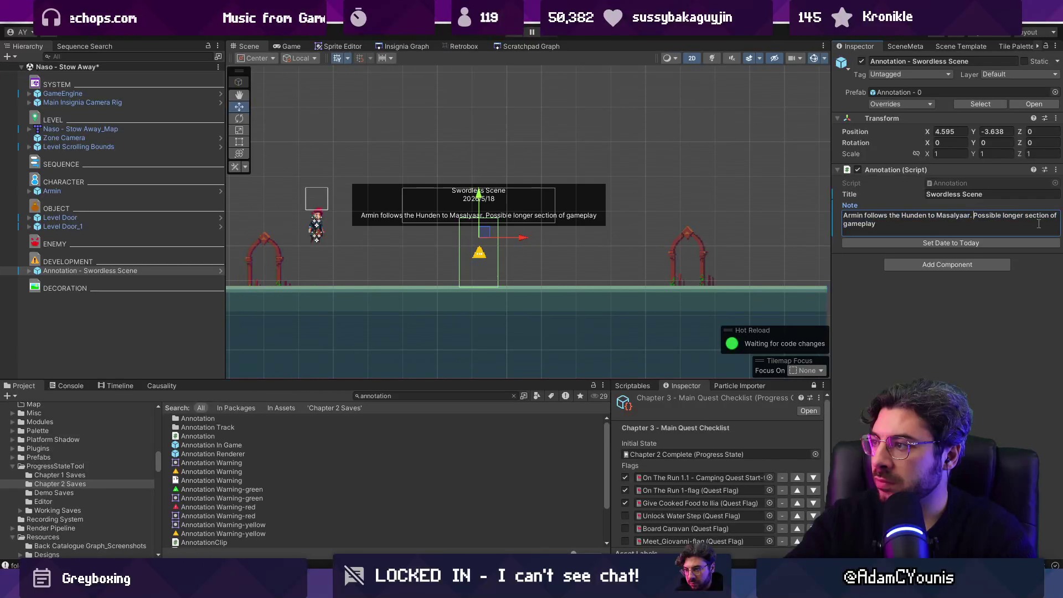
type("if we find something nove")
key("Return")
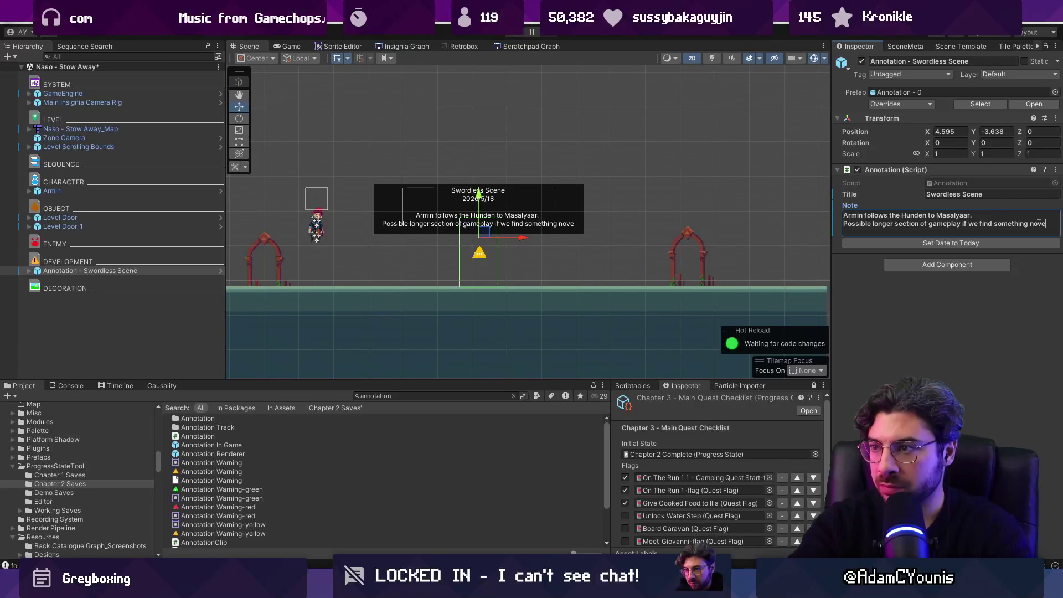
type("l to do he")
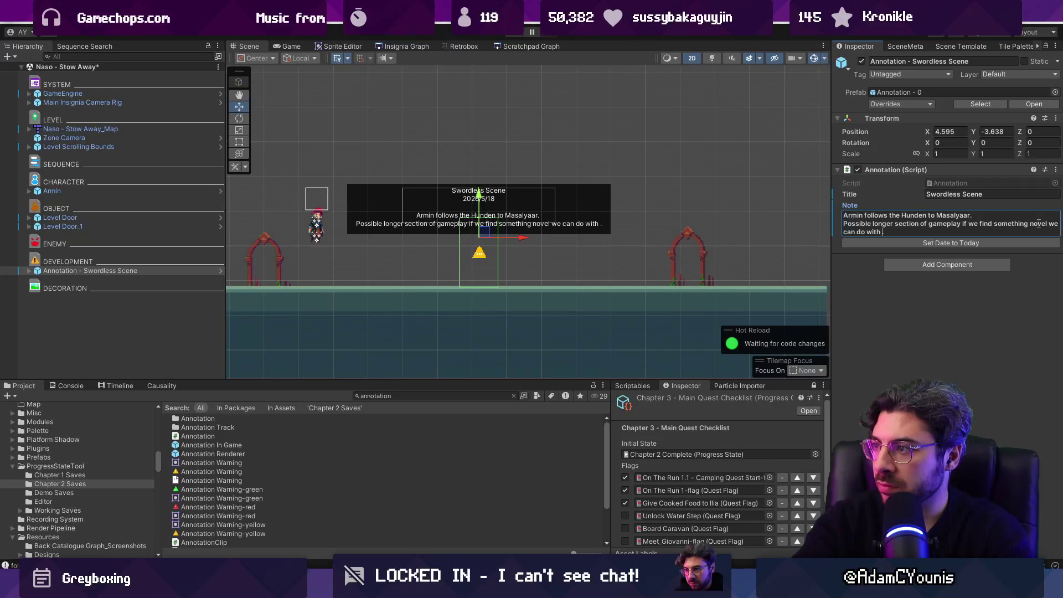
type("apon slot .")
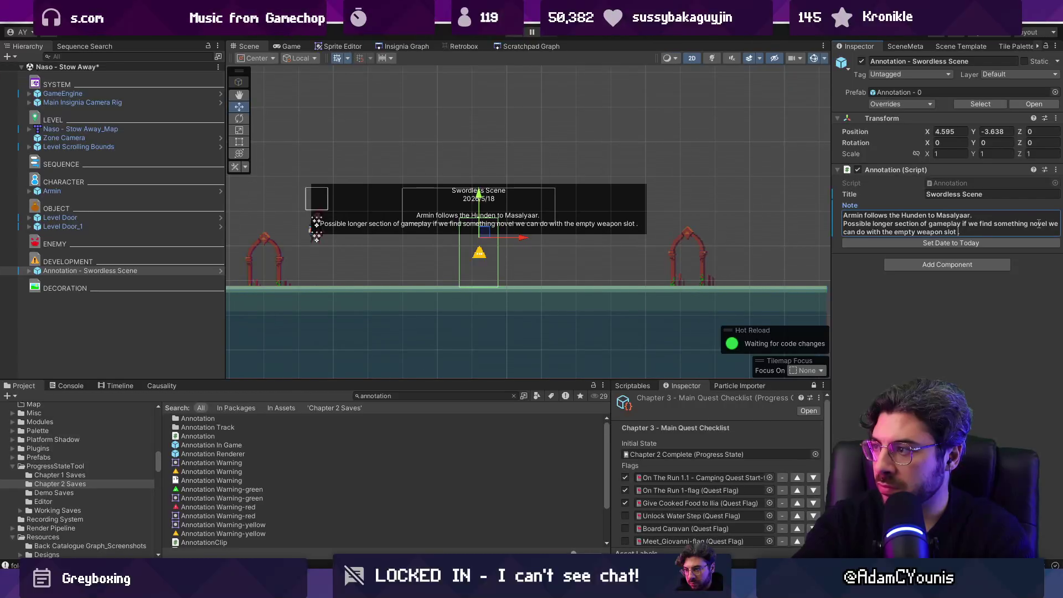
type("similar to King")
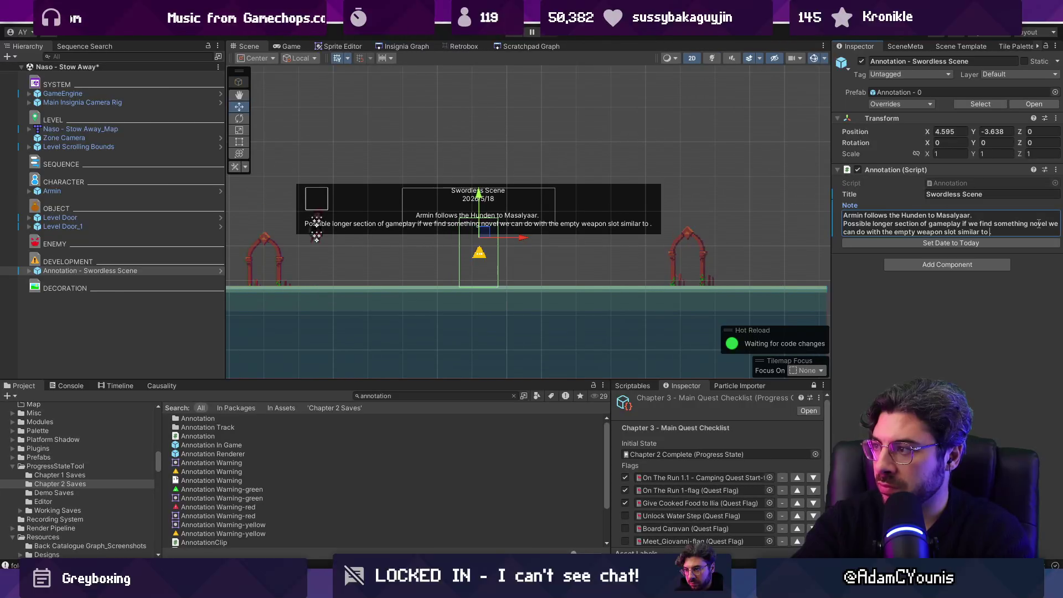
type("dom Hearts ho")
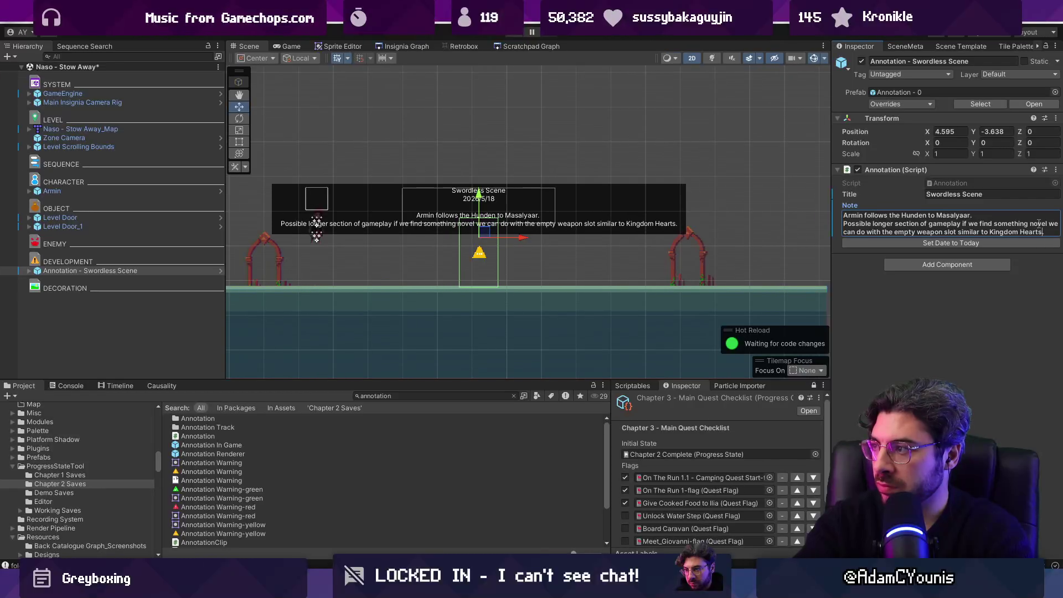
type("llow bastion sequence")
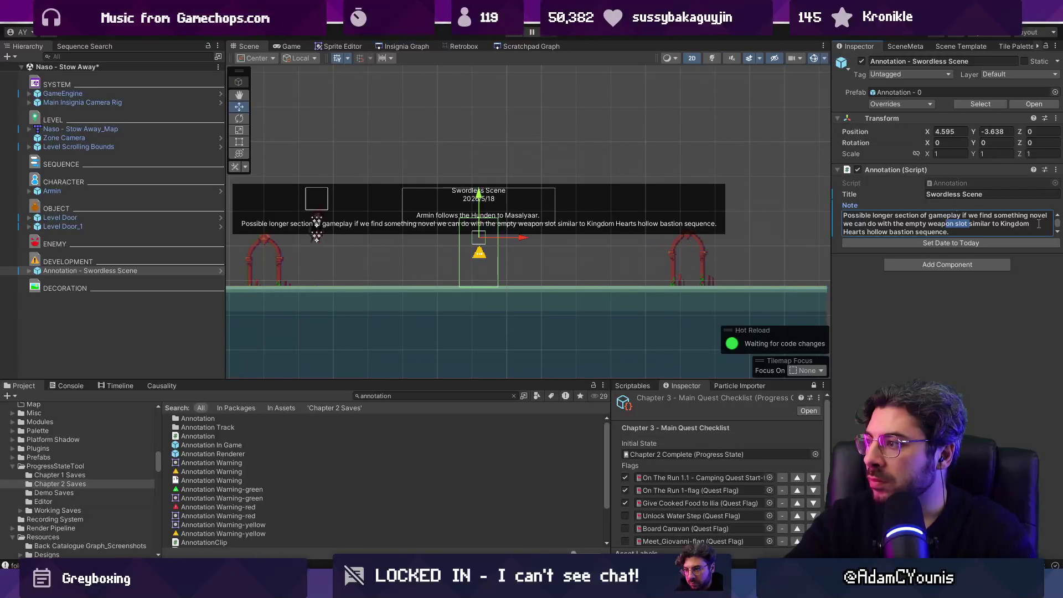
Put the Kingdom Hearts comparison in parentheses on its own line and break out an 'if we find...' line.
key("Return")
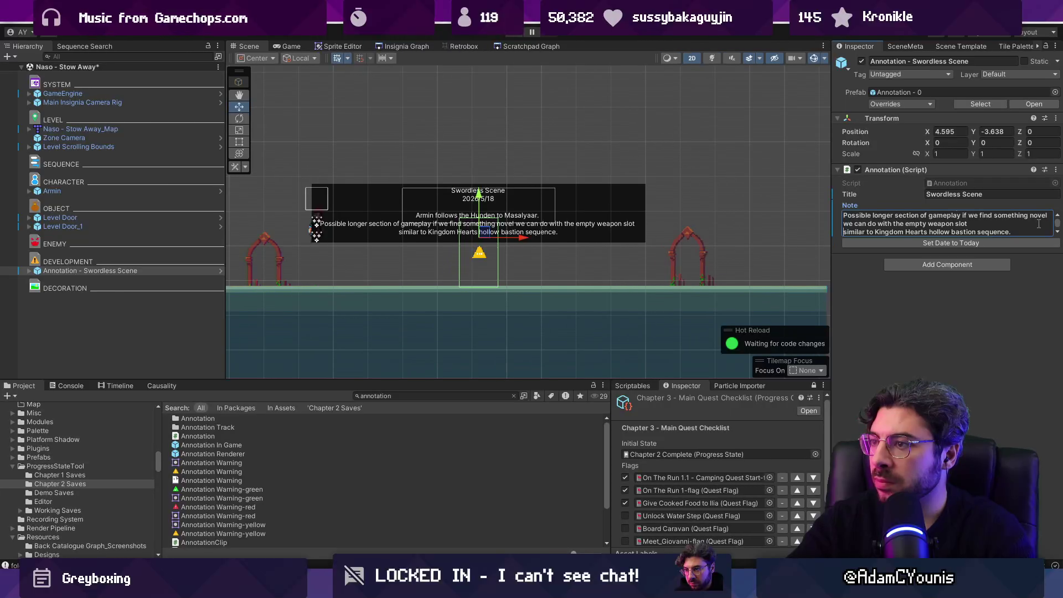
type(")")
key("BackSpace")
type("(")
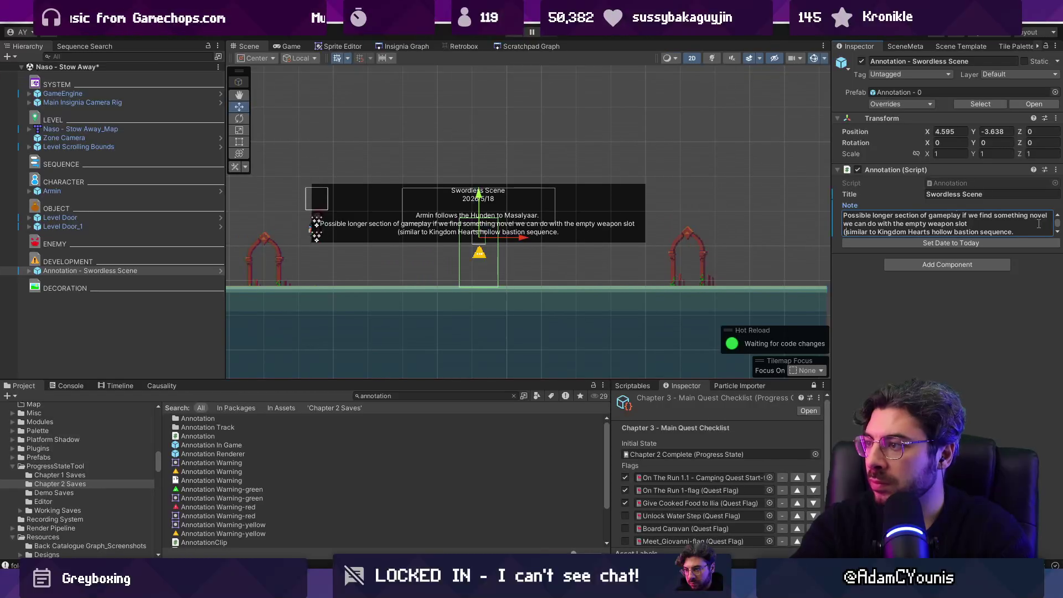
key("BackSpace")
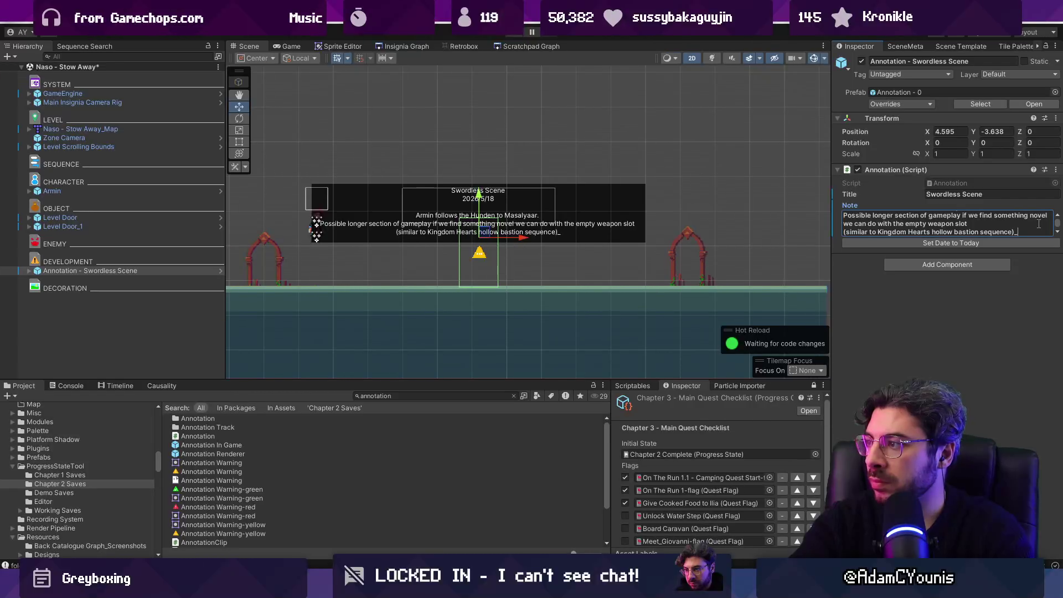
type(")")
key("Up")
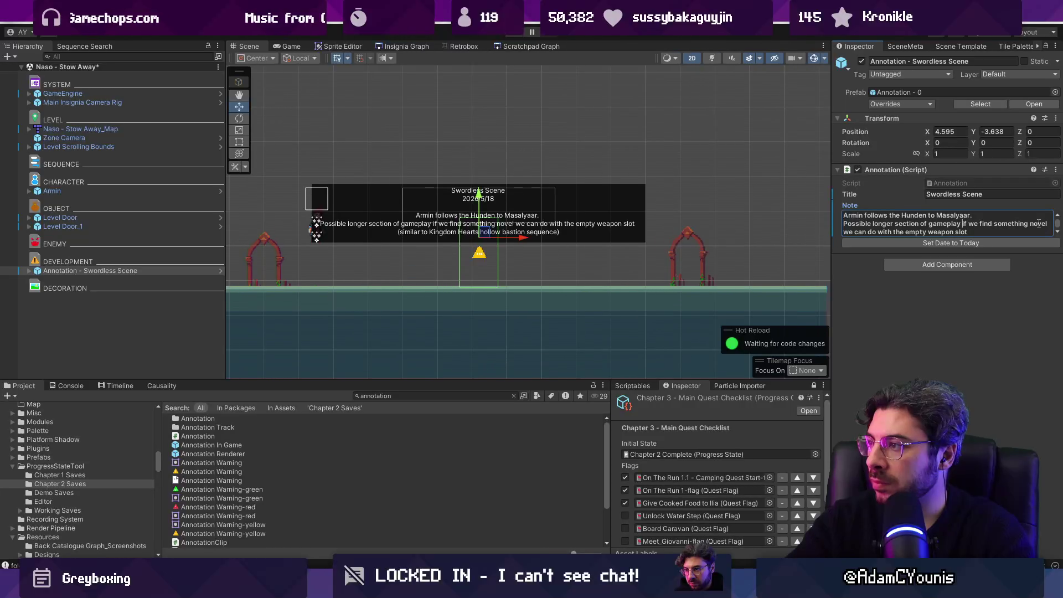
key("BackSpace")
key("BackSpace")
type("y...")
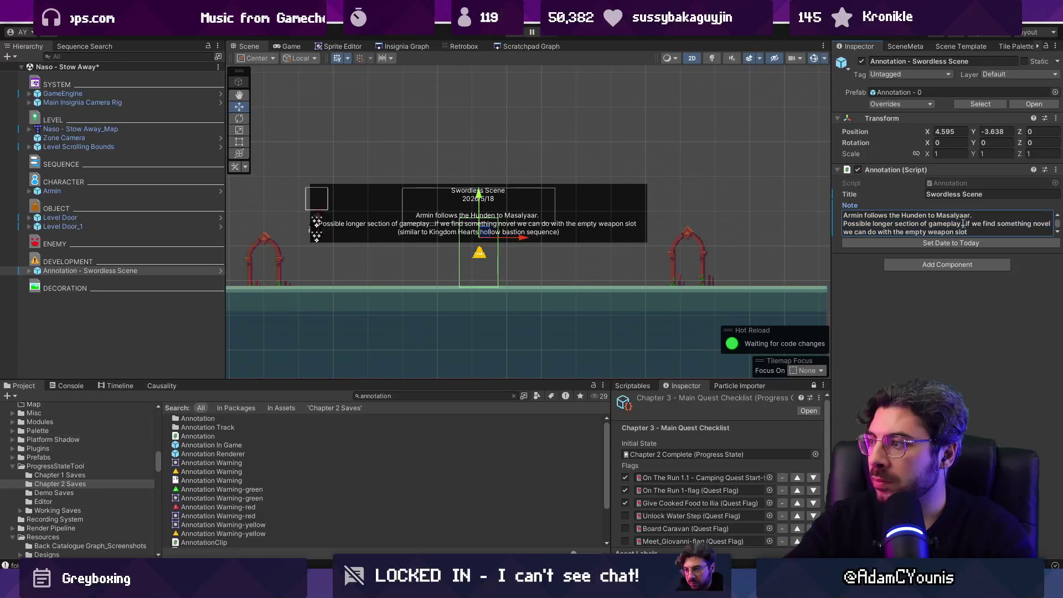
key("Return")
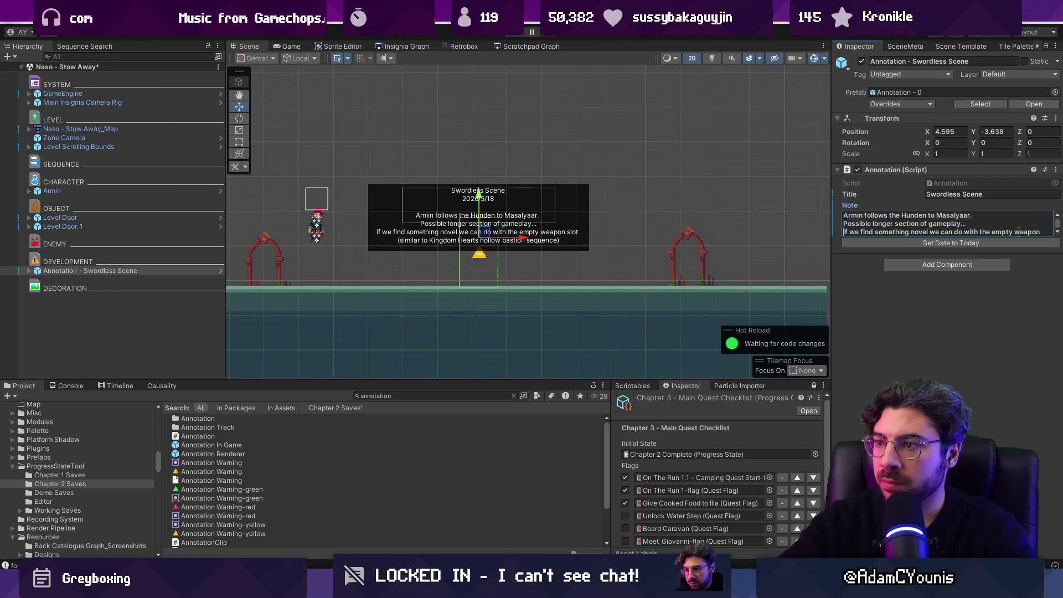
Playtest the level: run right, swing the sword to collect Sugar Cane, test jumps, then stop.
key("ctrl+p")
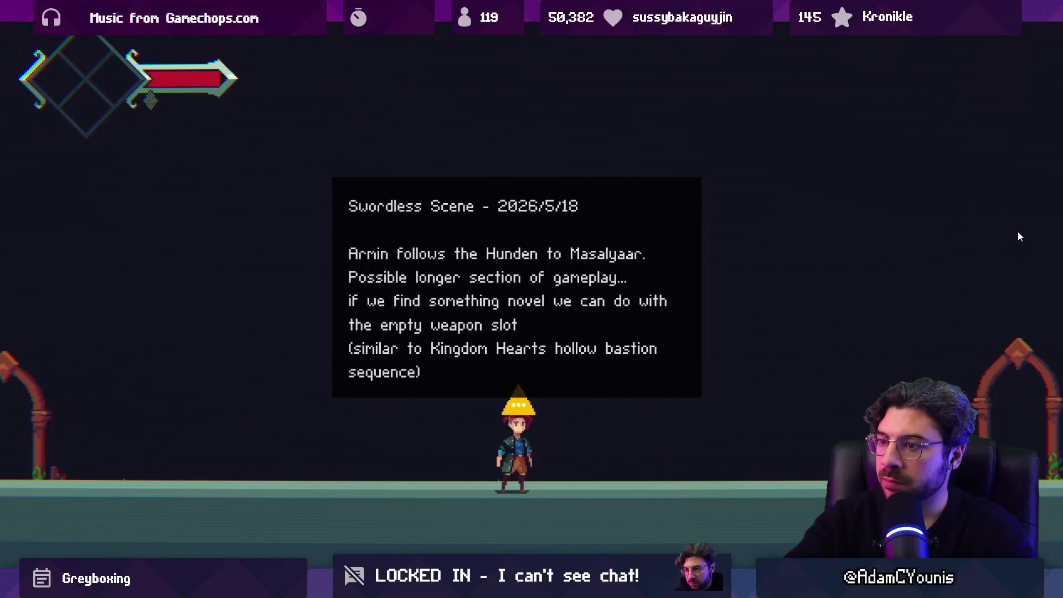
key("Right")
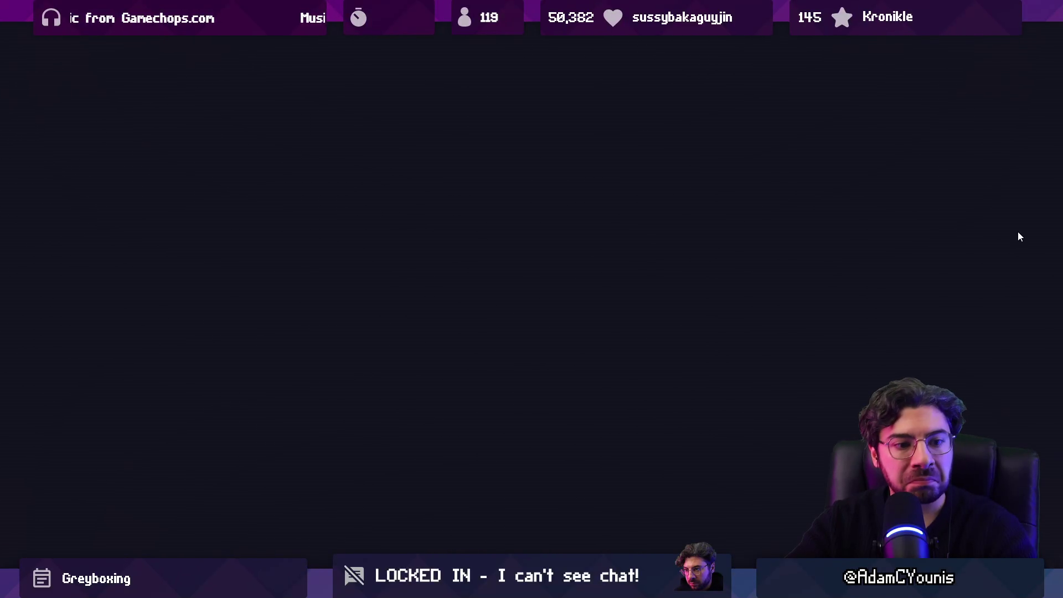
key("Right")
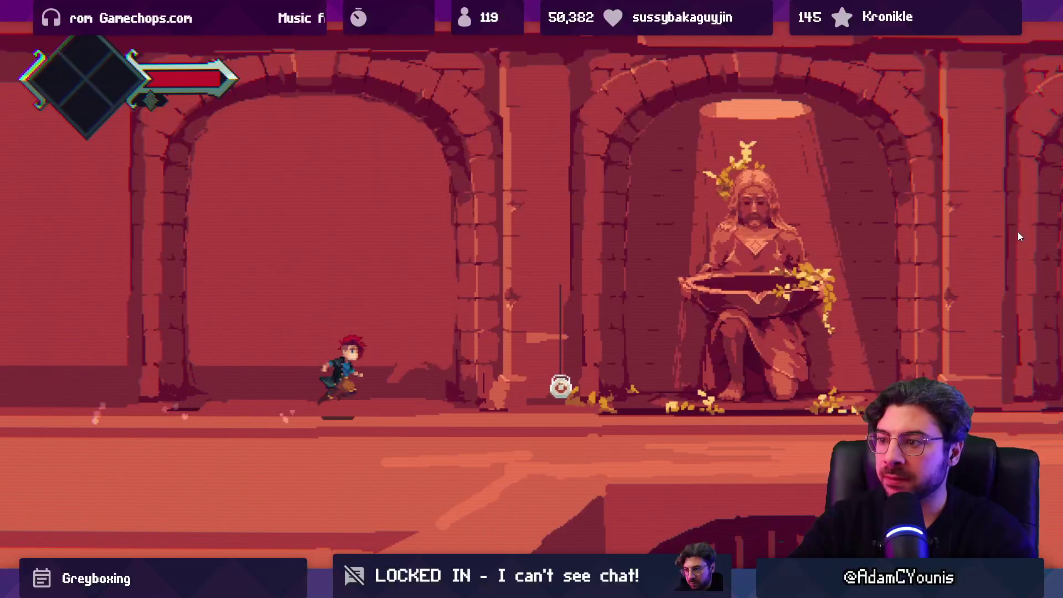
key("x")
key("x")
key("Right")
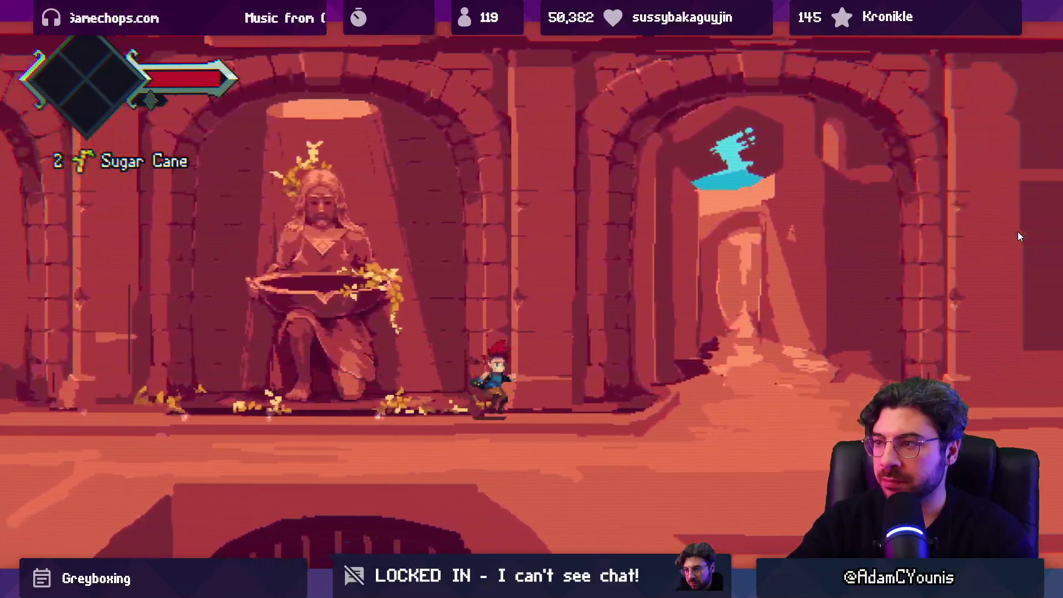
key("Right")
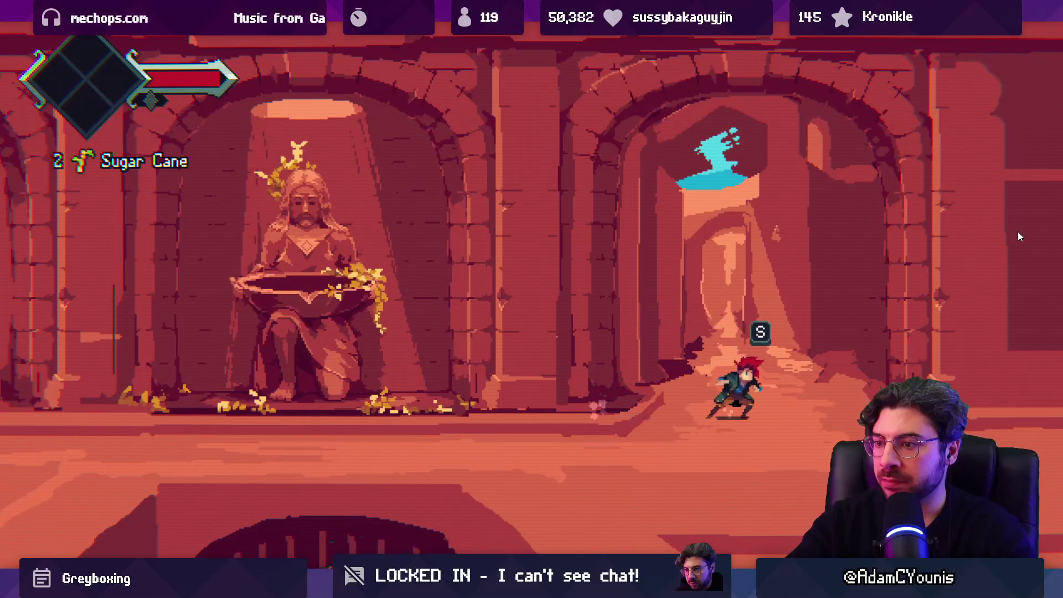
key("Left")
key("Right")
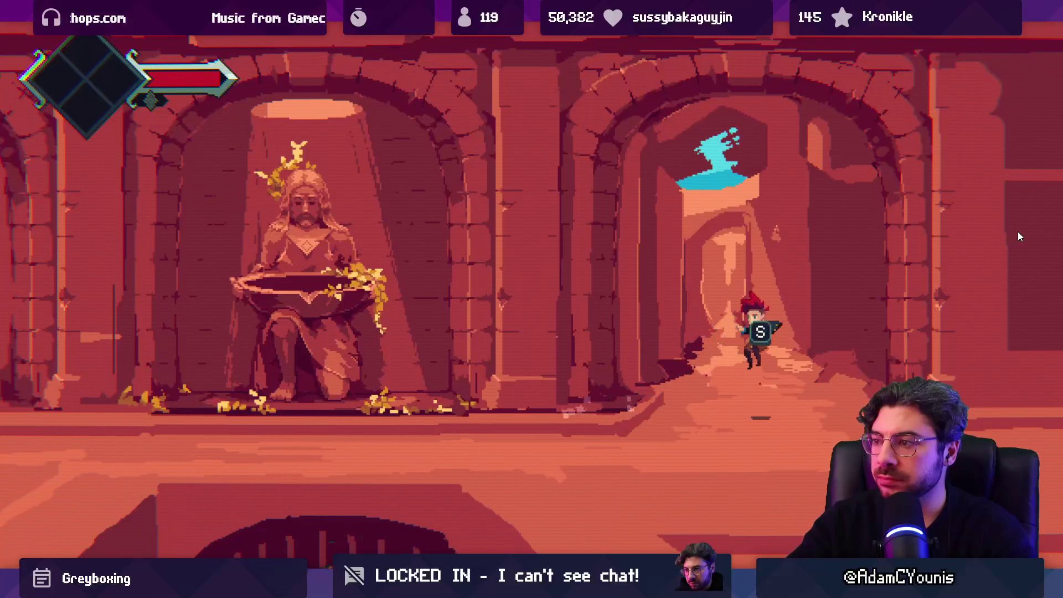
key("Left")
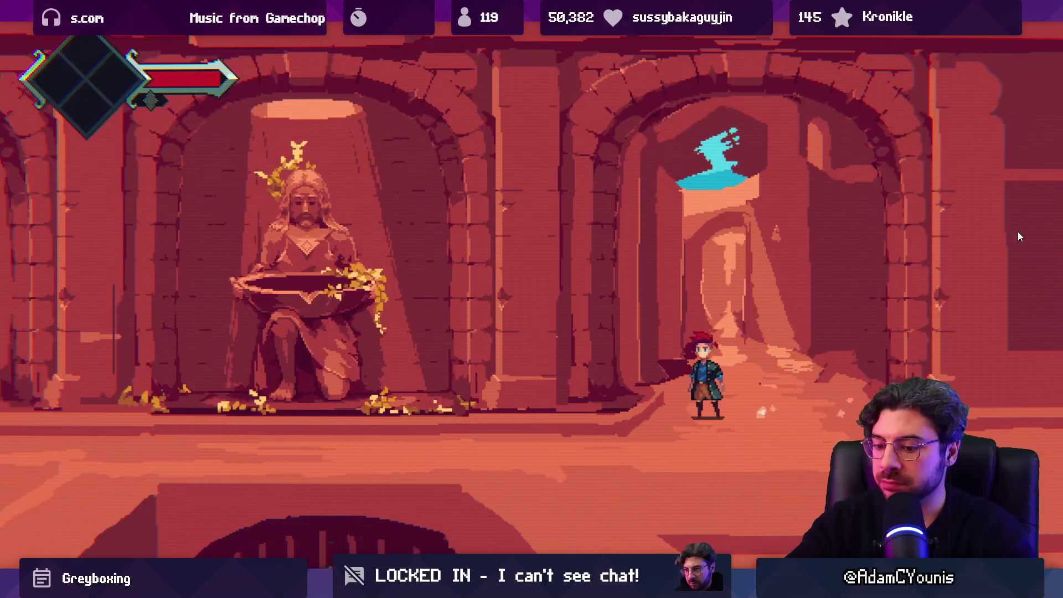
key("shift+space")
left_click(519, 33)
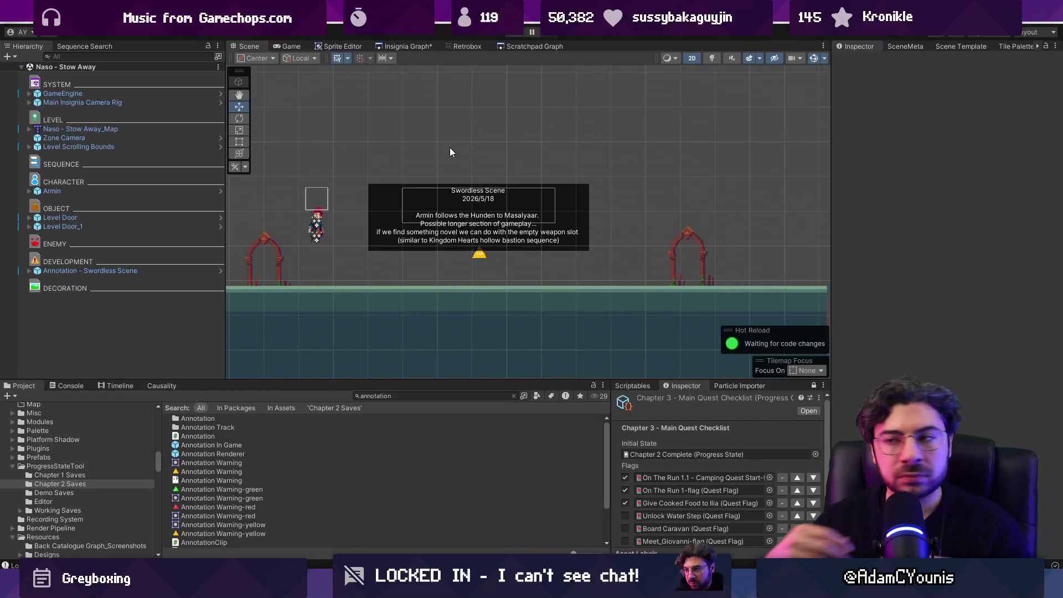
Load the Masalyaar City Centre scene from the Insignia Graph.
left_click(417, 46)
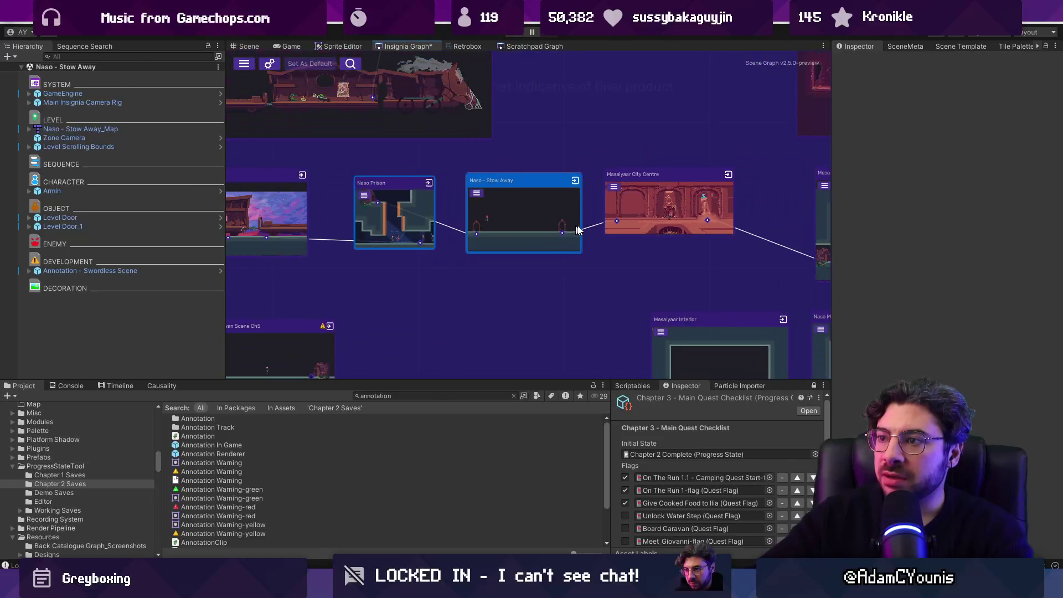
double_click(525, 218)
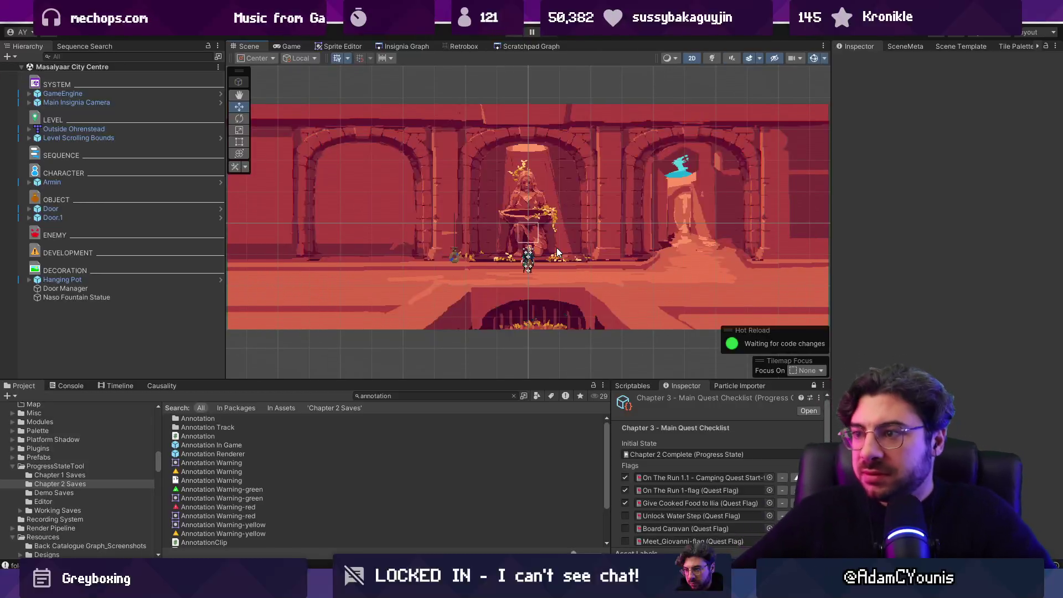
Delete the Hanging Pot and Door Manager objects and save the scene.
left_click(455, 256)
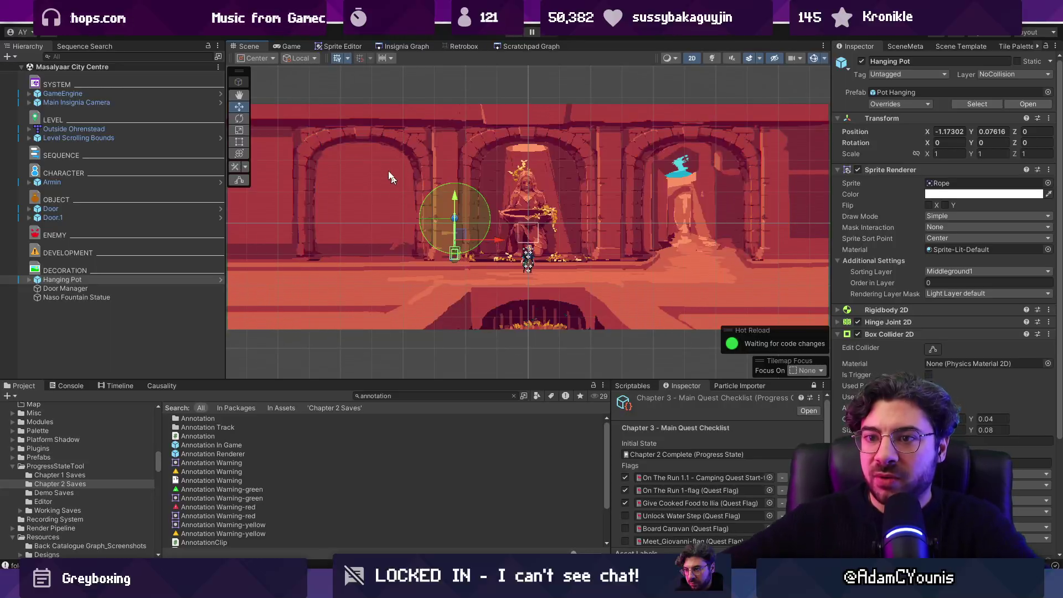
key("Delete")
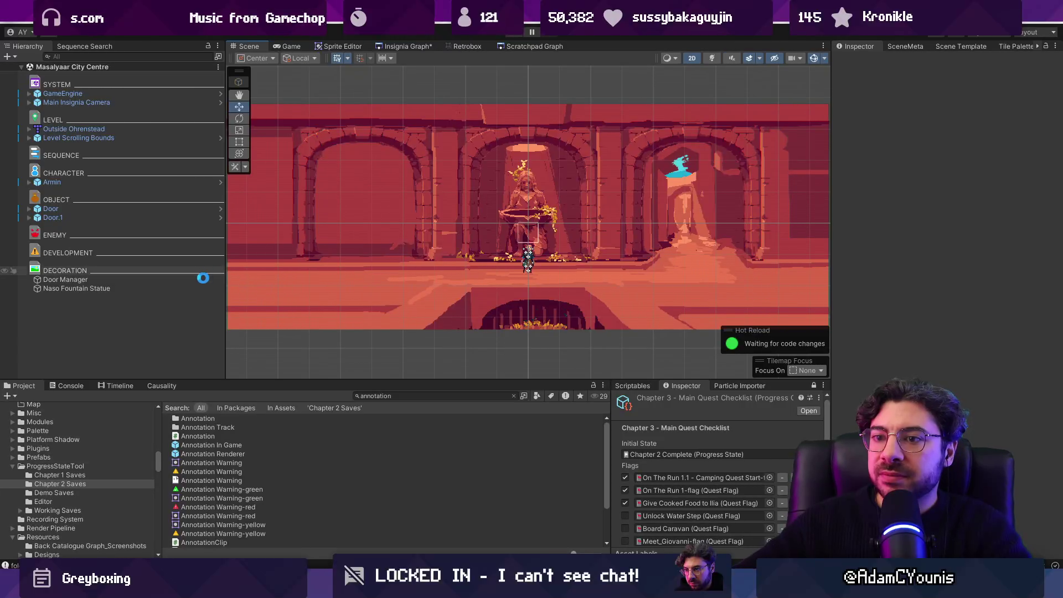
left_click(164, 283)
key("Delete")
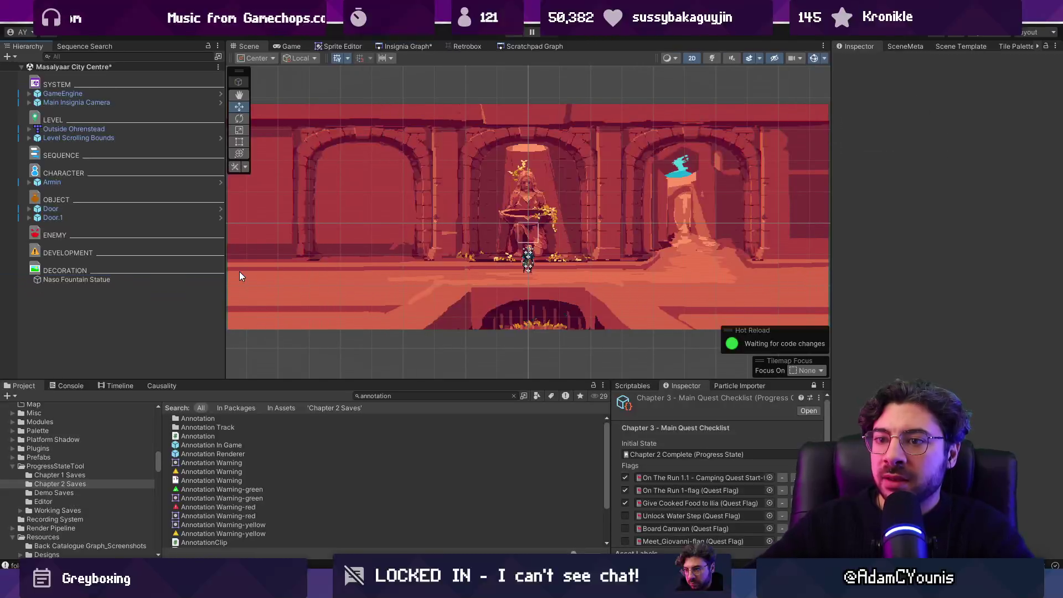
key("ctrl+z")
key("ctrl+y")
key("ctrl+s")
Search the project assets for 'night'.
left_click(444, 398)
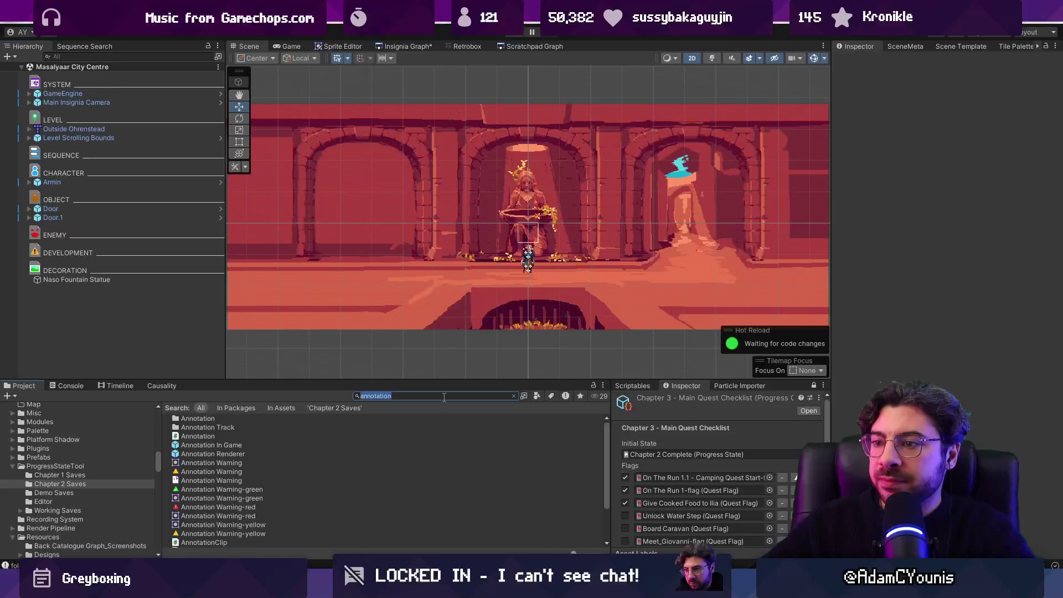
type("nm")
key("BackSpace")
key("BackSpace")
key("BackSpace")
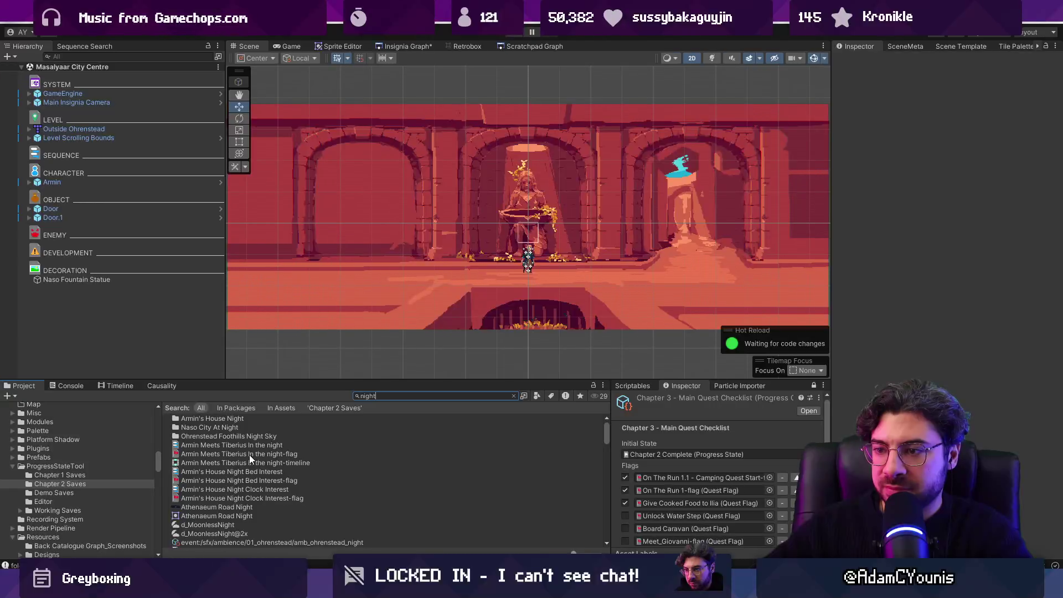
scroll(244, 463, "down", 5)
Create an empty object named Lighting in the Hierarchy.
right_click(171, 345)
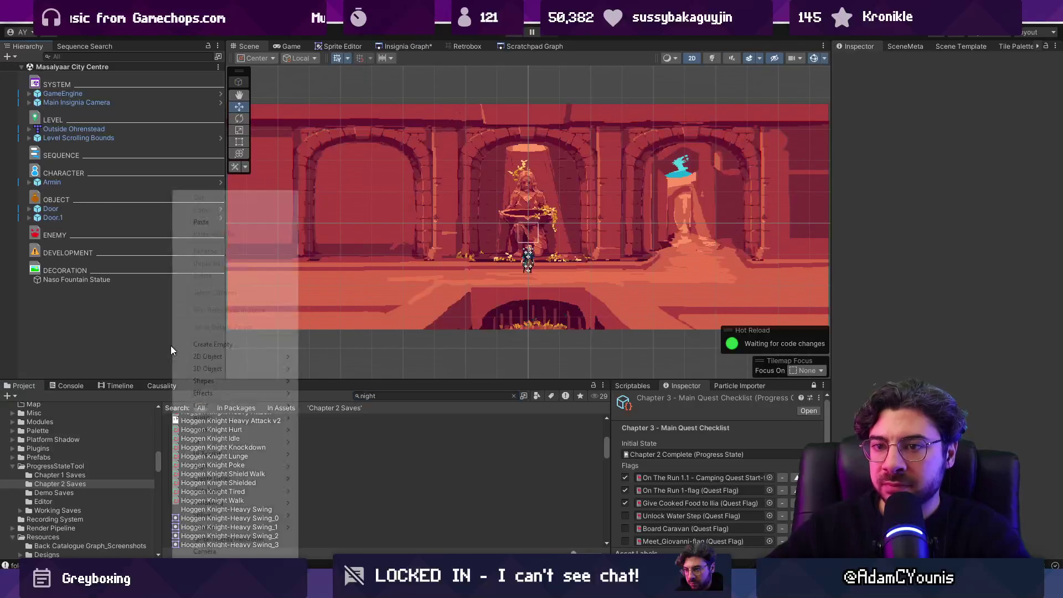
left_click(218, 342)
type("Lighting")
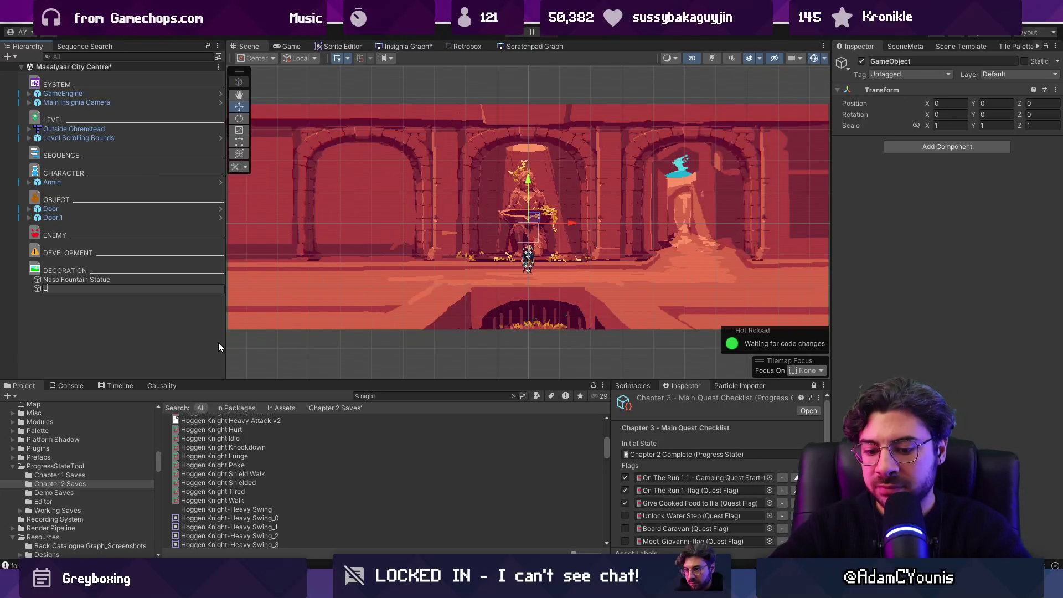
key("Return")
left_click(899, 161)
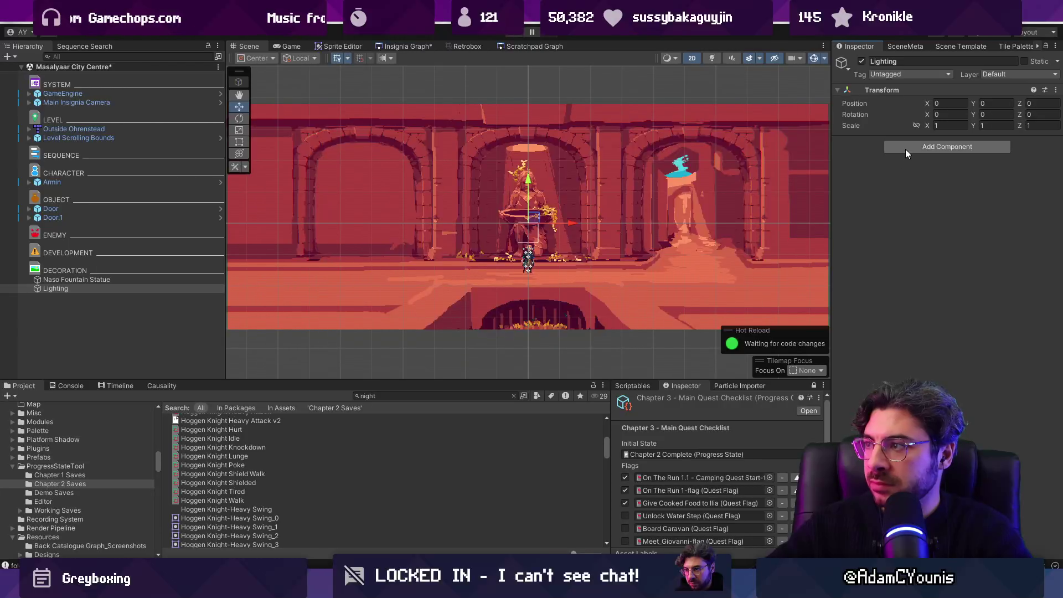
Give Lighting a Lighting Behaviour with the Night preset and briefly playtest it.
left_click(905, 149)
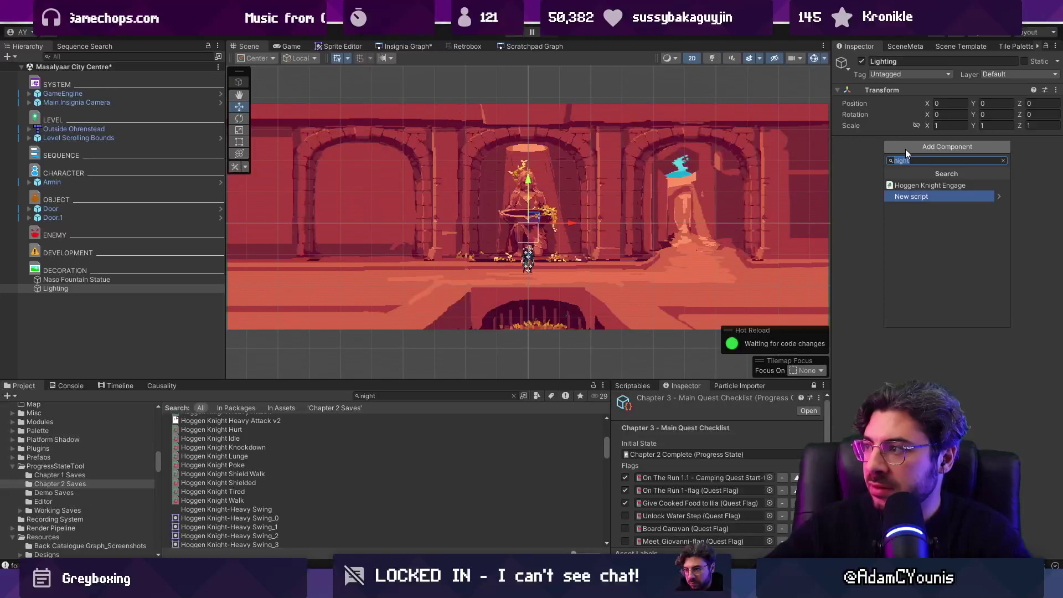
type("lighting")
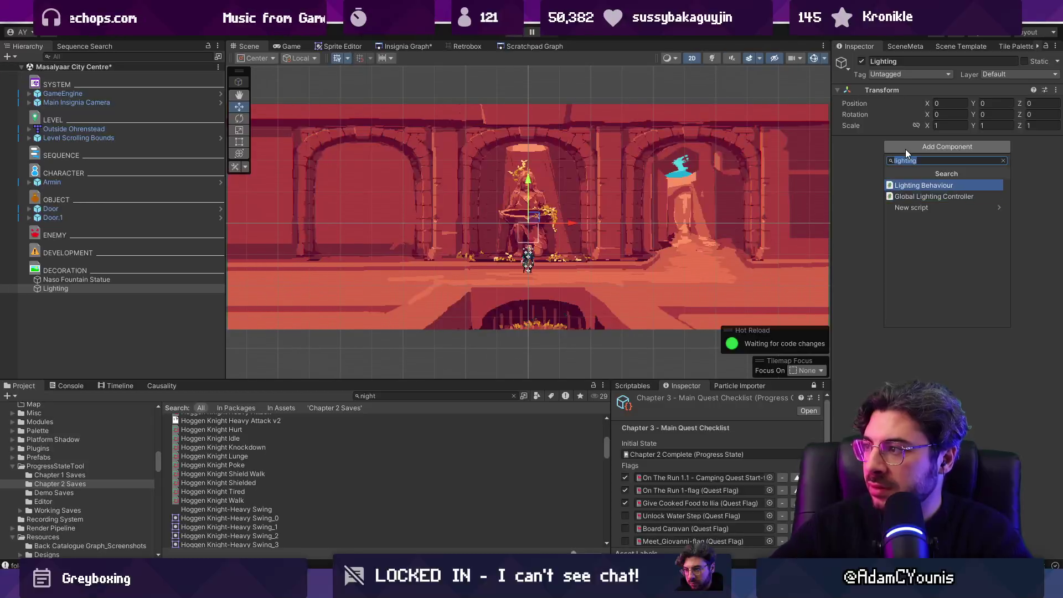
key("Return")
left_click(1055, 165)
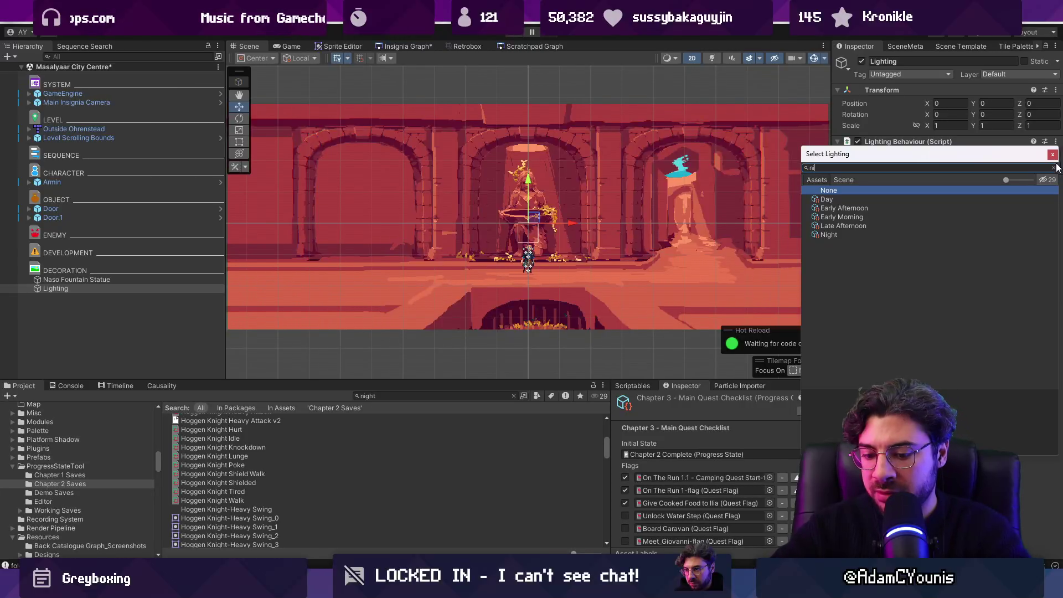
type("ght")
key("Return")
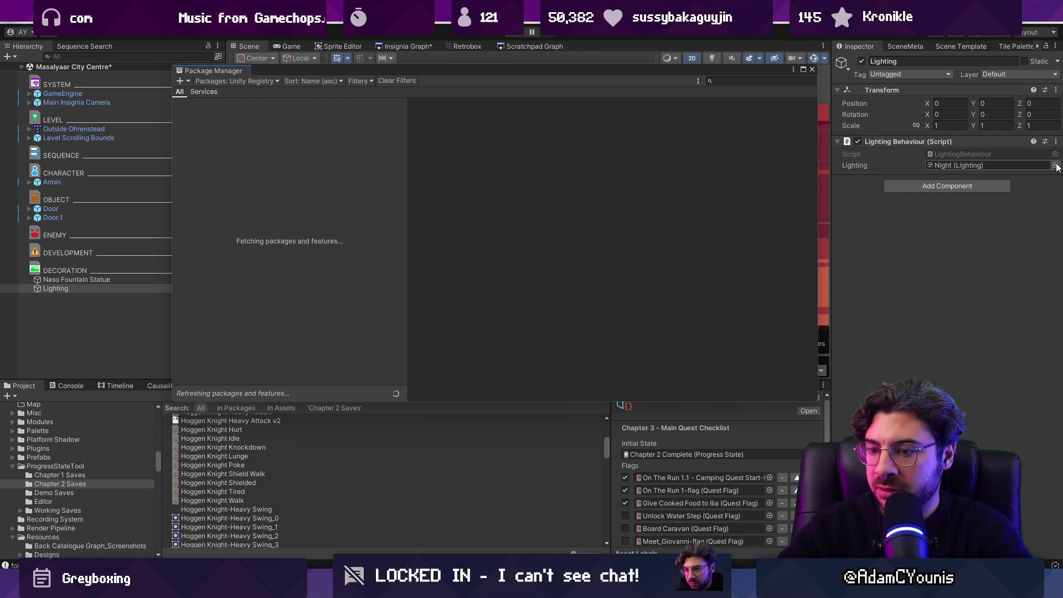
left_click(812, 70)
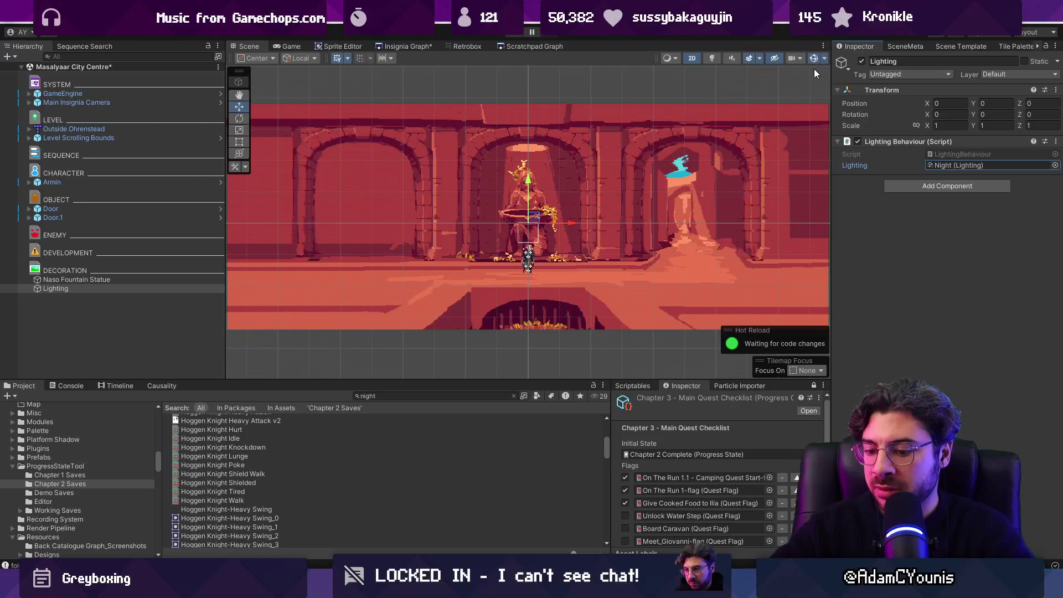
key("ctrl+p")
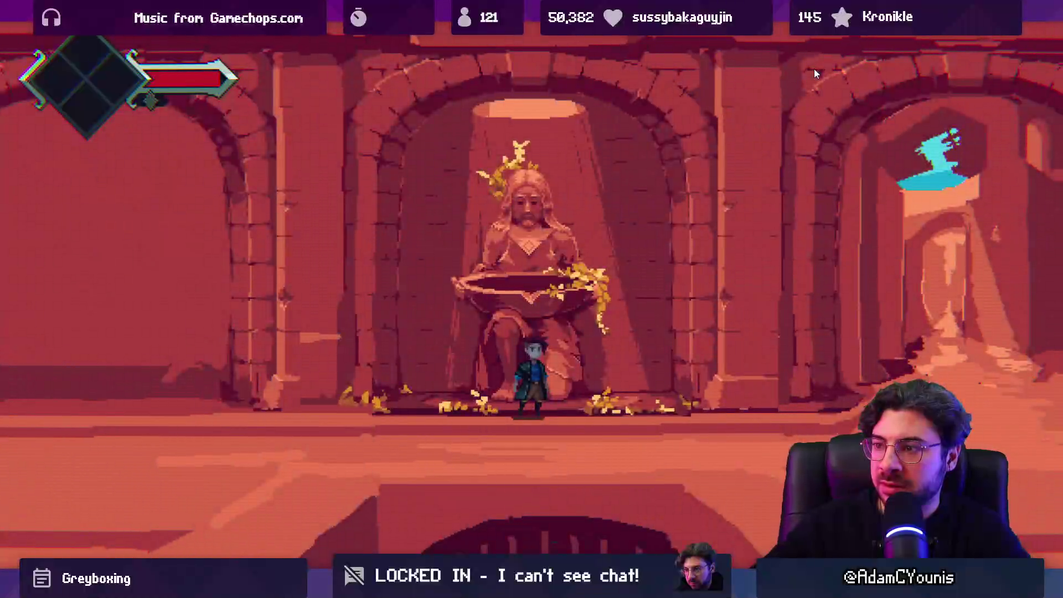
key("ctrl+p")
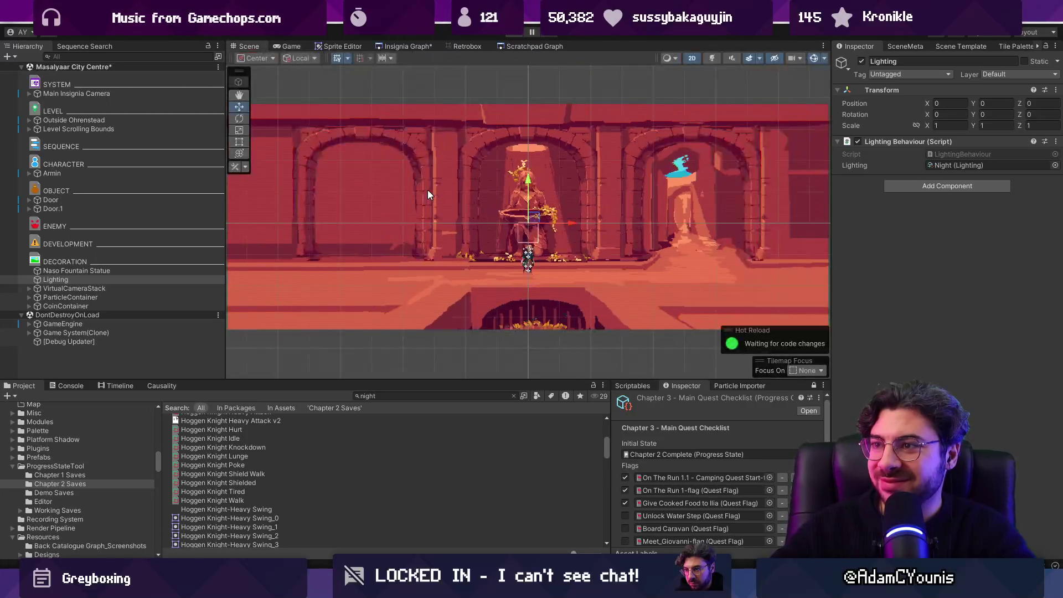
Set the Naso Fountain Statue's Sprite Renderer material to Sprite-Lit-Default.
left_click(1055, 221)
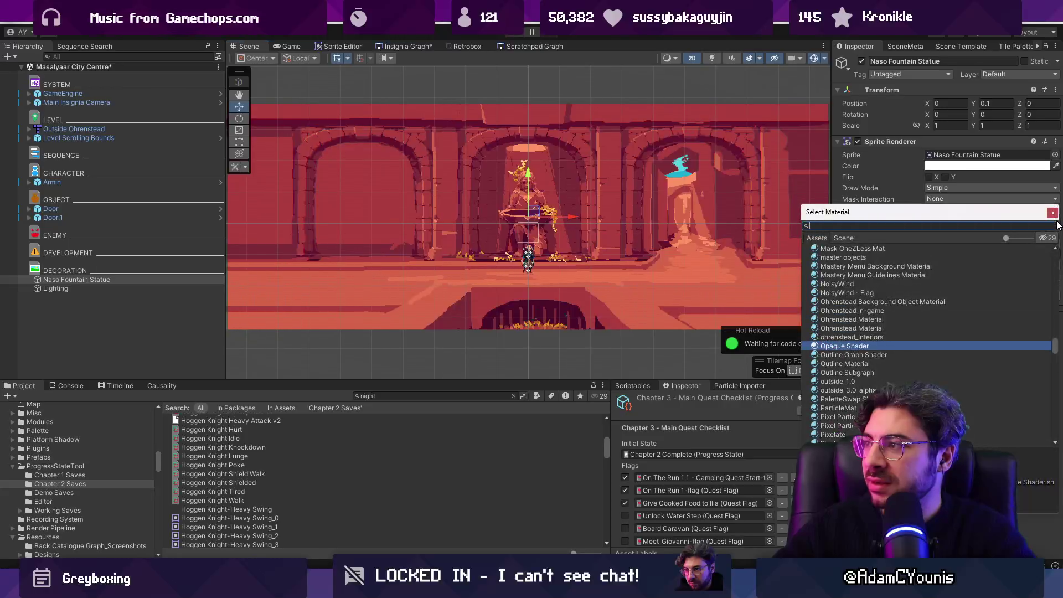
type(";ogitom")
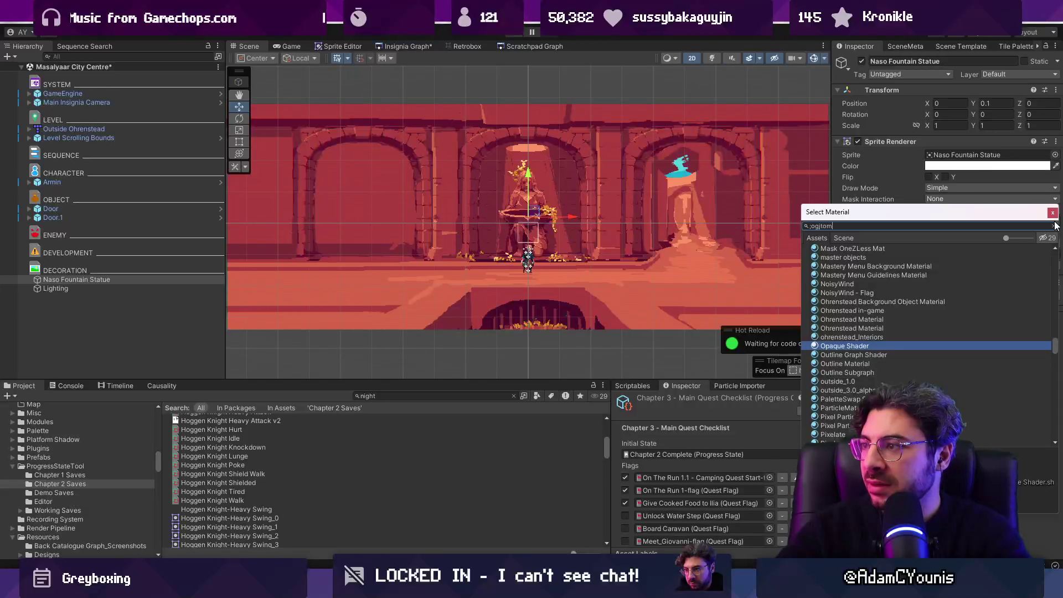
type("g")
key("ctrl+a")
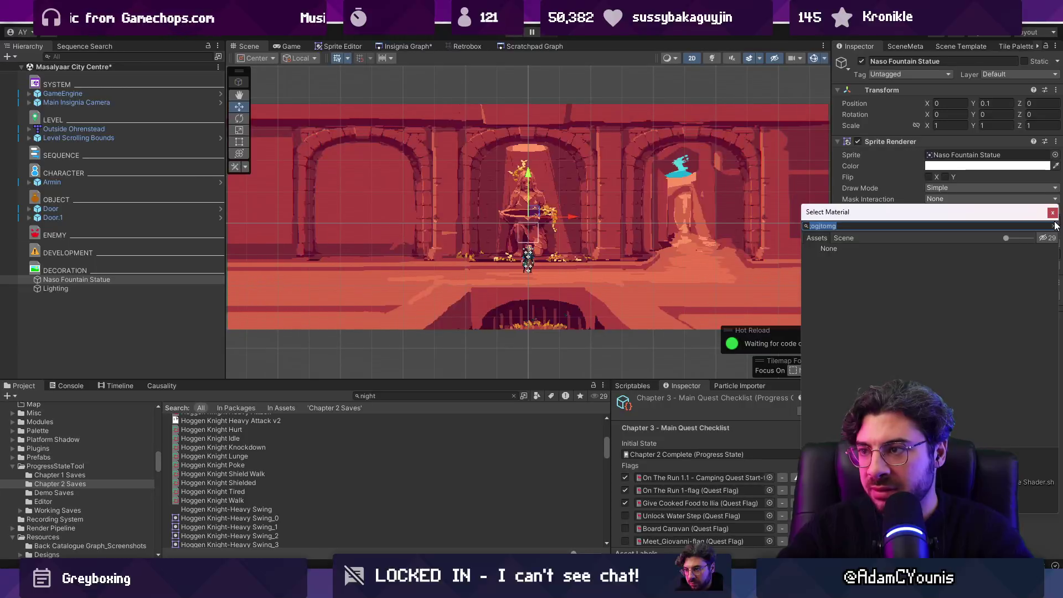
type("te")
key("Down")
key("Down")
key("Down")
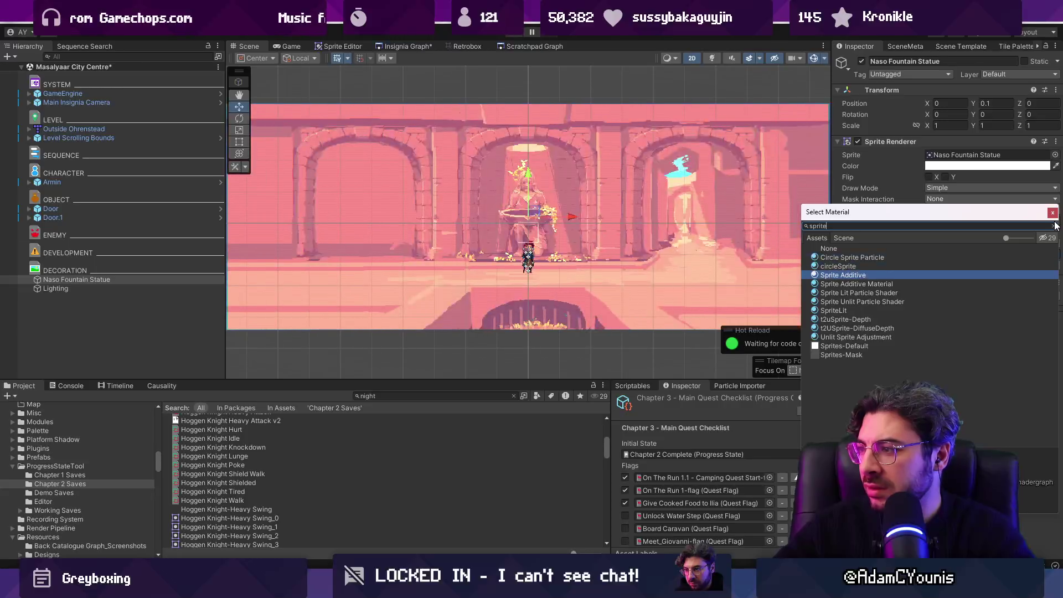
left_click(1049, 237)
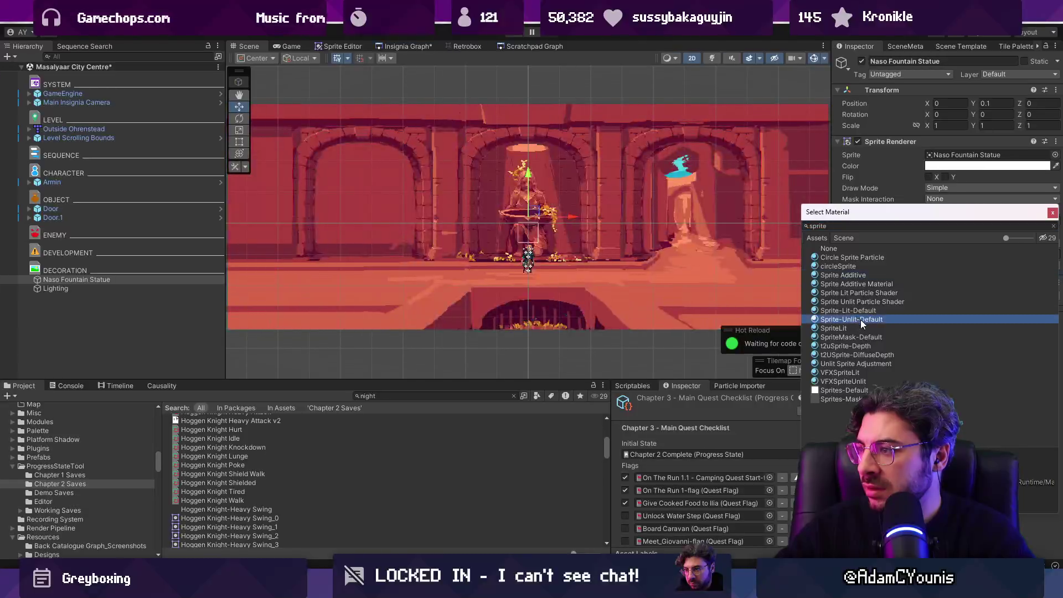
double_click(865, 309)
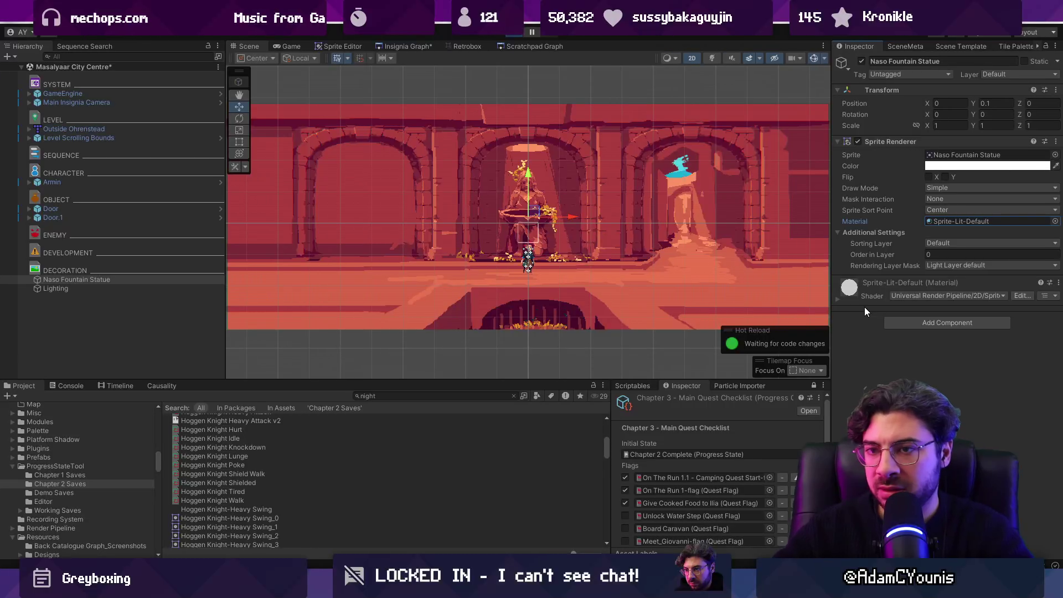
Playtest the night-lit statue, save the scene, and open the statue sprite for editing.
key("Left")
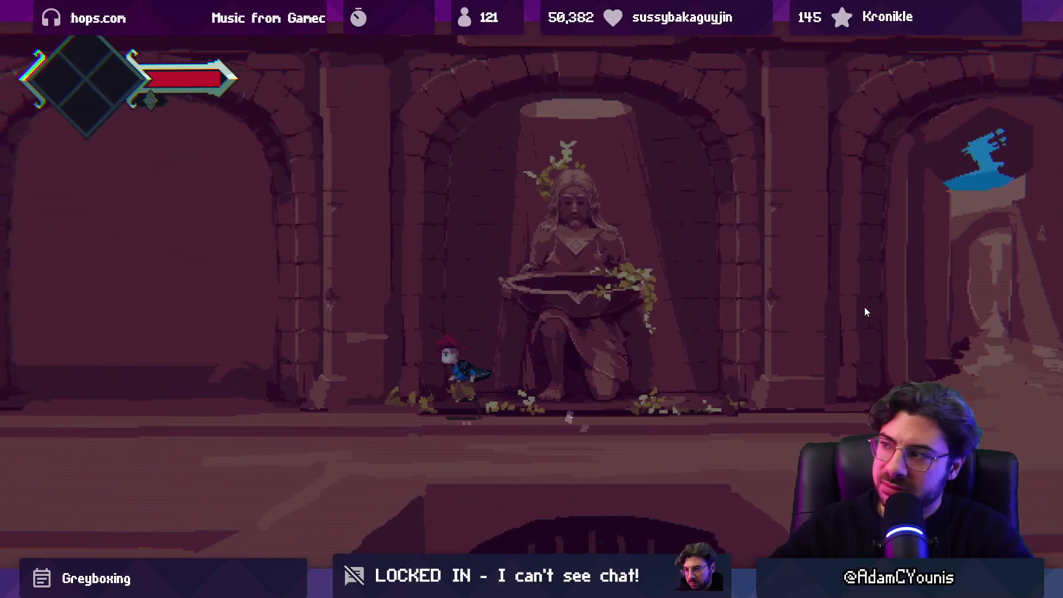
key("Right")
key("Right")
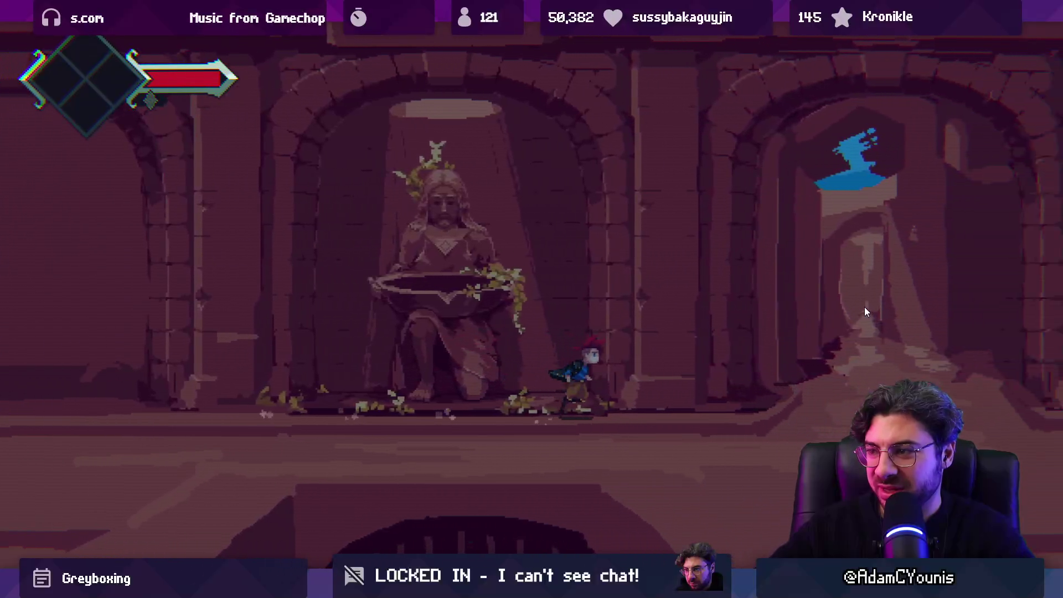
key("Escape")
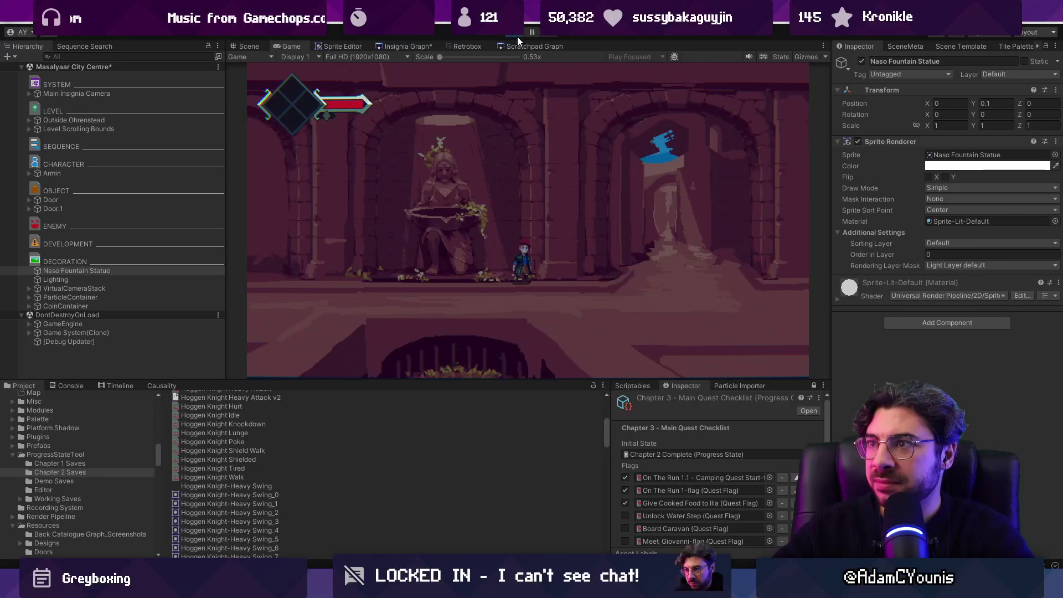
left_click(517, 34)
key("ctrl+s")
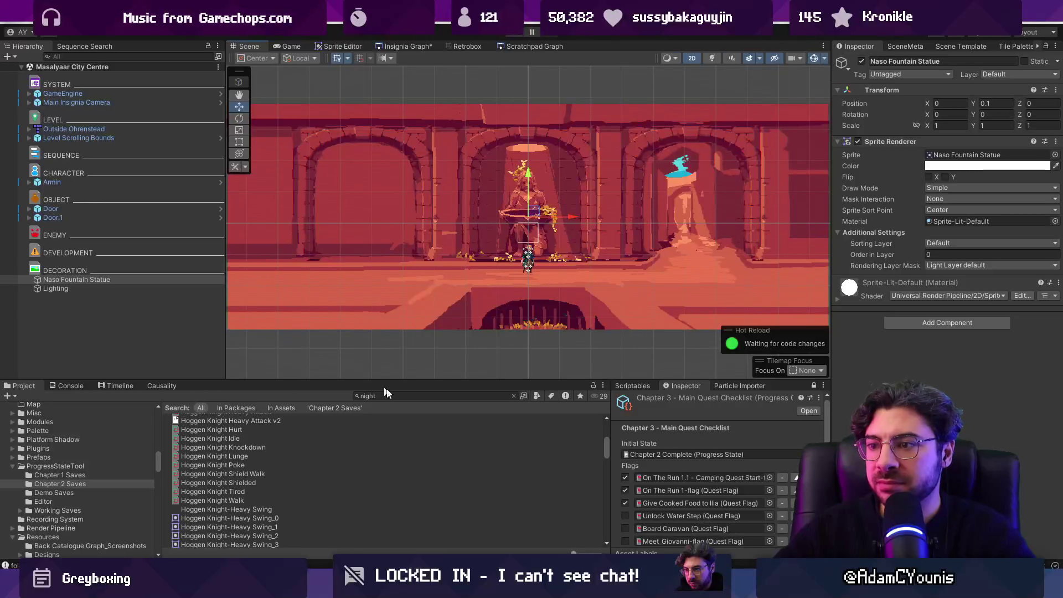
left_click(952, 157)
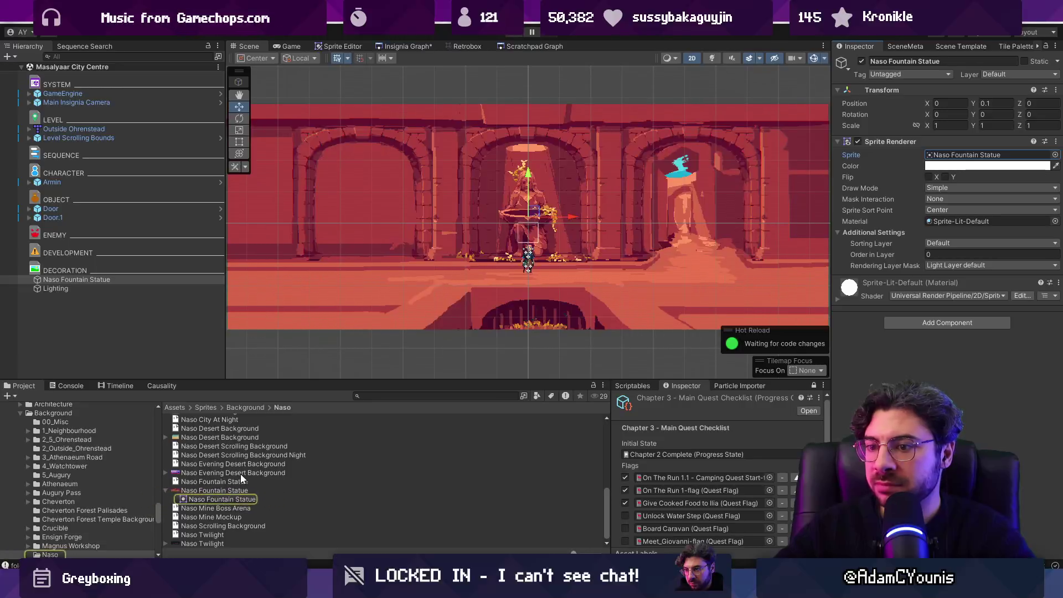
double_click(221, 481)
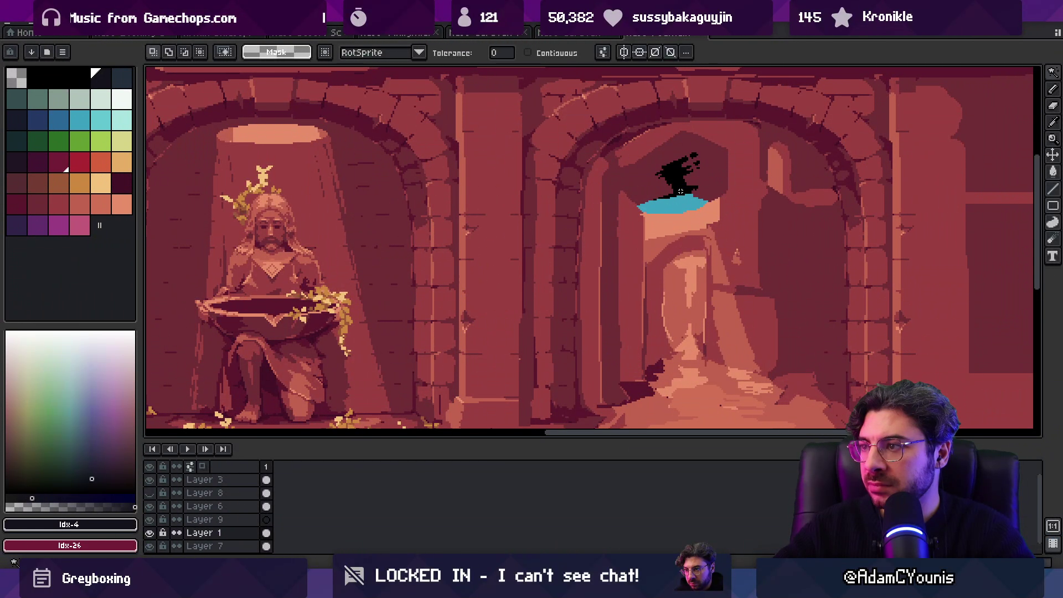
Export the fountain artwork from Aseprite and check it in a Unity playtest.
left_click(680, 191)
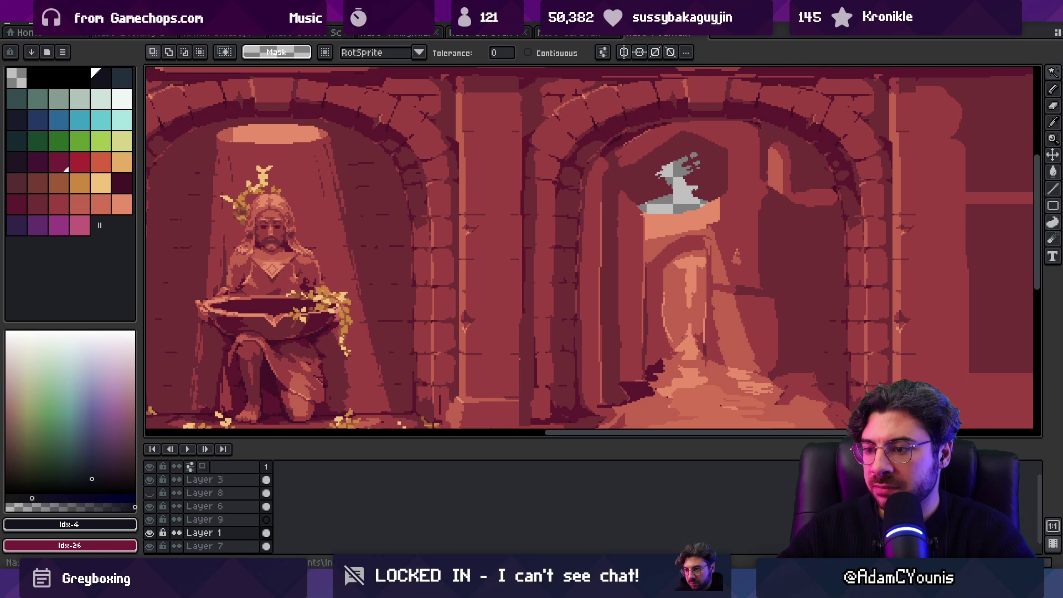
key("ctrl+alt+shift+s")
key("Return")
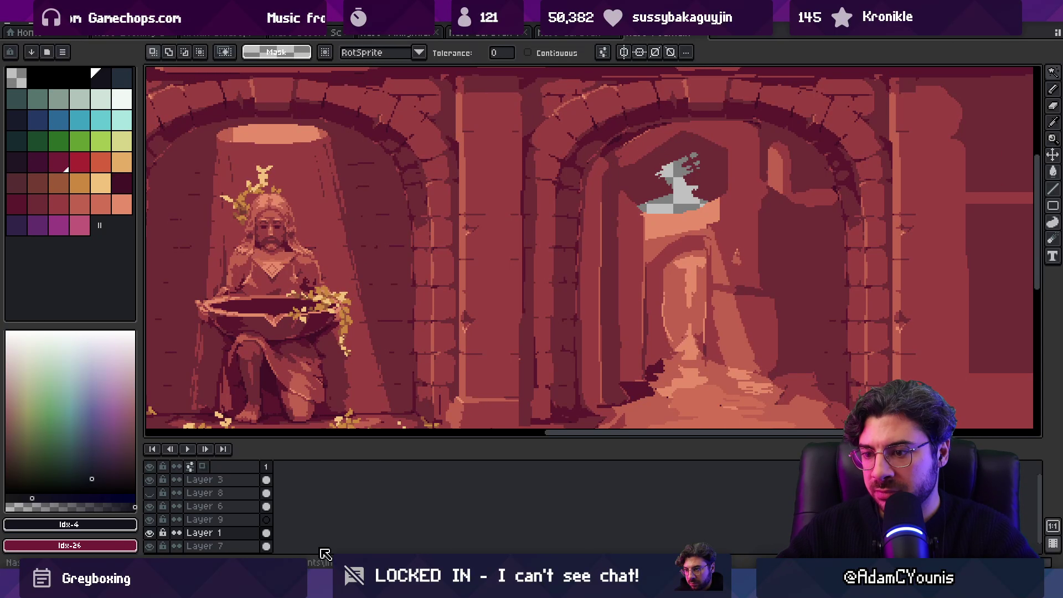
left_click(327, 586)
left_click(388, 586)
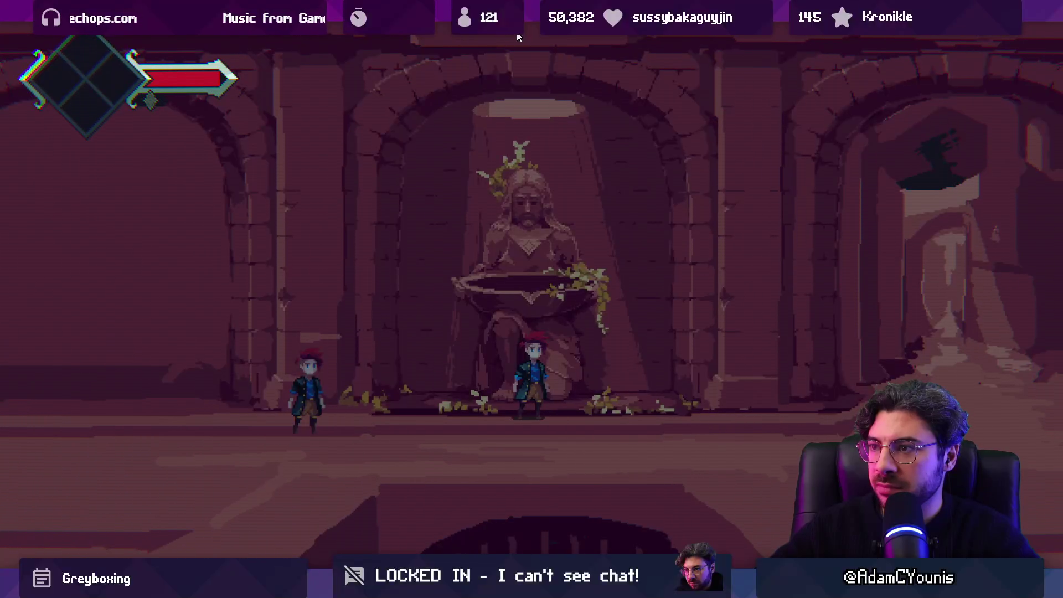
key("shift+space")
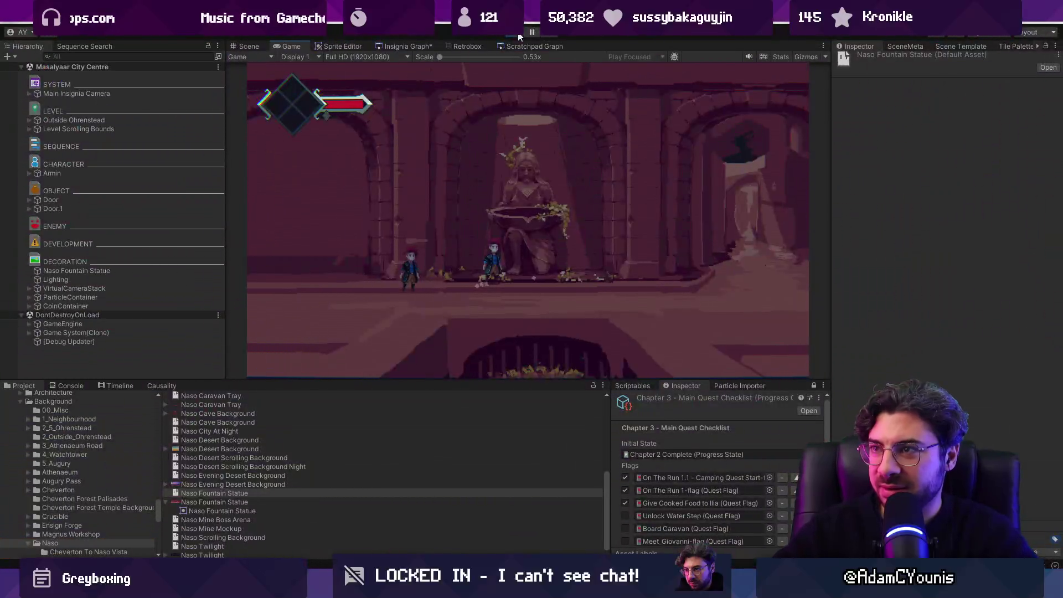
key("ctrl+p")
Hide the character layer and re-export the fountain artwork.
key("alt+Tab")
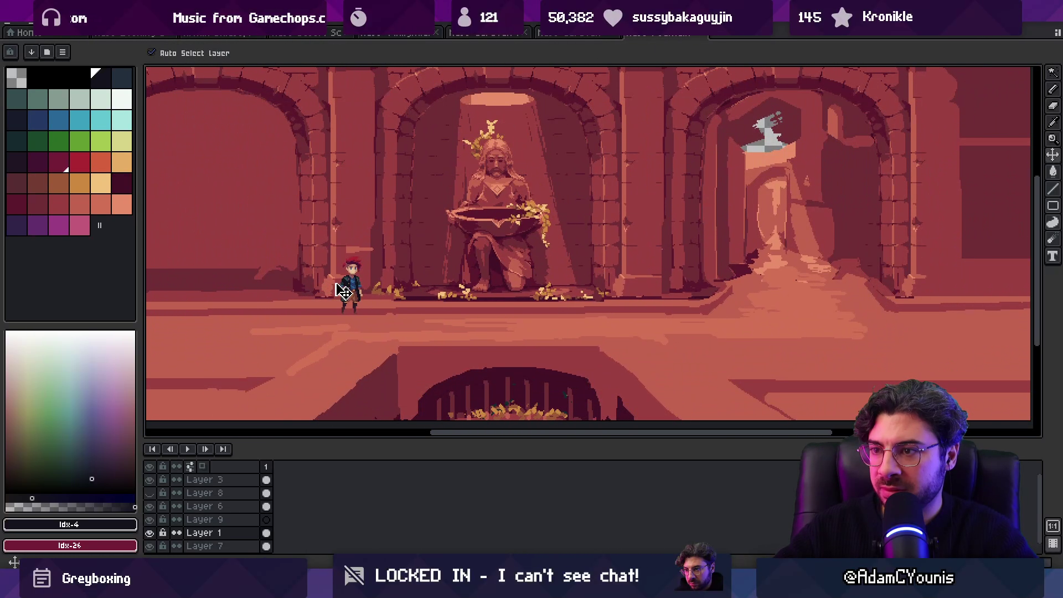
left_click(344, 292)
left_click(150, 480)
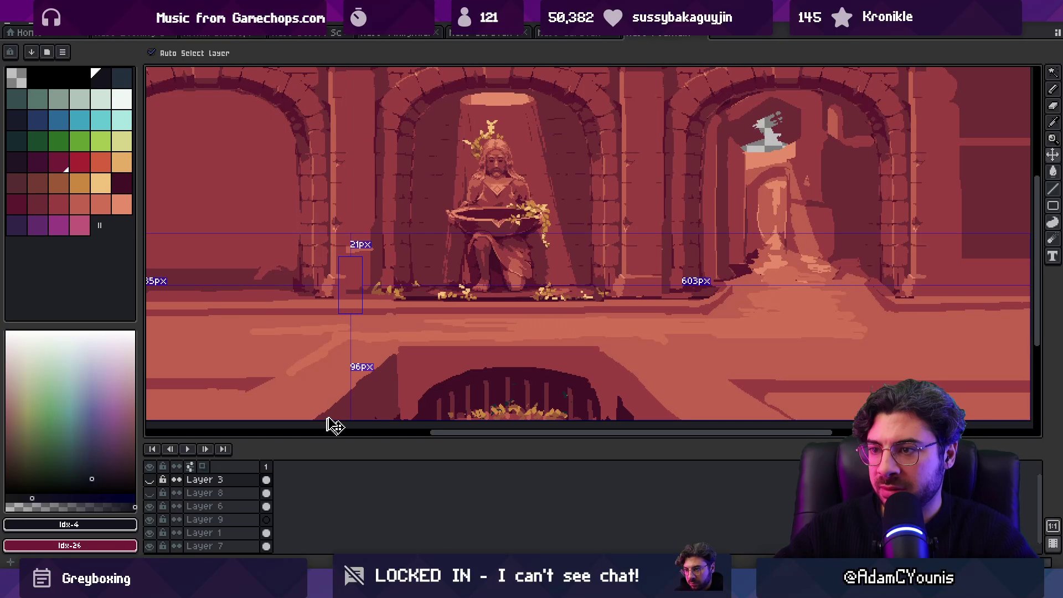
key("ctrl+alt+shift+s")
left_click(628, 287)
Playtest the scene, walking the character past the updated fountain statue.
key("alt+Tab")
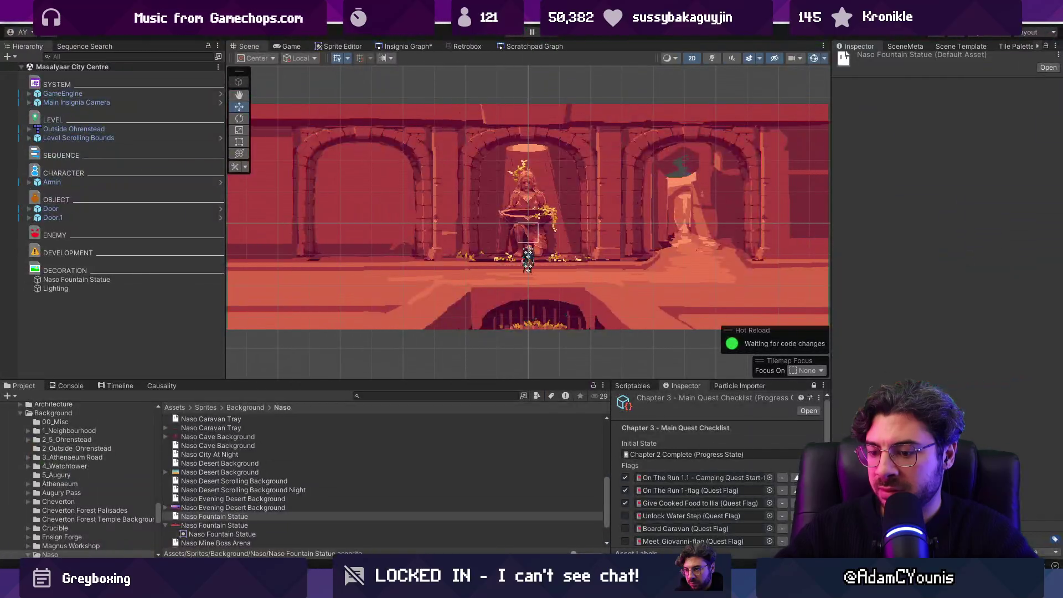
key("ctrl+p")
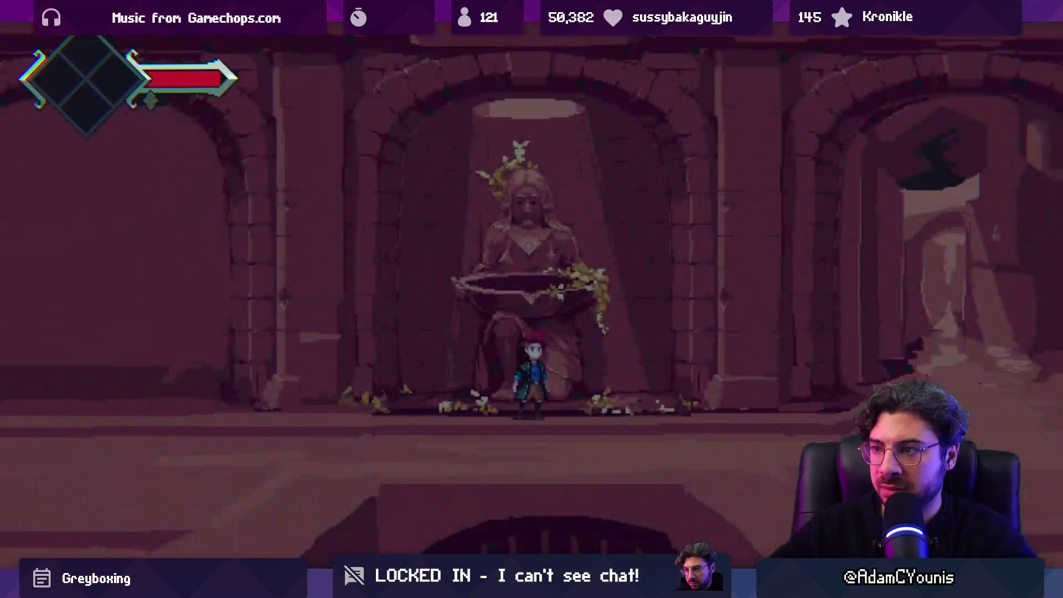
key("Right")
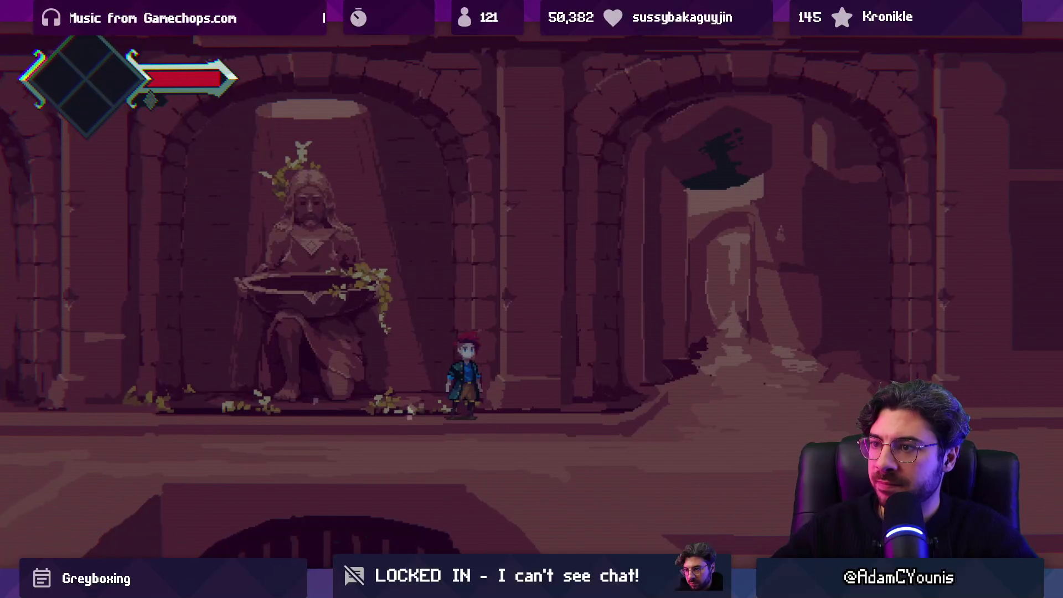
key("Left")
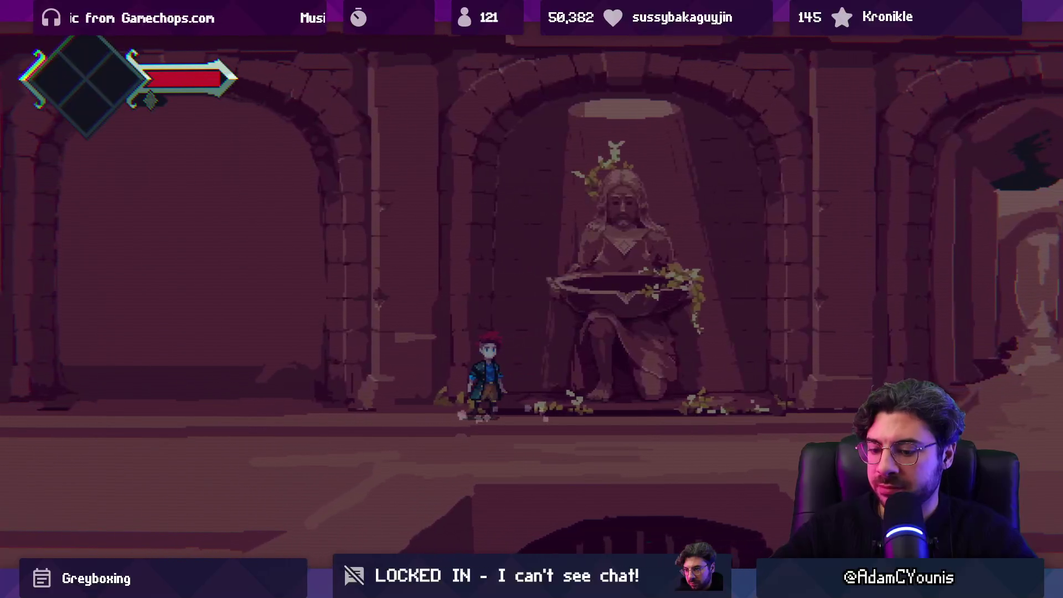
key("shift+space")
left_click(520, 33)
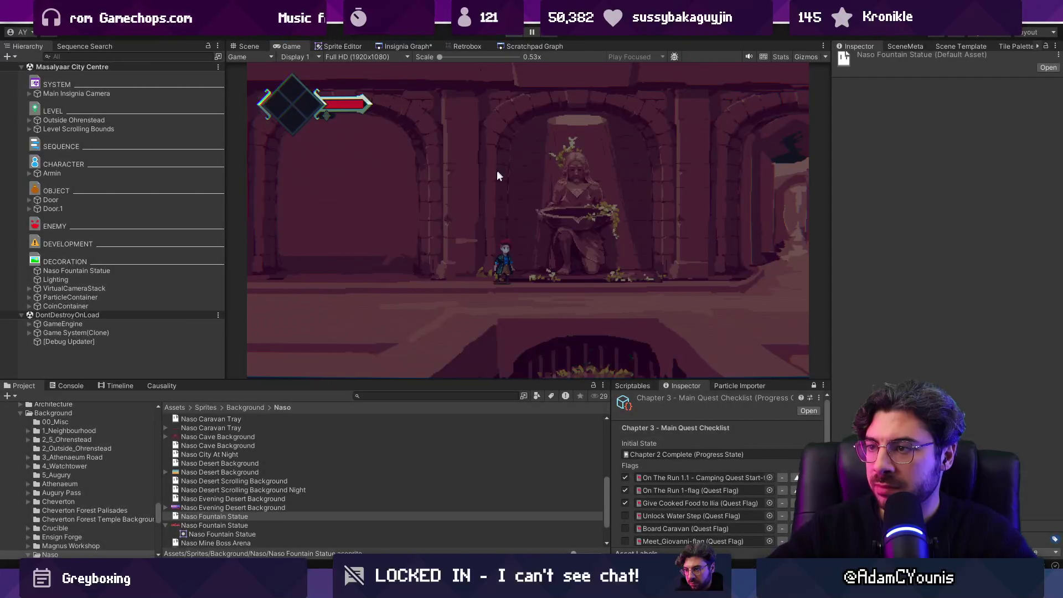
Lower the Outside Ohrenstead map to Position Y 2.03.
left_click(489, 192)
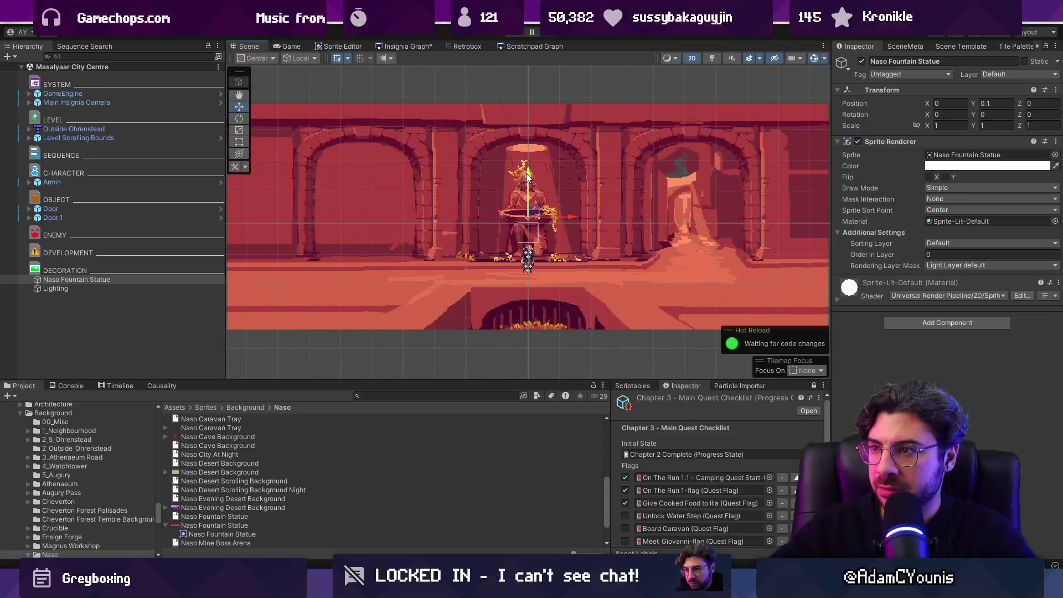
left_click(127, 129)
scroll(543, 209, "down", 3)
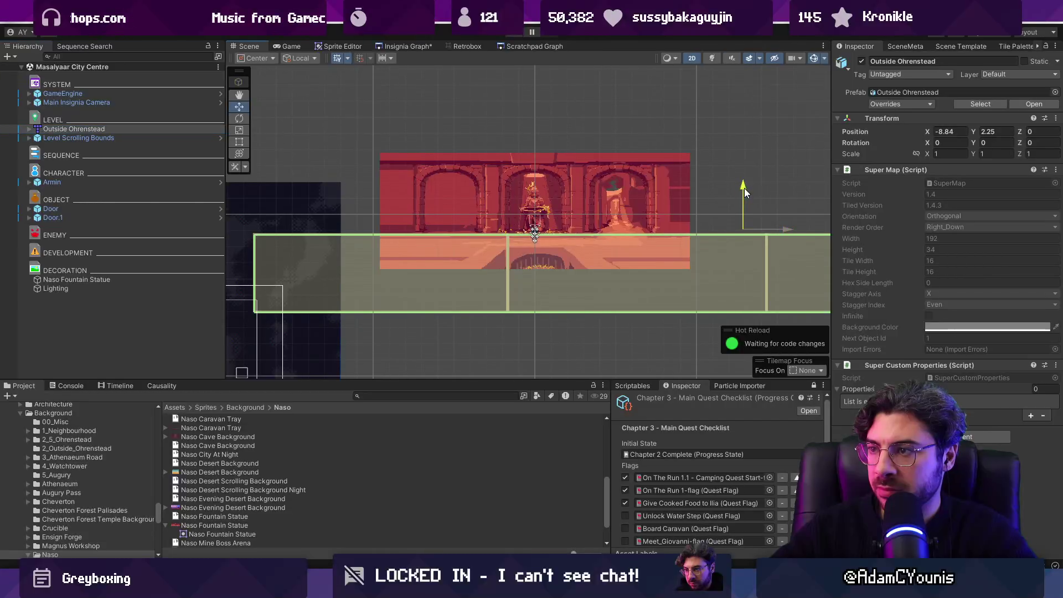
left_click_drag(745, 187, 745, 195)
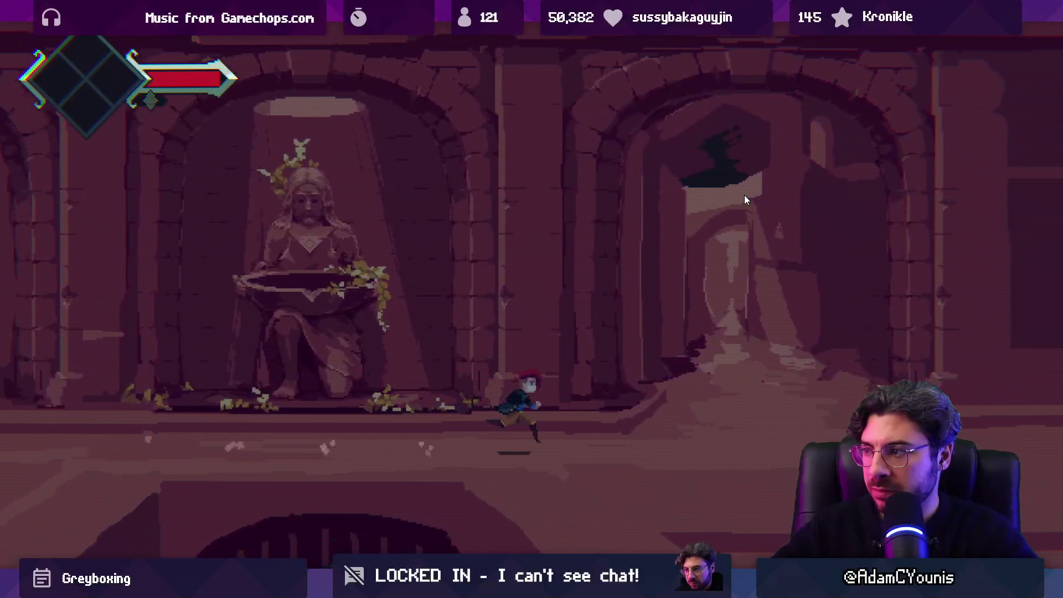
key("shift+space")
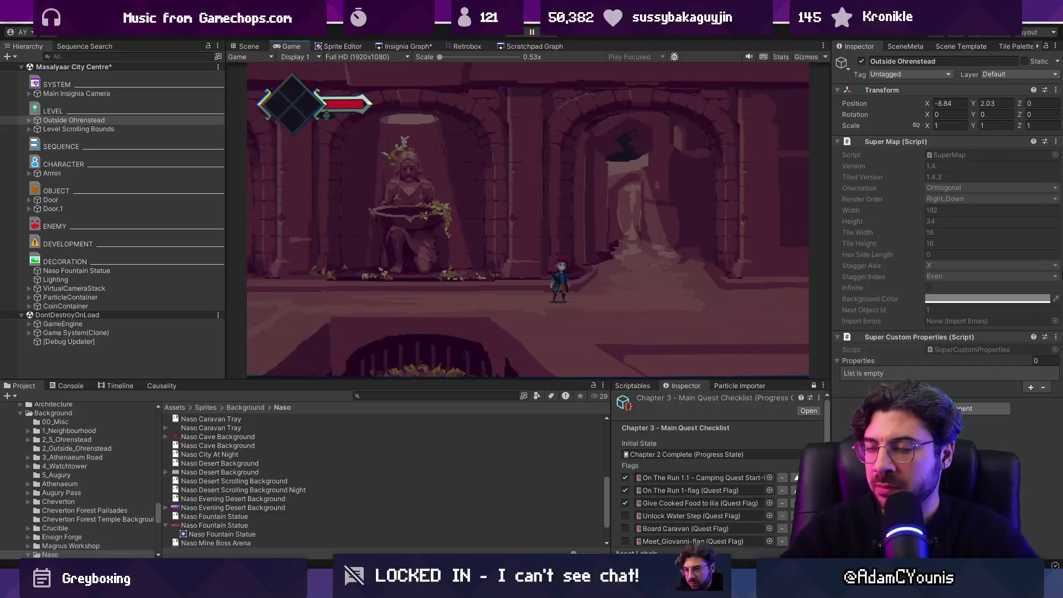
key("ctrl+p")
scroll(526, 227, "up", 5)
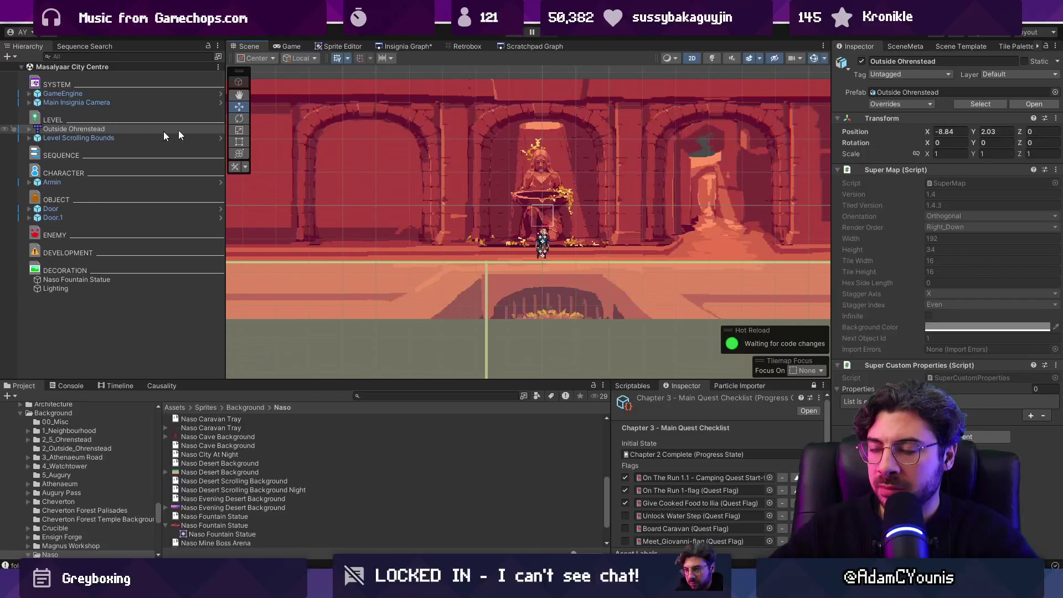
Center the Insignia Graph on Masalyaar City Centre and show the Scene Template options.
left_click(413, 47)
scroll(579, 215, "down", 5)
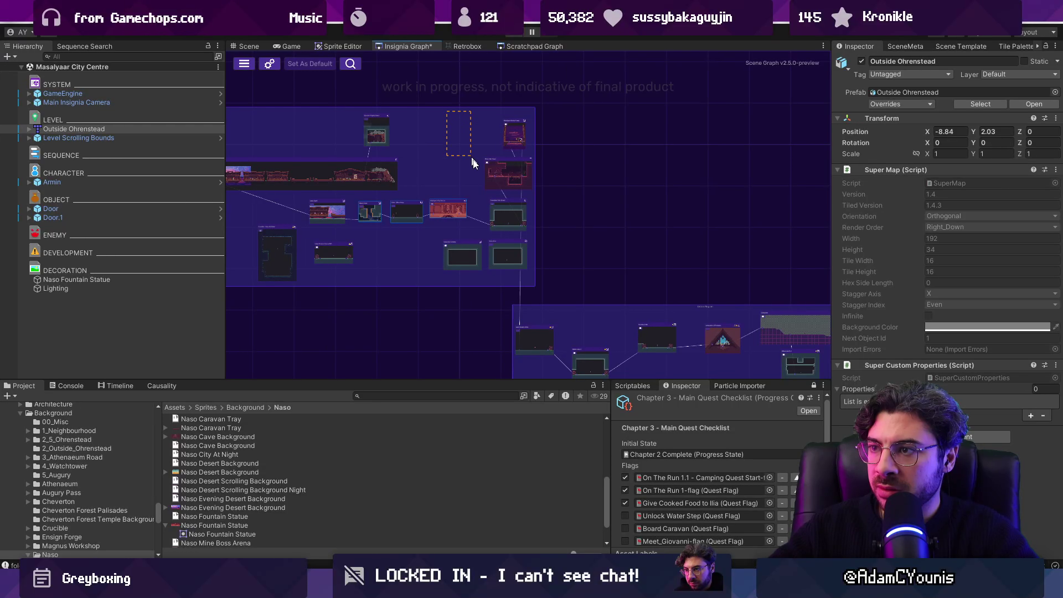
scroll(426, 213, "down", 4)
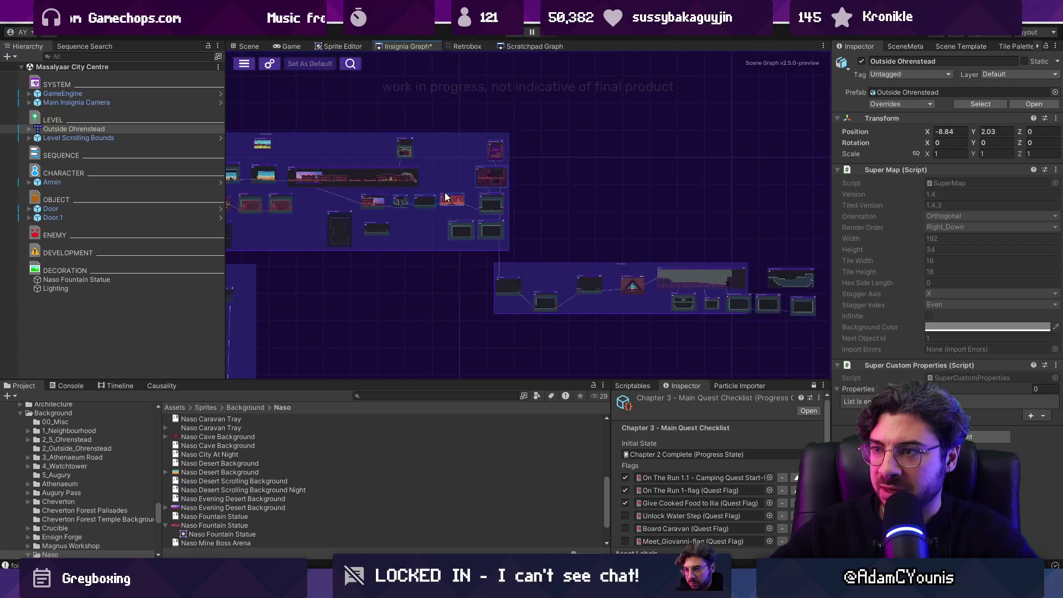
left_click_drag(450, 157, 734, 294)
scroll(448, 207, "up", 3)
scroll(510, 202, "up", 2)
left_click_drag(510, 201, 595, 208)
scroll(579, 203, "down", 3)
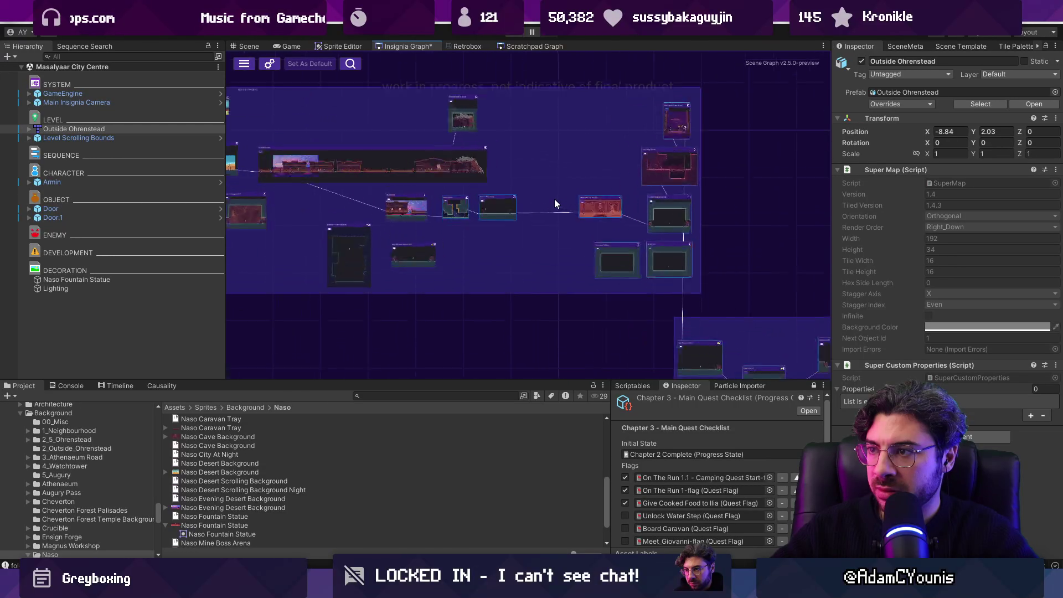
scroll(515, 200, "up", 5)
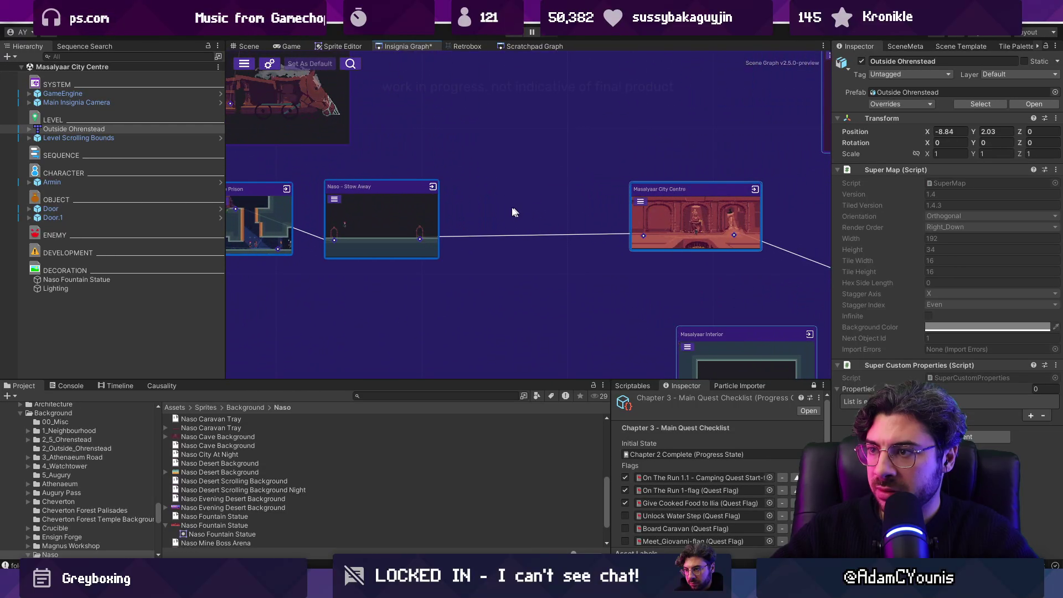
left_click(961, 46)
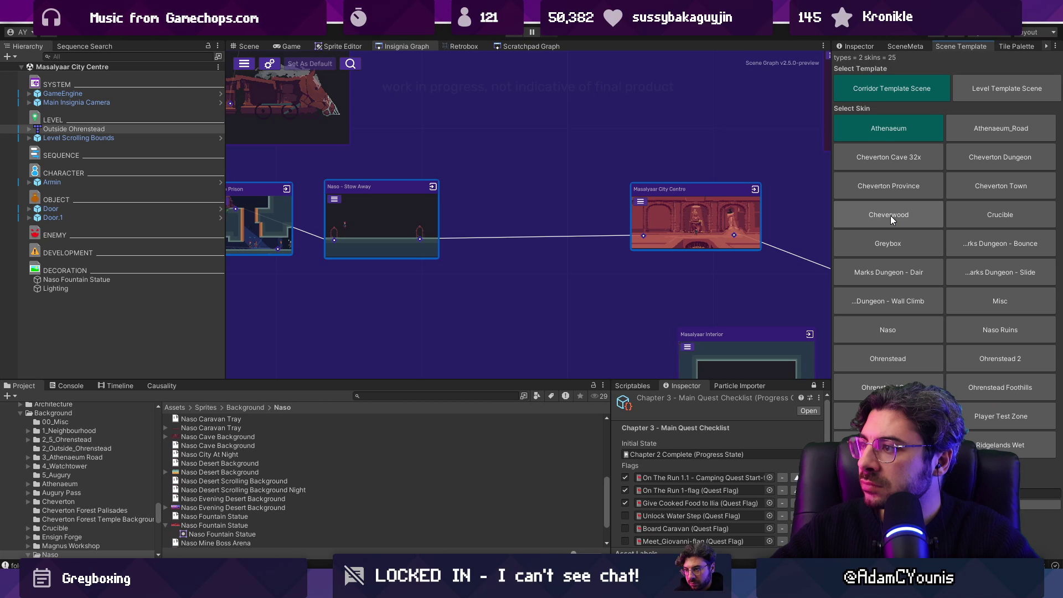
Add Outside Masalyaar with the Greybox skin, linked between Naso - Stow Away and Masalyaar City Centre.
left_click(892, 241)
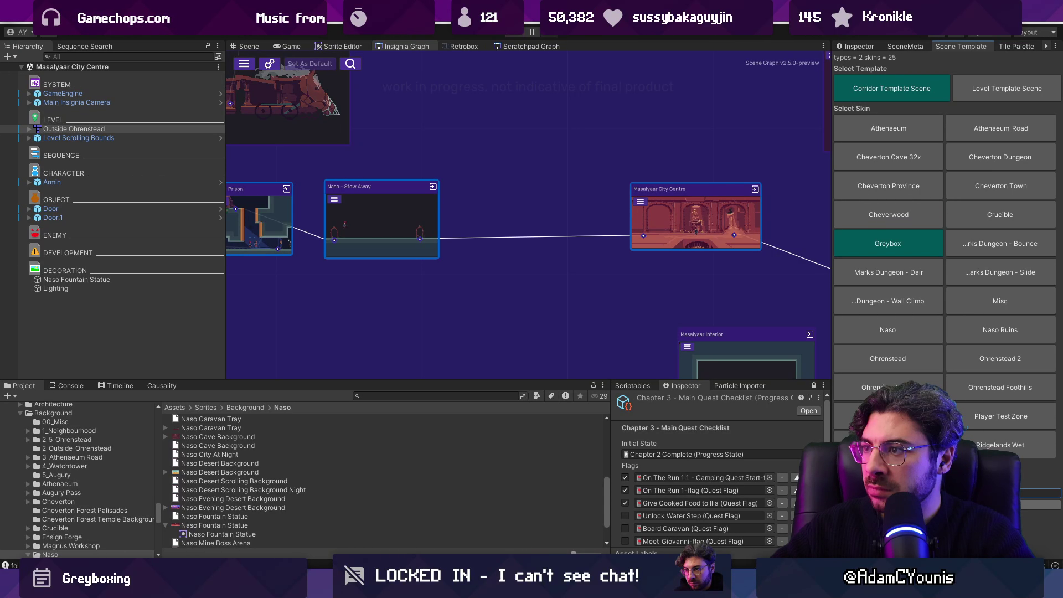
left_click(459, 396)
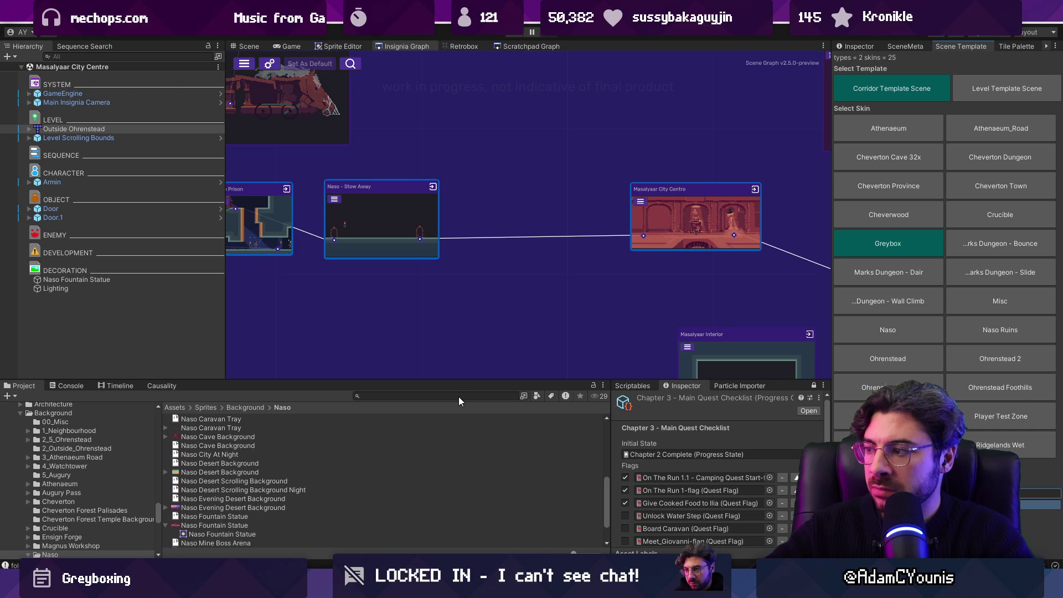
type("outside mas")
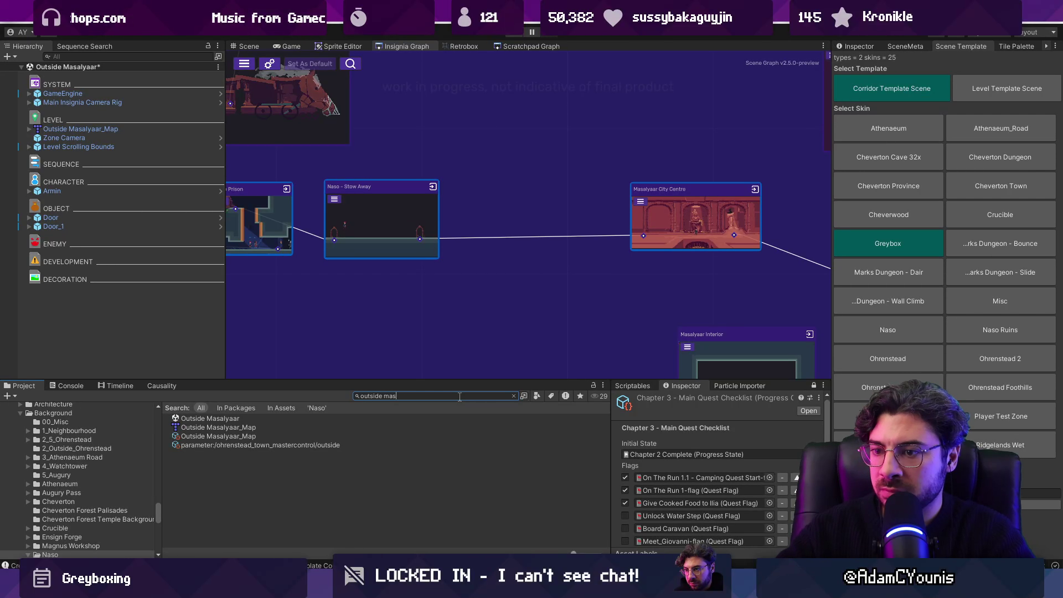
mouse_move(232, 418)
left_mouse_down()
mouse_move(515, 217)
mouse_move(523, 199)
mouse_move(526, 224)
left_mouse_up()
left_click_drag(421, 238, 485, 247)
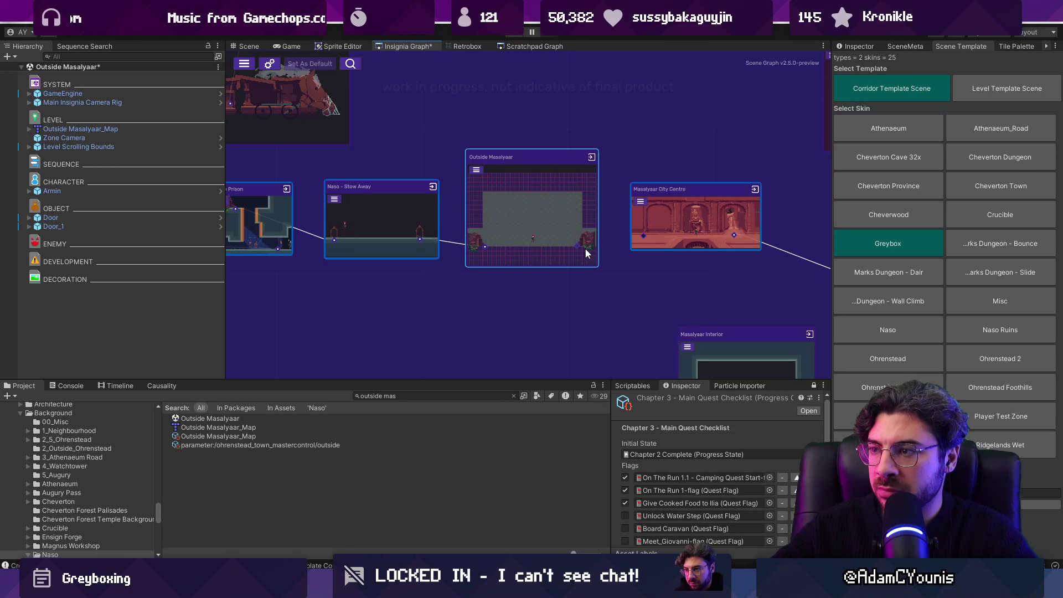
left_click_drag(581, 248, 643, 236)
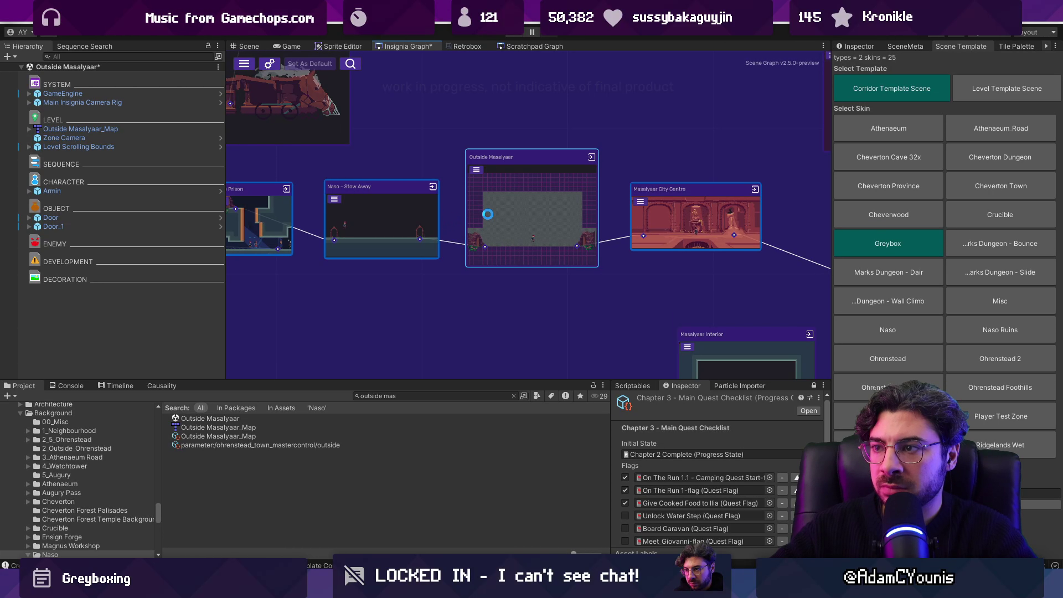
right_click(83, 128)
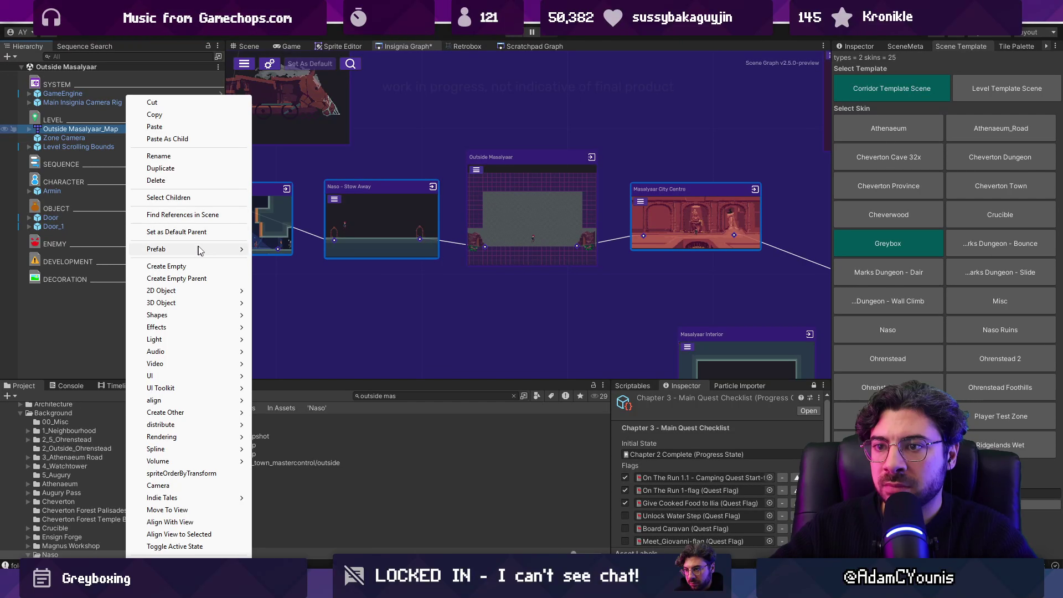
Open the Outside Masalyaar map in Tiled and rework the bottom-row ground tiles.
left_click(275, 249)
scroll(365, 243, "down", 3)
scroll(347, 221, "down", 3)
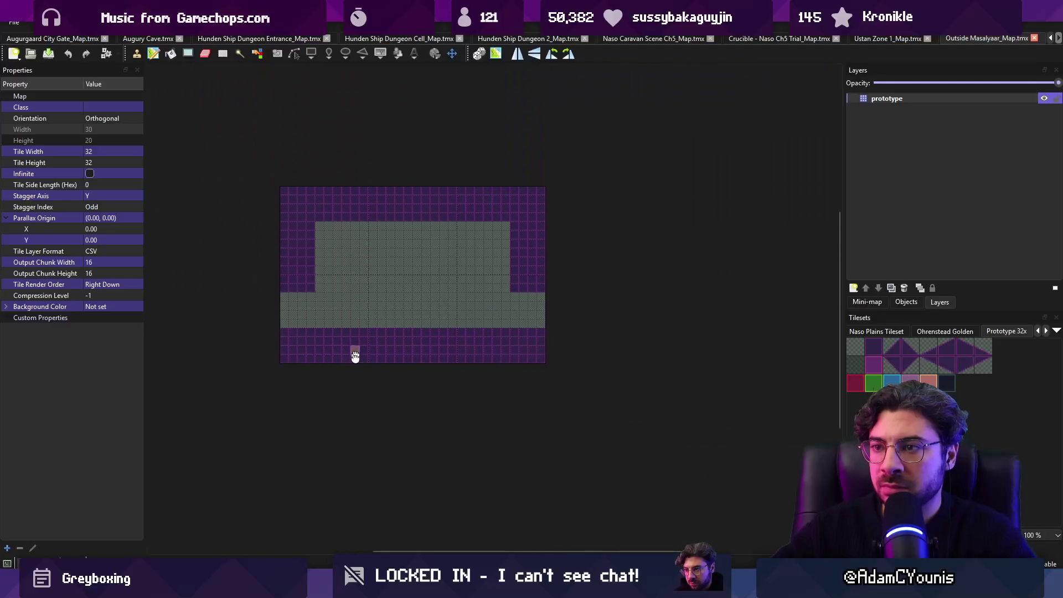
key("ctrl+y")
key("ctrl+y")
key("ctrl+y")
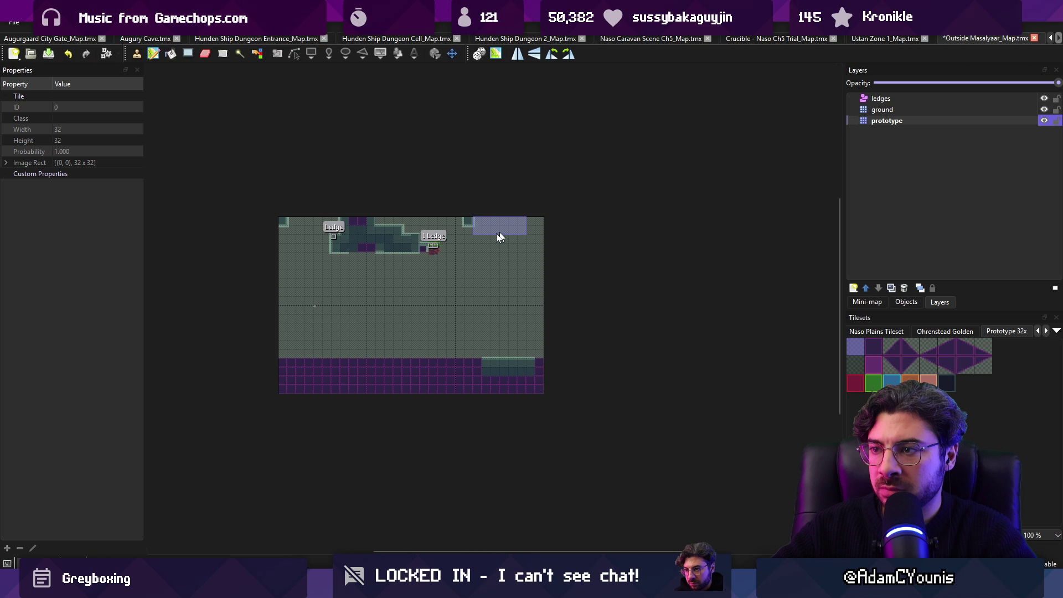
key("r")
left_click_drag(421, 383, 455, 387)
key("ctrl+c")
key("ctrl+v")
key("ctrl+z")
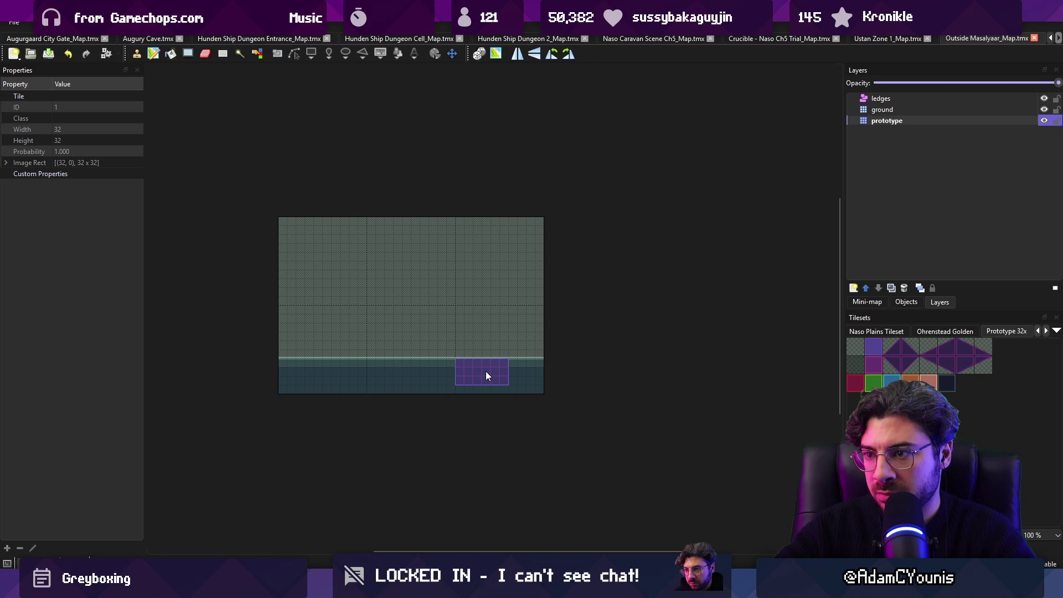
key("r")
Tick unity:ignore on the prototype layer and reimport the map in Unity.
key("alt+Tab")
scroll(536, 201, "up", 3)
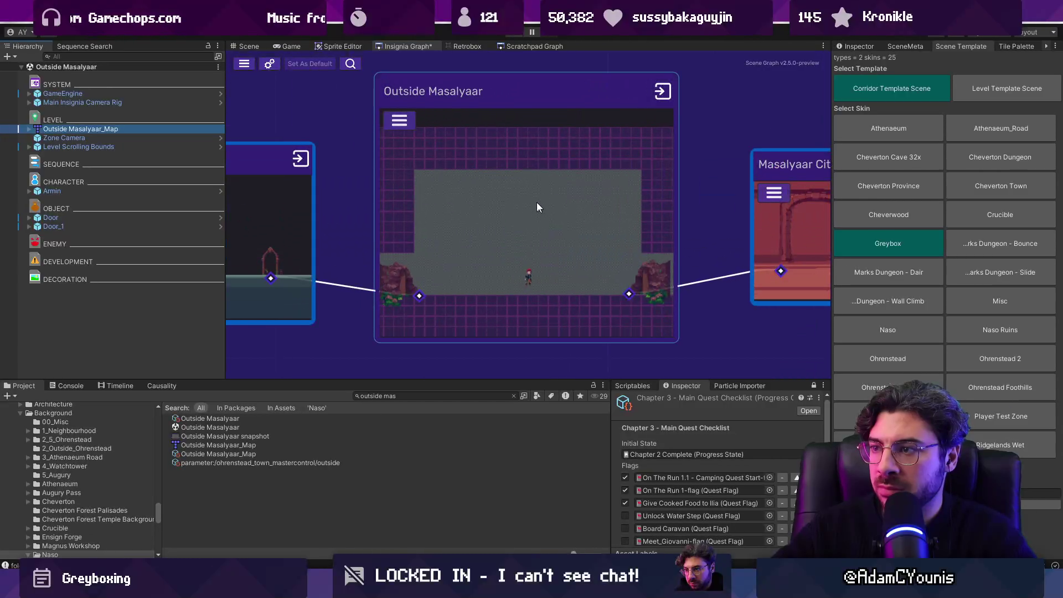
left_click(249, 46)
scroll(386, 153, "down", 2)
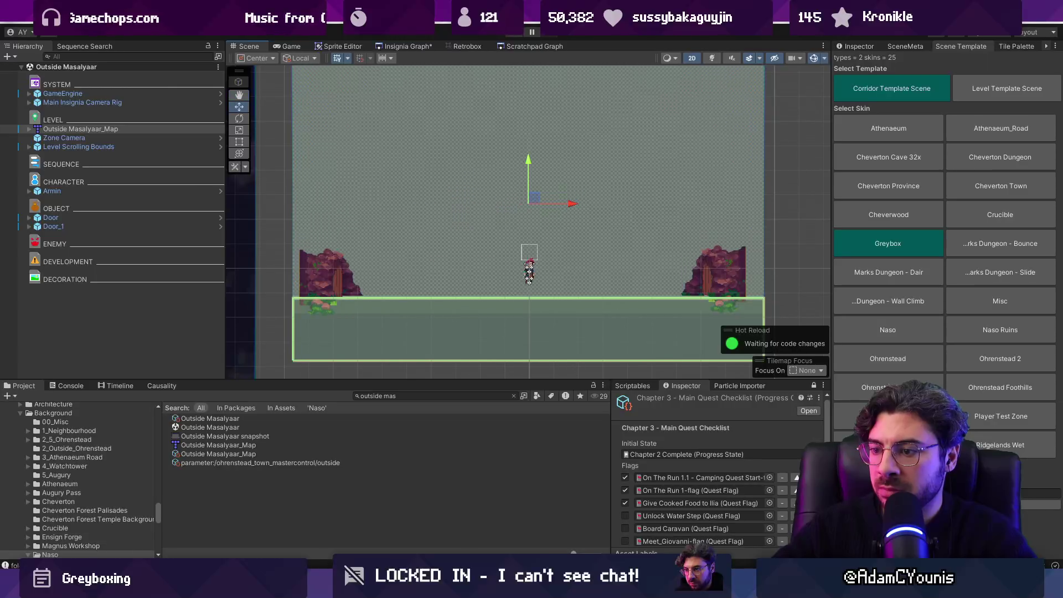
key("alt+Tab")
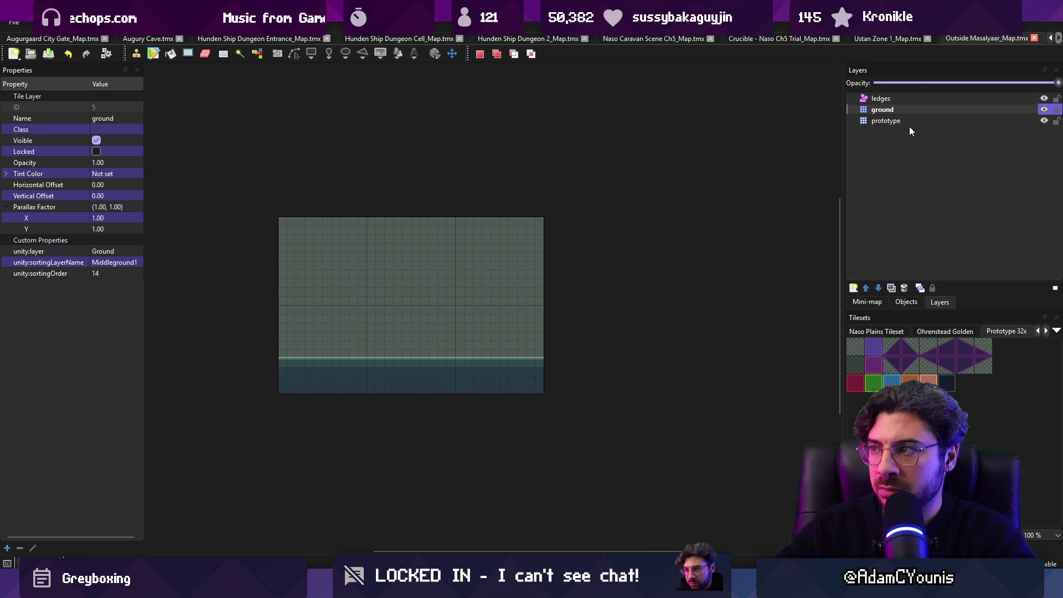
left_click(76, 251)
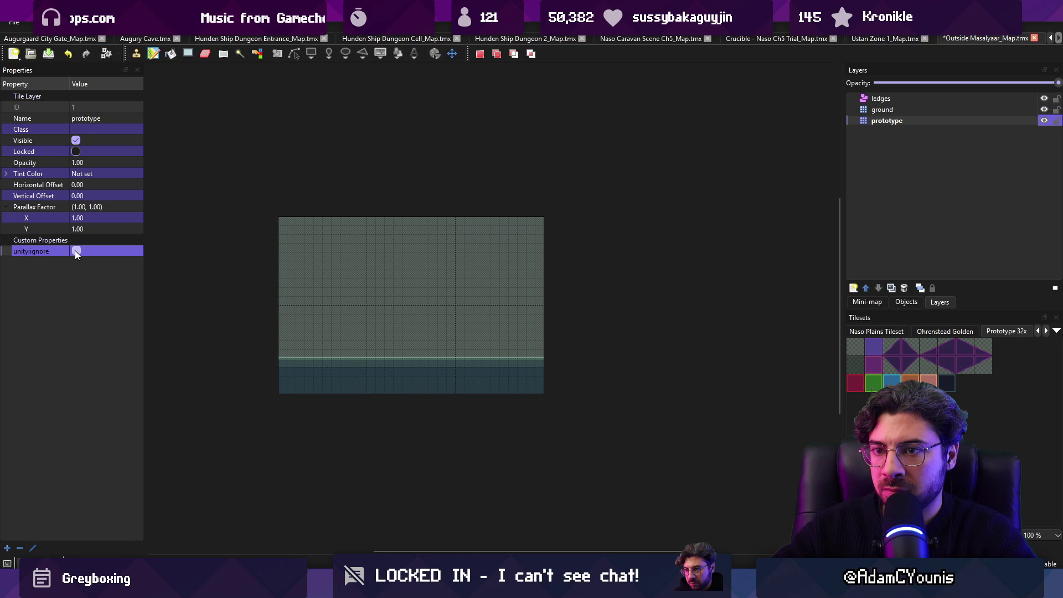
key("alt+Tab")
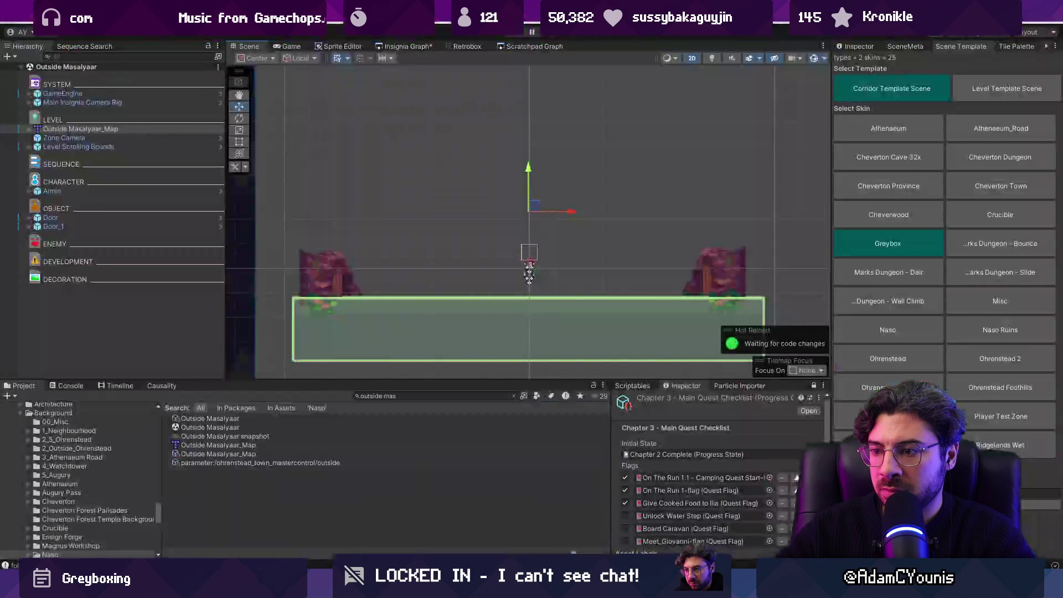
Place the Naso Ancient City backdrop into Outside Masalyaar and select Door_1.
left_click(128, 297)
left_click(421, 397)
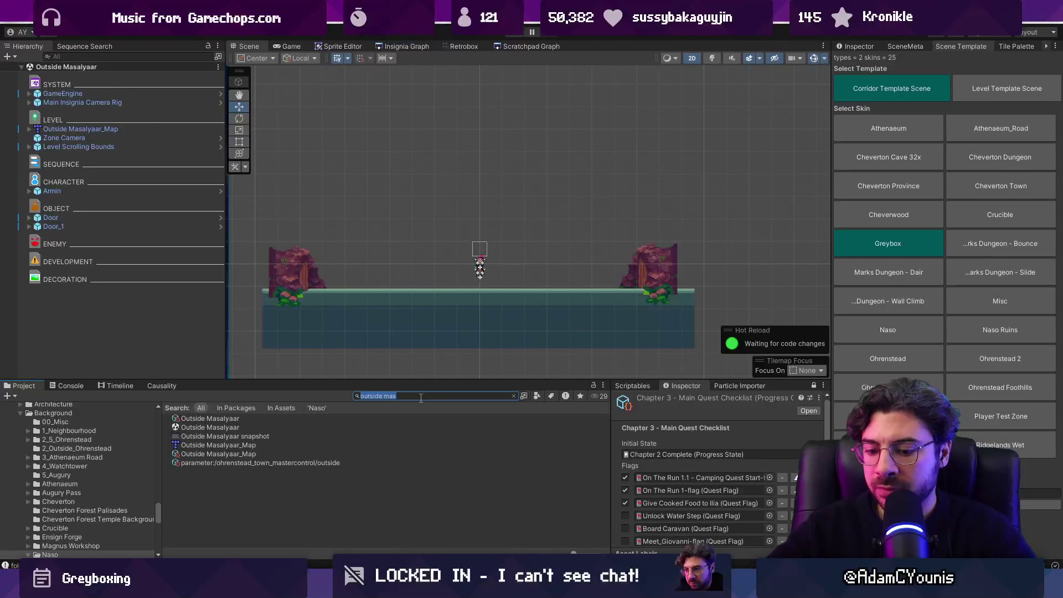
type("ancient city")
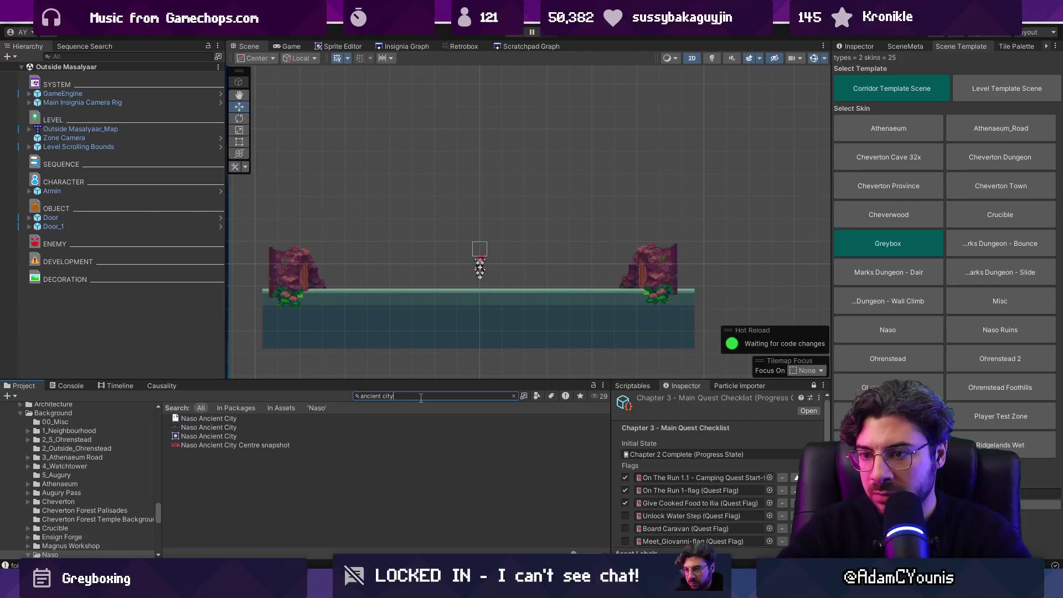
mouse_move(220, 439)
left_mouse_down()
mouse_move(404, 302)
mouse_move(482, 268)
mouse_move(494, 216)
left_mouse_up()
left_click(663, 268)
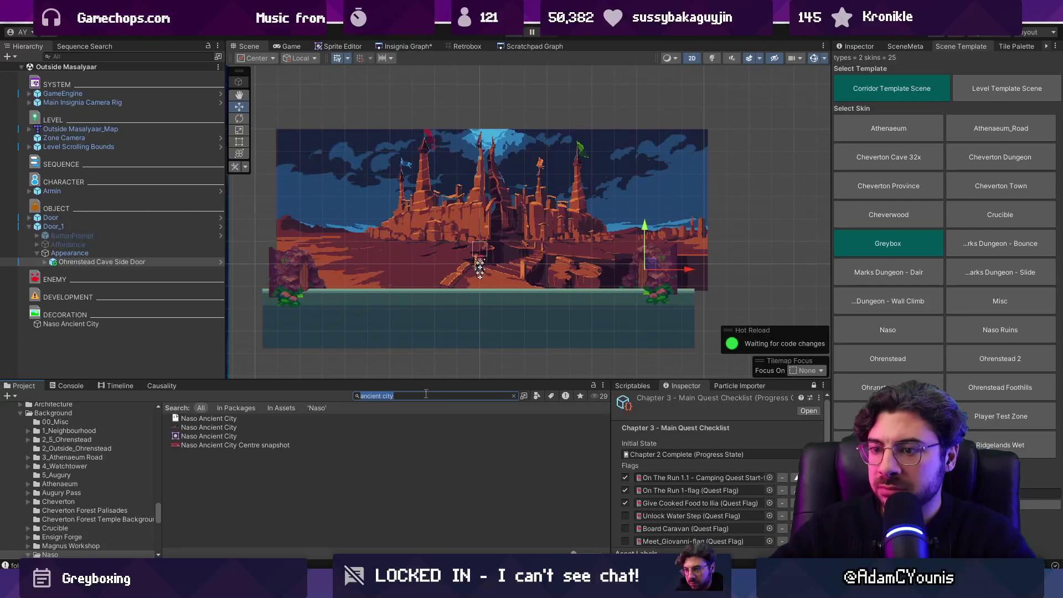
left_click(120, 227)
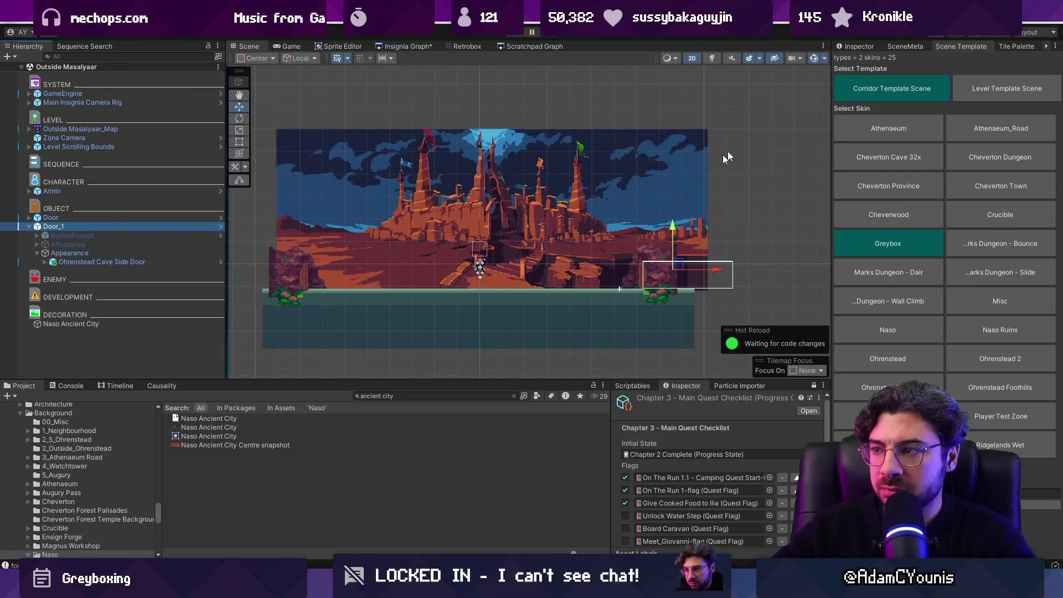
Make Door_1 a Neutral z Archway Door on the backdrop's archway and save.
left_click(855, 46)
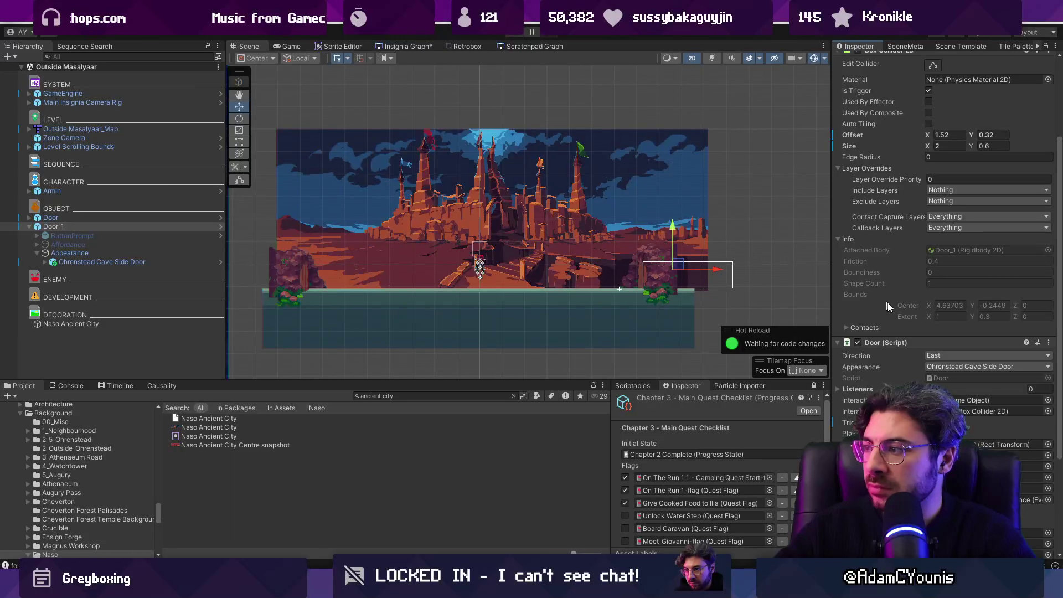
left_click(942, 353)
left_click(952, 367)
left_click(958, 357)
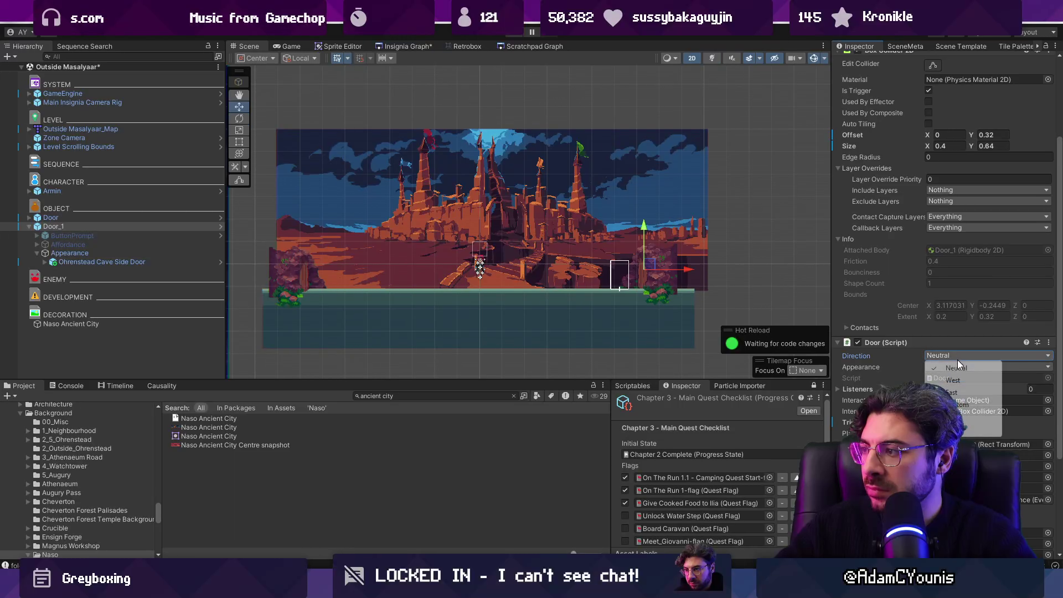
left_click(958, 368)
left_click(975, 367)
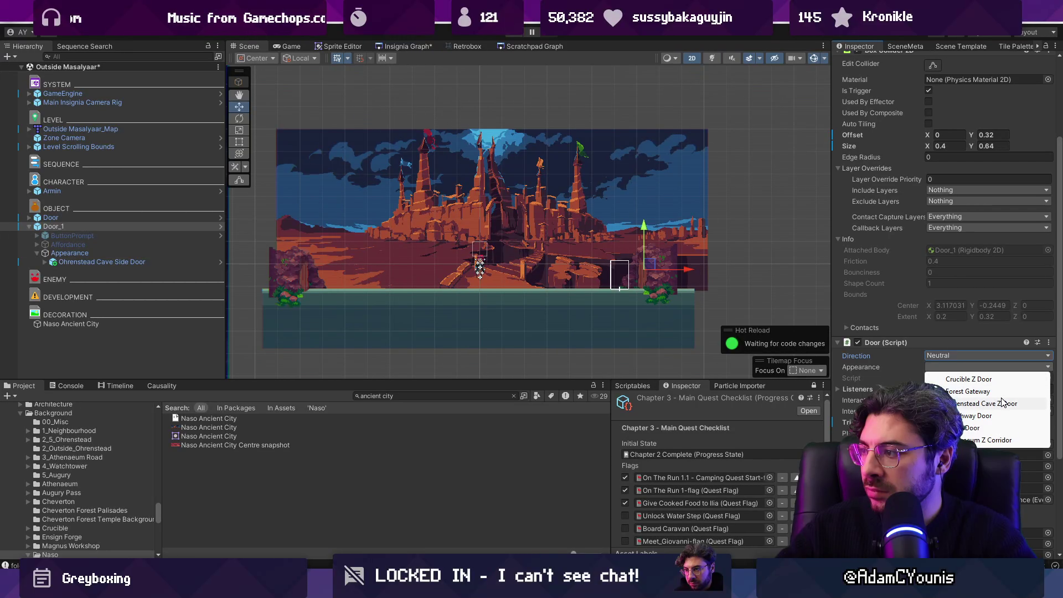
left_click(997, 416)
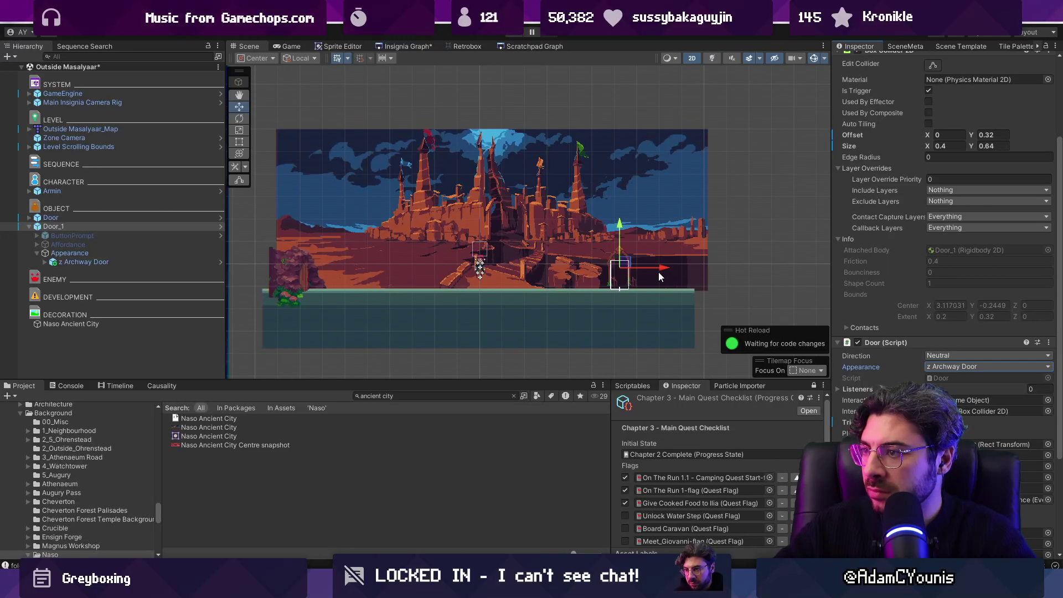
left_click_drag(540, 266, 533, 266)
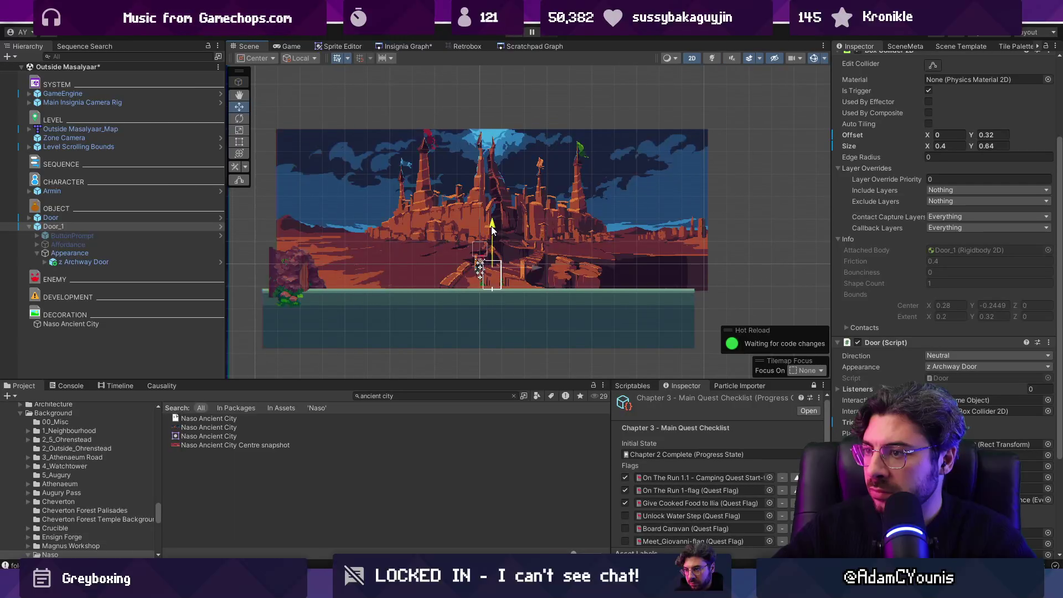
left_click_drag(492, 230, 494, 234)
key("ctrl+s")
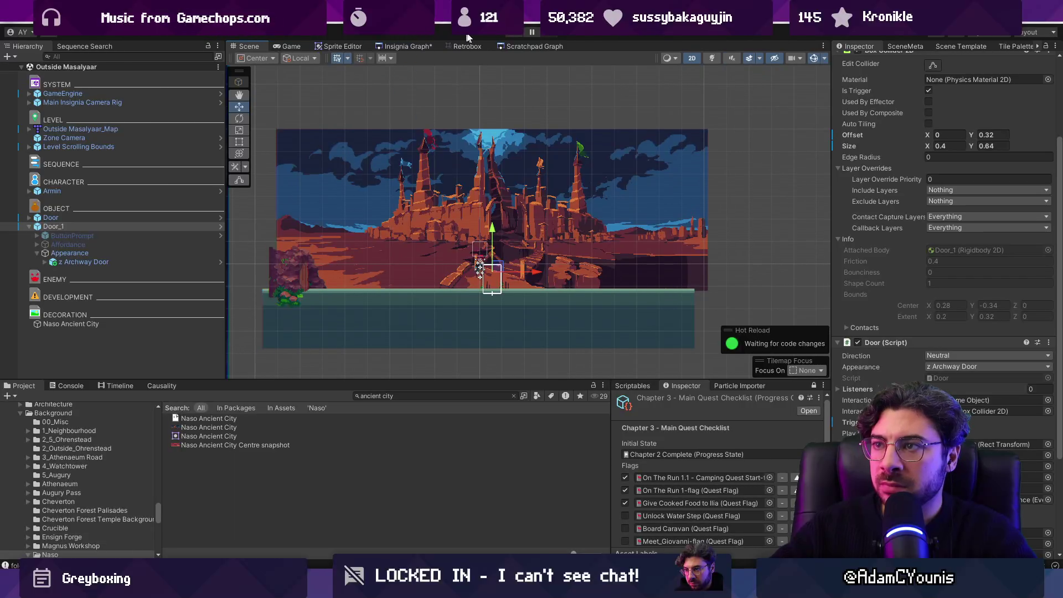
Playtest Outside Masalyaar, running the character through the level to the archway.
left_click(505, 37)
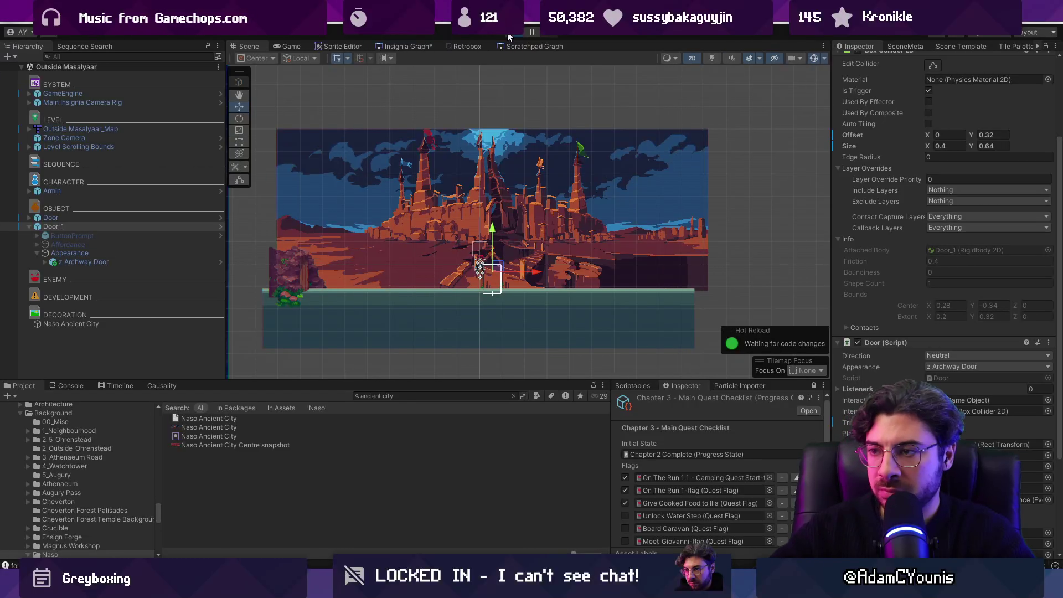
key("Left")
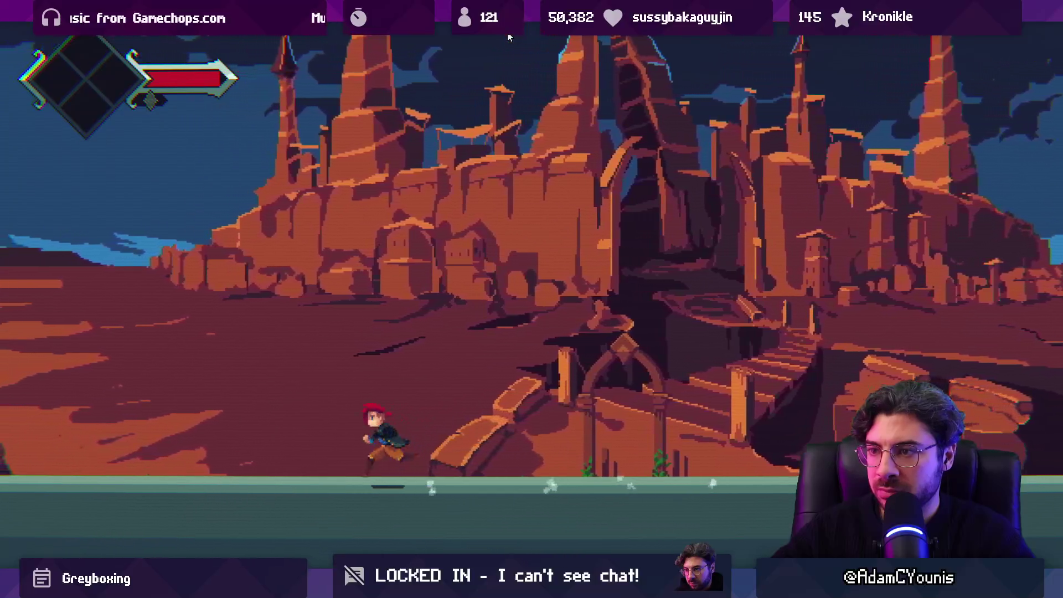
key("Right")
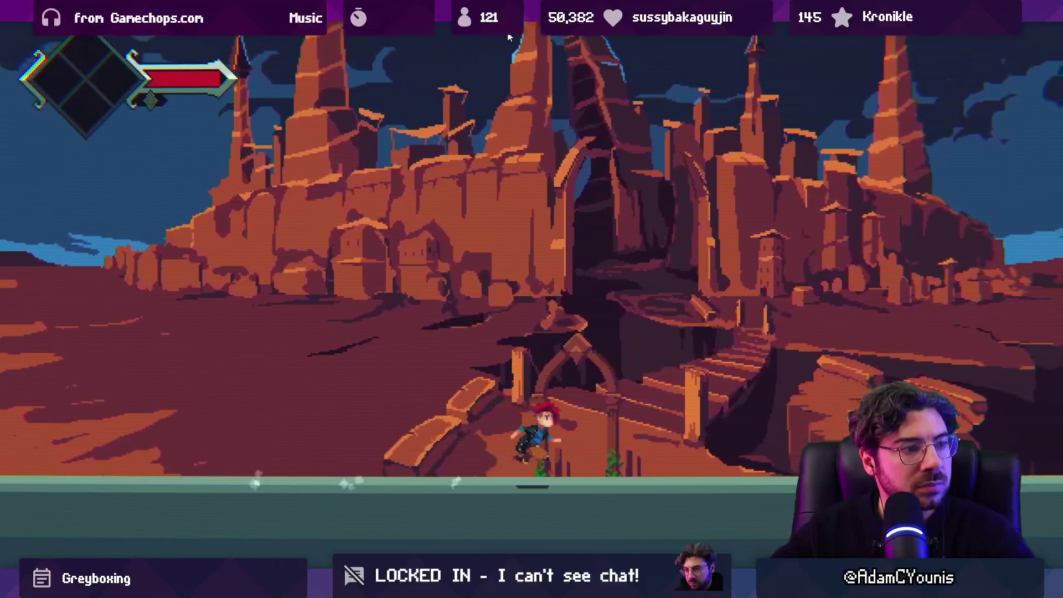
key("ctrl+p")
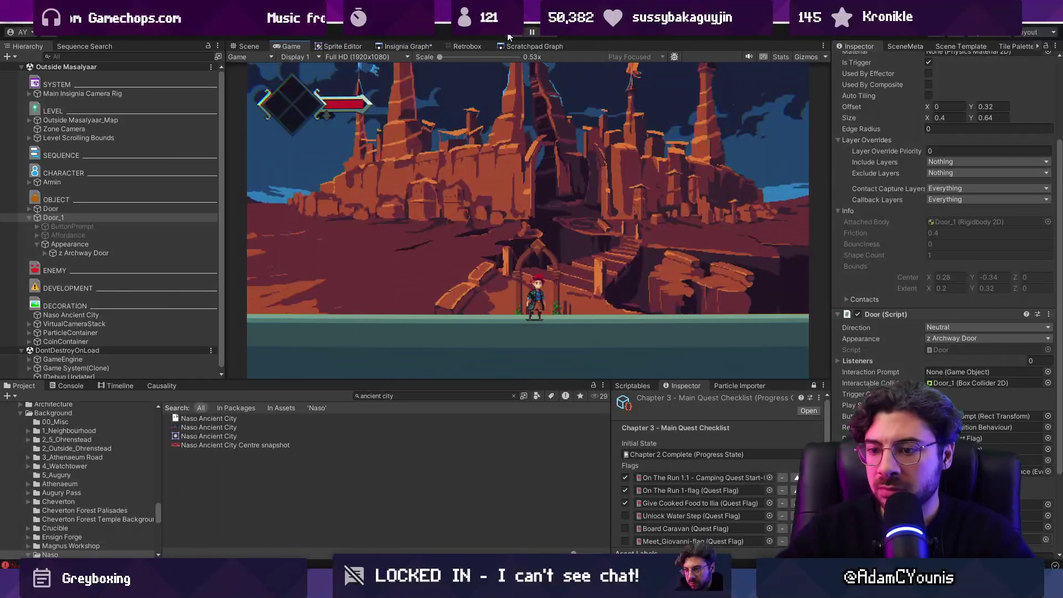
key("ctrl+p")
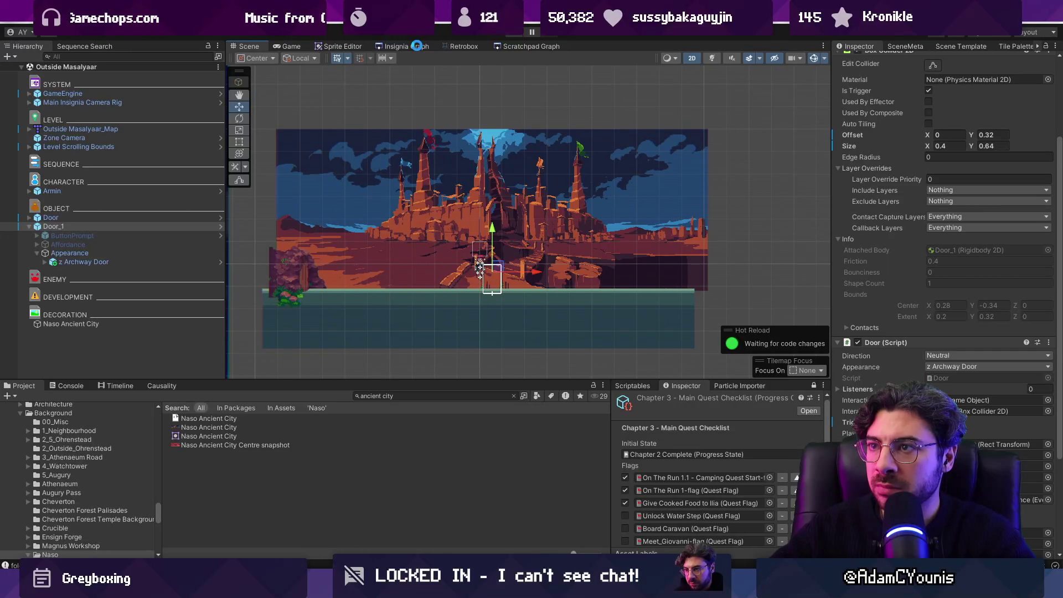
Pan the Insignia Graph to locate the Masalyaar City Centre node.
left_click(417, 45)
left_click_drag(586, 254, 451, 259)
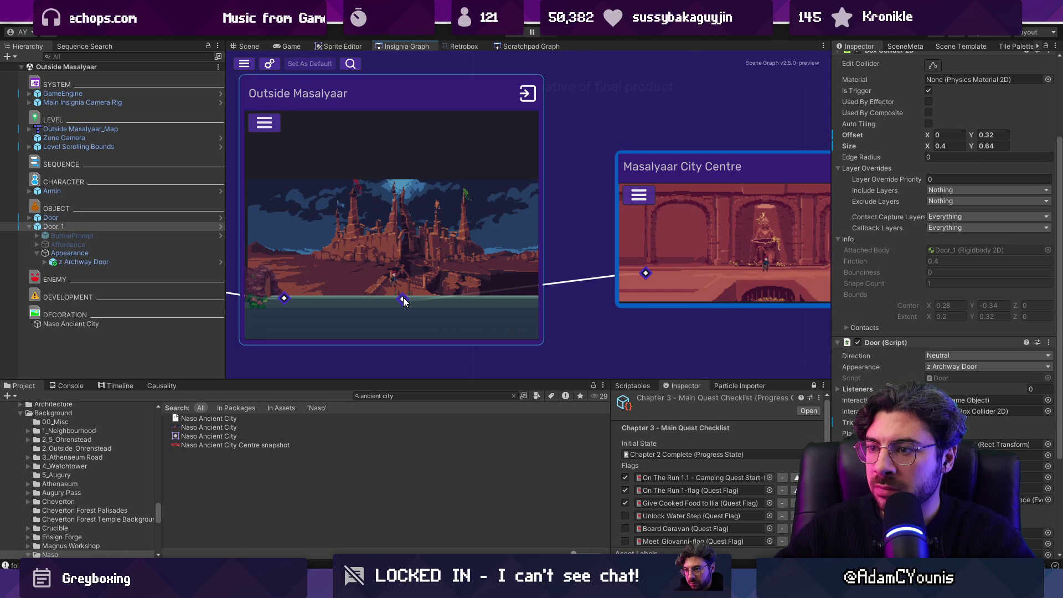
left_click_drag(403, 298, 486, 297)
scroll(460, 234, "down", 2)
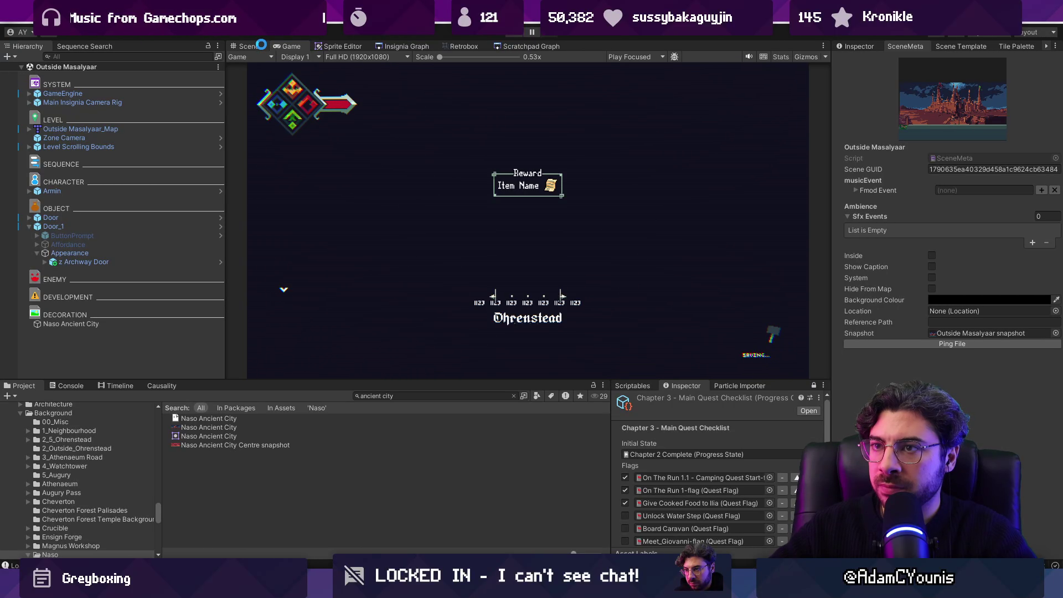
left_click(261, 46)
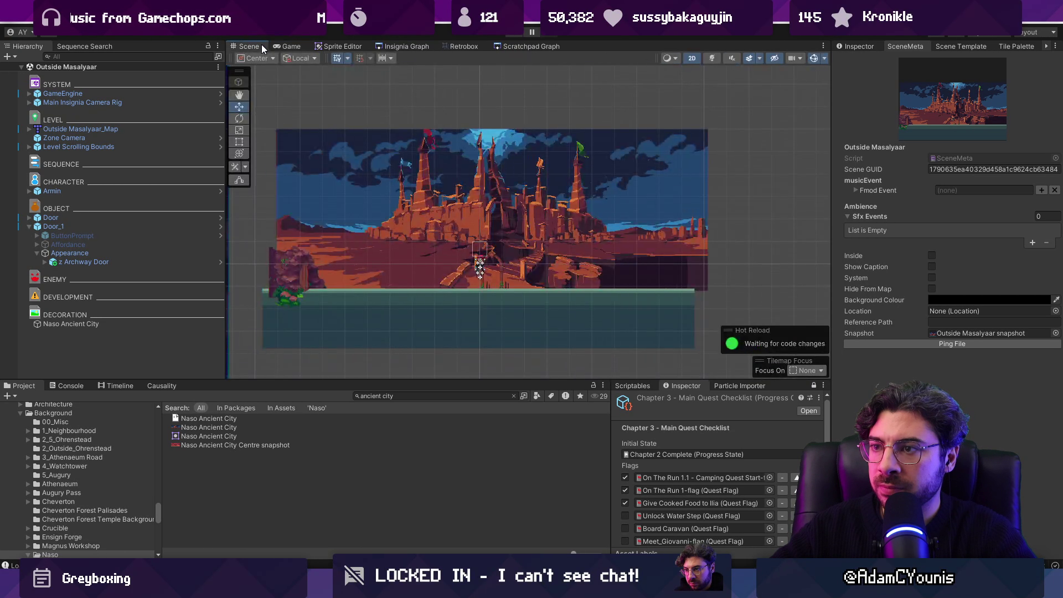
left_click(408, 46)
Open Masalyaar City Centre and add an Annotation In Game marker, framed and inspected.
double_click(536, 220)
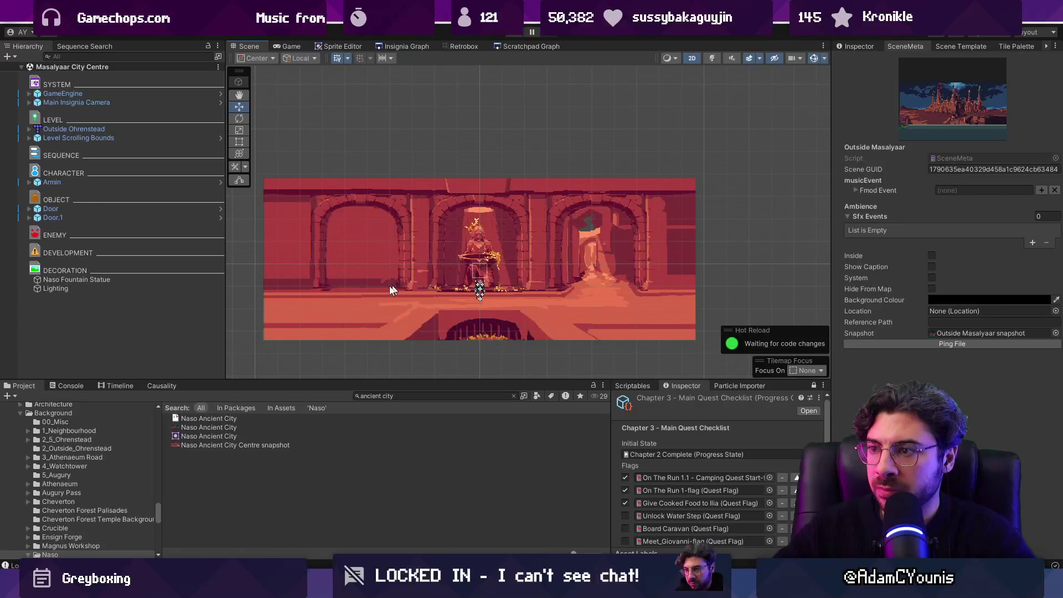
left_click(402, 396)
key("ctrl+a")
type("annotation")
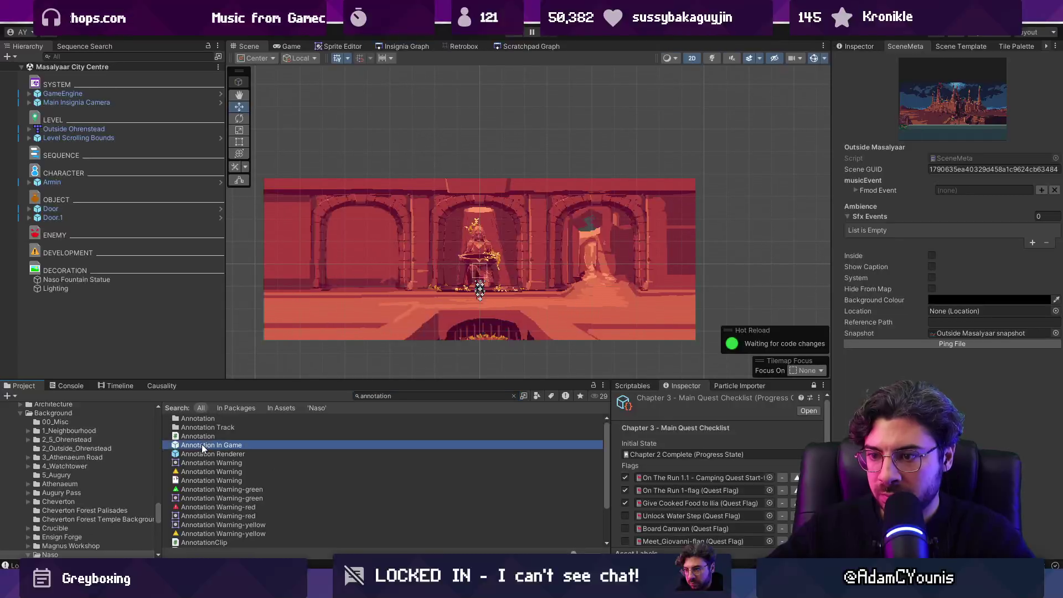
left_click_drag(202, 444, 135, 336)
left_click(29, 298)
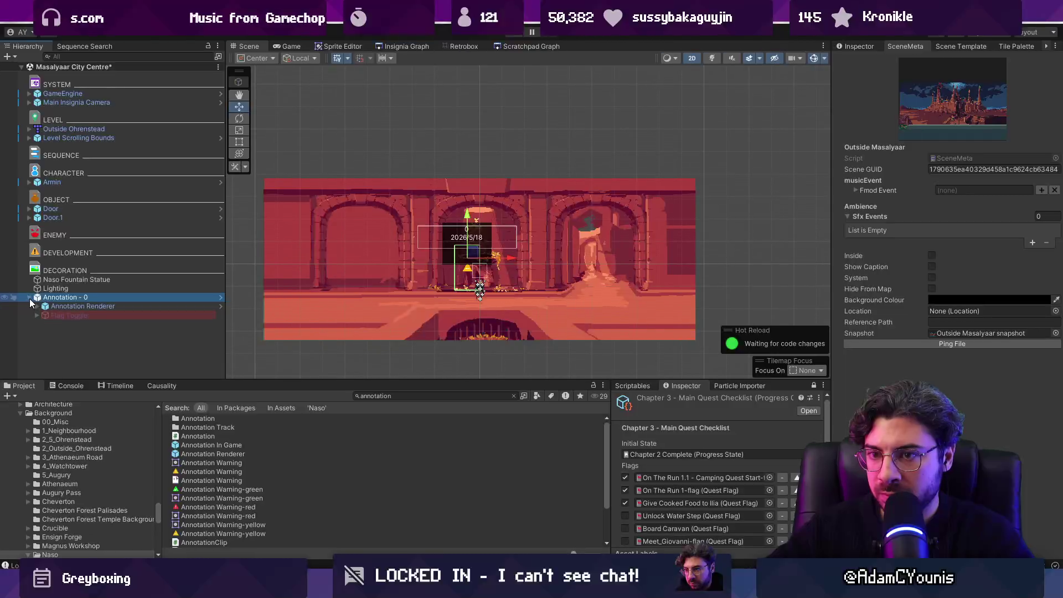
key("f")
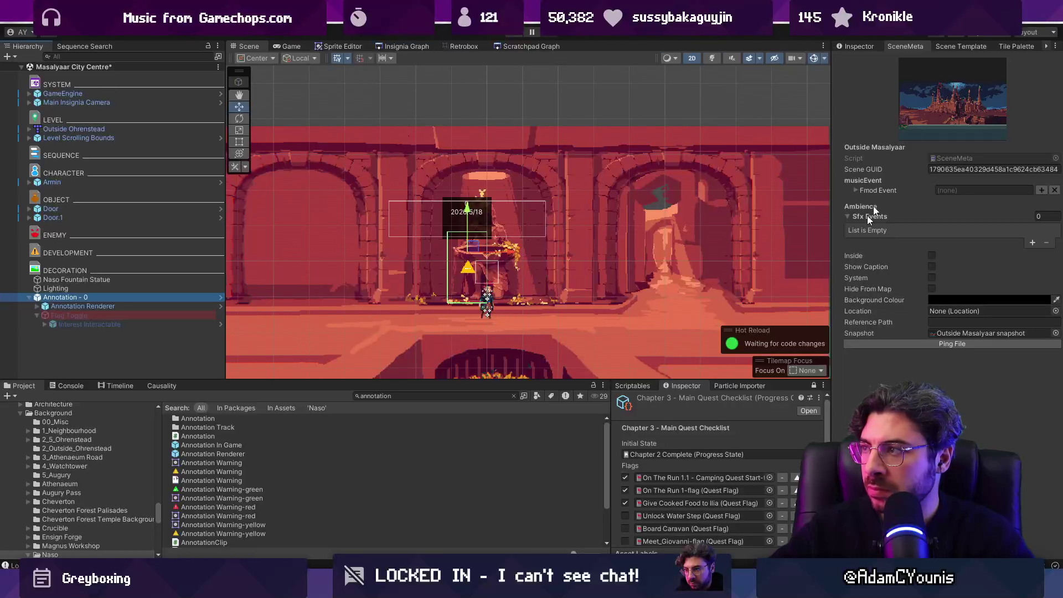
left_click(859, 46)
Complete the annotation title as 'Armin Reclaims Sword'.
left_click(953, 197)
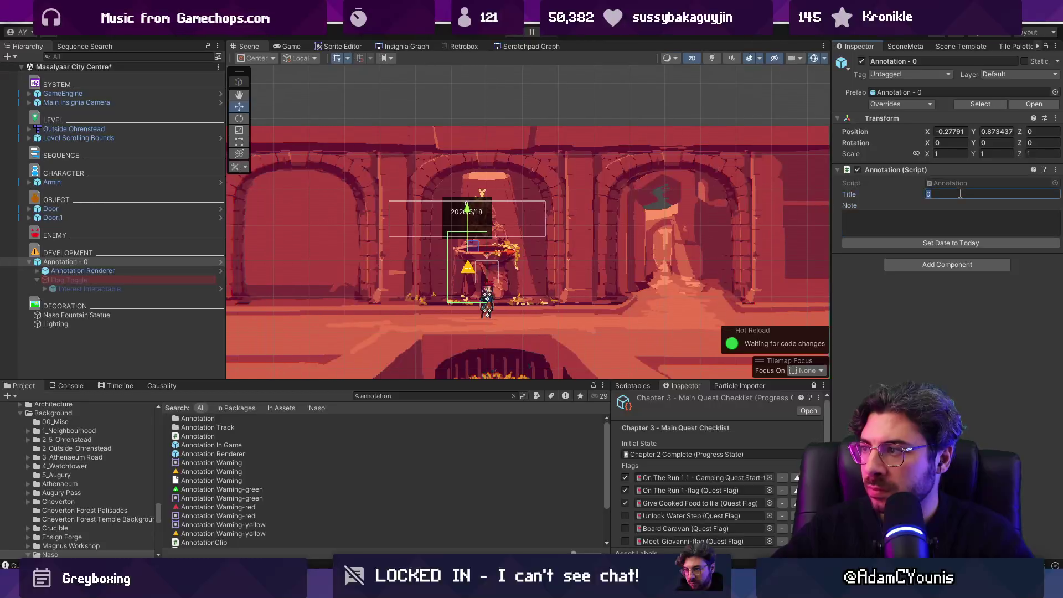
type("claims Sword")
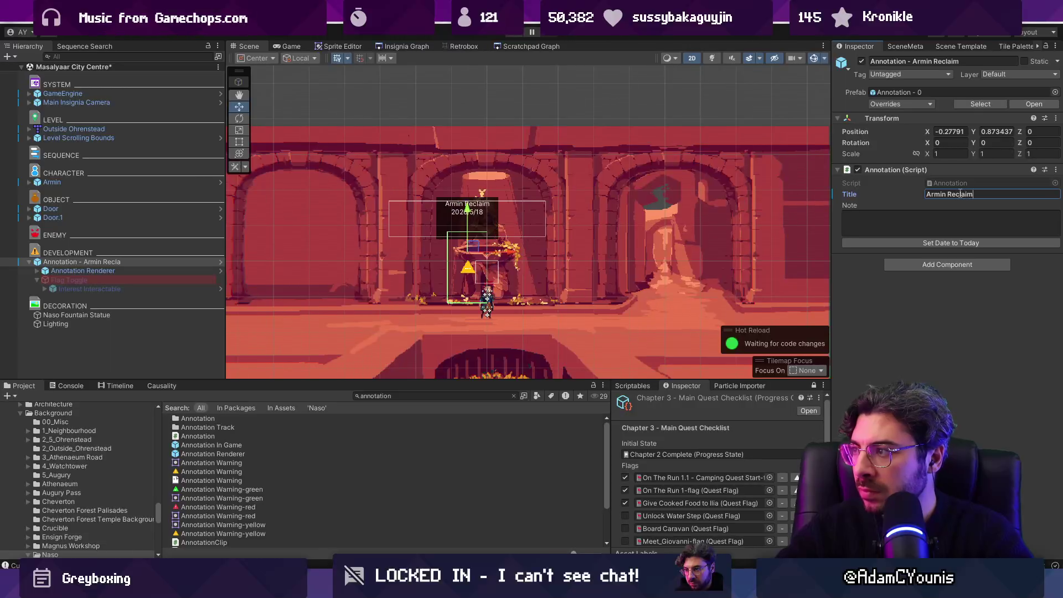
key("Tab")
type("Armin find two hunden")
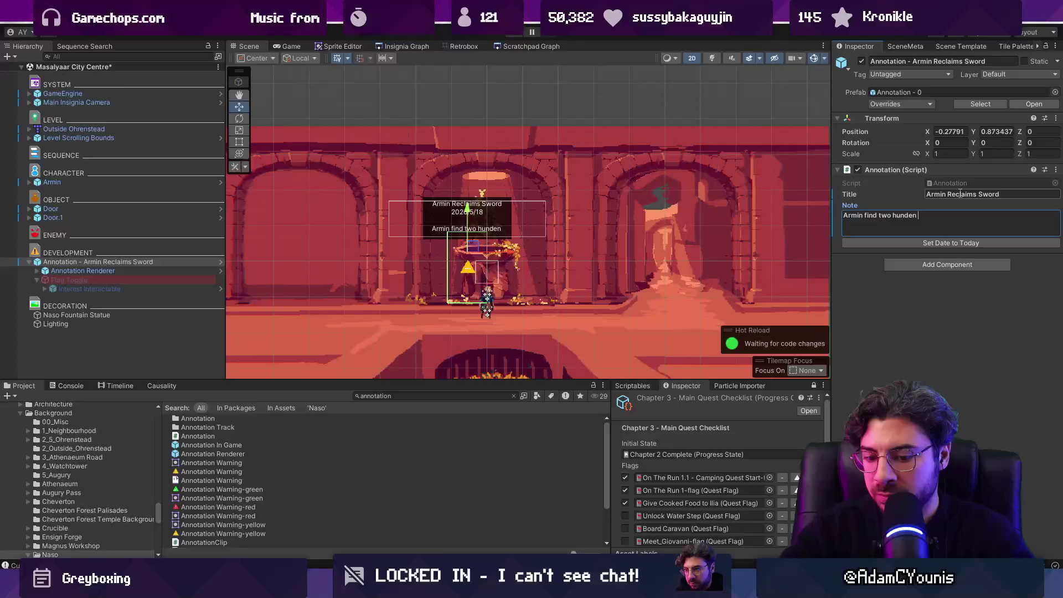
Write the note about two hunden fighting over who gets to hold the sword.
type("fighting over who")
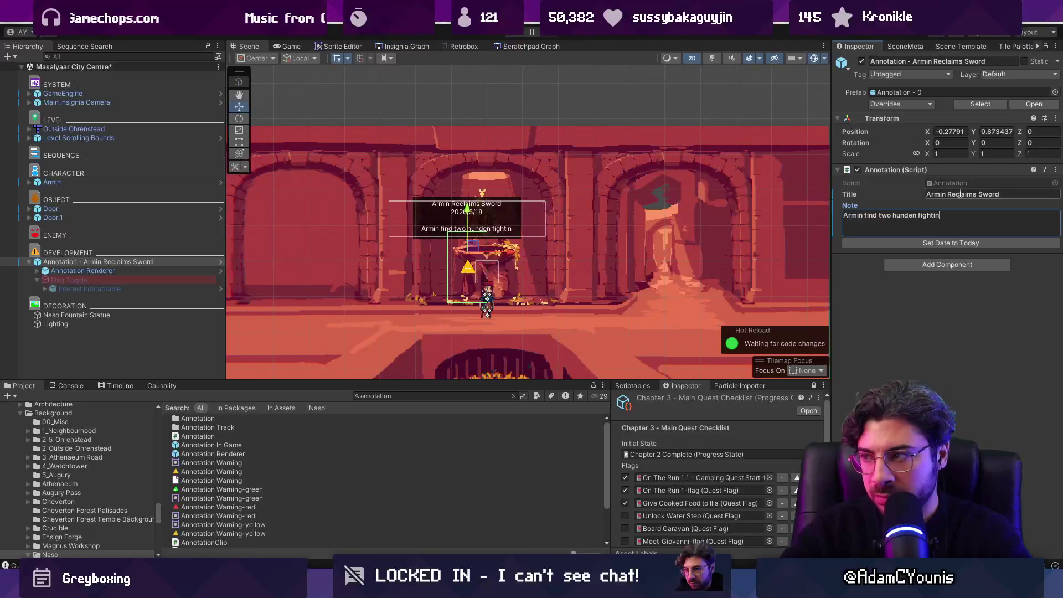
type(" g")
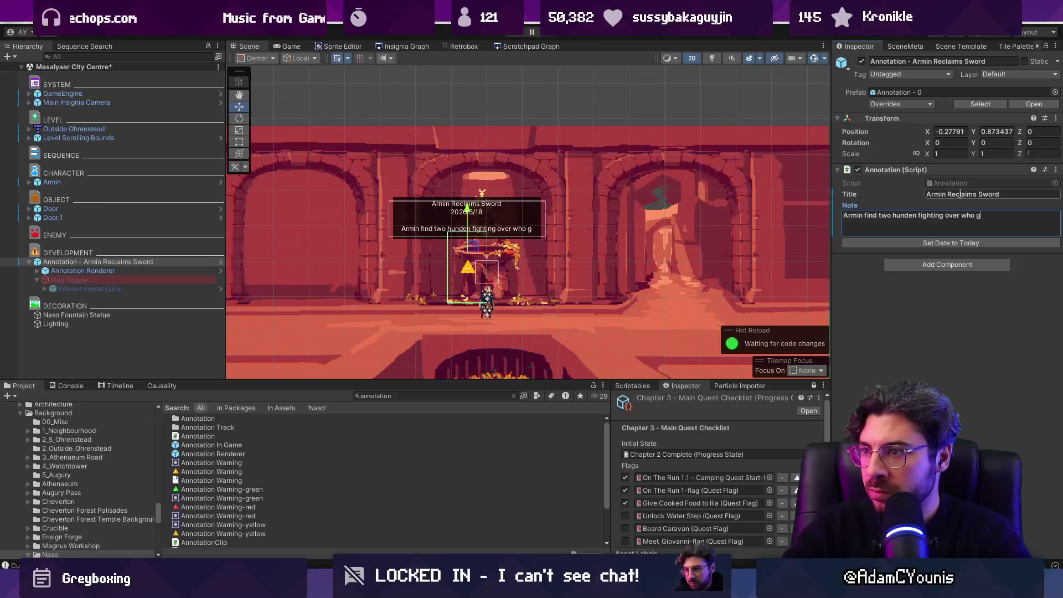
type("ets to hold the")
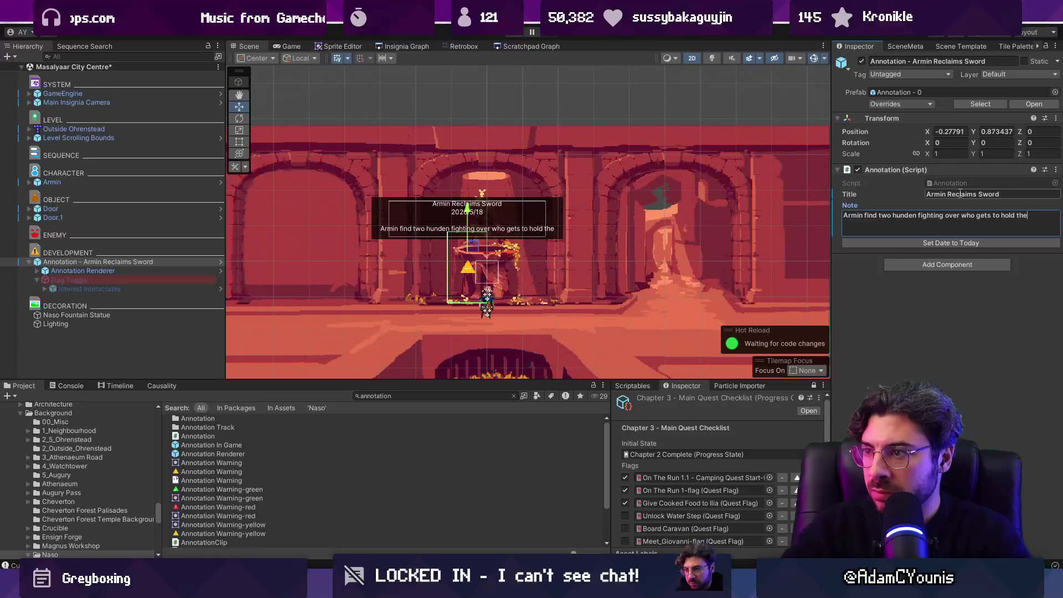
type(" sword.")
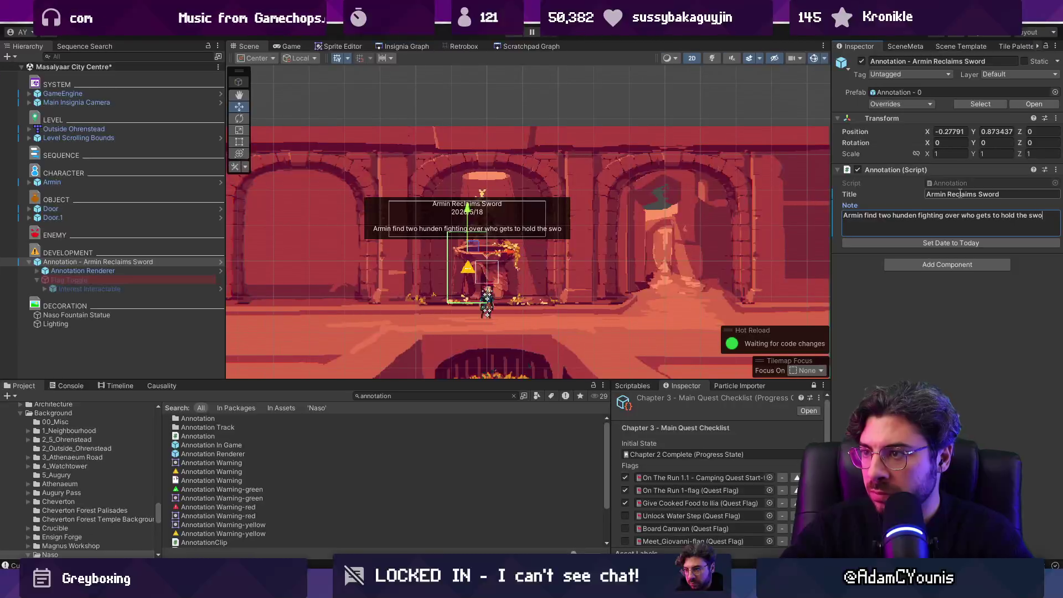
key("Return")
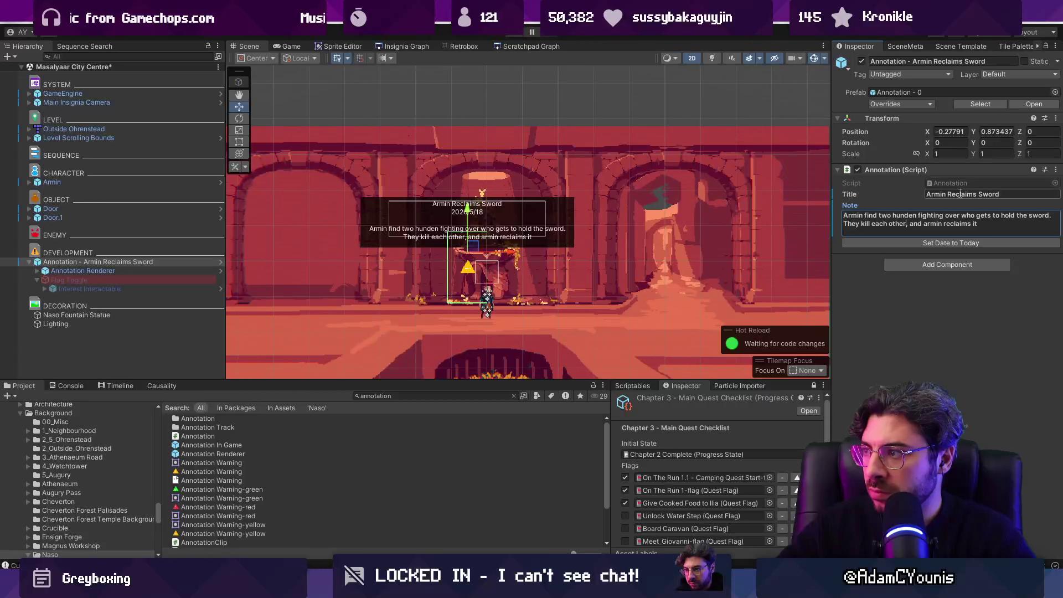
type(" in the squabble")
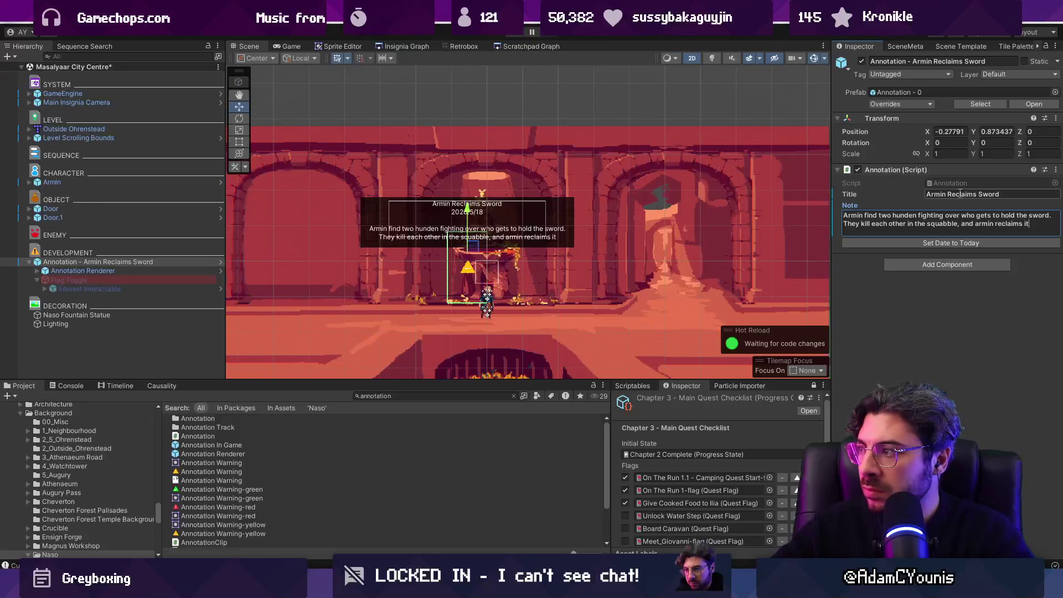
type(".")
key("Return")
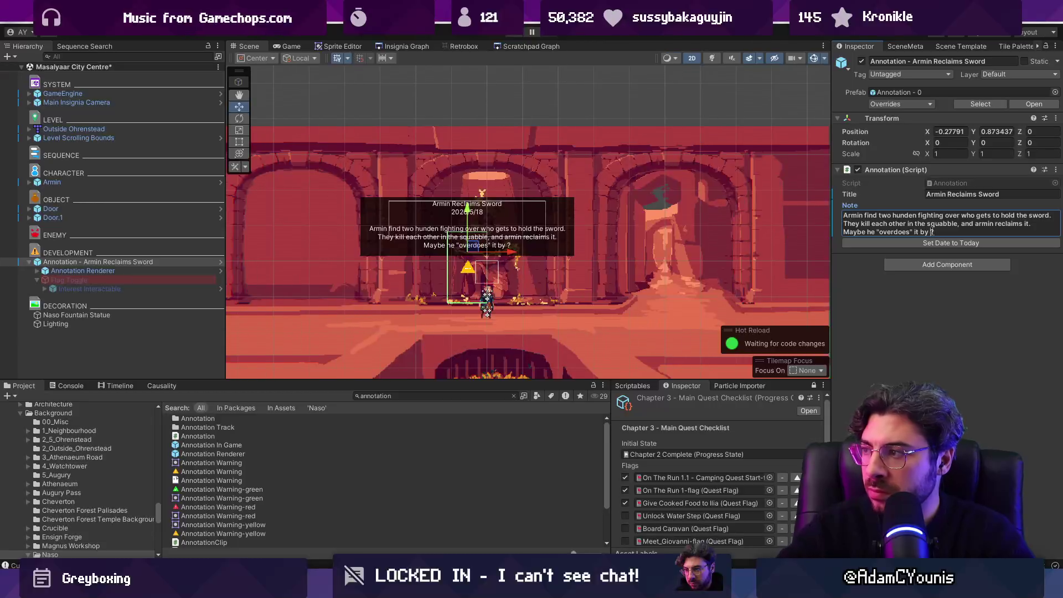
type("stabbing")
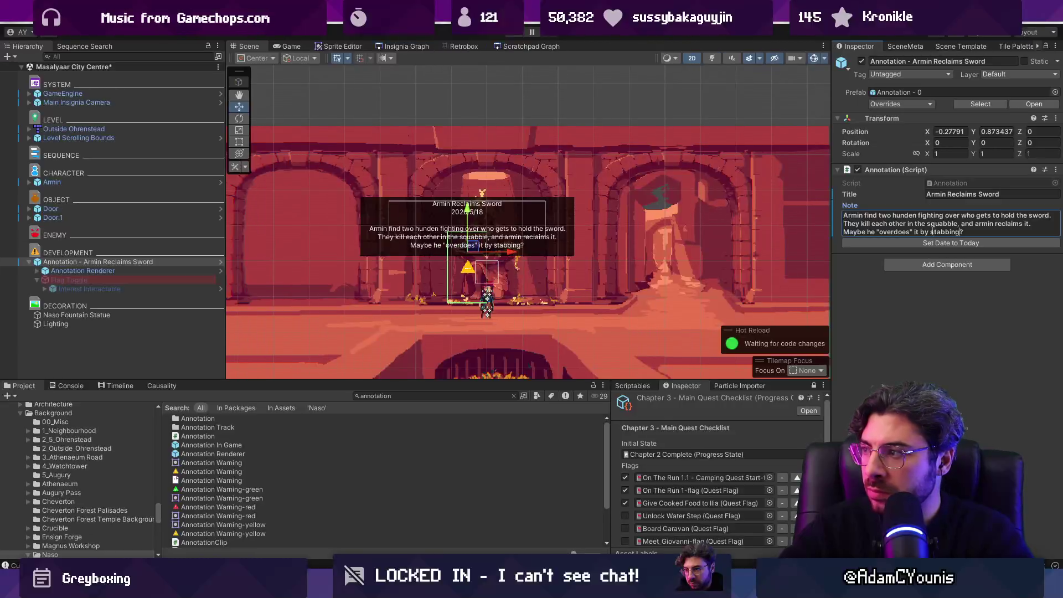
type("they're")
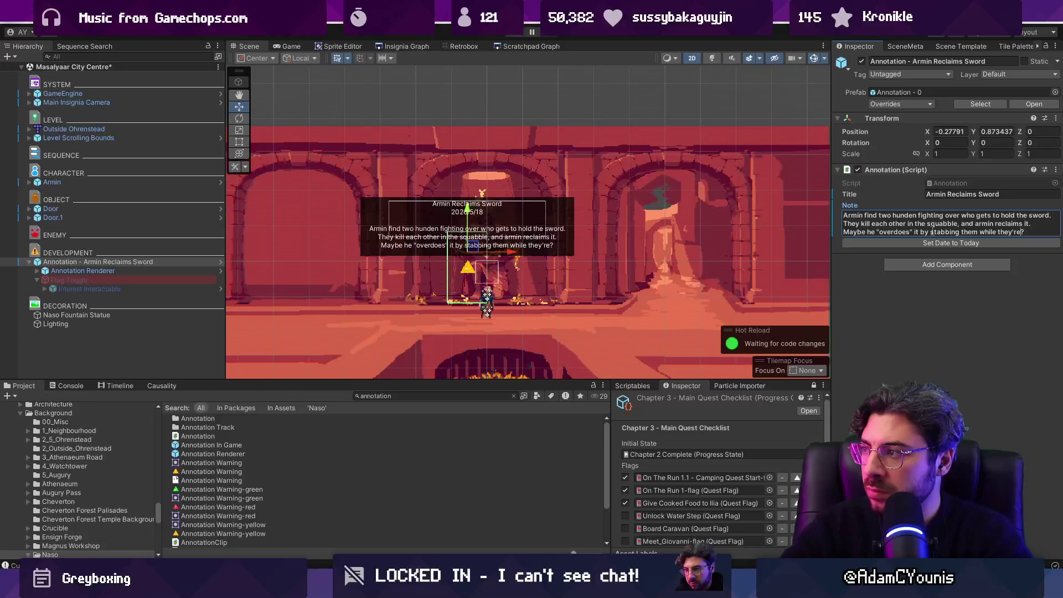
type("to double che")
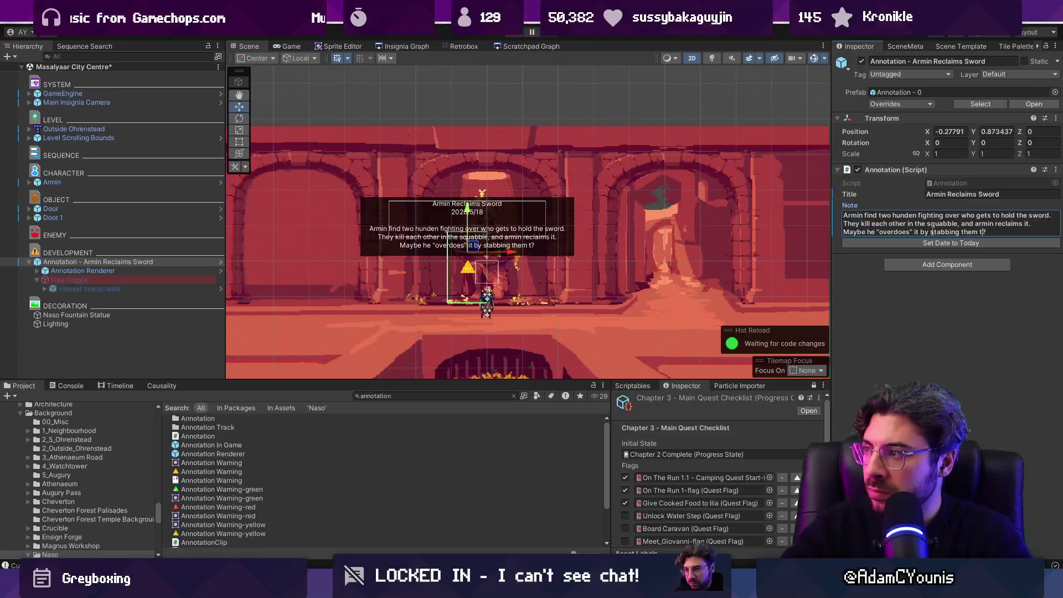
type("ck")
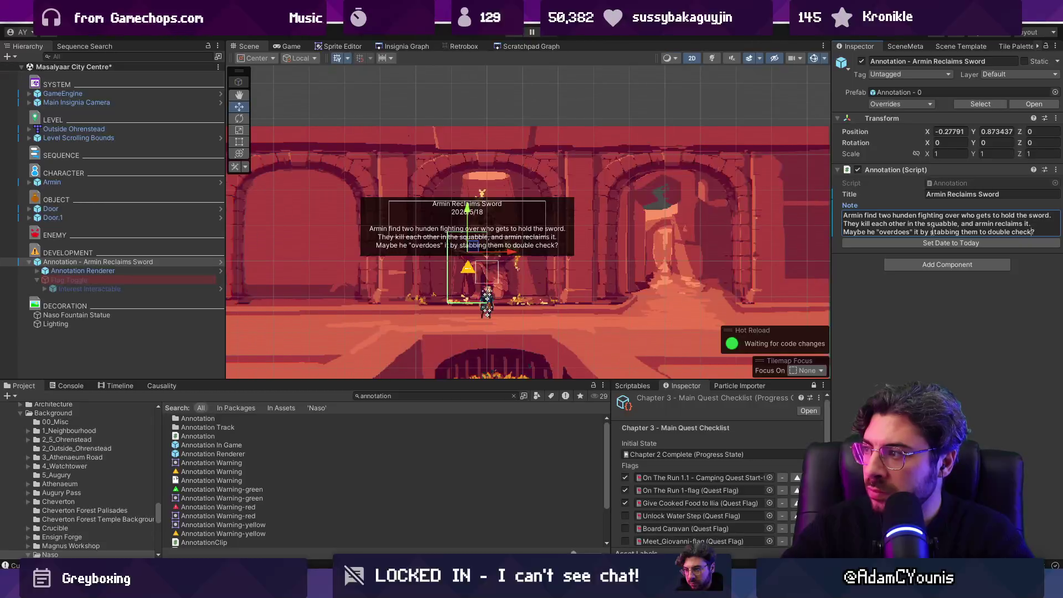
key("ctrl+BackSpace")
key("ctrl+BackSpace")
key("ctrl+BackSpace")
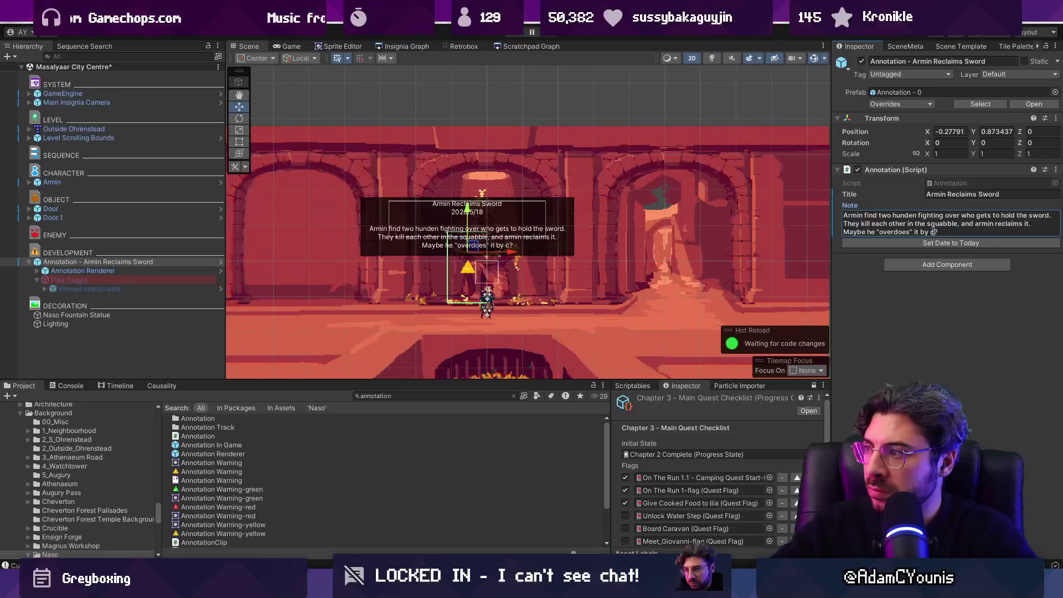
type("c")
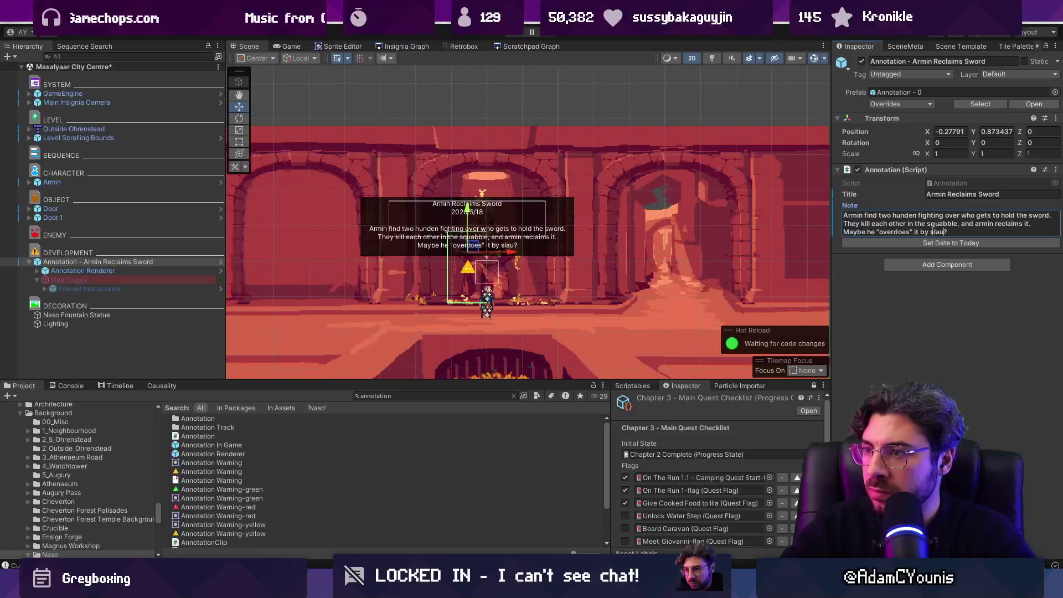
type("ghtering the ")
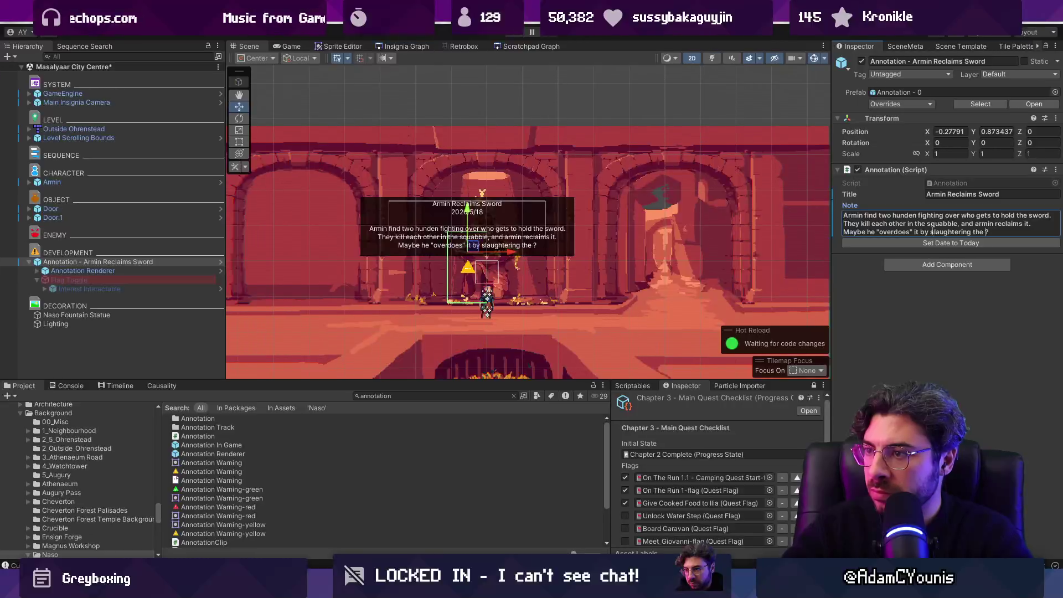
type("last one")
Save the scene and move the annotation slightly lower in the room.
left_click(862, 300)
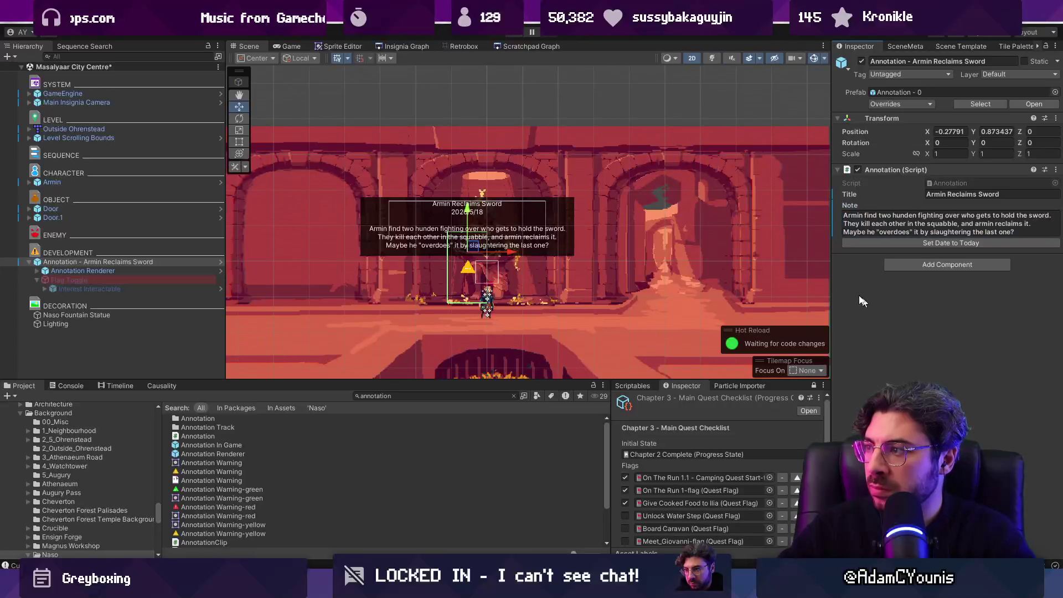
key("ctrl+s")
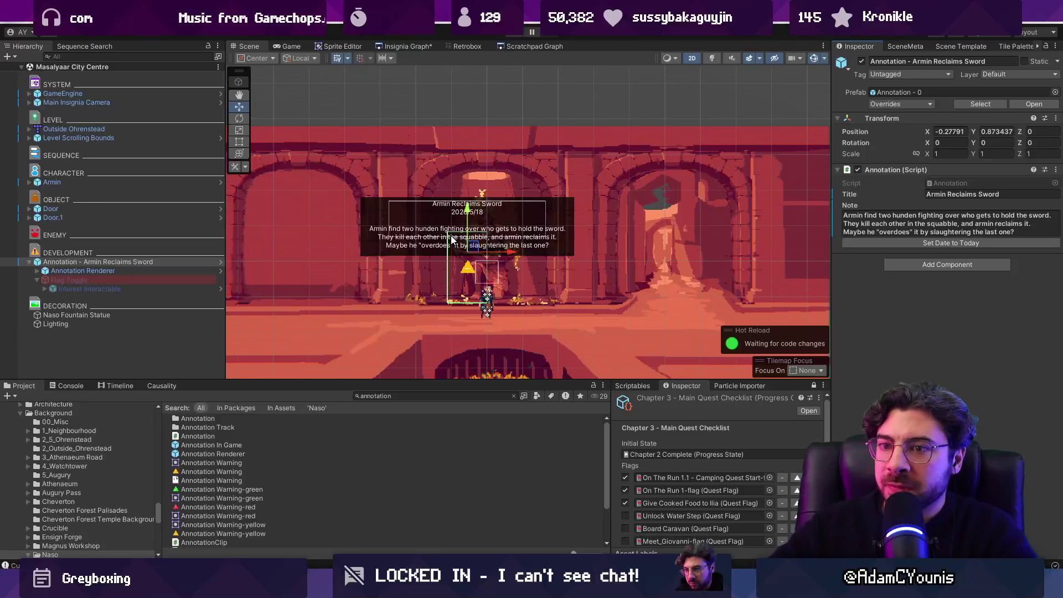
left_click_drag(452, 238, 452, 251)
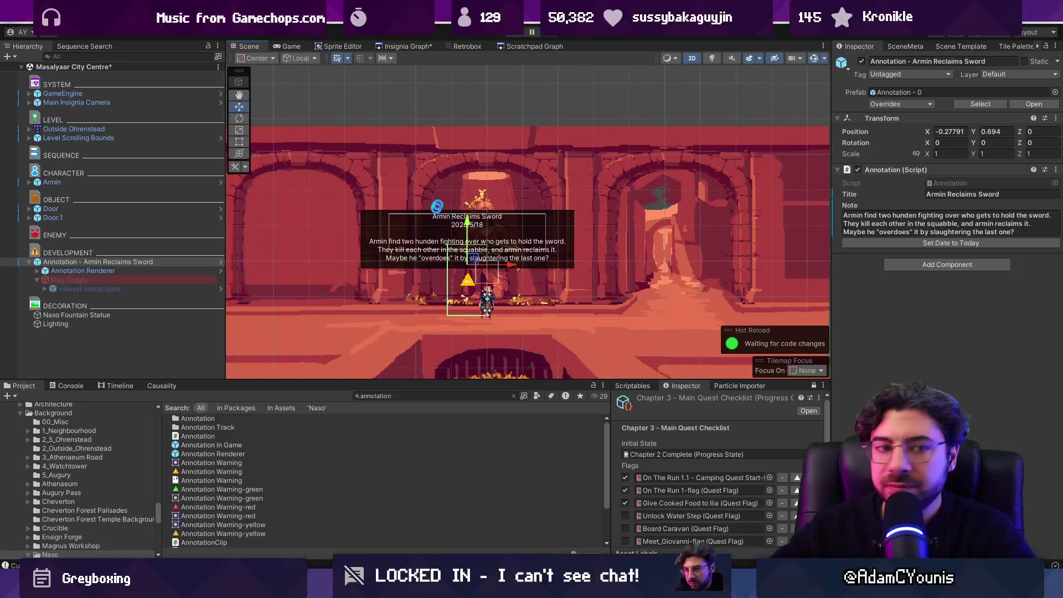
Save the scene and view the Insignia Graph of connected scenes.
key("ctrl+s")
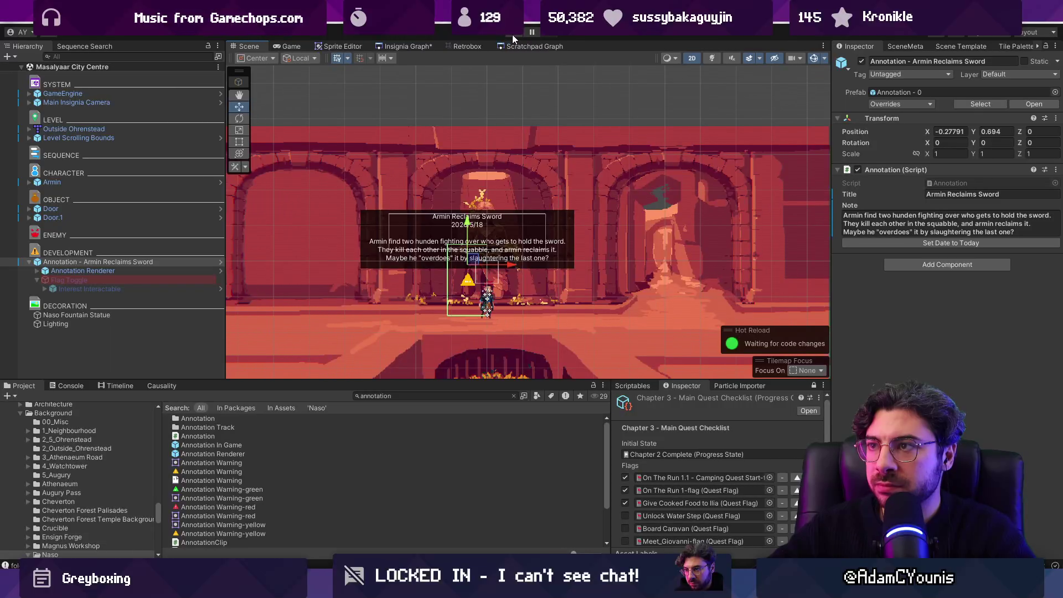
left_click(412, 48)
scroll(502, 181, "down", 5)
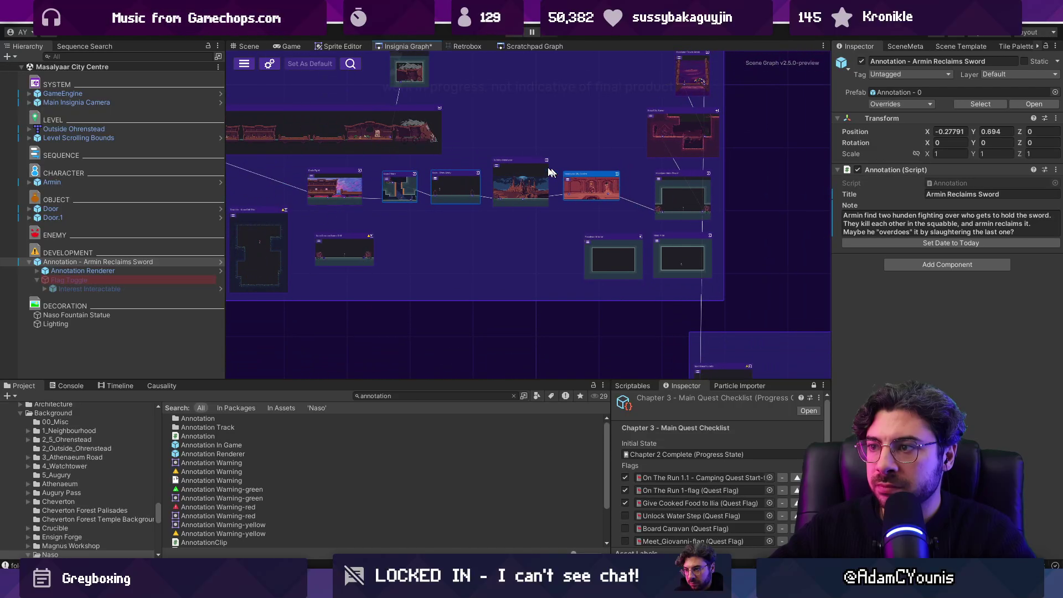
scroll(502, 182, "up", 3)
scroll(501, 182, "up", 3)
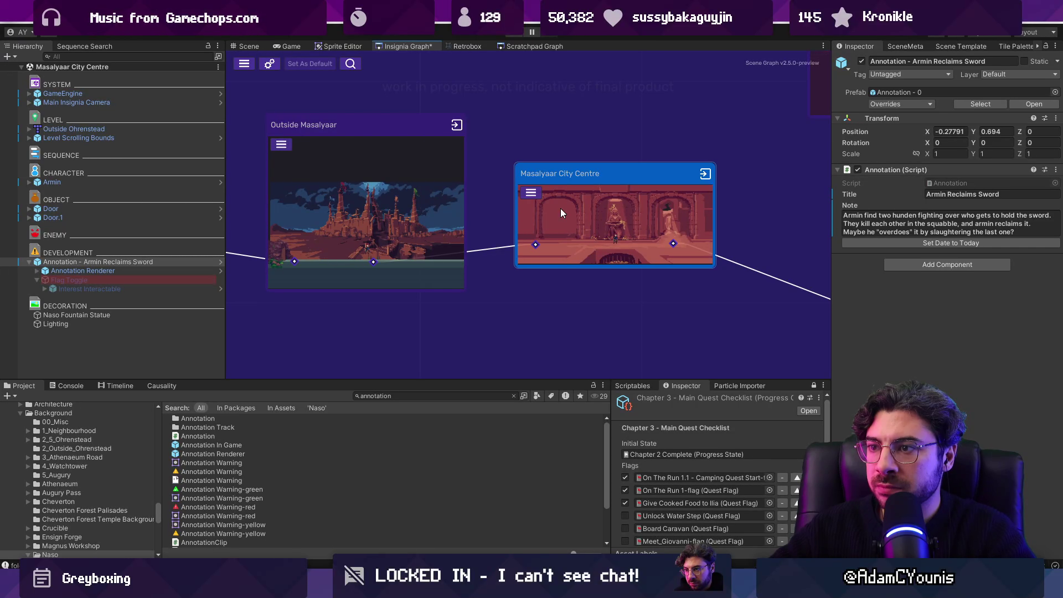
Playtest the game and walk Armin under the note marker.
left_click(514, 35)
key("Right")
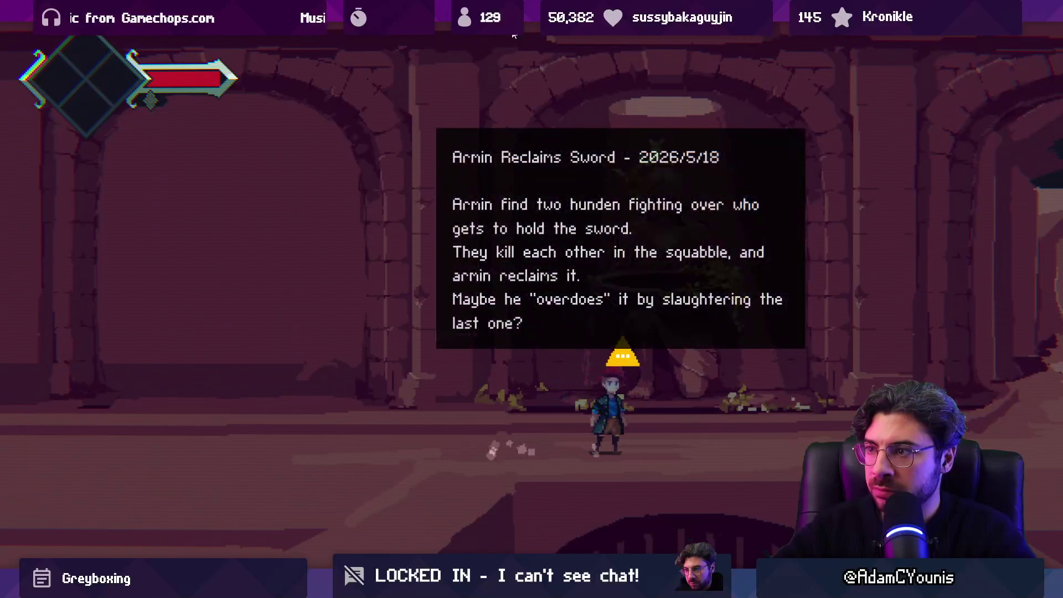
key("shift+space")
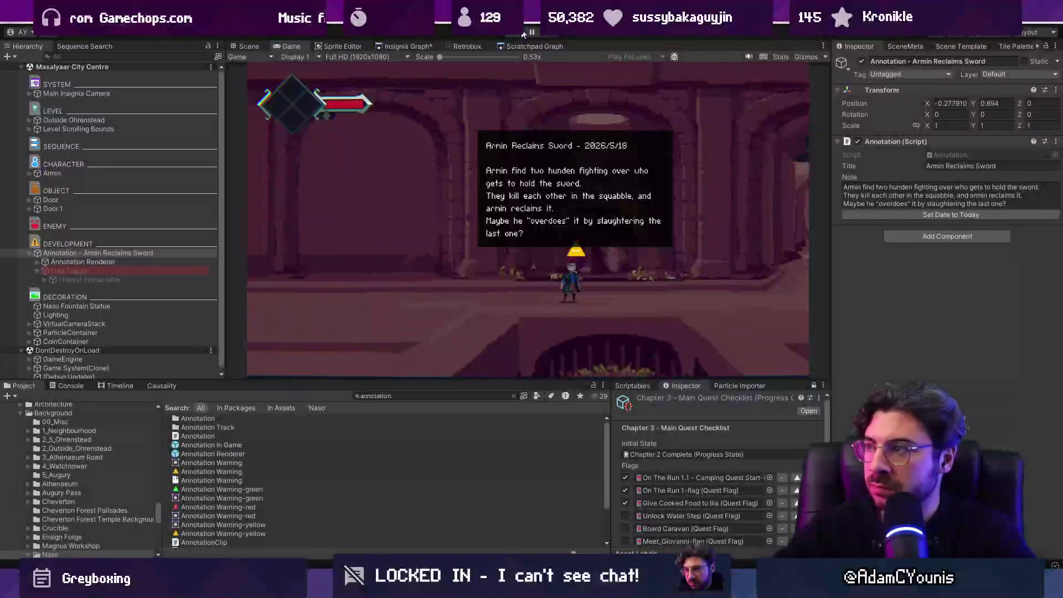
key("ctrl+p")
Correct 'find' to 'finds' in the annotation note.
left_click(881, 215)
left_click(881, 215)
type("s")
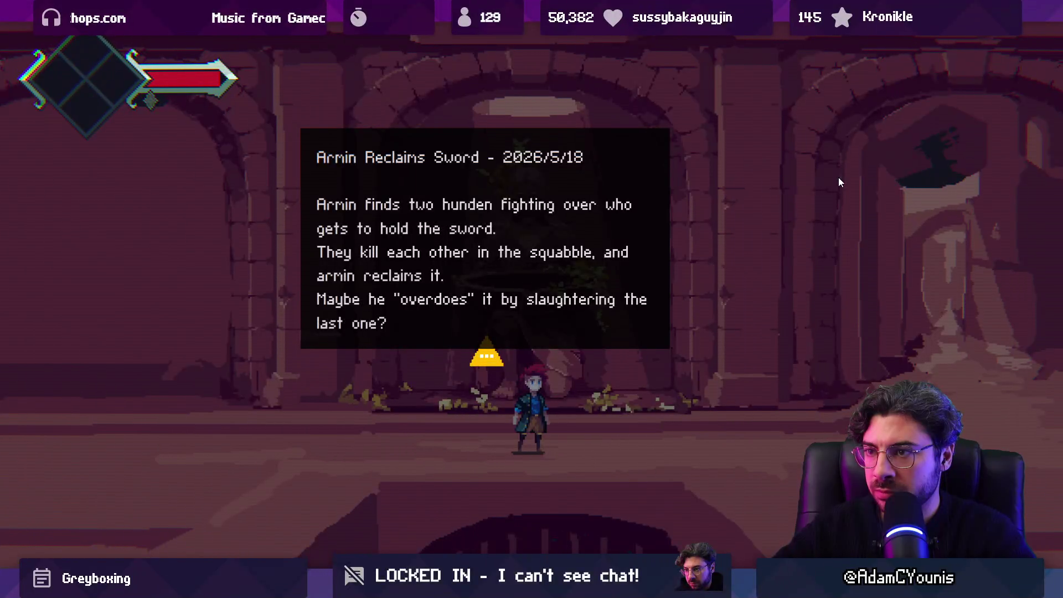
Walk Armin across the room and through the doorway into Masalyaar Main Street.
key("Left")
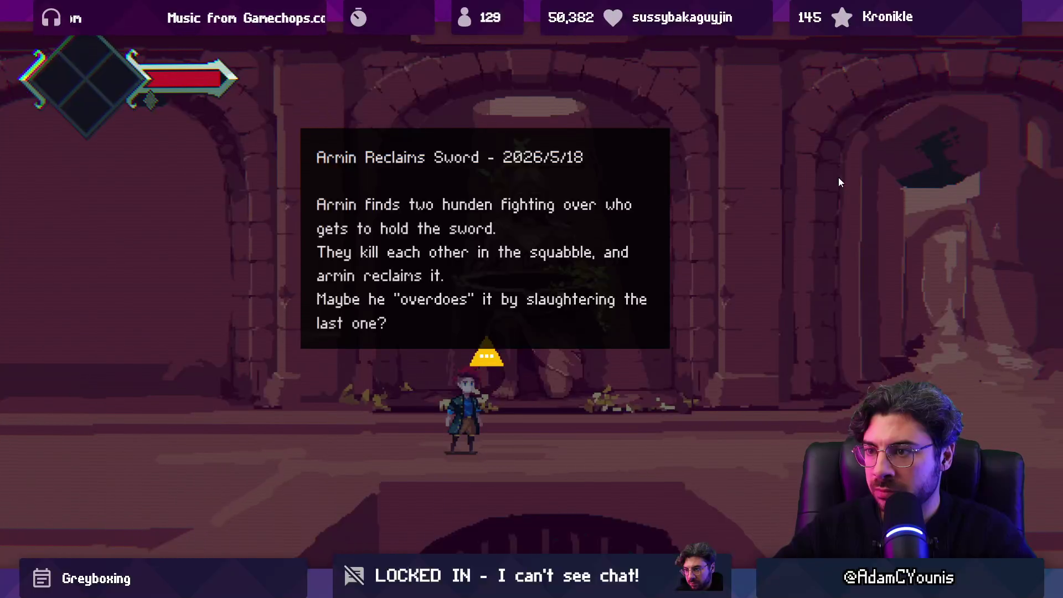
key("Right")
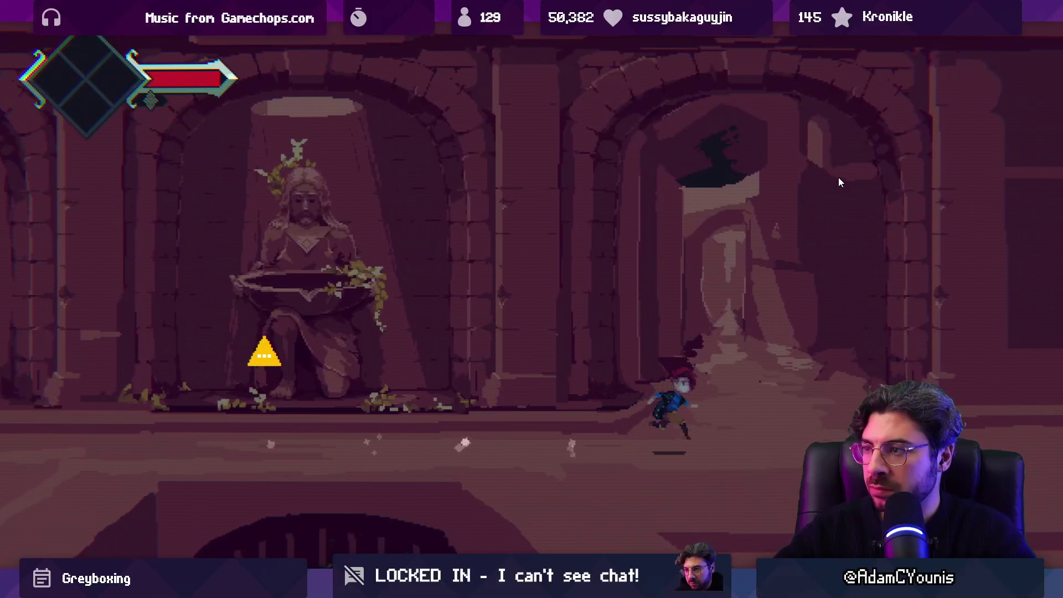
key("Left")
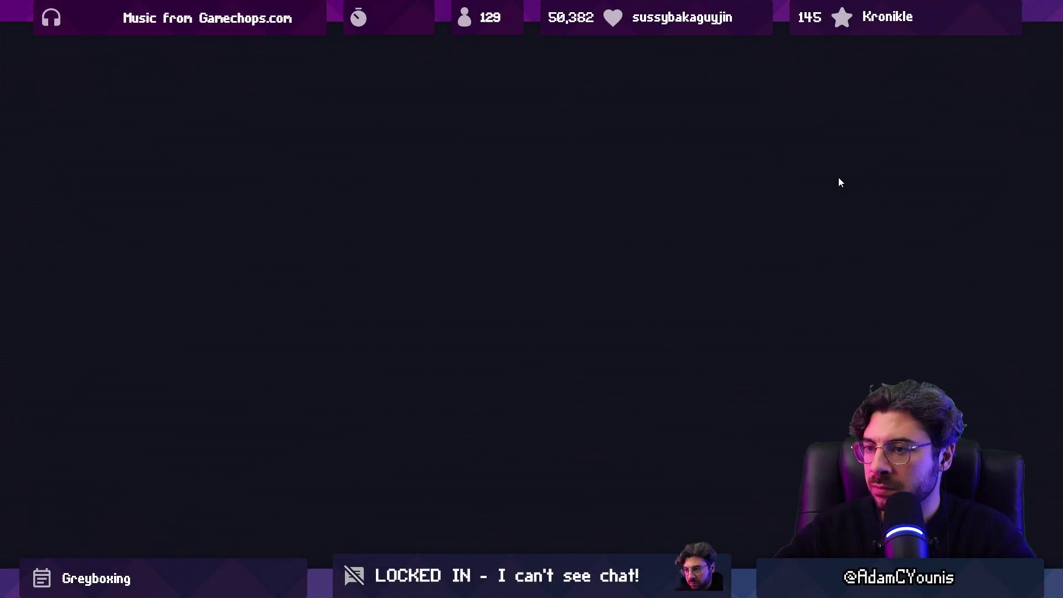
key("Right")
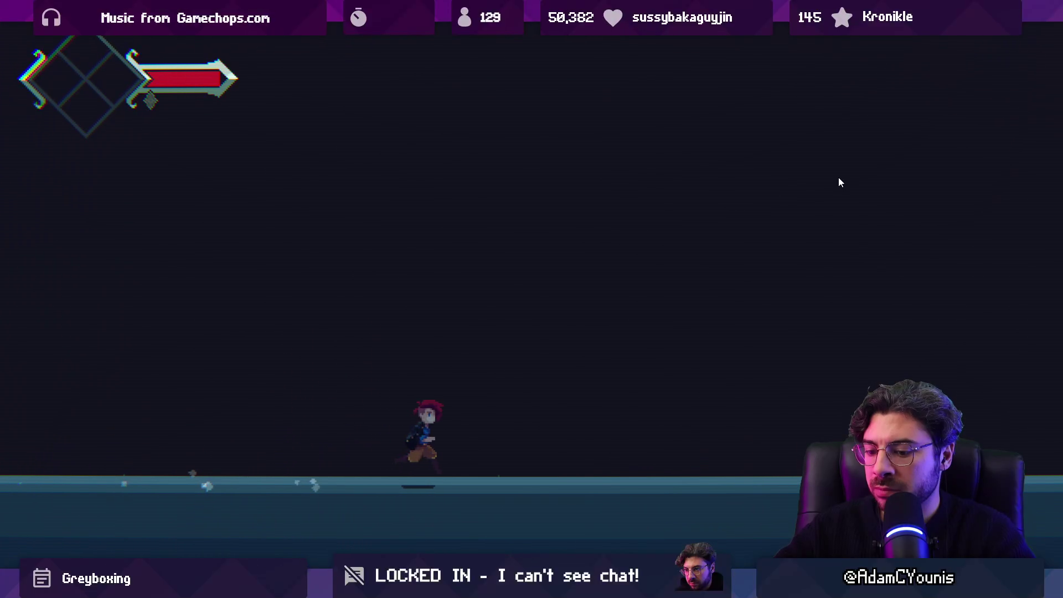
key("shift+space")
Stop the playtest, then nudge the Masalyaar Main Street node upward in the Insignia Graph.
left_click(516, 36)
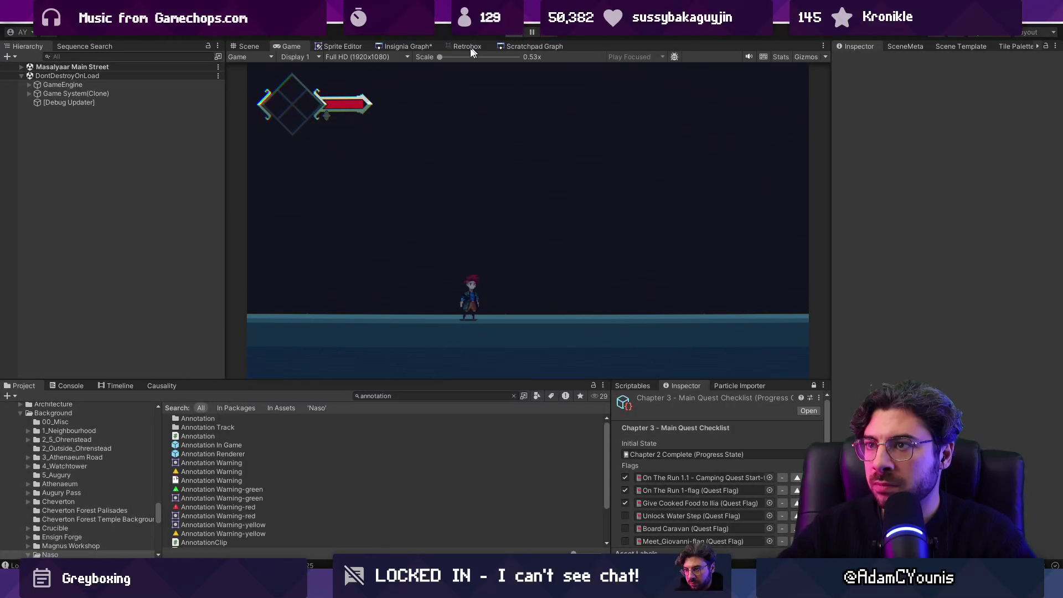
left_click(404, 47)
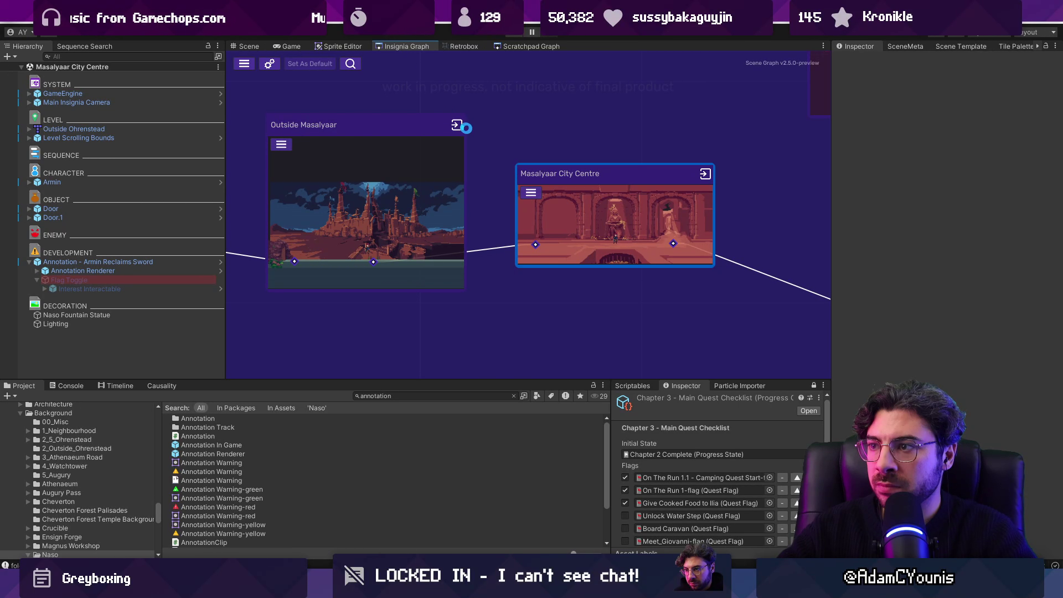
scroll(532, 166, "down", 3)
left_click_drag(664, 166, 562, 231)
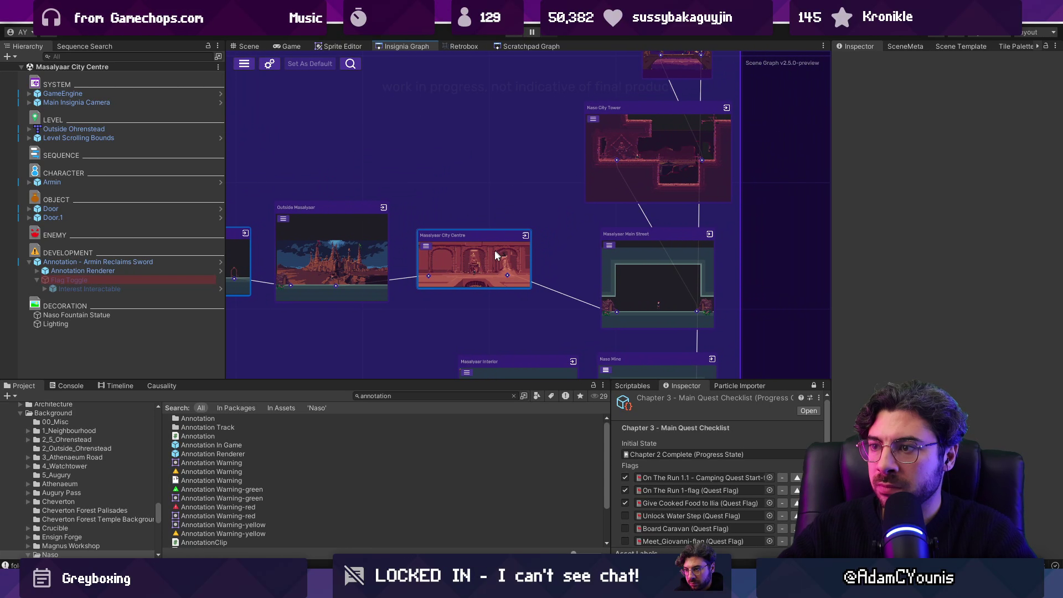
scroll(494, 251, "up", 2)
mouse_move(740, 257)
left_mouse_down()
mouse_move(740, 240)
mouse_move(526, 224)
left_mouse_up()
scroll(526, 223, "down", 2)
scroll(530, 225, "down", 3)
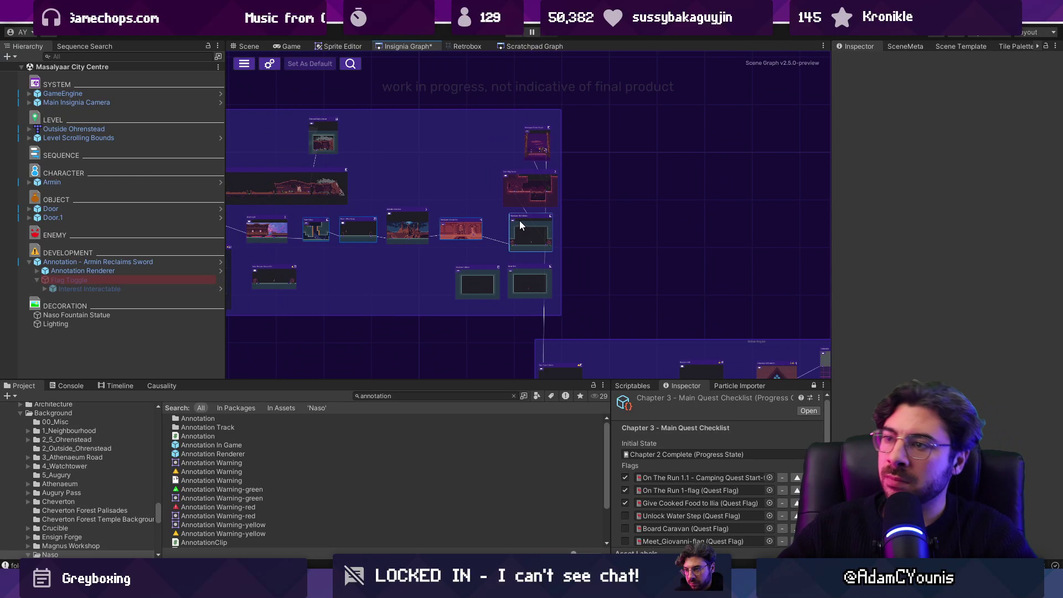
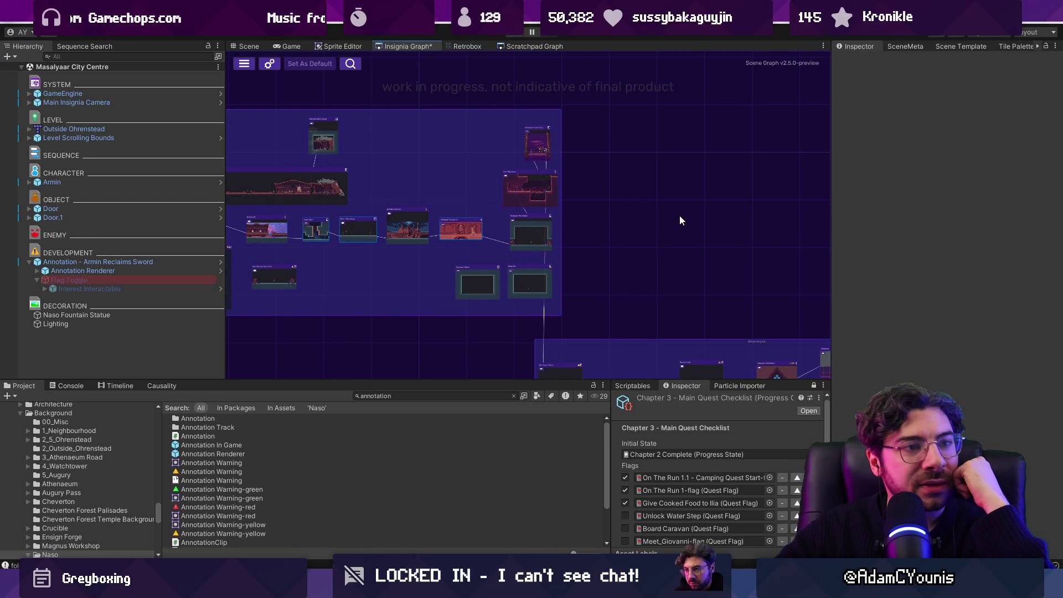
Zoom and pan the Insignia graph to centre on Masalyaar City Centre and its neighbouring rooms.
scroll(769, 215, "down", 5)
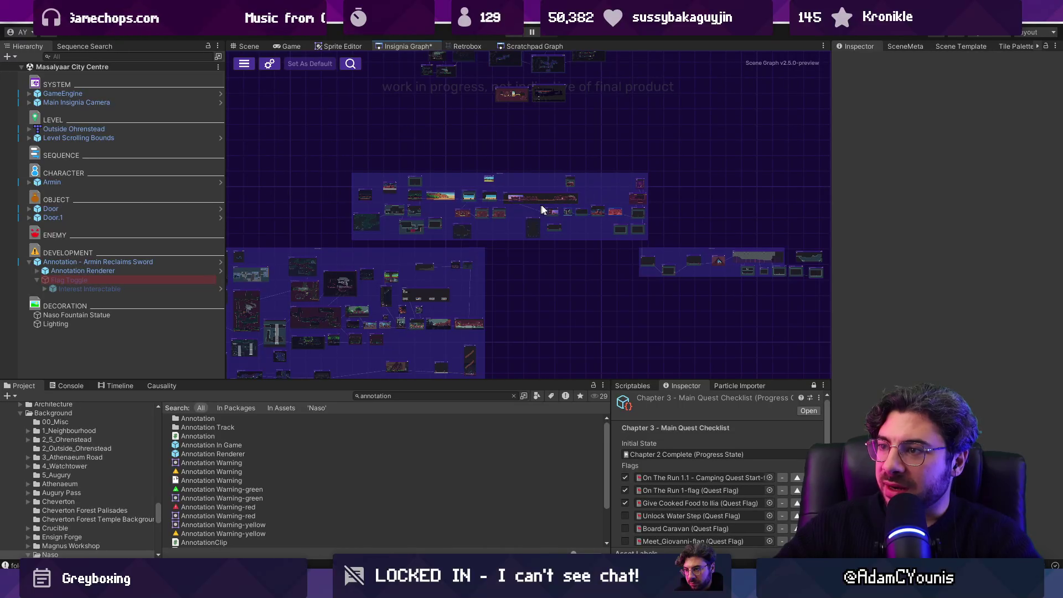
scroll(542, 209, "up", 3)
scroll(638, 217, "down", 1)
scroll(657, 194, "down", 2)
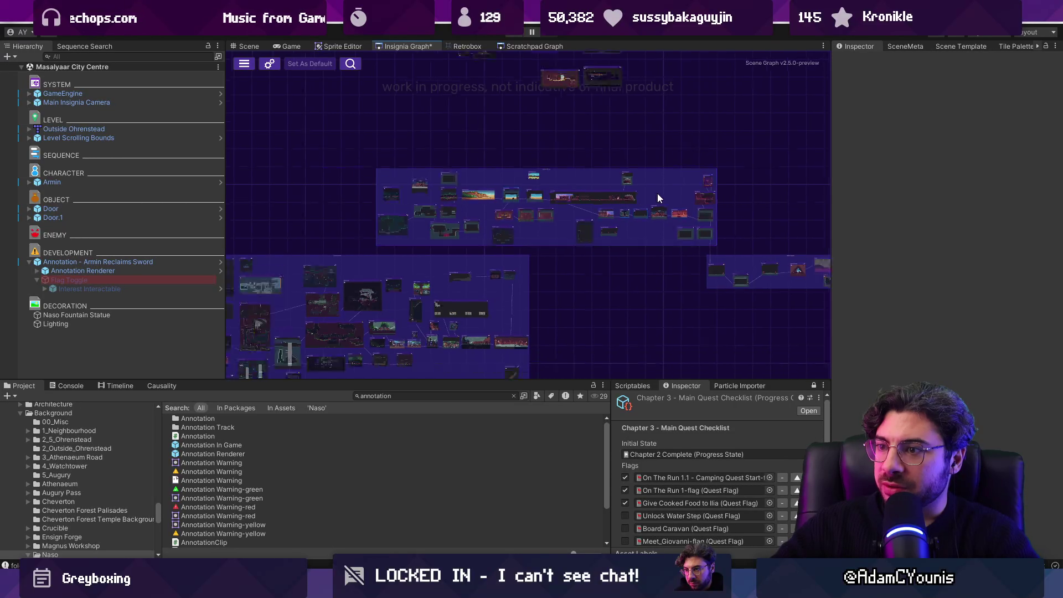
scroll(743, 206, "up", 3)
scroll(599, 191, "up", 5)
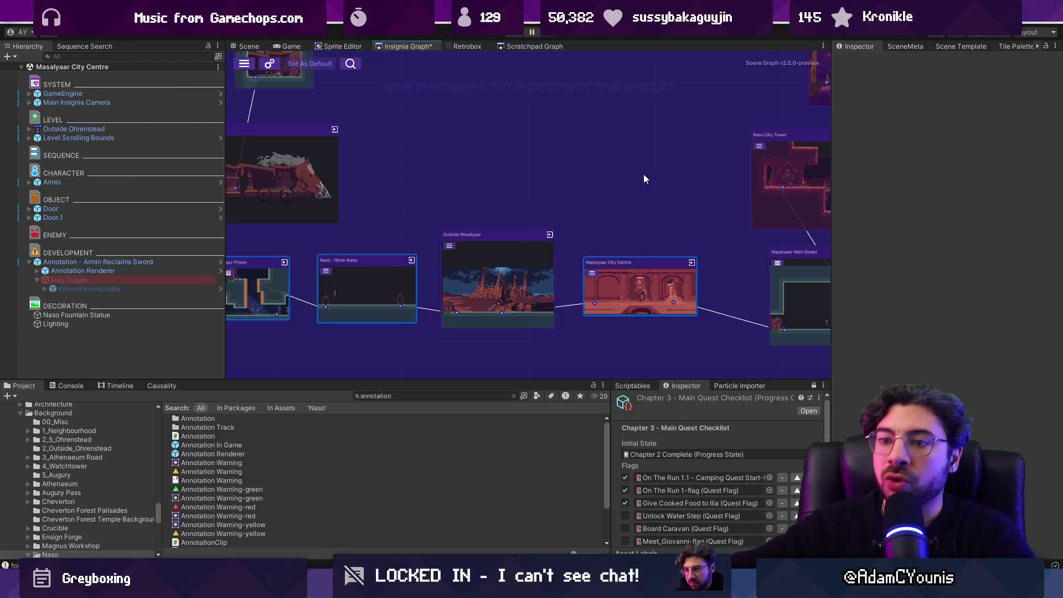
double_click(619, 295)
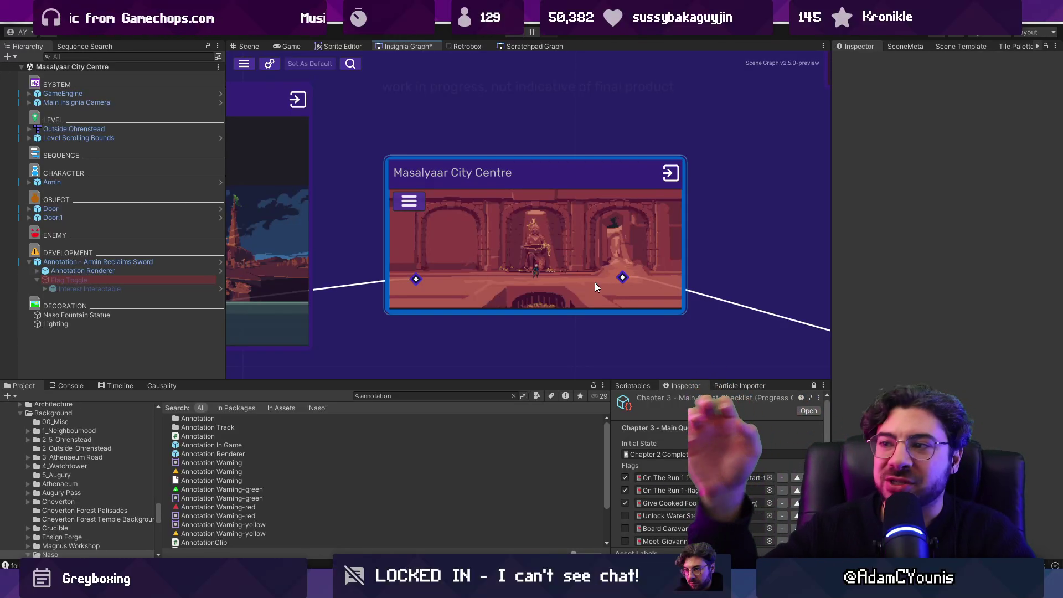
scroll(530, 257, "down", 5)
left_click_drag(583, 257, 405, 249)
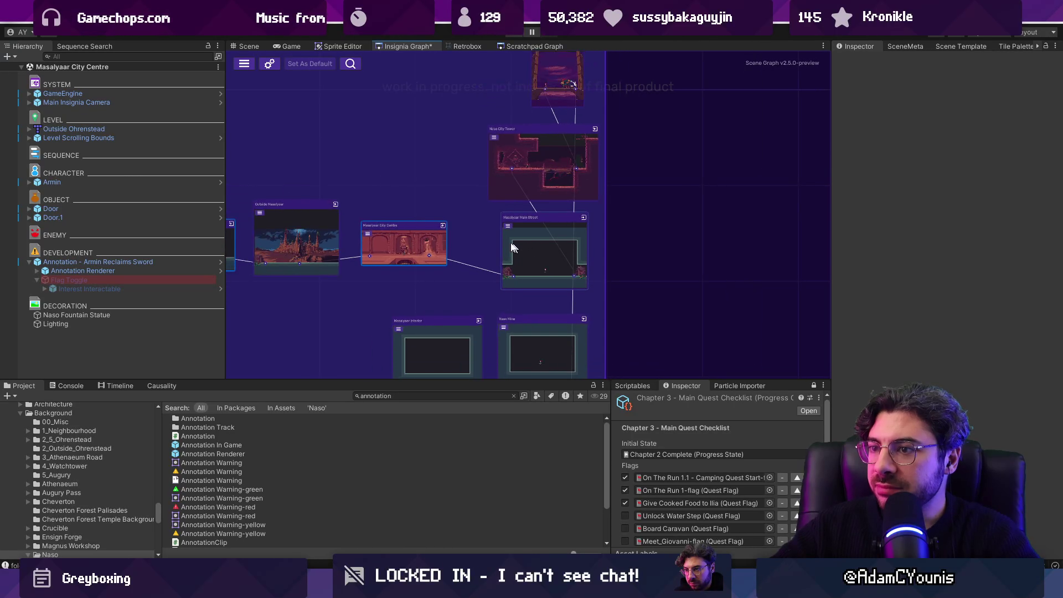
scroll(400, 244, "up", 3)
mouse_move(400, 244)
left_mouse_down()
mouse_move(420, 247)
mouse_move(418, 256)
left_mouse_up()
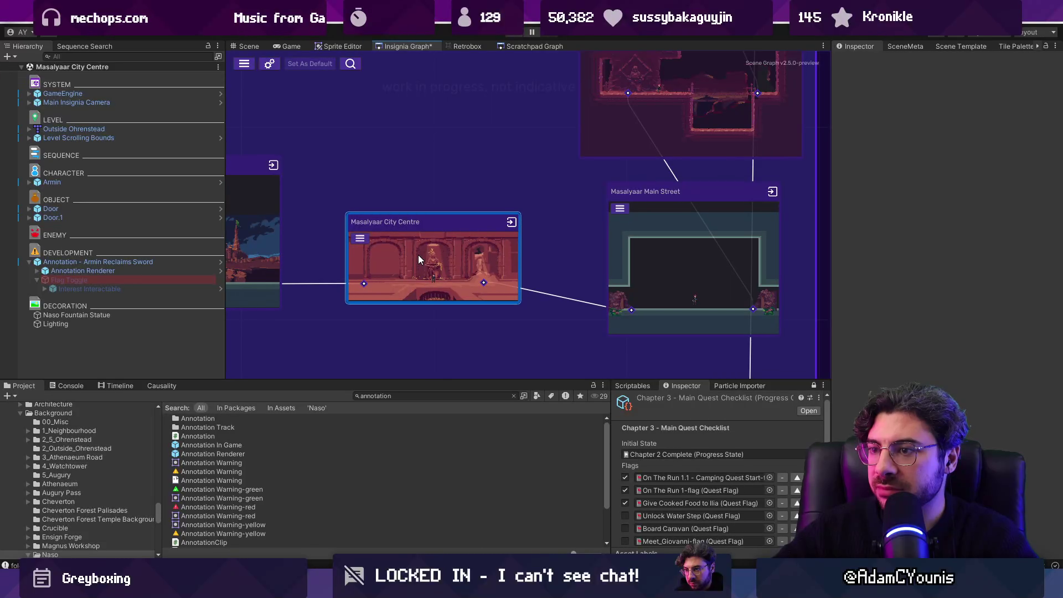
scroll(559, 249, "down", 5)
Nudge the Main Street, Naso City Tower and Tower Arena rooms into place and save the graph.
left_click_drag(545, 256, 543, 242)
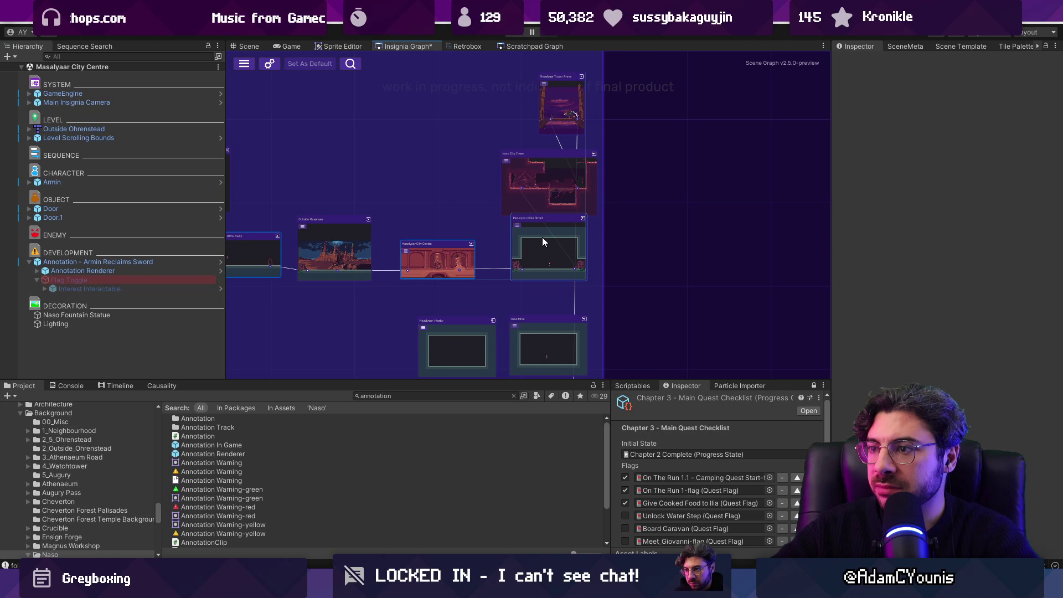
mouse_move(541, 177)
left_mouse_down()
mouse_move(542, 165)
mouse_move(504, 166)
left_mouse_up()
mouse_move(560, 102)
left_mouse_down()
mouse_move(550, 91)
mouse_move(550, 121)
left_mouse_up()
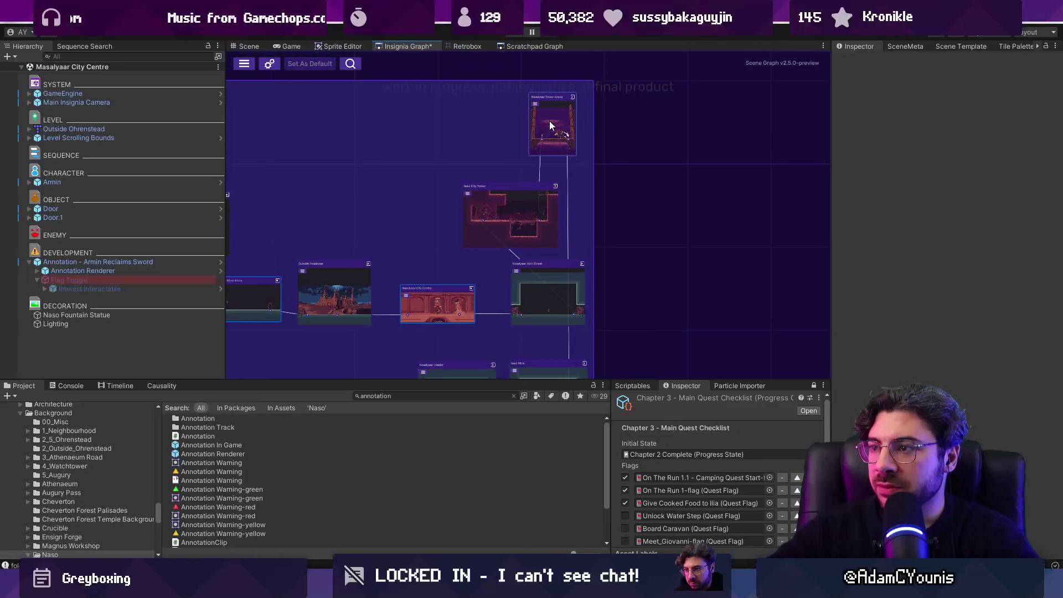
scroll(558, 185, "down", 3)
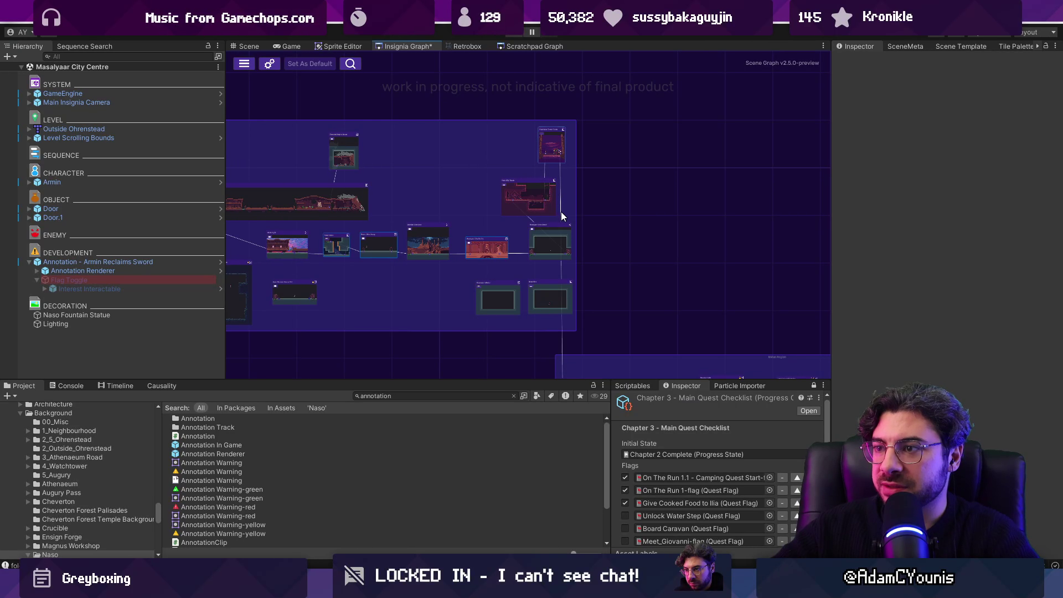
key("ctrl+s")
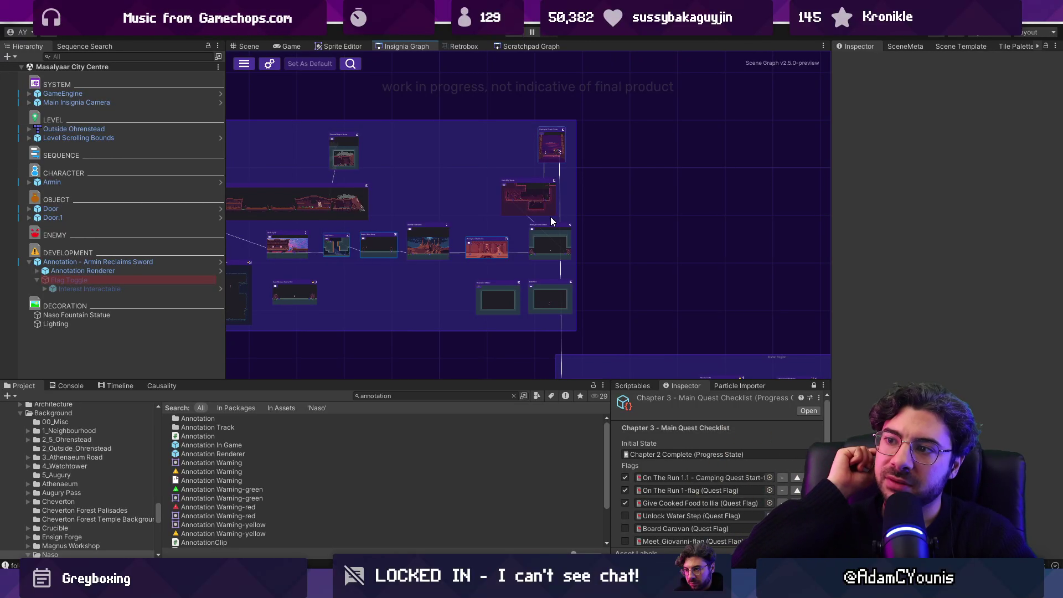
scroll(652, 262, "down", 2)
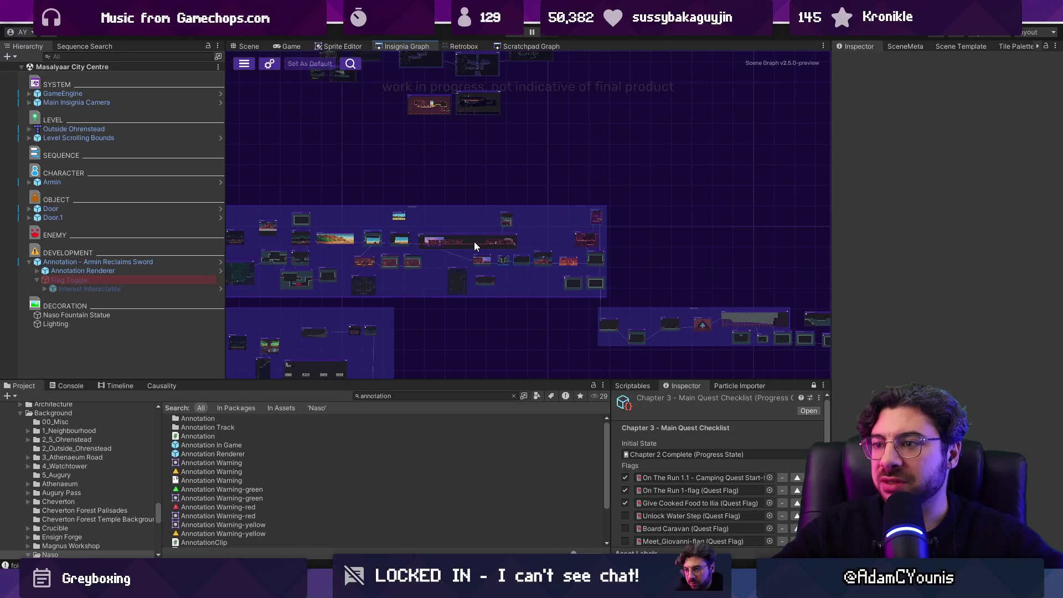
scroll(498, 249, "up", 1)
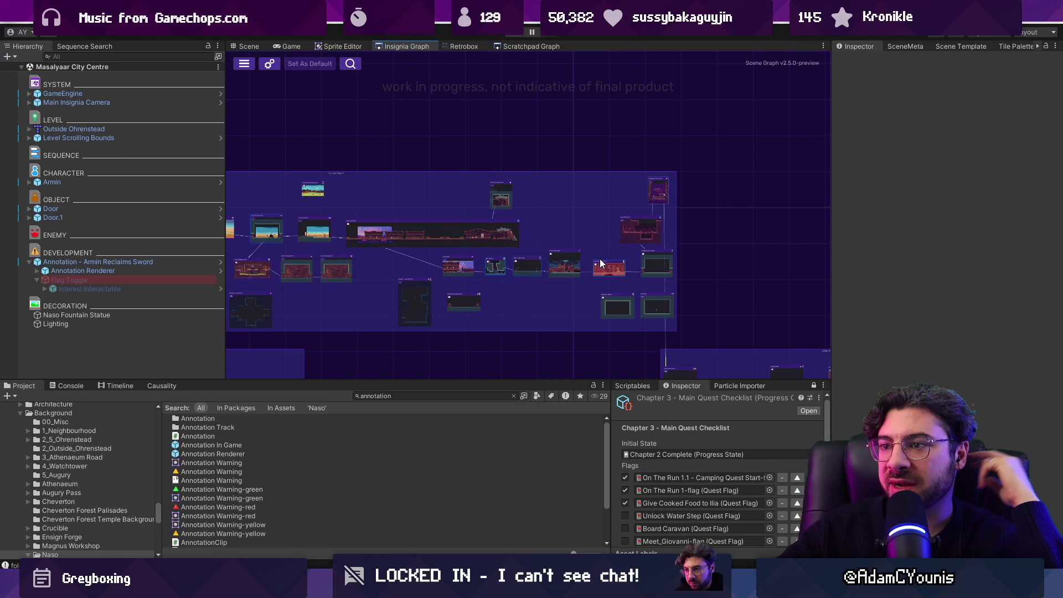
scroll(604, 264, "down", 2)
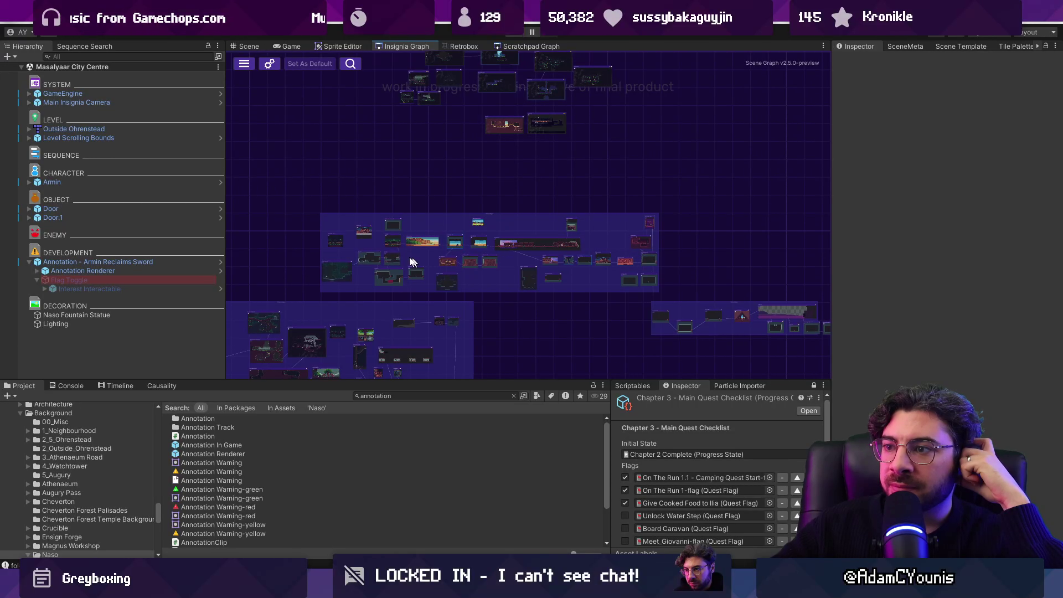
scroll(450, 254, "up", 2)
scroll(597, 242, "up", 3)
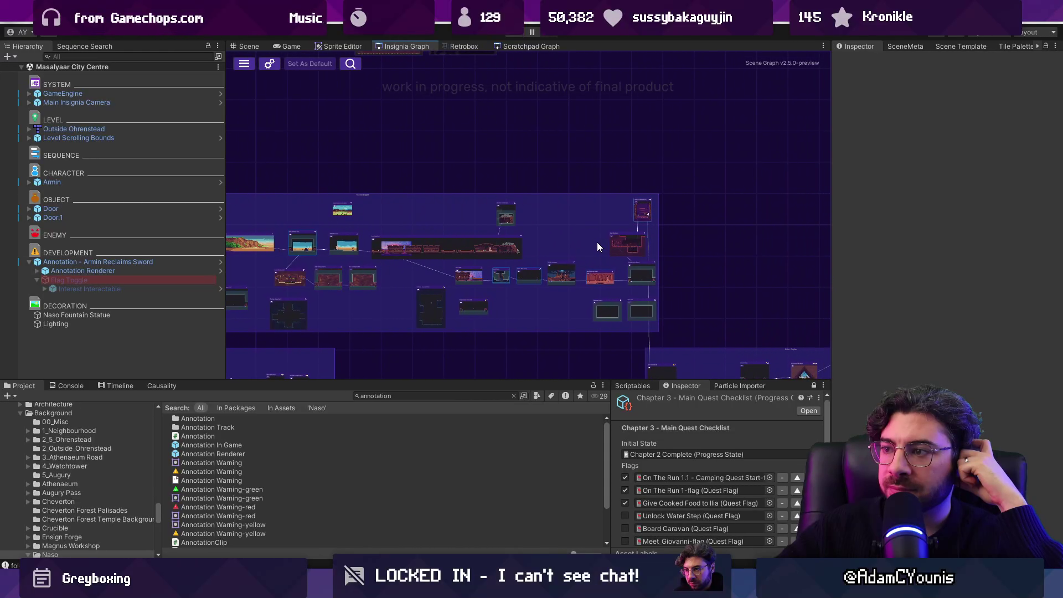
scroll(651, 263, "down", 3)
scroll(642, 255, "up", 4)
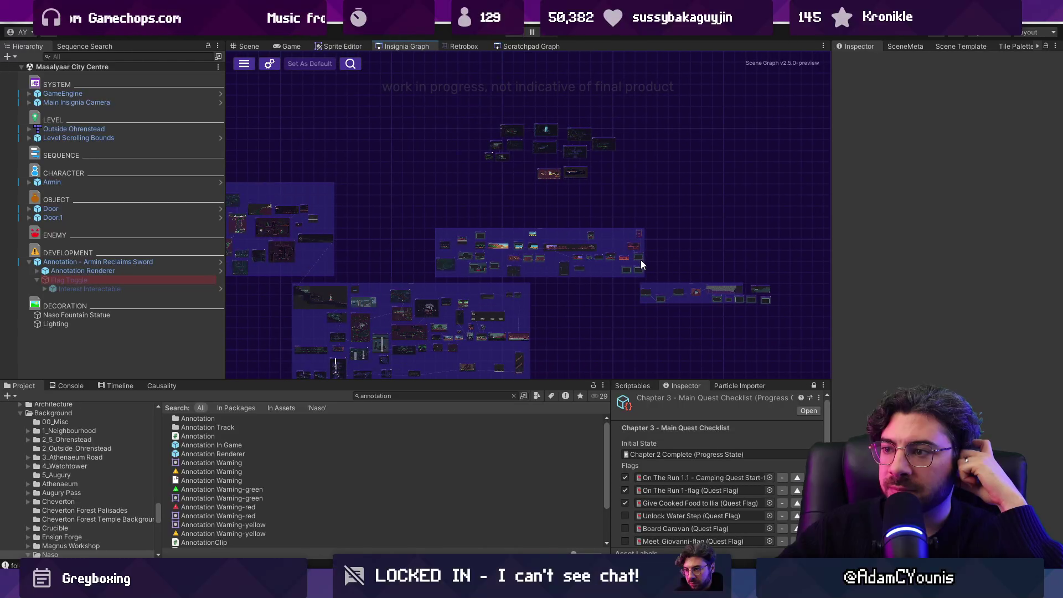
scroll(623, 243, "up", 3)
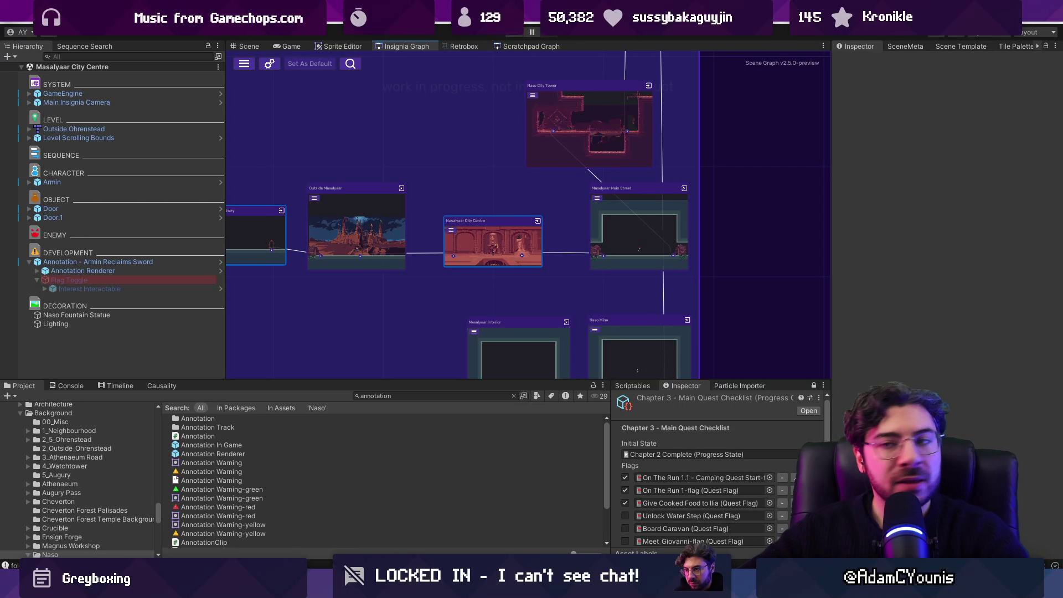
Make the graph area taller and narrow the hierarchy panel.
left_click_drag(521, 382, 522, 417)
scroll(644, 319, "down", 3)
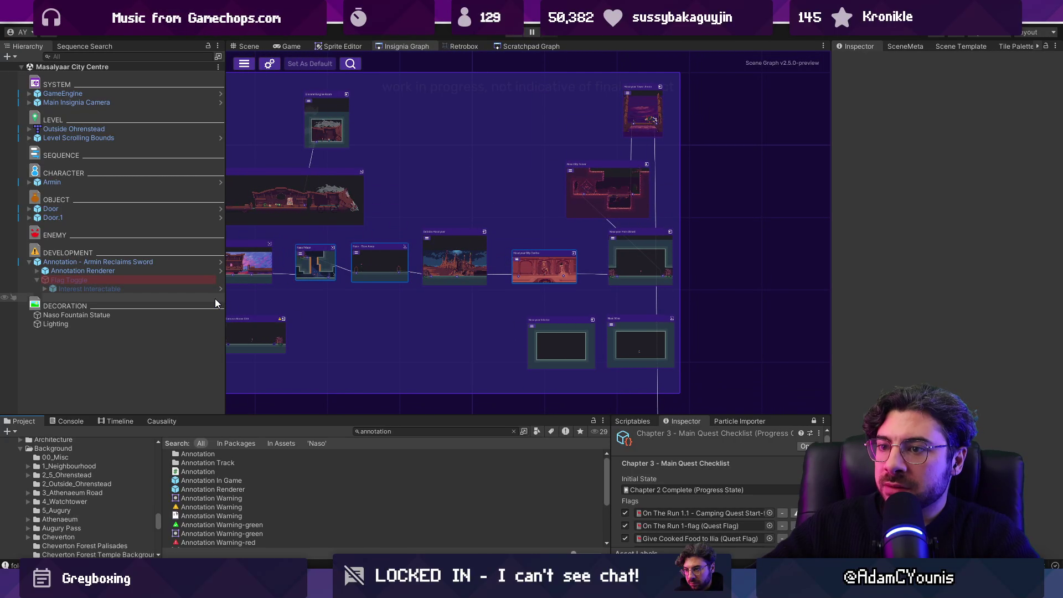
left_click_drag(225, 298, 174, 298)
scroll(697, 315, "down", 6)
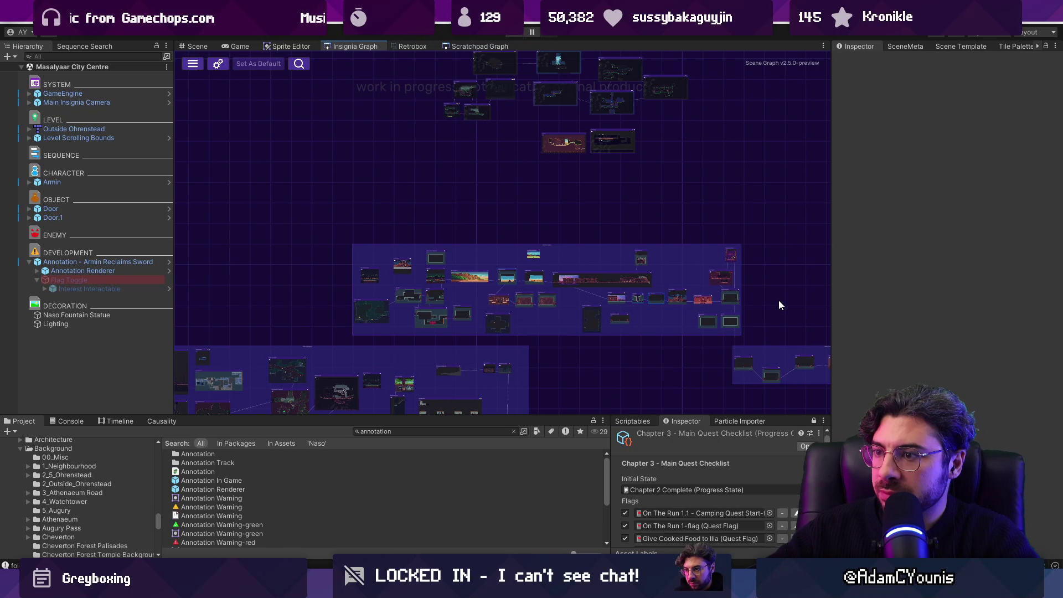
Pan the graph across the Naso rooms to the Masalyaar rooms and open Masalyaar Main Street.
scroll(650, 302, "up", 5)
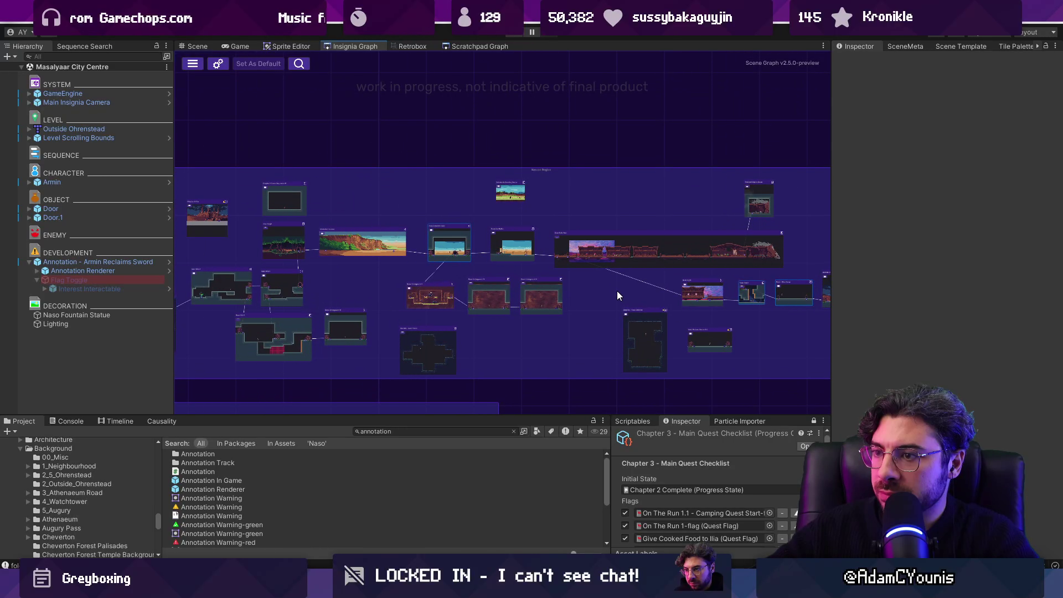
mouse_move(617, 290)
left_mouse_down()
mouse_move(463, 288)
mouse_move(432, 314)
mouse_move(447, 319)
left_mouse_up()
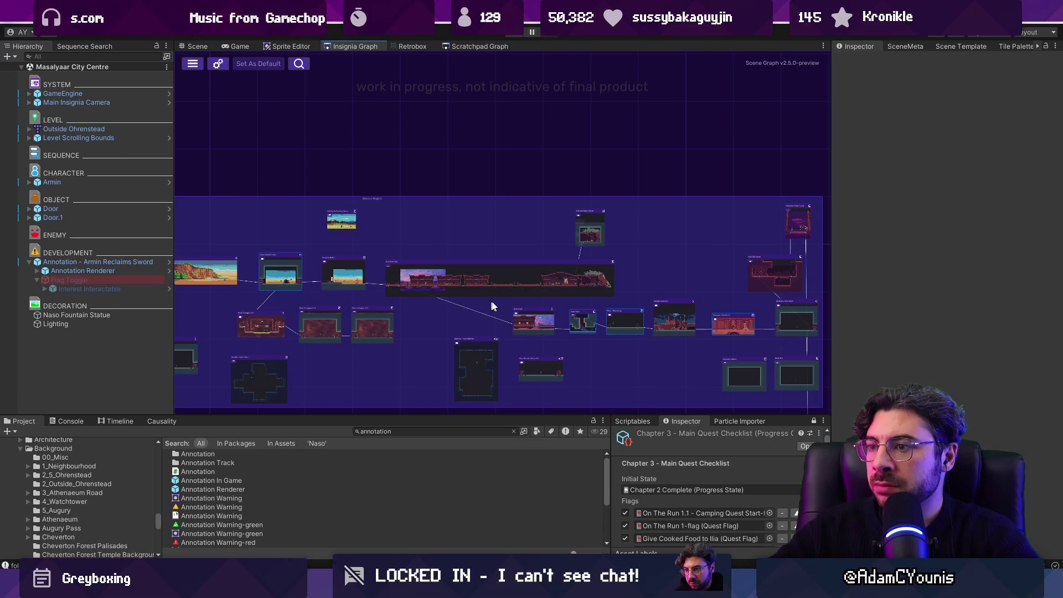
scroll(632, 291, "up", 2)
scroll(631, 291, "up", 1)
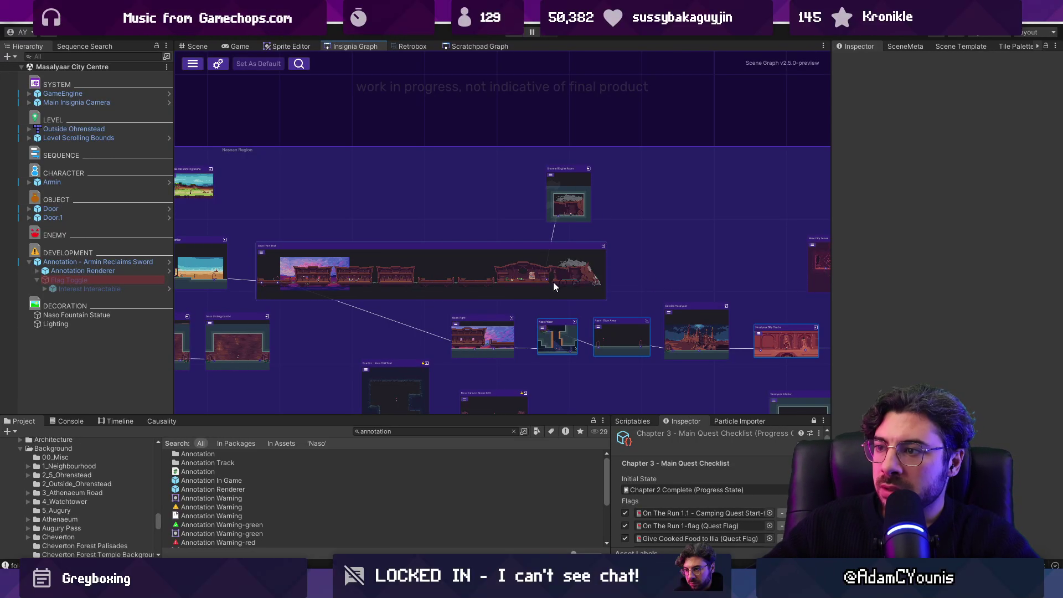
mouse_move(653, 278)
left_mouse_down()
mouse_move(443, 244)
mouse_move(556, 240)
left_mouse_up()
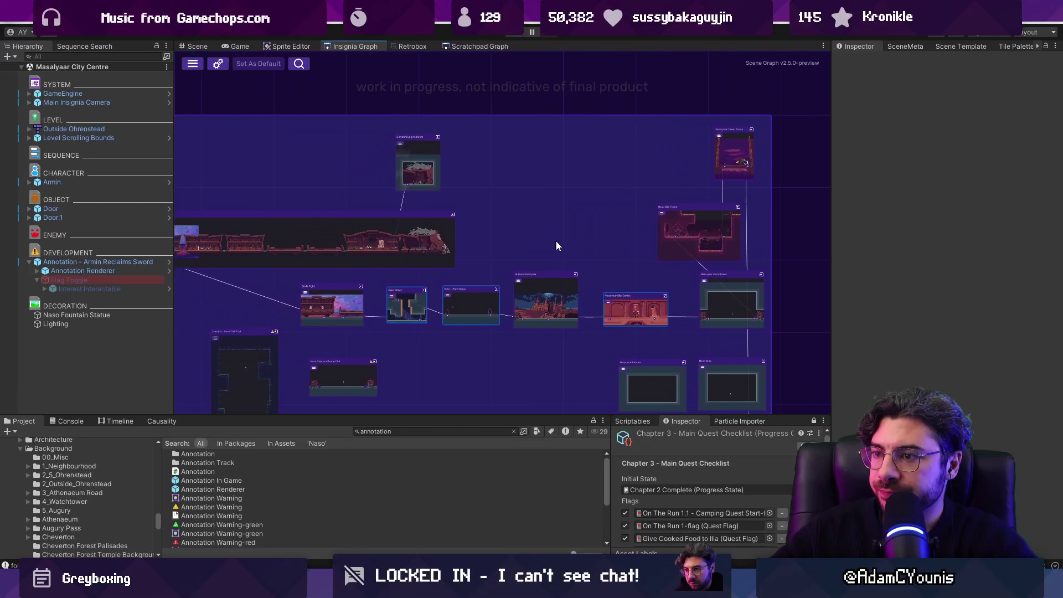
scroll(558, 241, "down", 2)
scroll(715, 284, "up", 5)
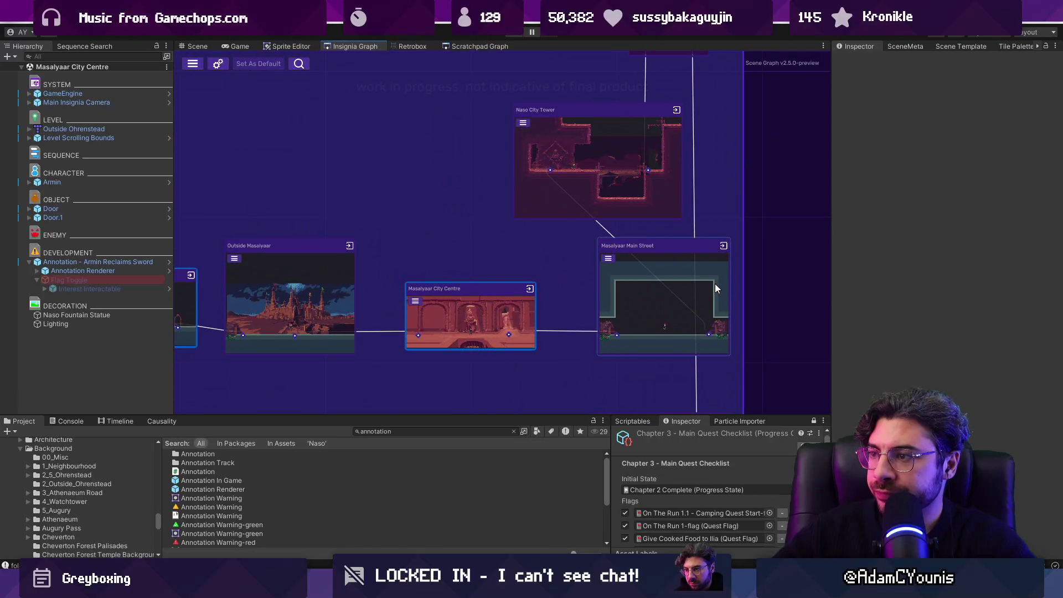
left_click_drag(716, 284, 577, 255)
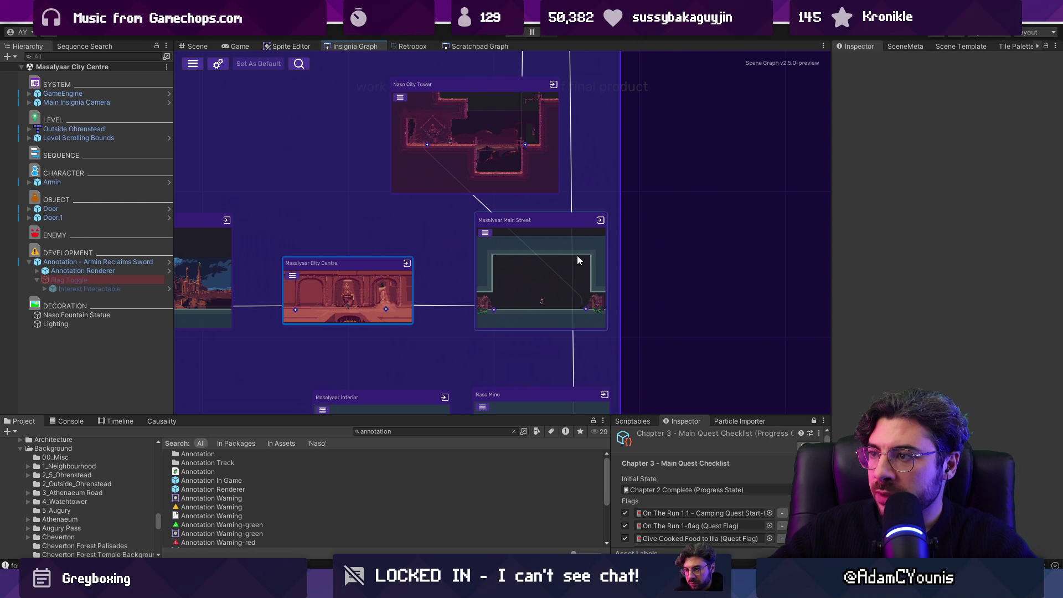
double_click(530, 273)
Place an Annotation In Game prefab and title it 'Main Street Scene breakdown'.
left_click(425, 431)
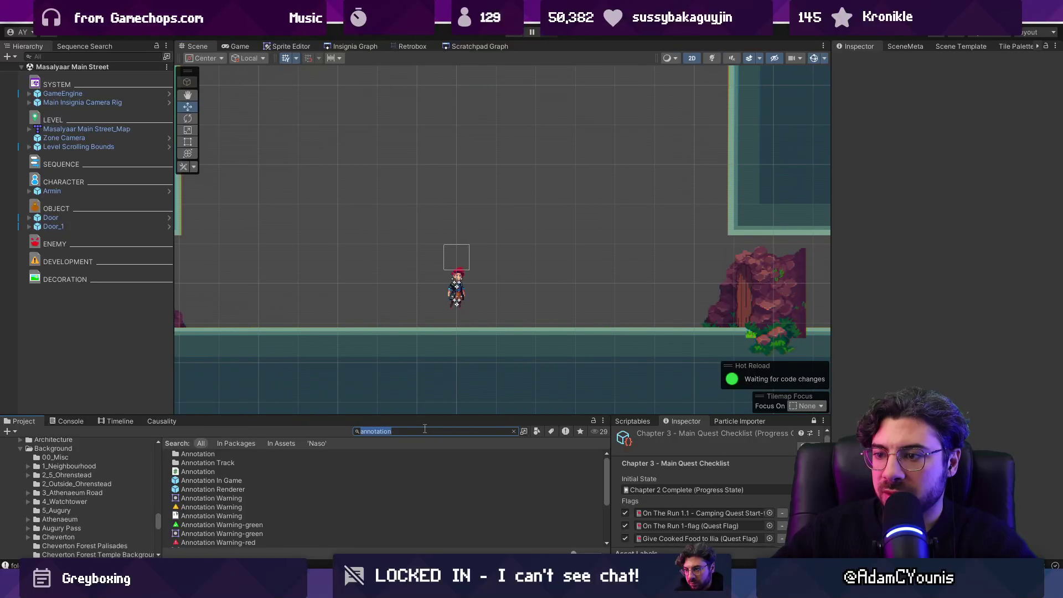
mouse_move(194, 480)
left_mouse_down()
mouse_move(390, 278)
mouse_move(418, 232)
left_mouse_up()
left_click(964, 183)
left_click(966, 192)
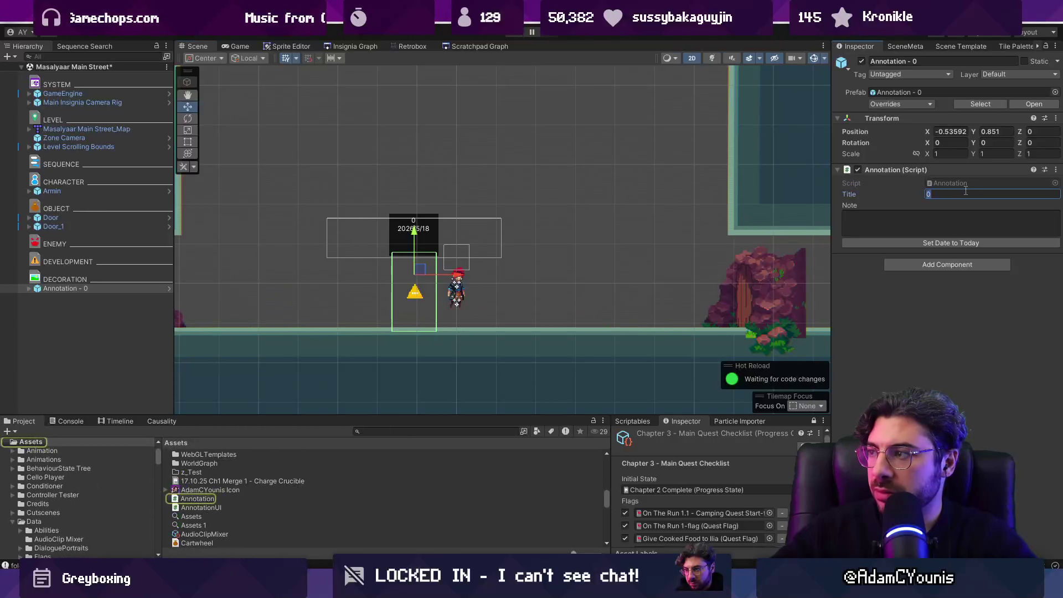
type("Main S")
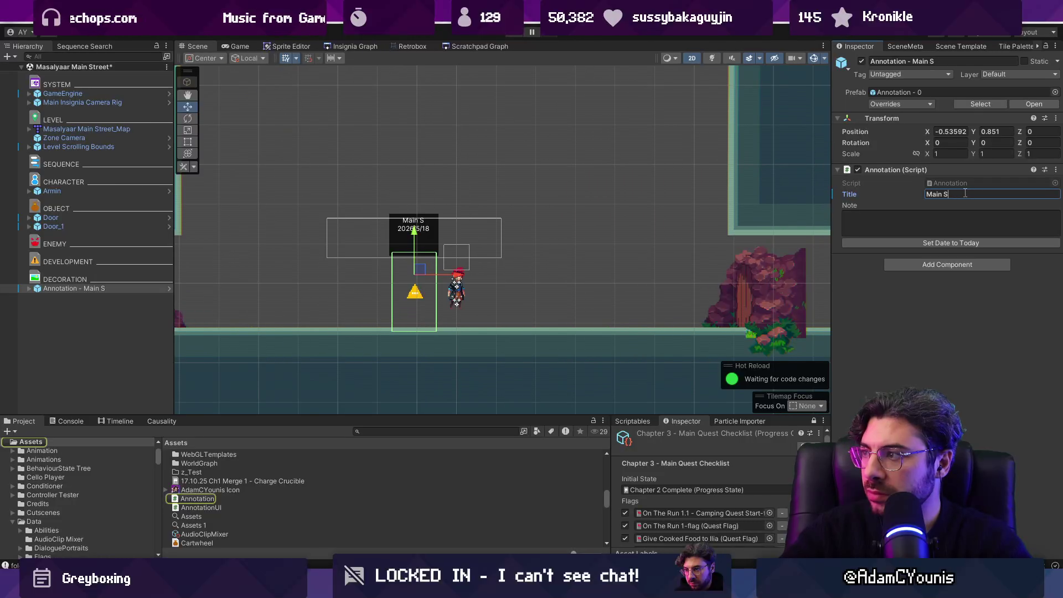
type("treet Sc")
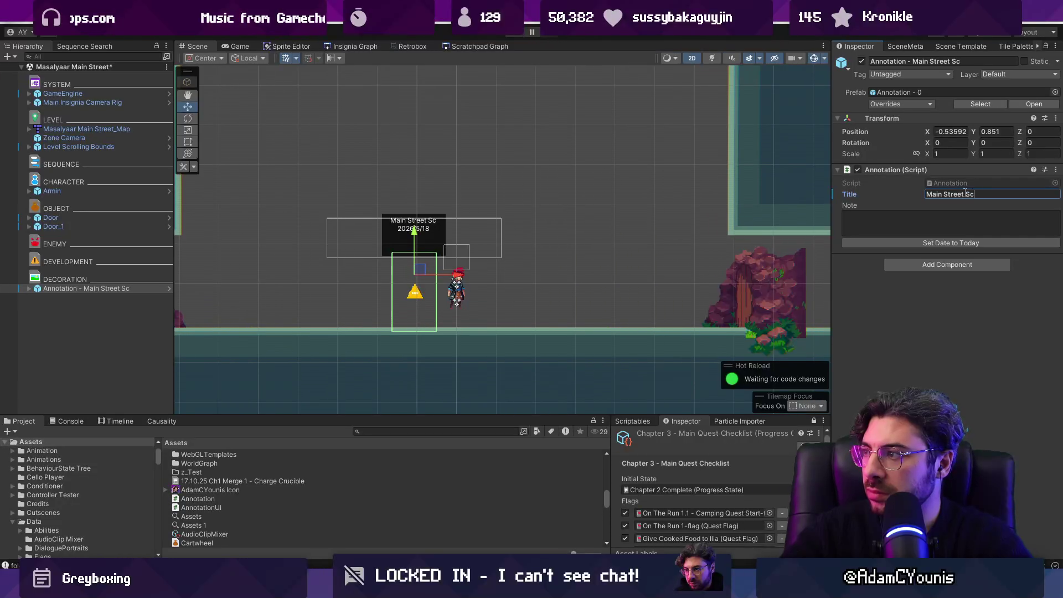
type("ene breakdown")
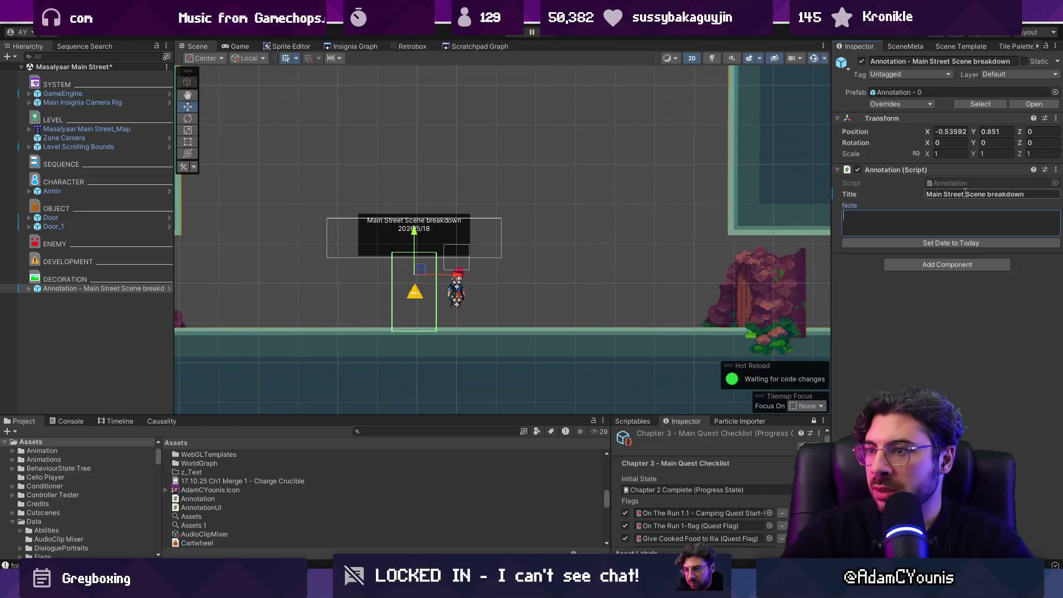
Write the note about branching paths depending on the crystalized ensign for this chapter, then save.
type("Mostly central zon")
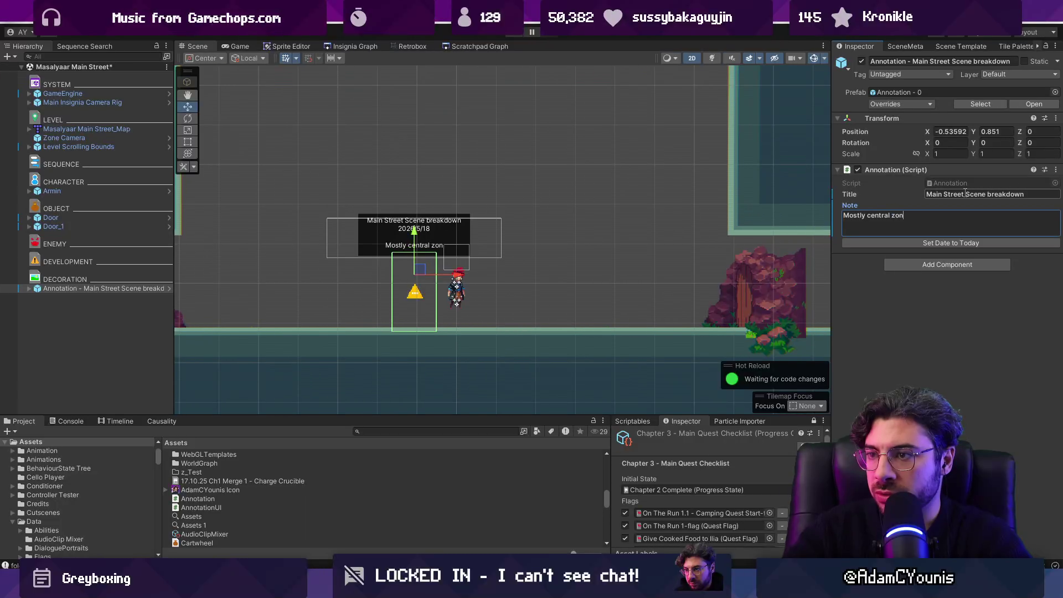
type("geon. M")
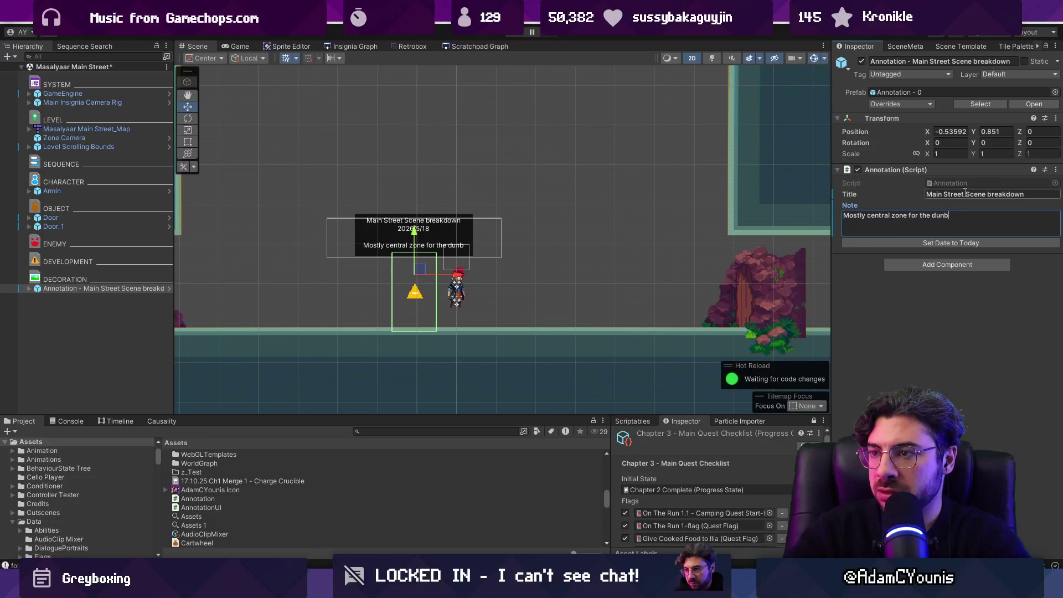
type("aybe we hav")
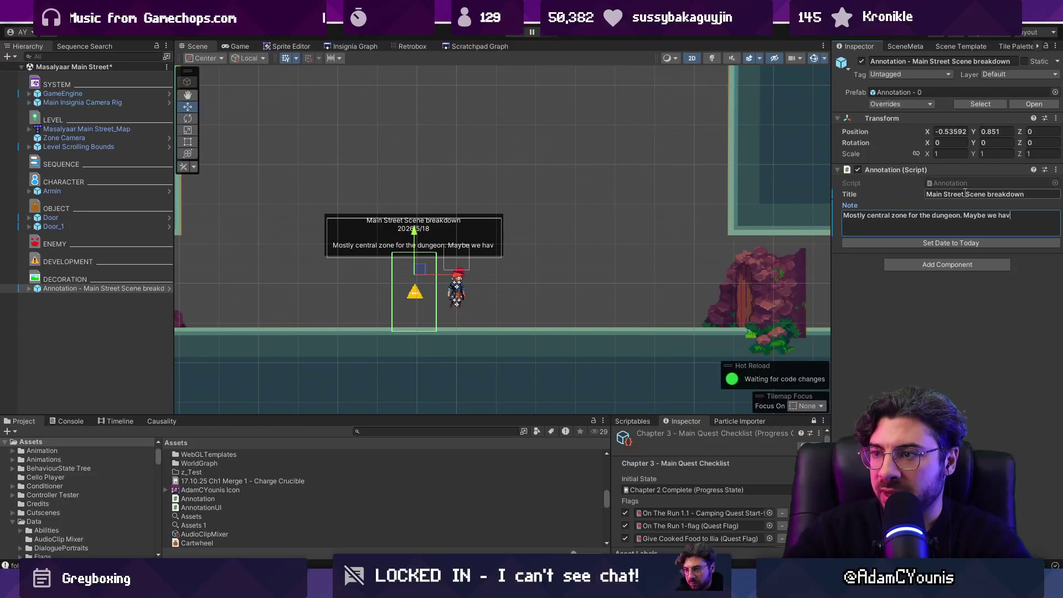
type("e branching path")
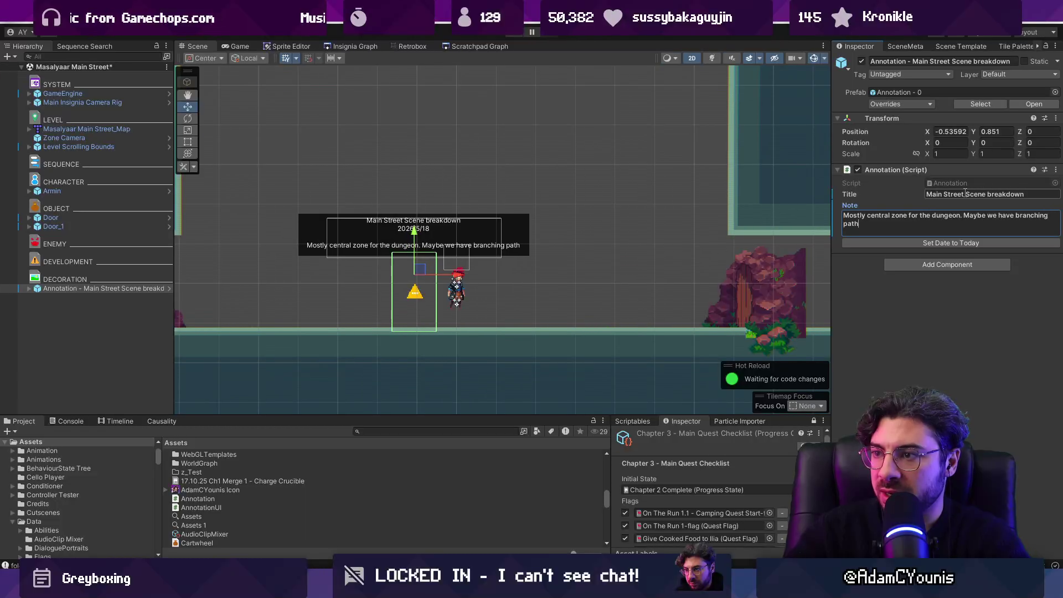
type("s depending on ")
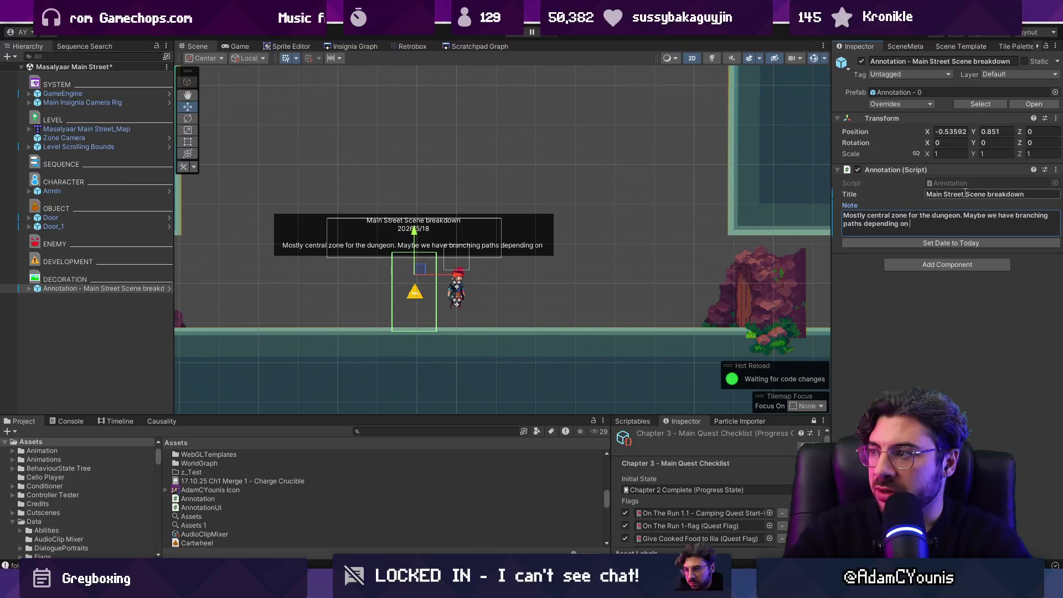
type("whether you've unlocked th")
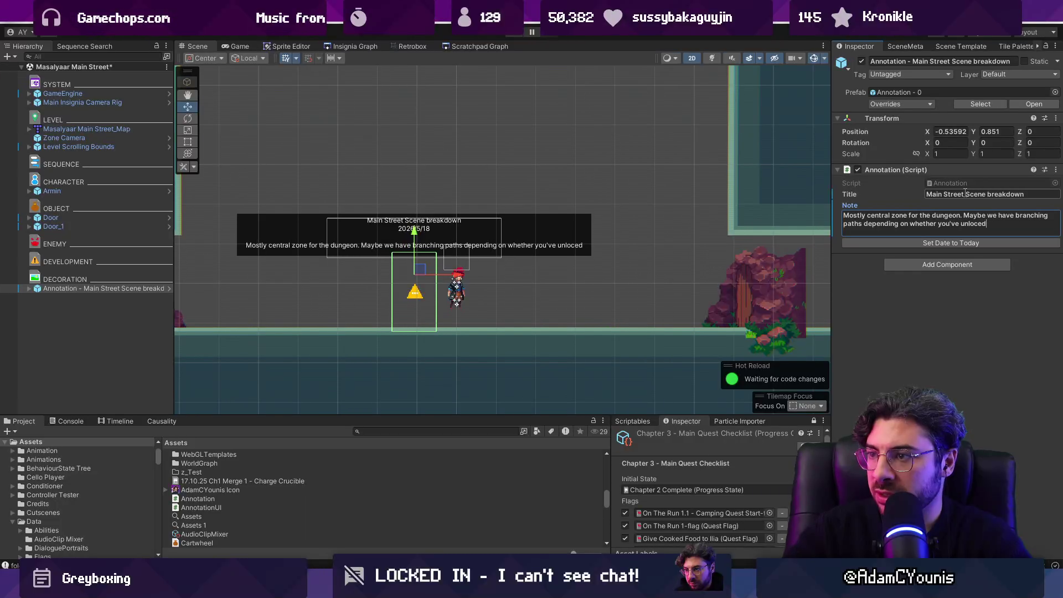
type("e ")
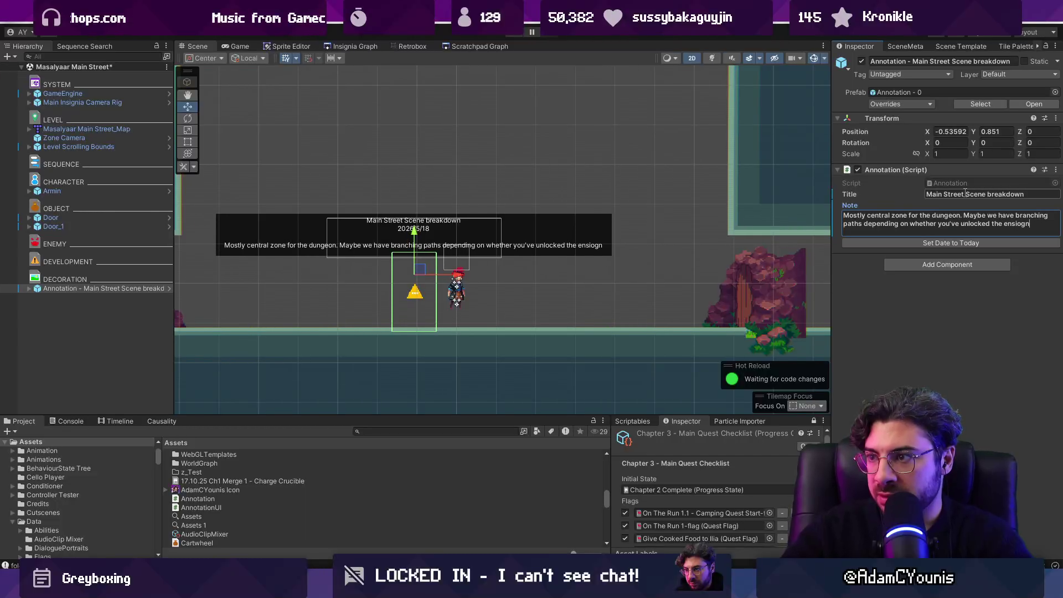
type("cryst")
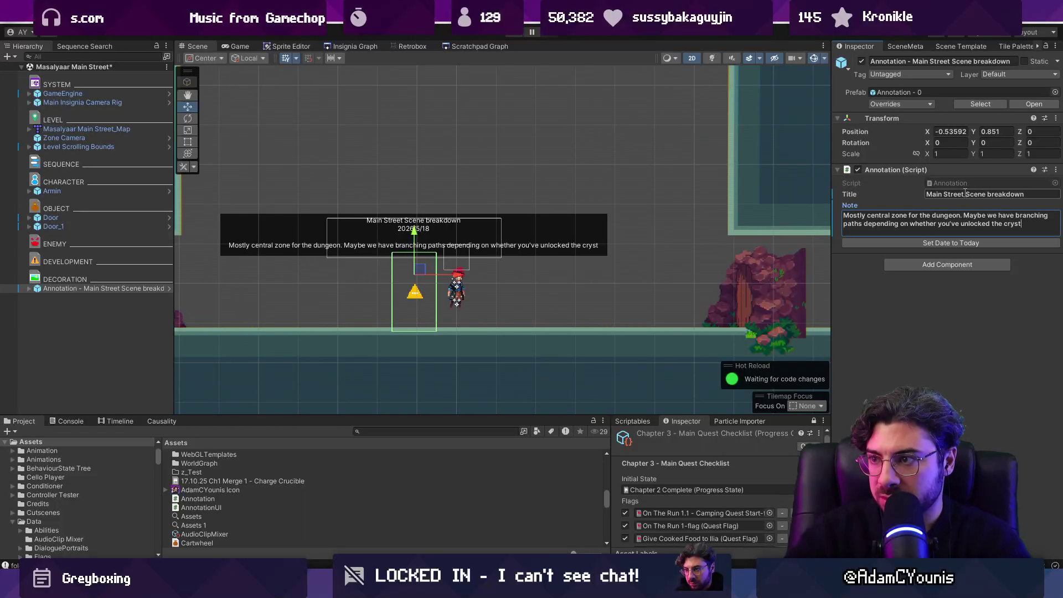
type("al")
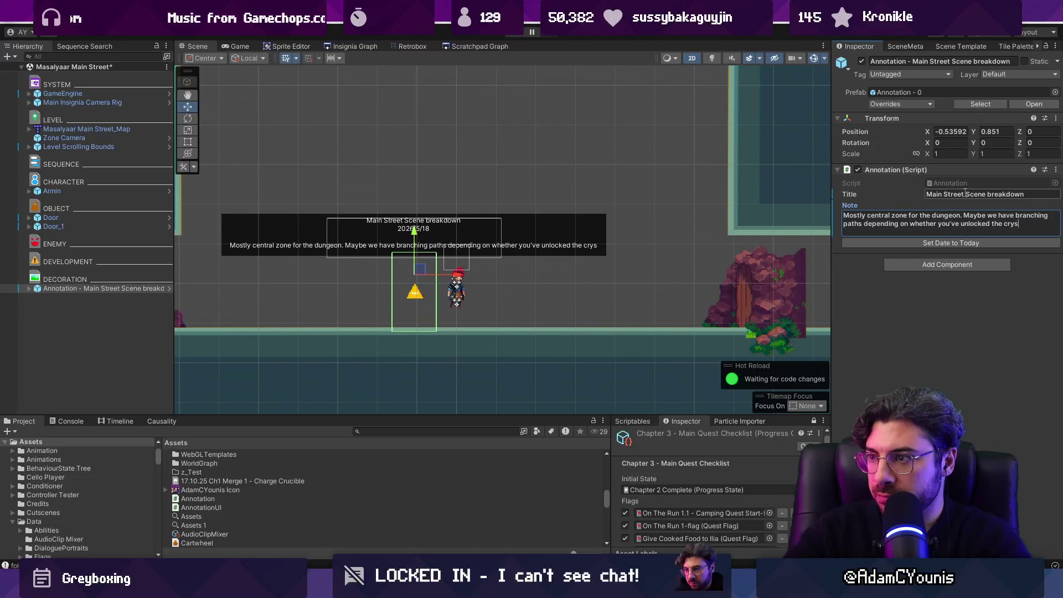
key("BackSpace")
type("iz")
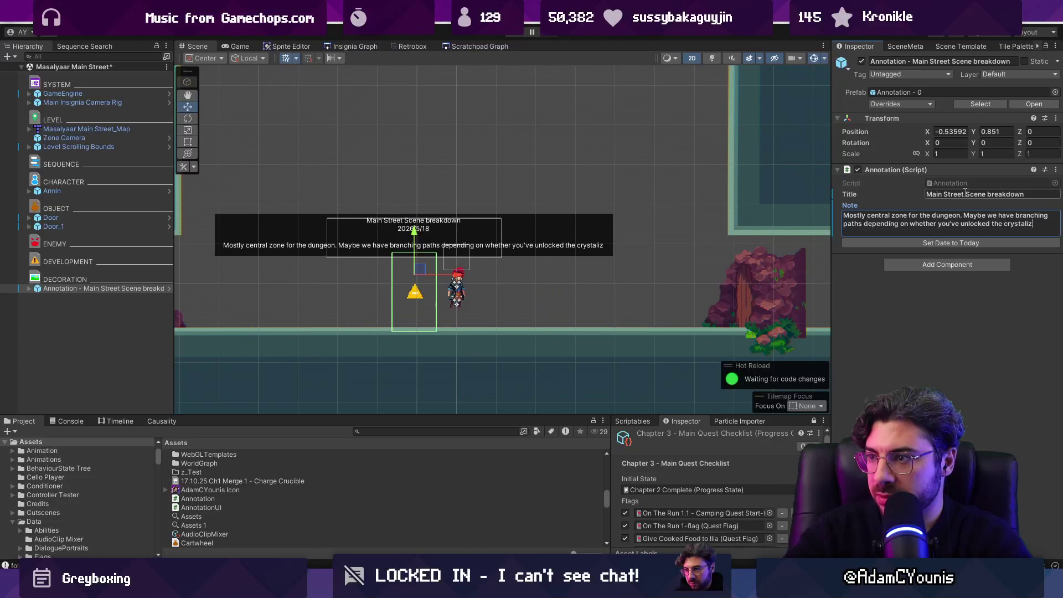
type("ed ensign for this chapter")
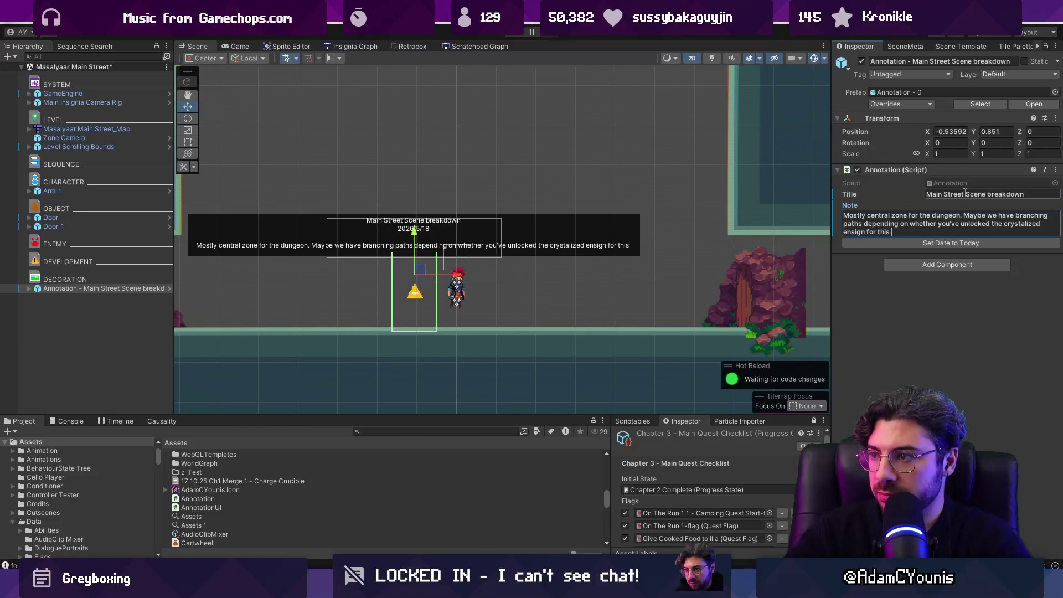
key("ctrl+shift+Left")
key("ctrl+shift+Left")
key("ctrl+shift+Left")
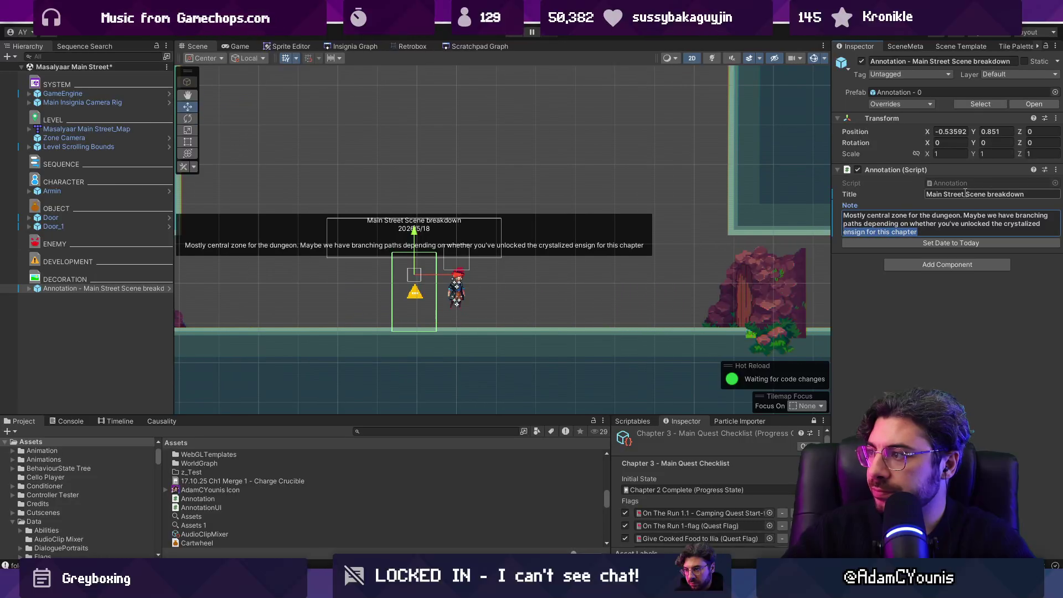
key("Left")
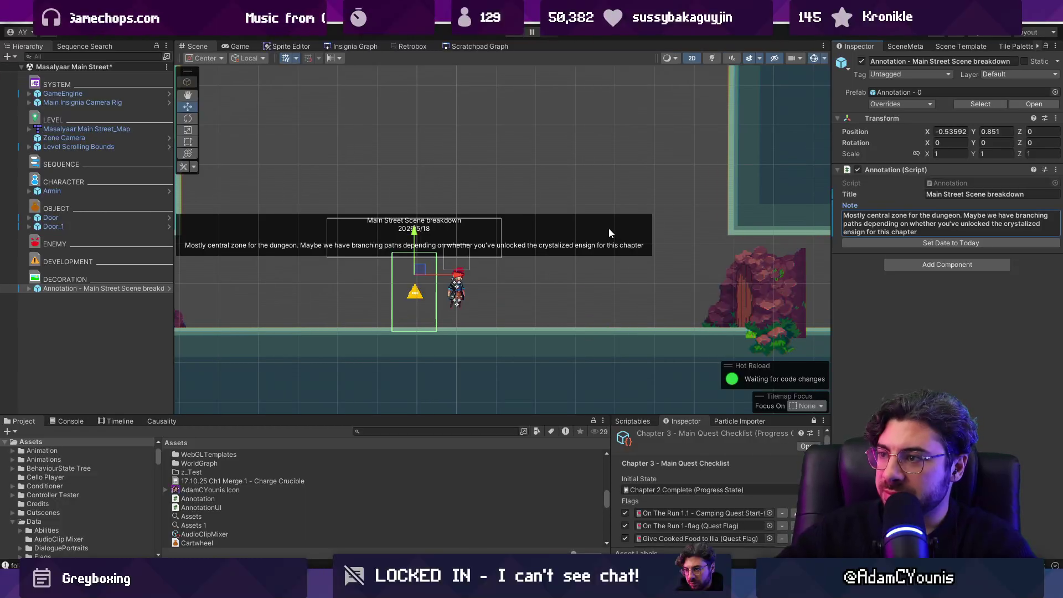
key("ctrl+s")
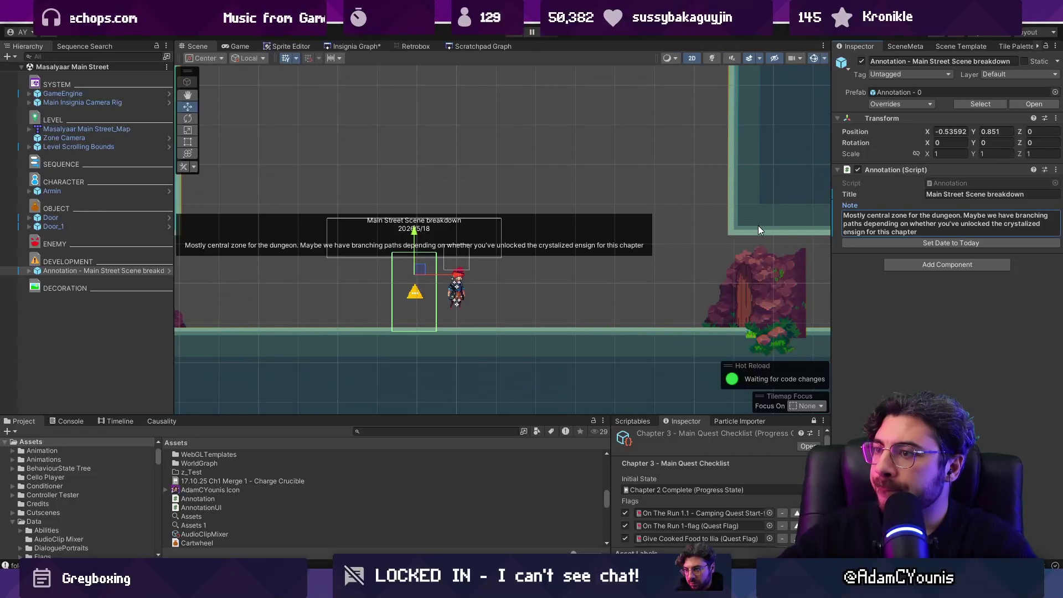
Insert '...' in the note and move 'depending' onto its own line.
left_click(41, 274)
left_click(951, 225)
key("Right")
key("ctrl+shift+Left")
key("ctrl+shift+Left")
key("ctrl+shift+Left")
key("Up")
type("...")
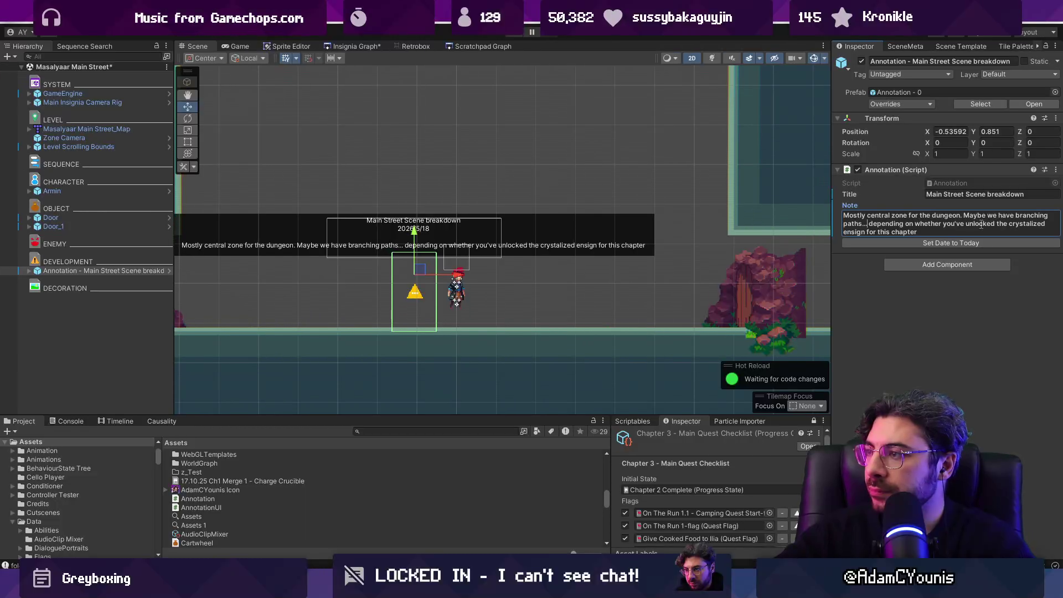
key("Return")
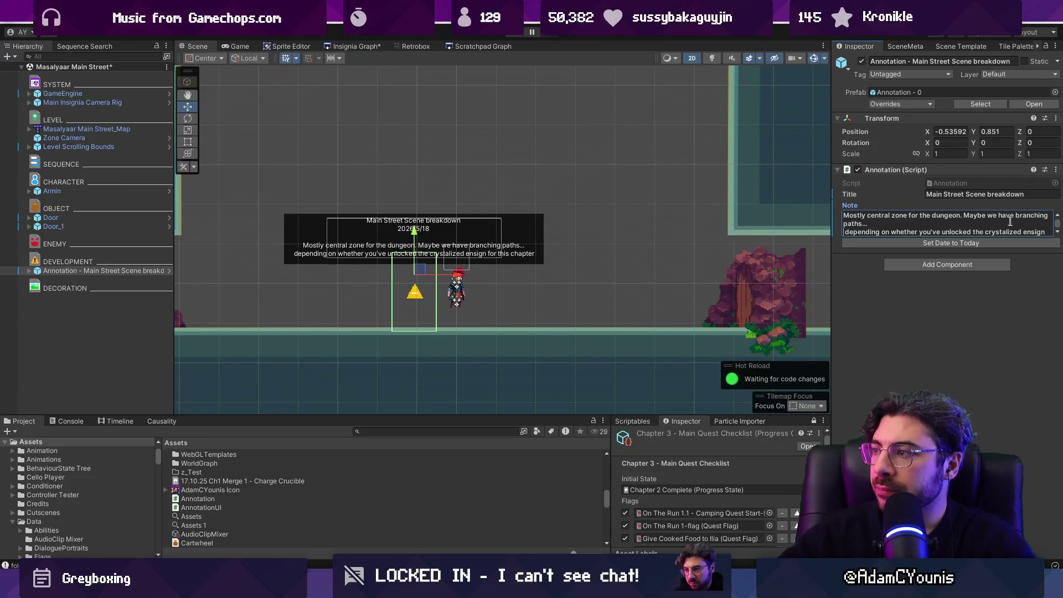
scroll(1052, 233, "down", 1)
End the note with a period and add the line 'That could mark the halfway point in the dungeon'.
left_click(941, 232)
type("/")
key("BackSpace")
type(".")
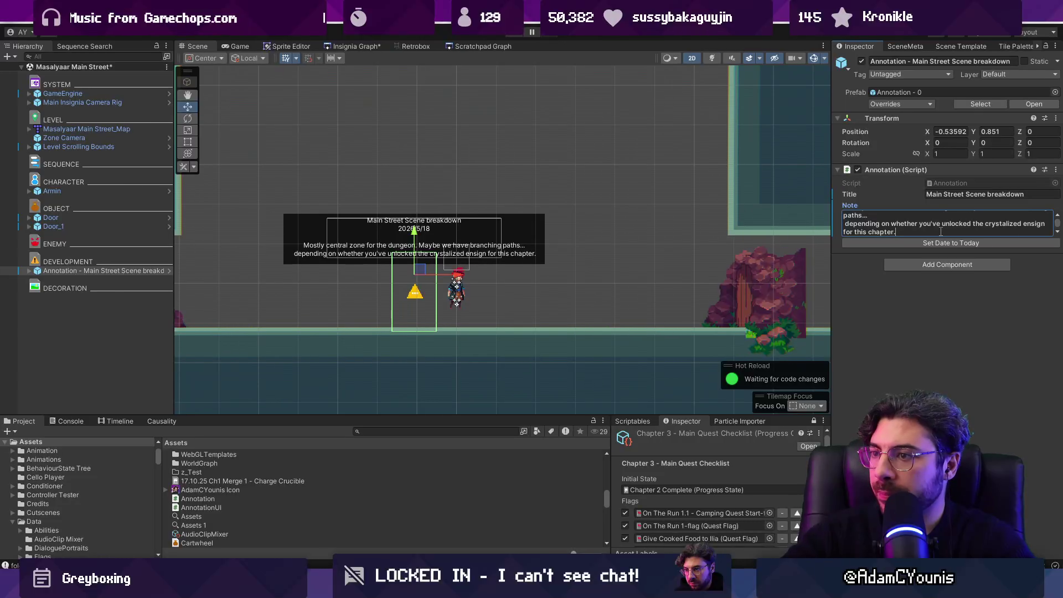
key("Return")
type("That ")
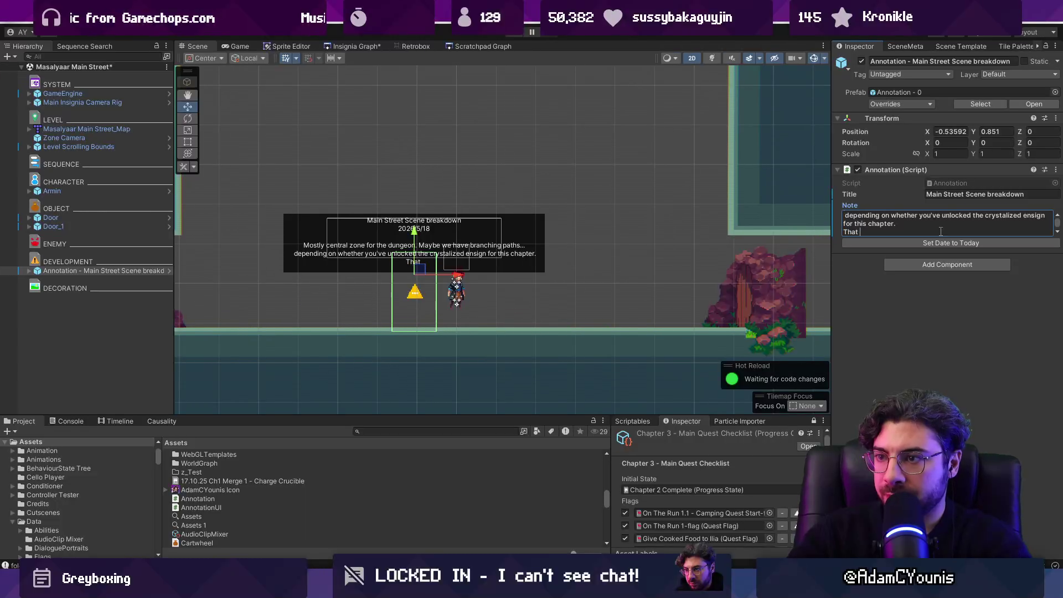
type("could mark the half")
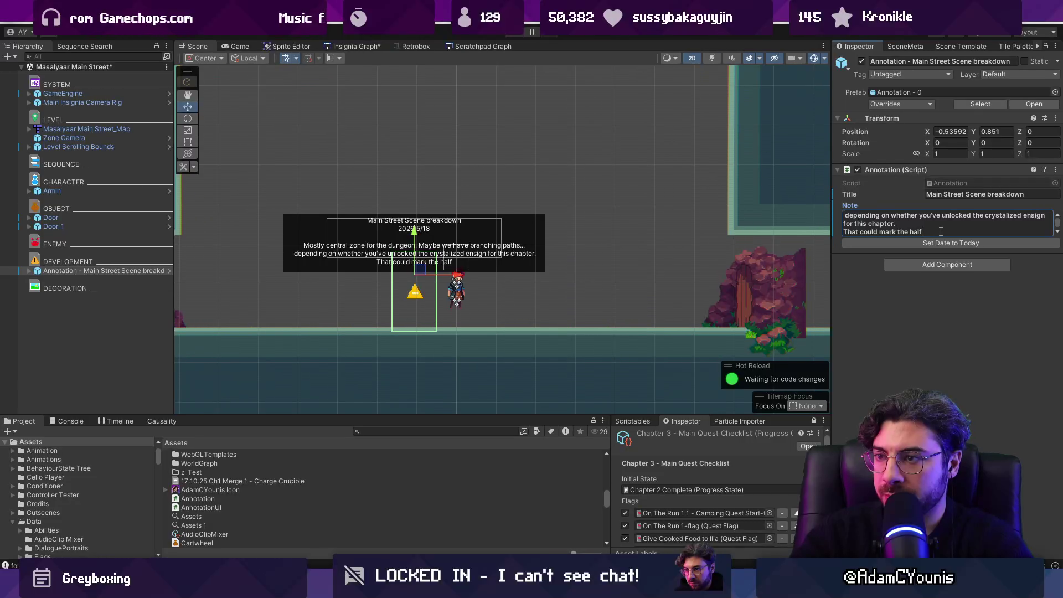
type("way point in ")
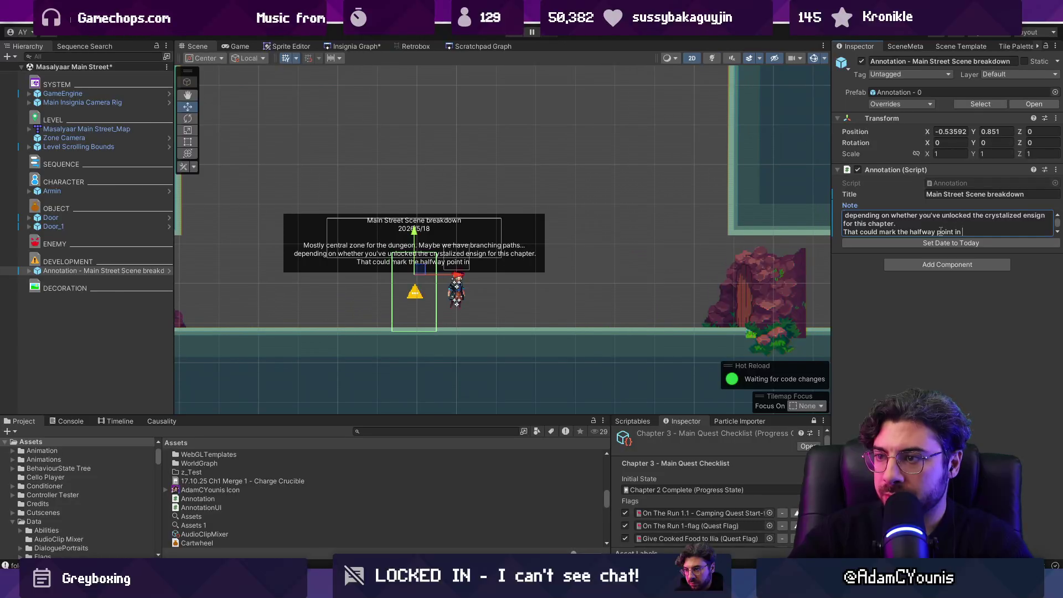
type("the dungeon")
Replace 'That' with 'Returning here', save the scene, and start Play mode.
key("ctrl+shift+Left")
key("ctrl+shift+Left")
key("ctrl+shift+Left")
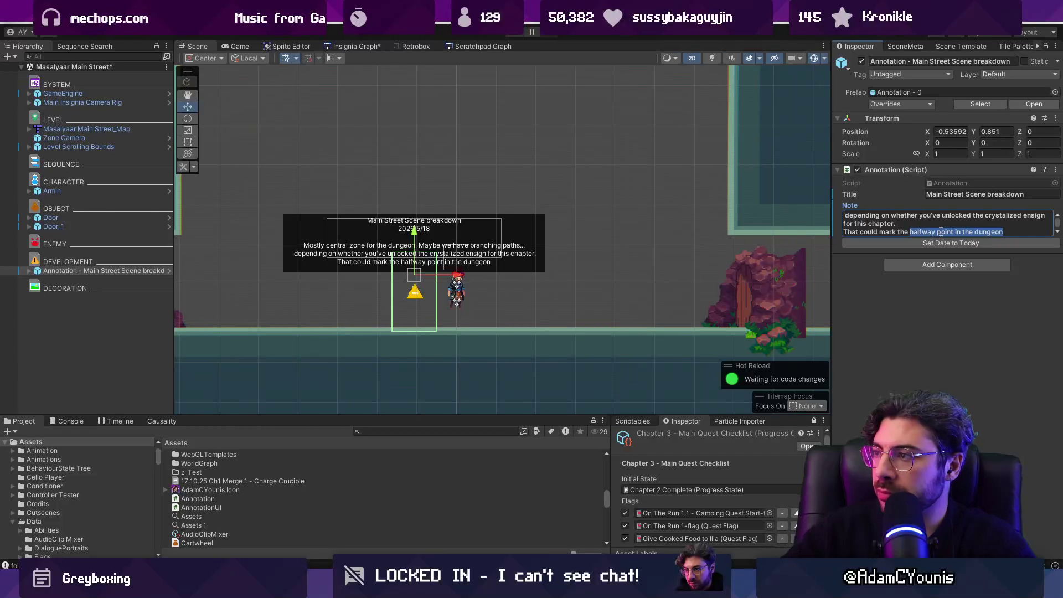
key("Left")
key("BackSpace")
key("BackSpace")
key("BackSpace")
type("Returning here")
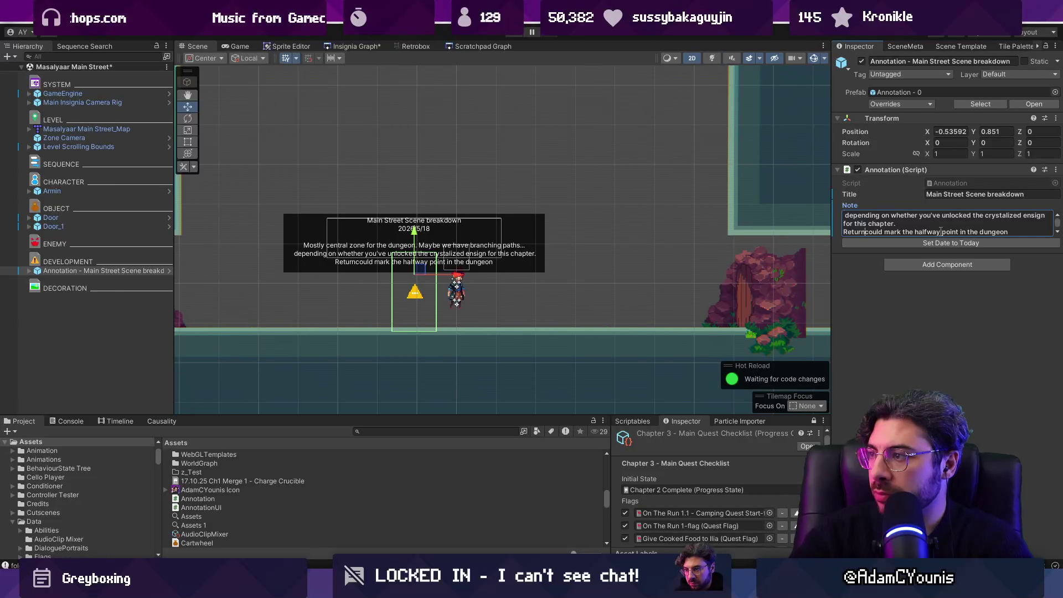
key("ctrl+s")
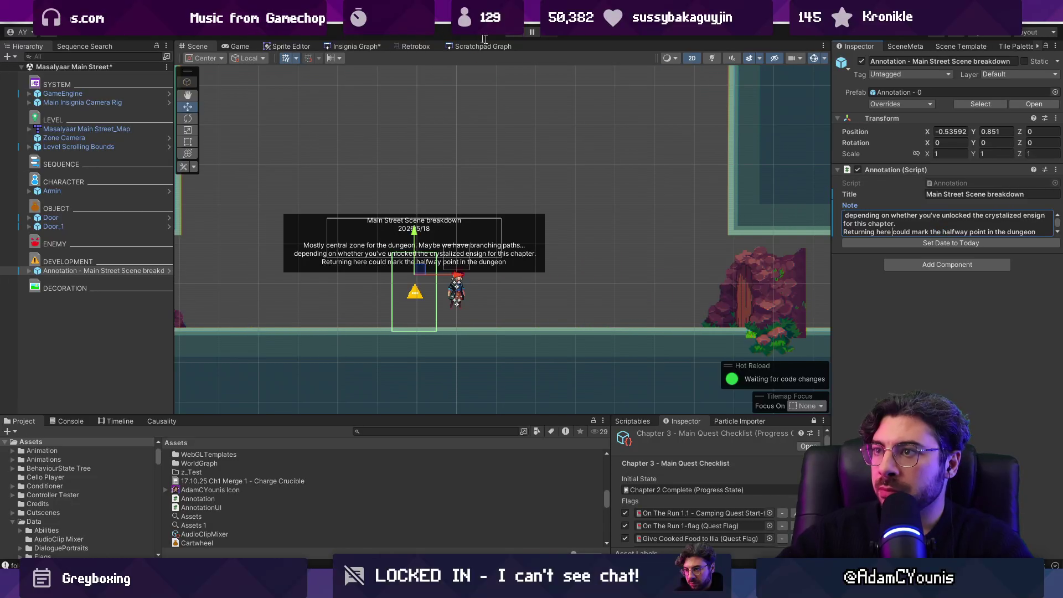
left_click(519, 33)
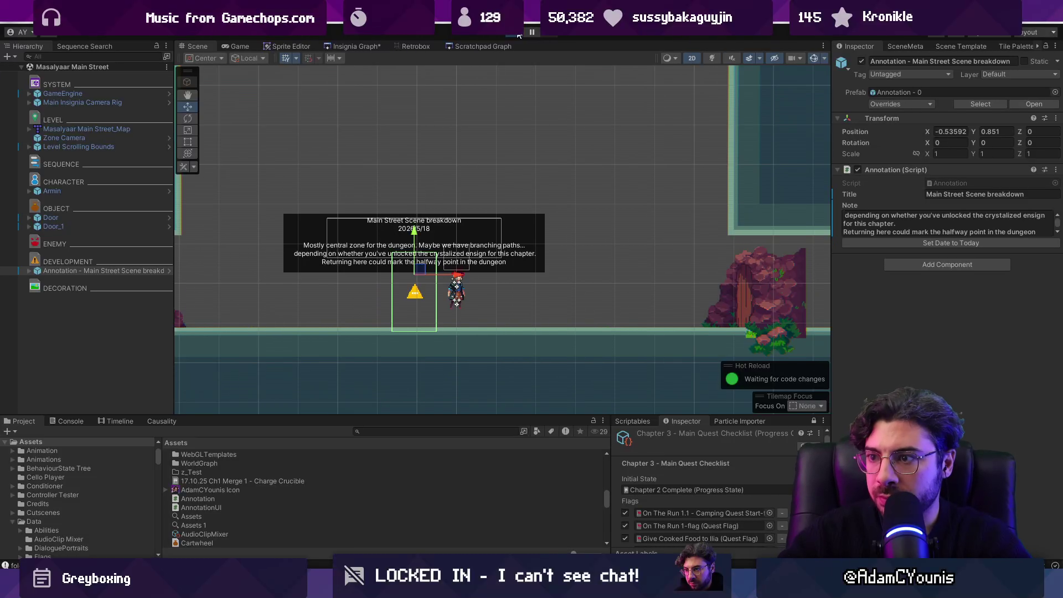
key("Left")
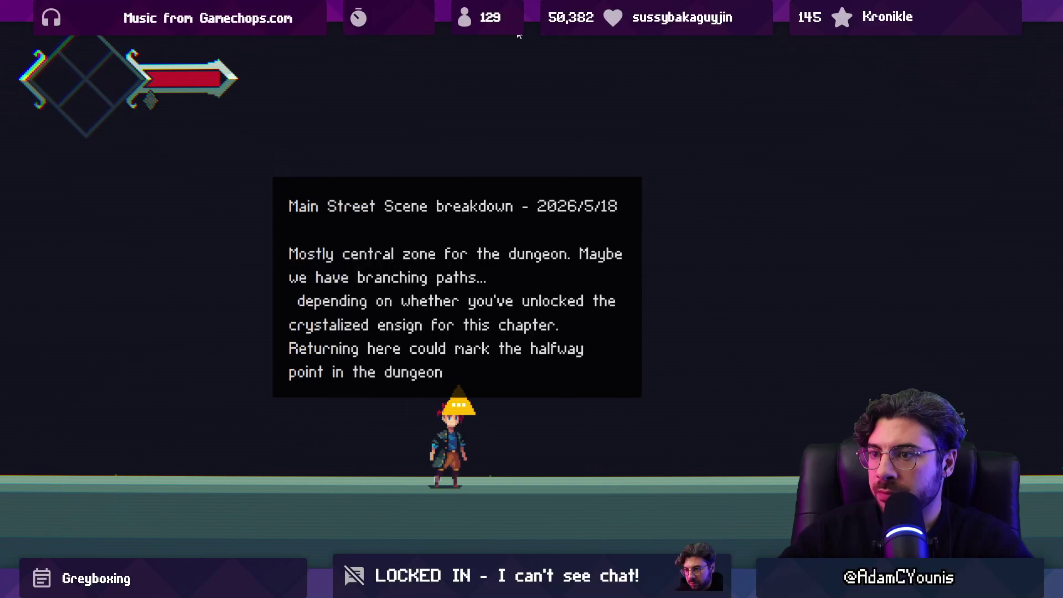
key("shift+space")
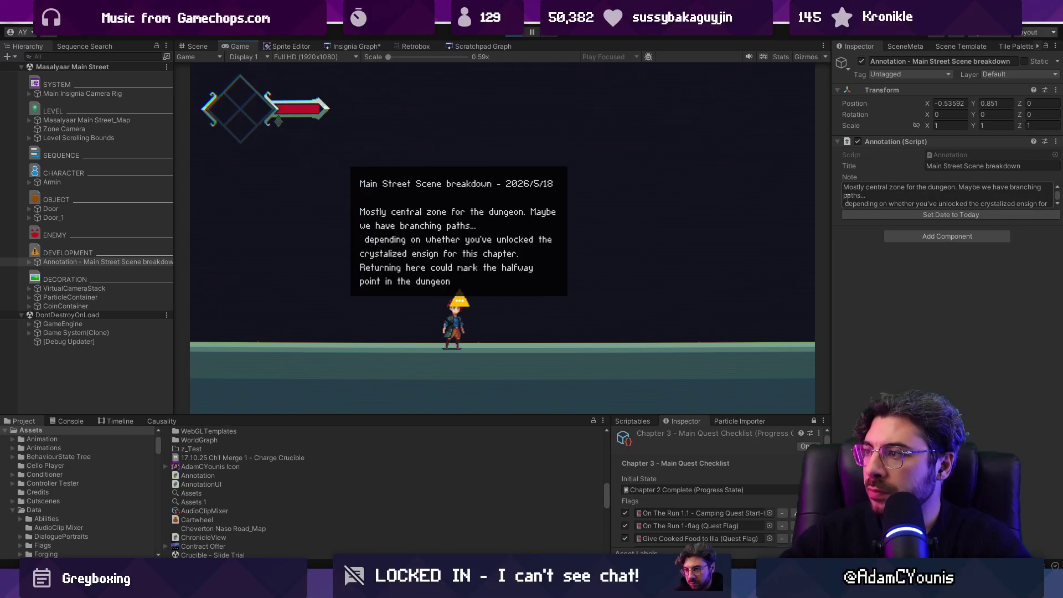
left_click(848, 204)
type("D")
key("ctrl+s")
key("ctrl+p")
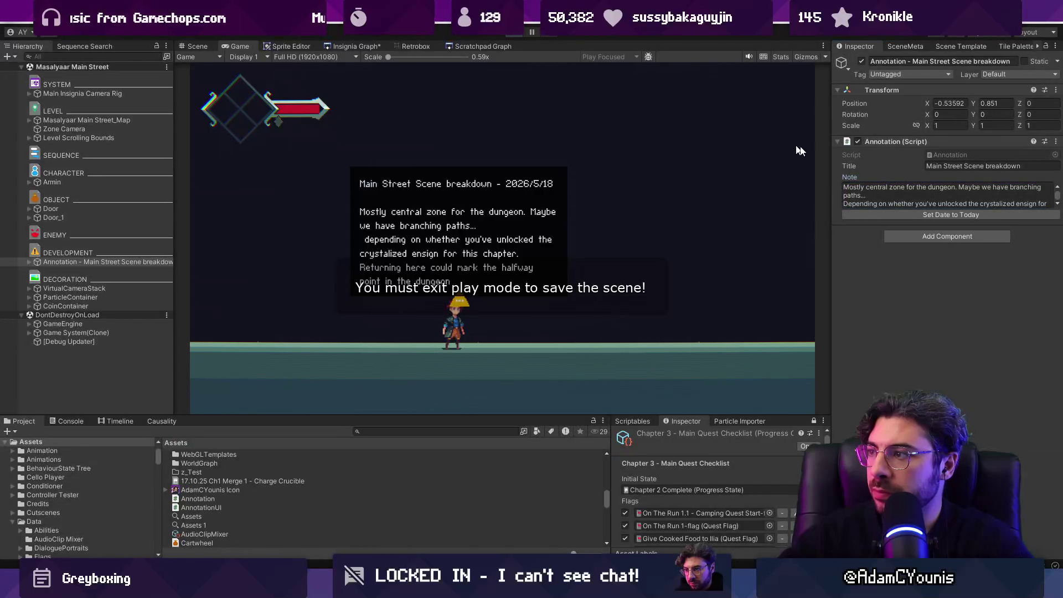
left_click(895, 229)
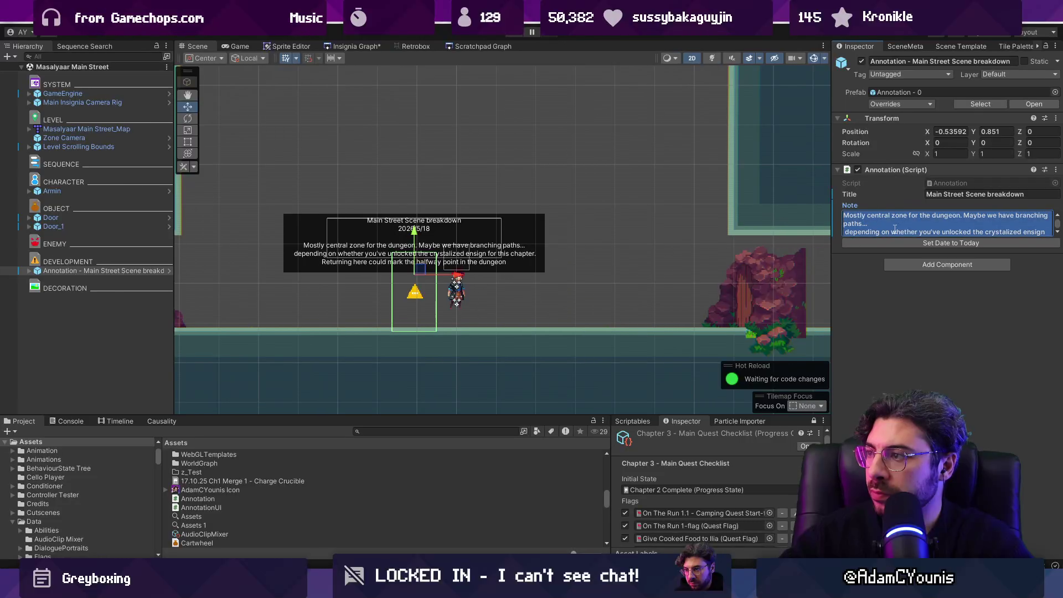
Capitalize 'Depending' in the note, save, and run the character right toward Naso City Tower.
left_click(896, 229)
type("D")
key("Delete")
key("ctrl+s")
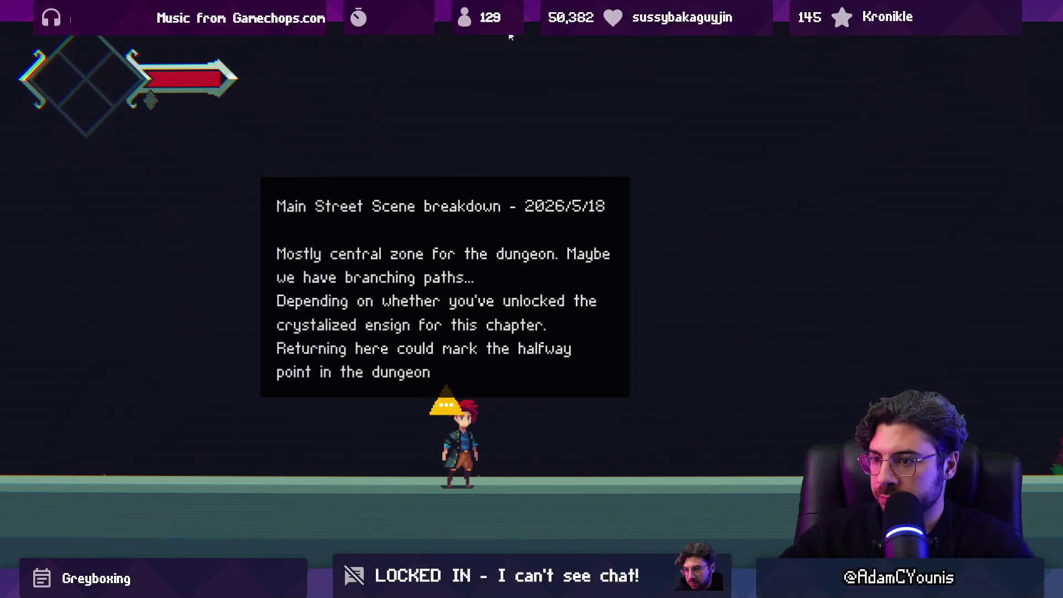
key("Right")
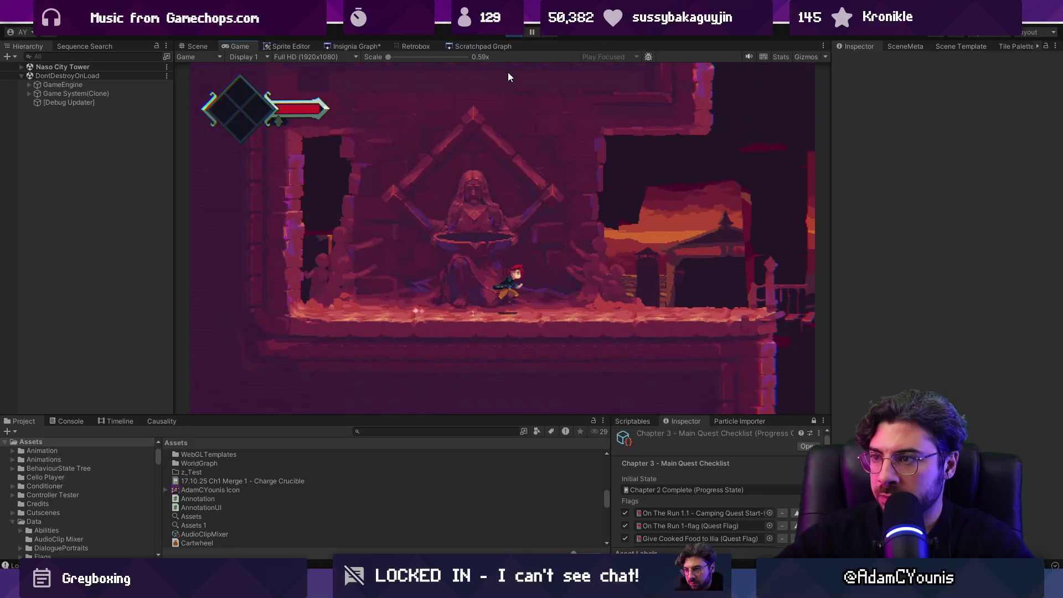
Run across the rope bridge to the statue area, then leave full screen and stop Play mode.
key("Right")
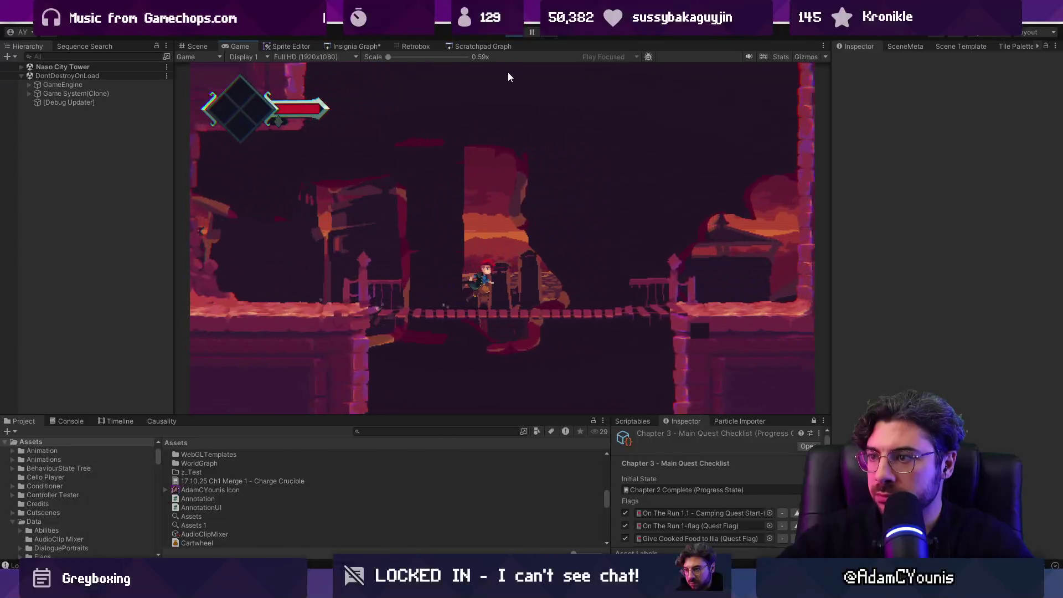
key("Down")
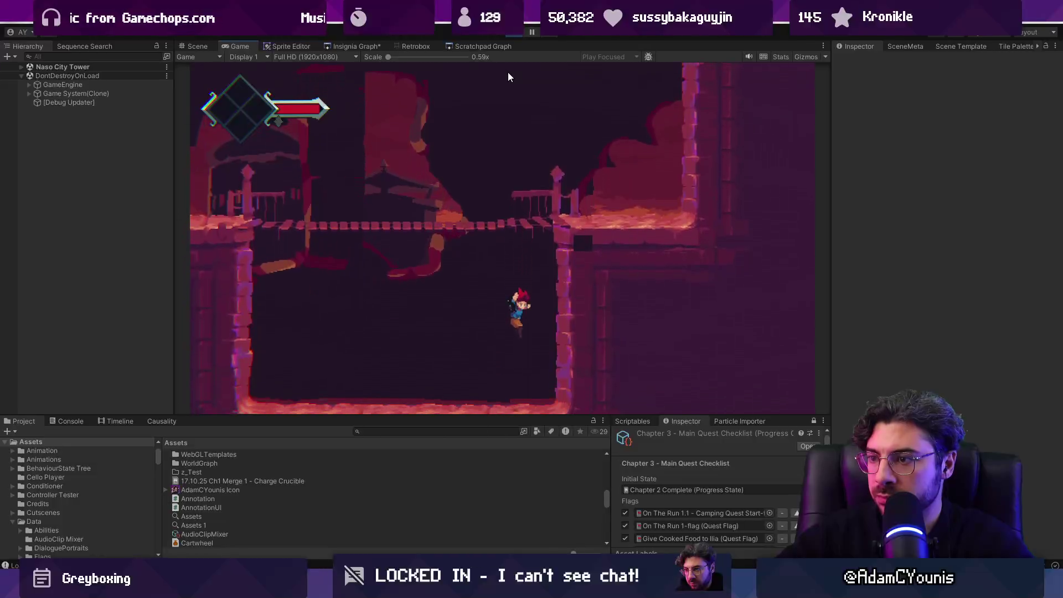
key("Right")
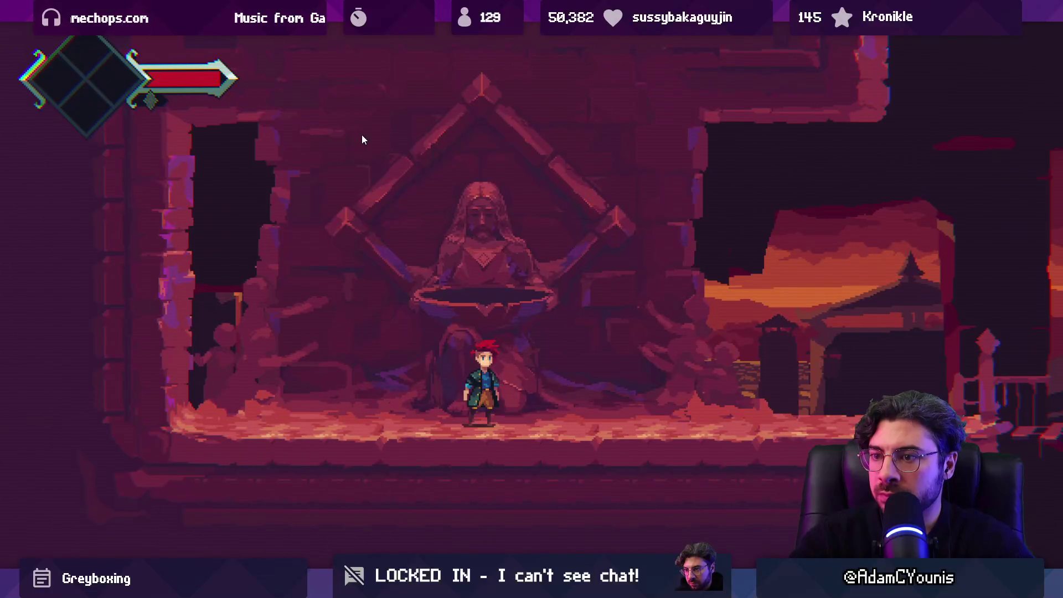
key("shift+space")
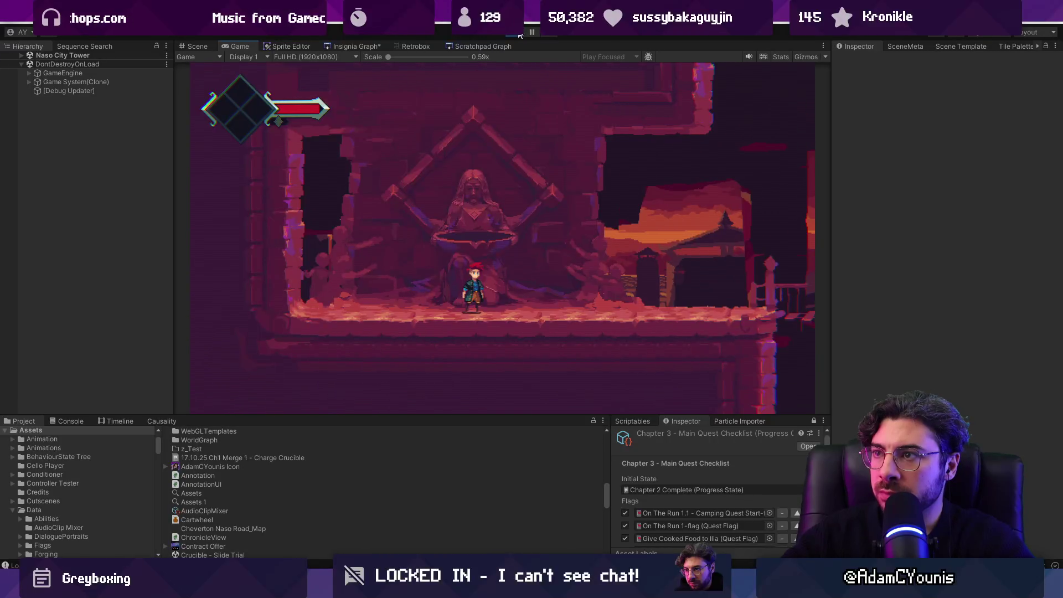
left_click(521, 35)
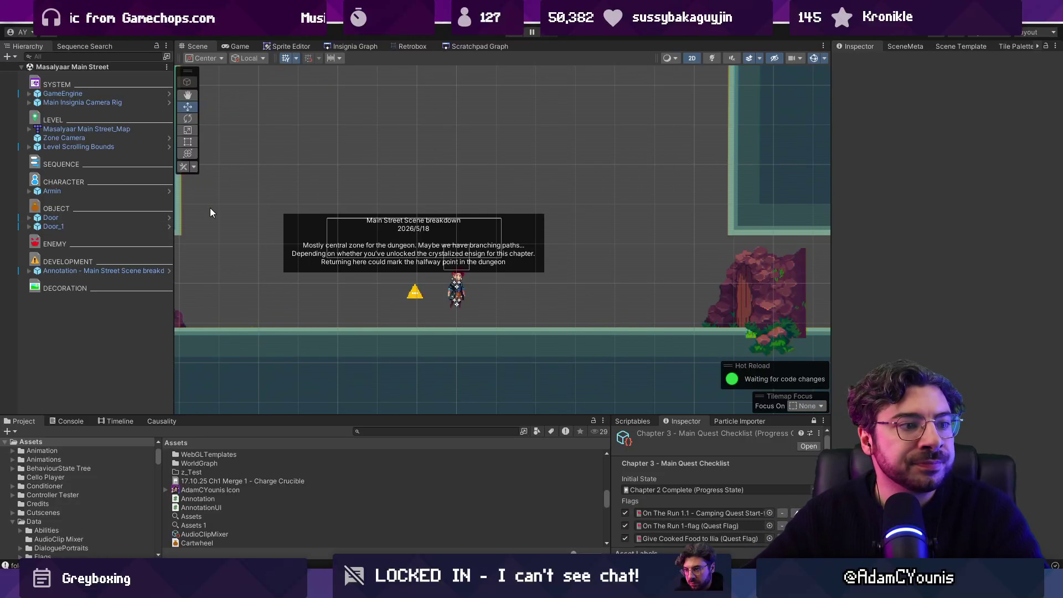
Scroll down through the Chapter 3 - Main Quest Checklist.
scroll(489, 194, "down", 3)
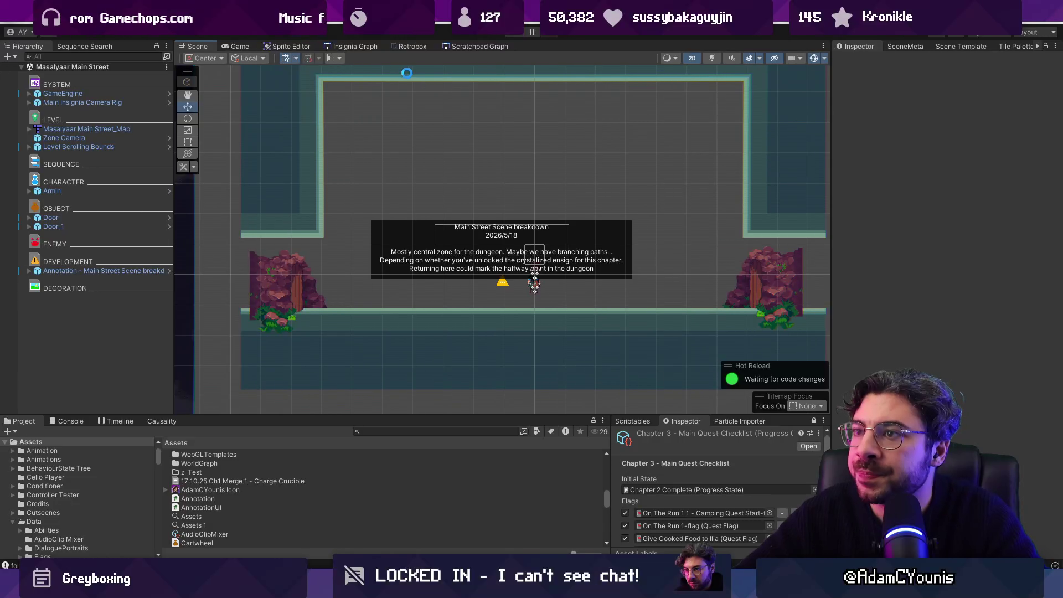
Show the Insignia Graph, open the Masalyaar Main Street map in Tiled, and inspect its prototype layer.
left_click(357, 46)
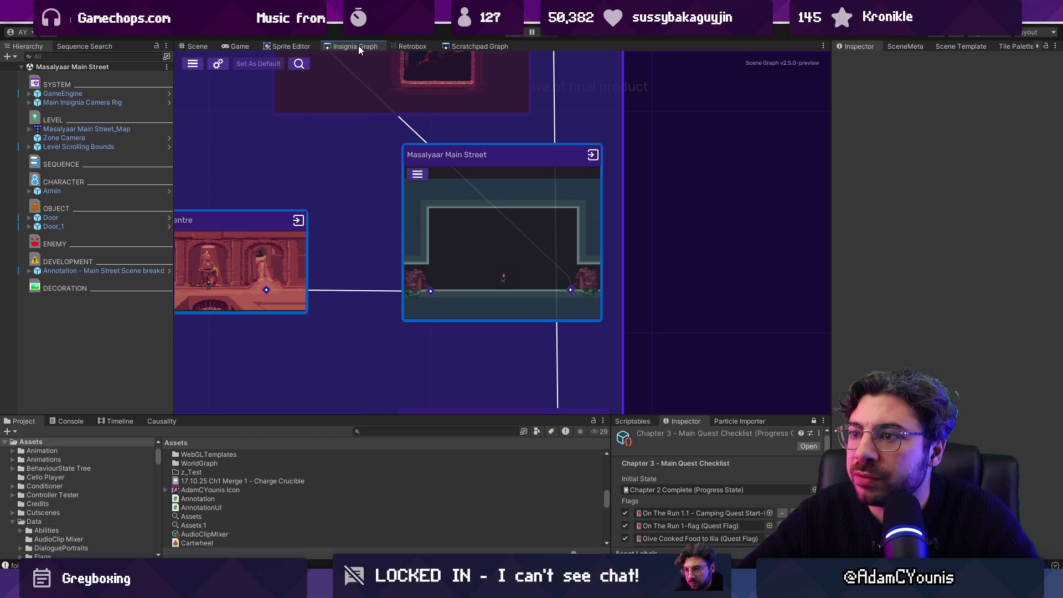
right_click(83, 129)
mouse_move(144, 247)
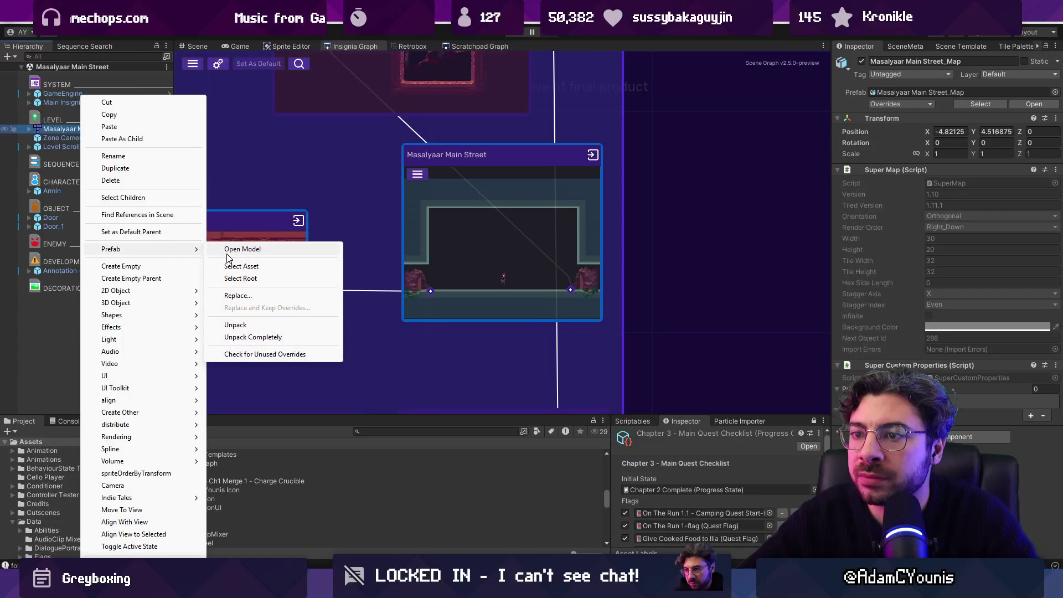
left_click(239, 247)
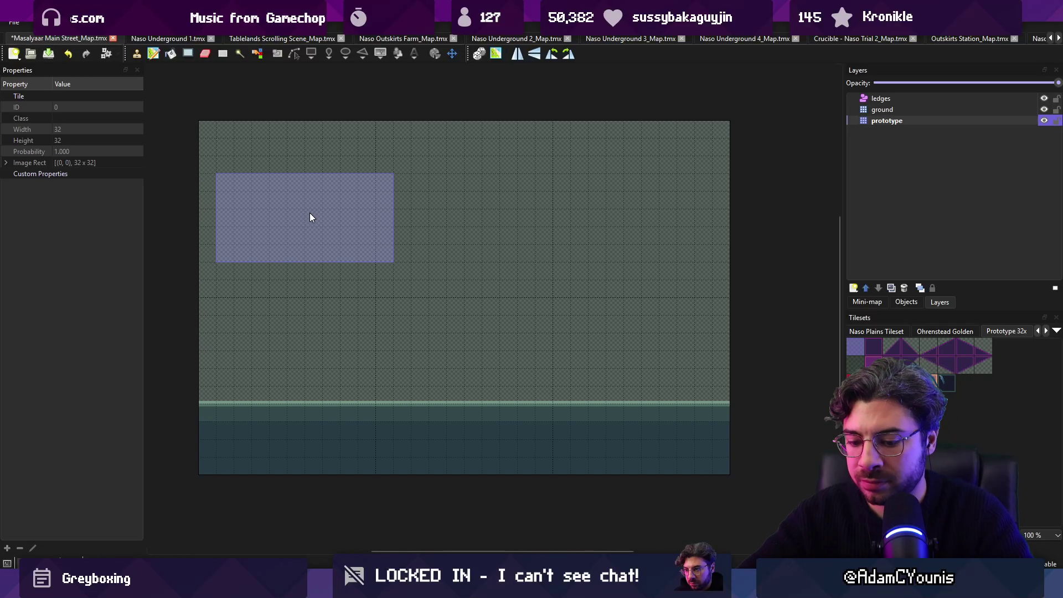
left_click(891, 120)
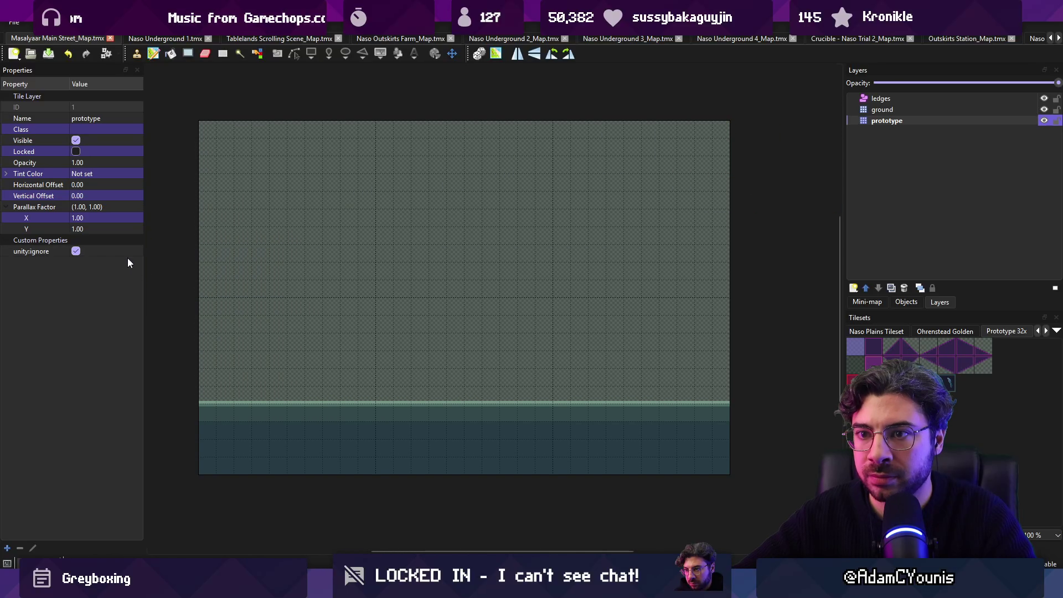
key("alt+Tab")
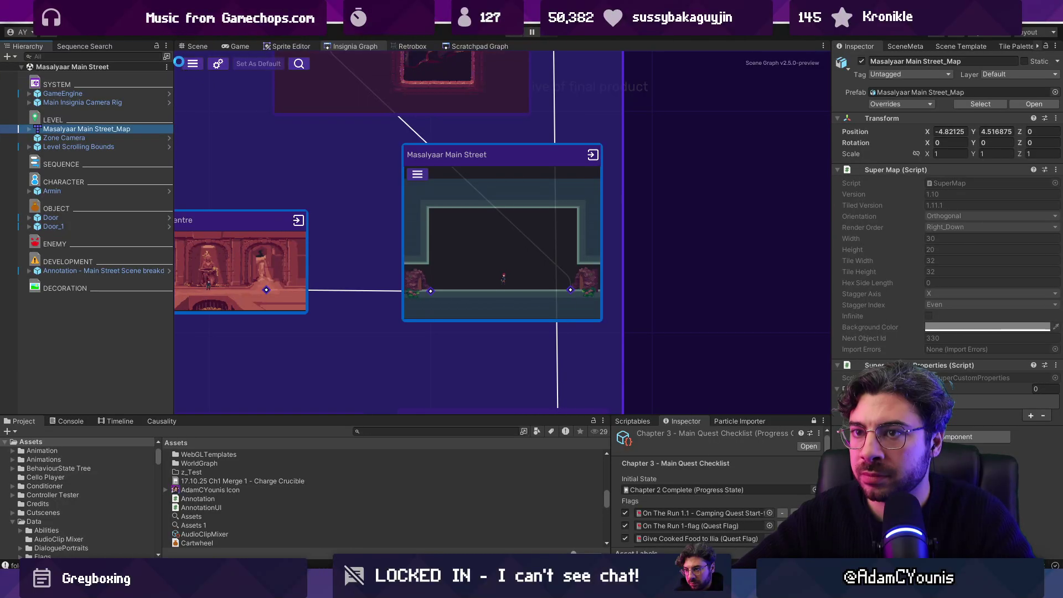
Select and frame Level Scrolling Bounds, then open its Scrolling Camera Boundary script.
left_click(108, 145)
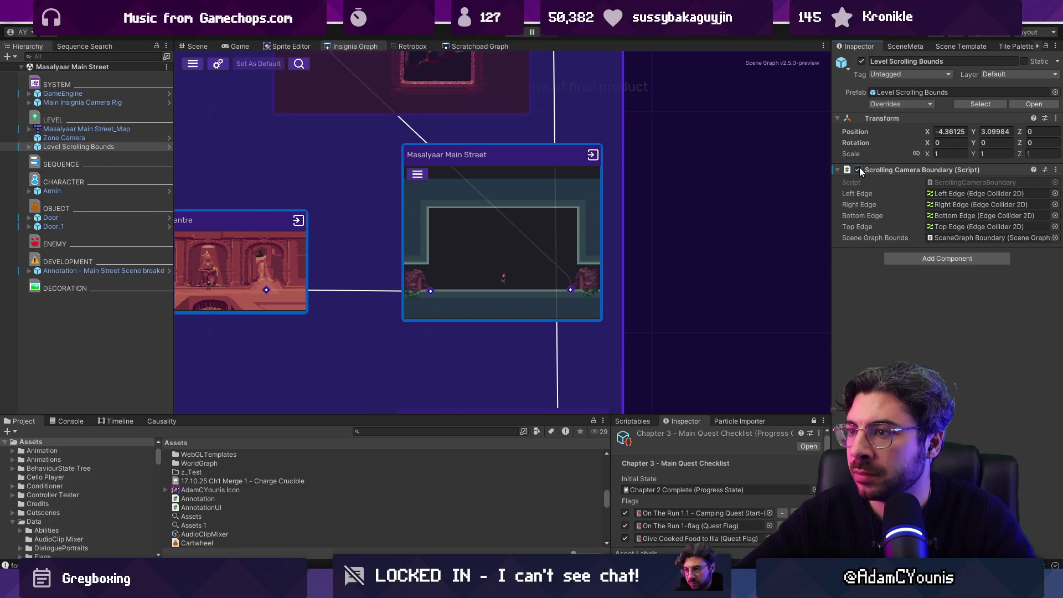
left_click(292, 47)
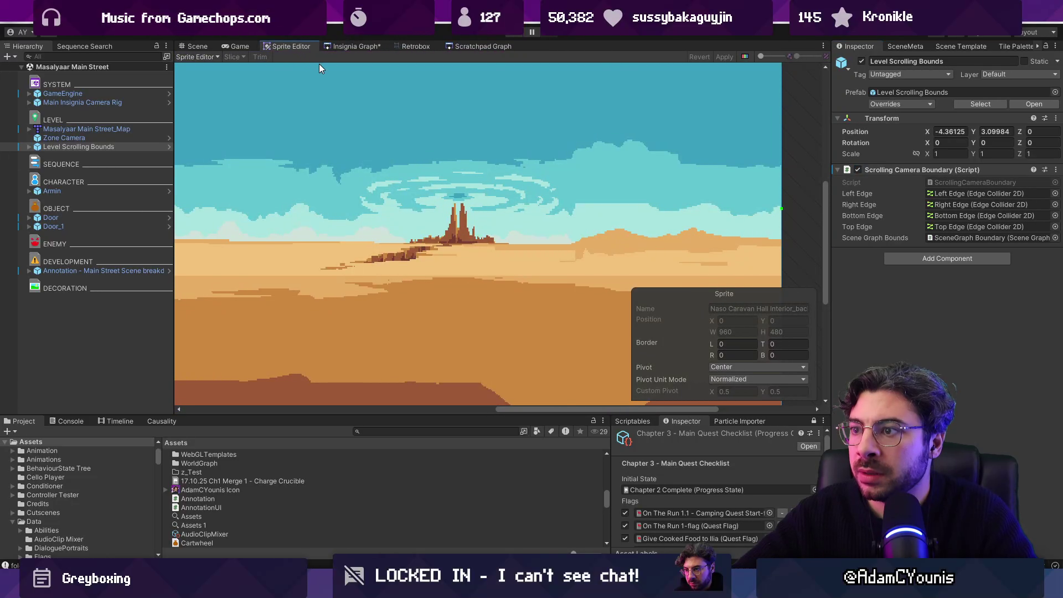
double_click(78, 147)
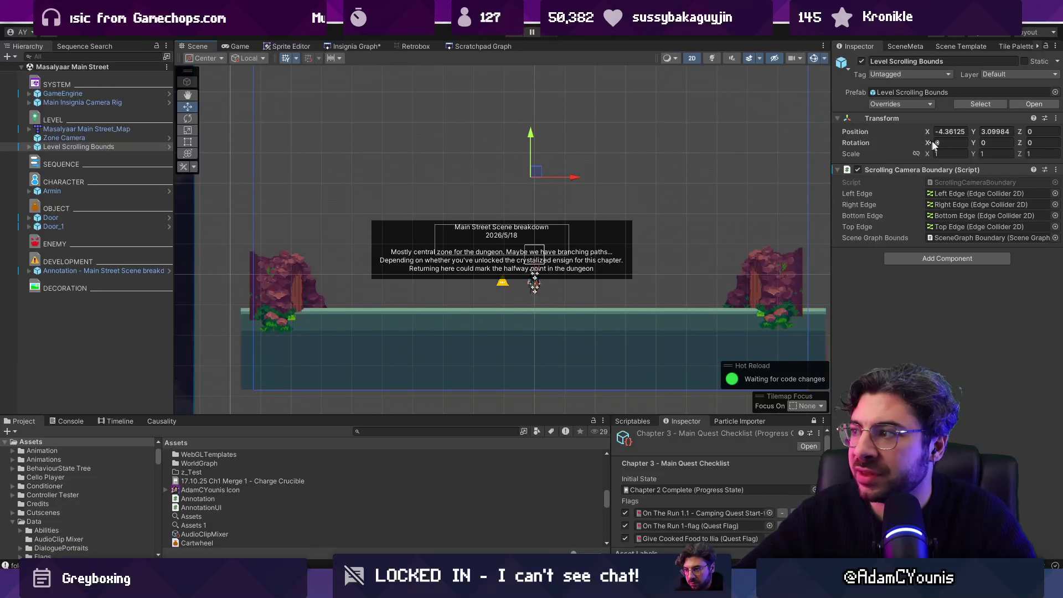
double_click(954, 182)
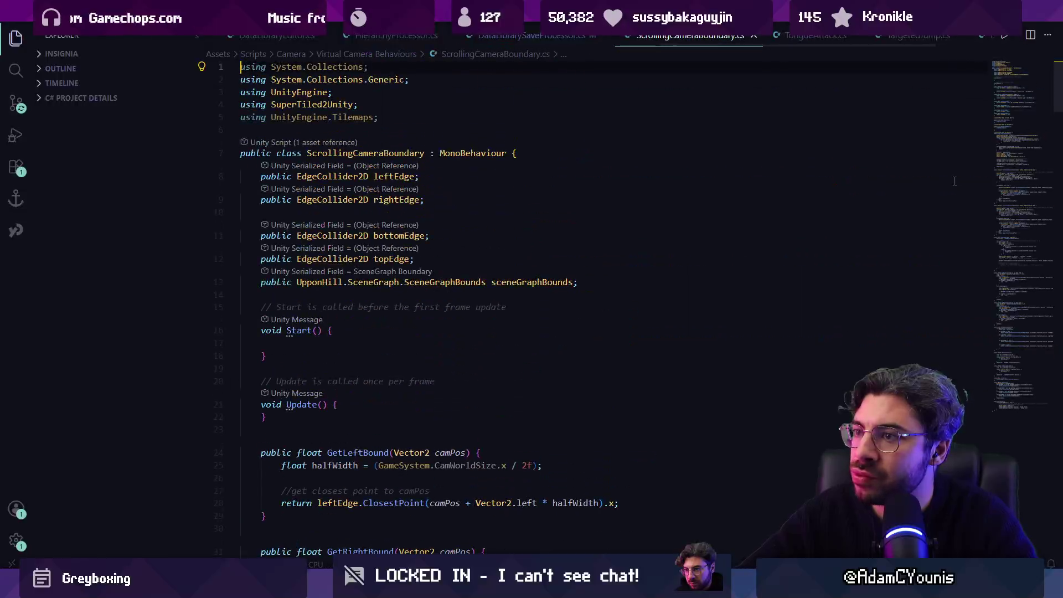
Find the OnValidate method in ScrollingCameraBoundary.cs and begin a Copilot Chat question about it.
scroll(504, 222, "down", 3)
key("ctrl+f")
type("on")
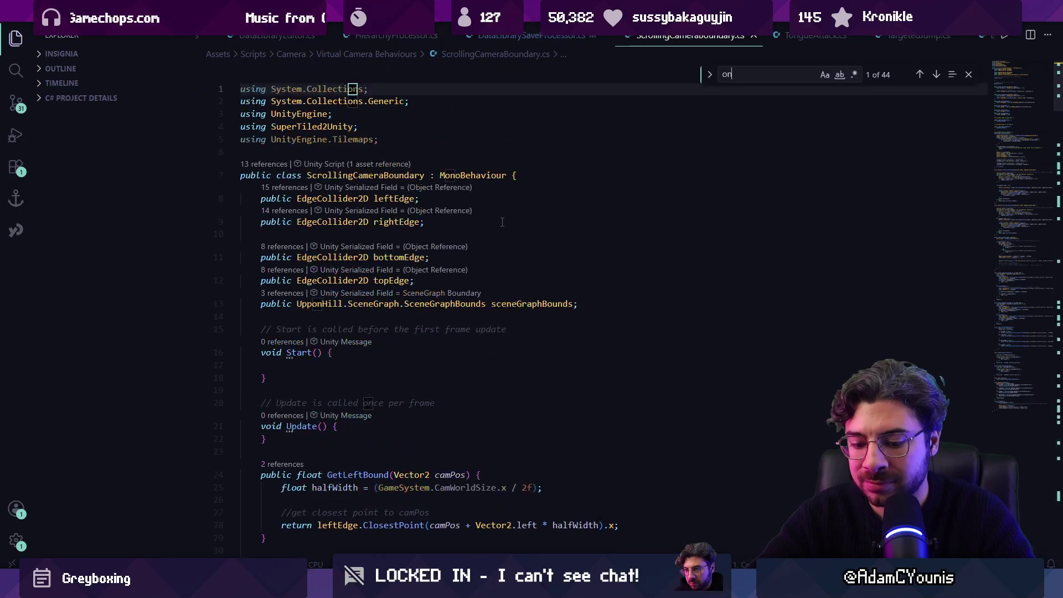
type("validat")
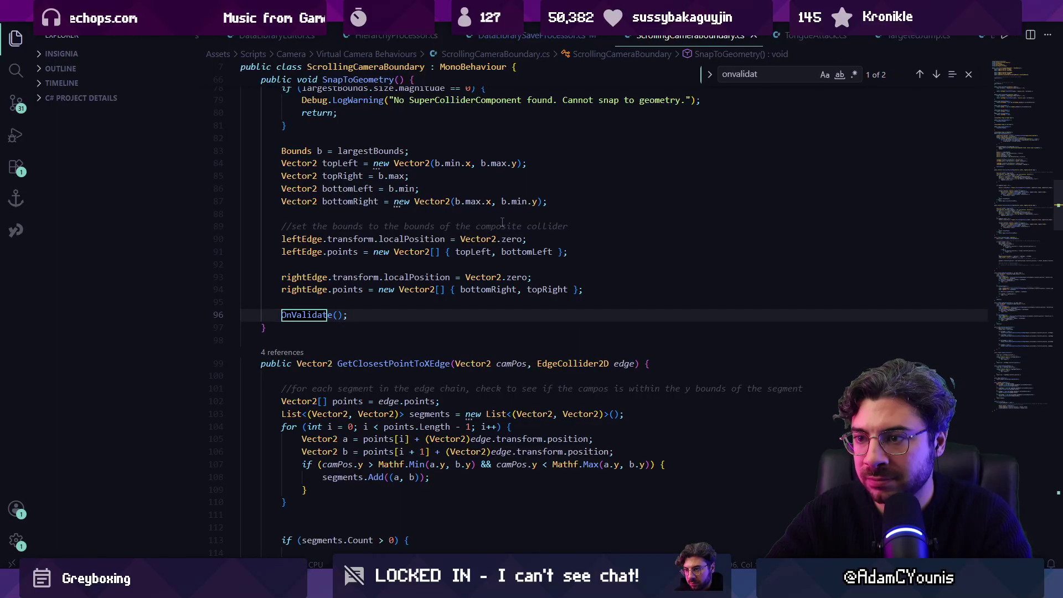
key("Return")
key("Escape")
left_click(380, 314)
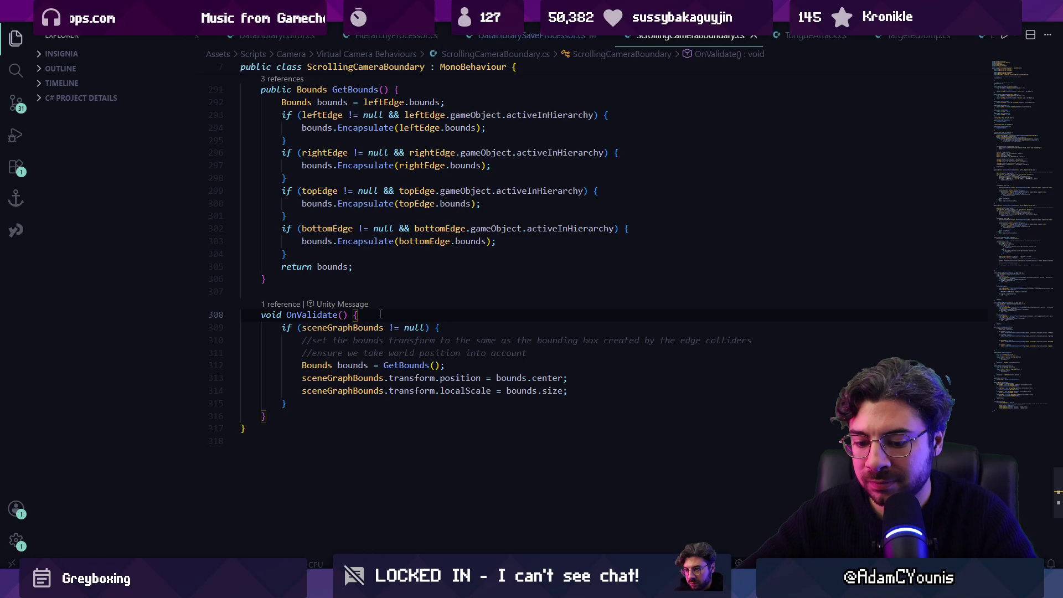
key("ctrl+alt+i")
type("is there a way to make thi")
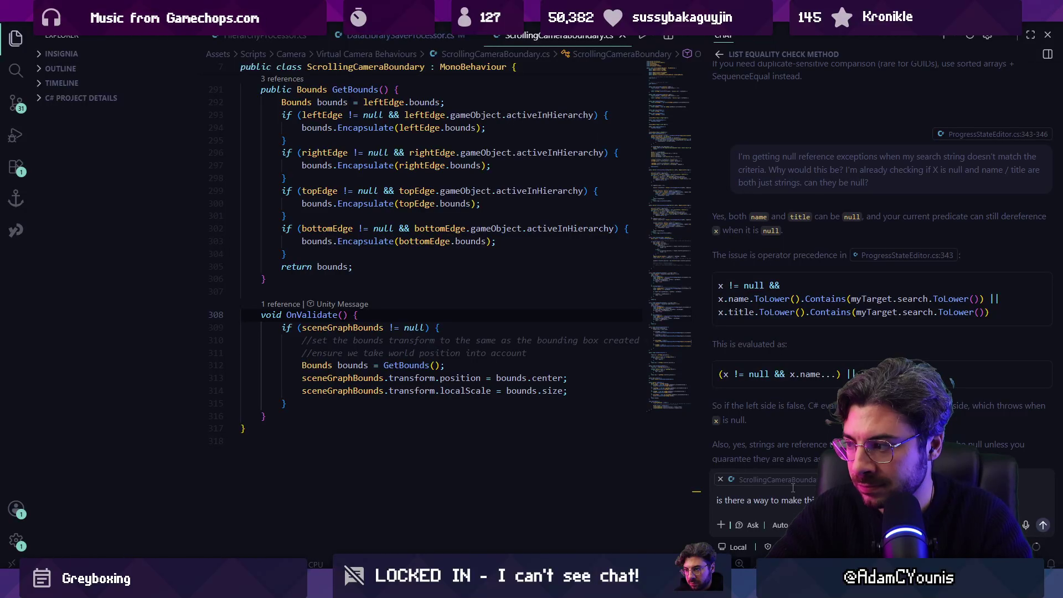
Send the scene-save question, review the SyncSceneGraphBounds and save-hook answer, and draft a follow-up.
key("Return")
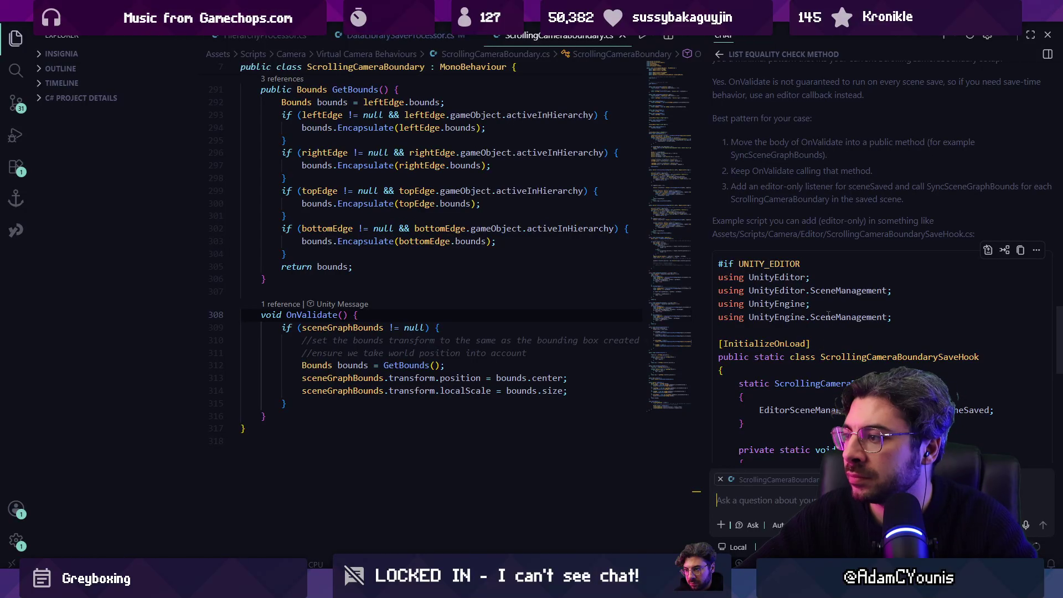
scroll(828, 316, "down", 3)
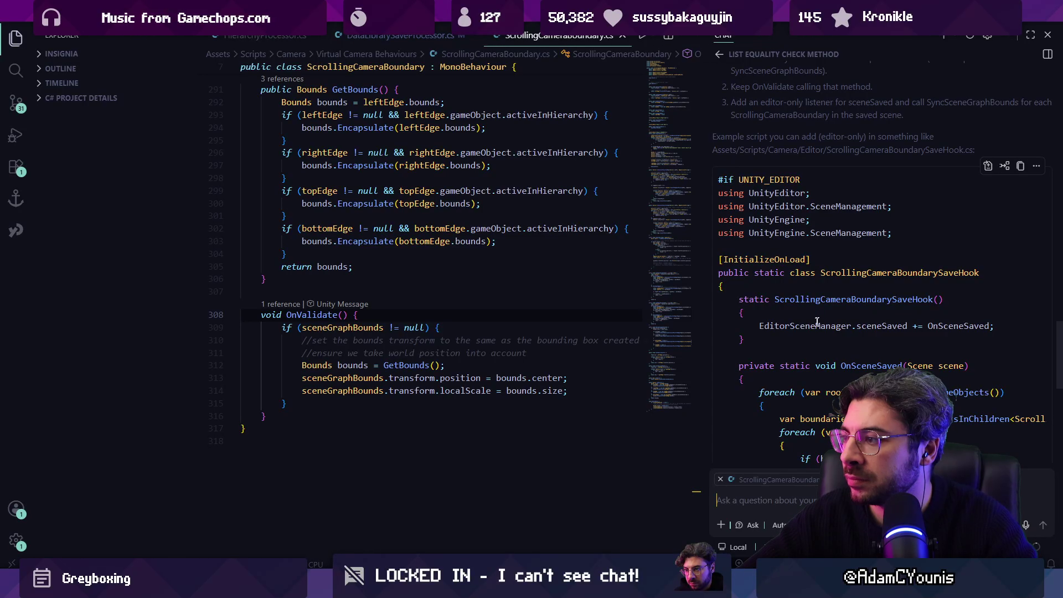
scroll(786, 339, "down", 15)
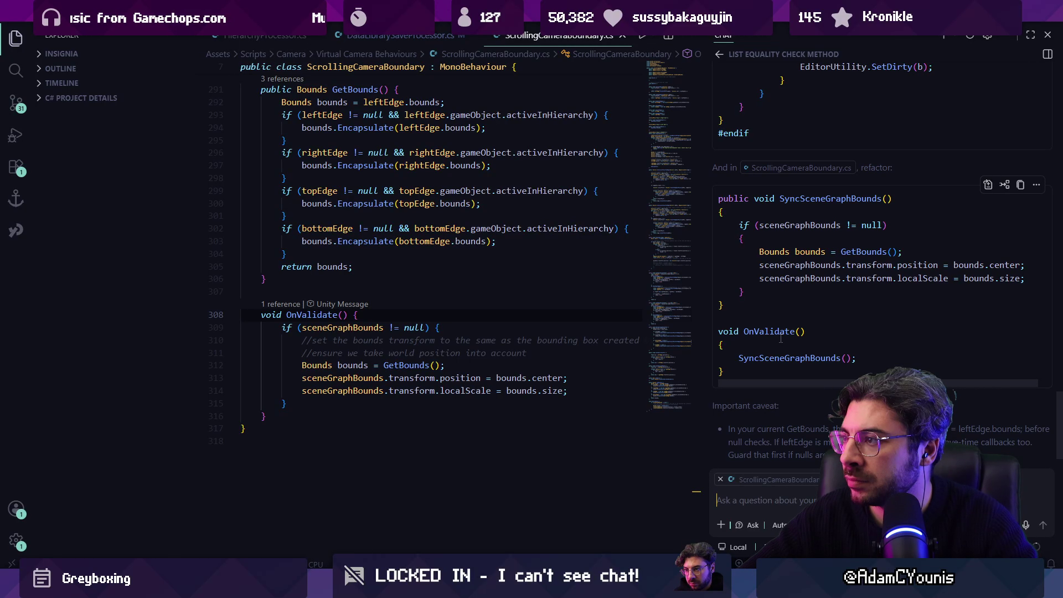
scroll(781, 338, "up", 10)
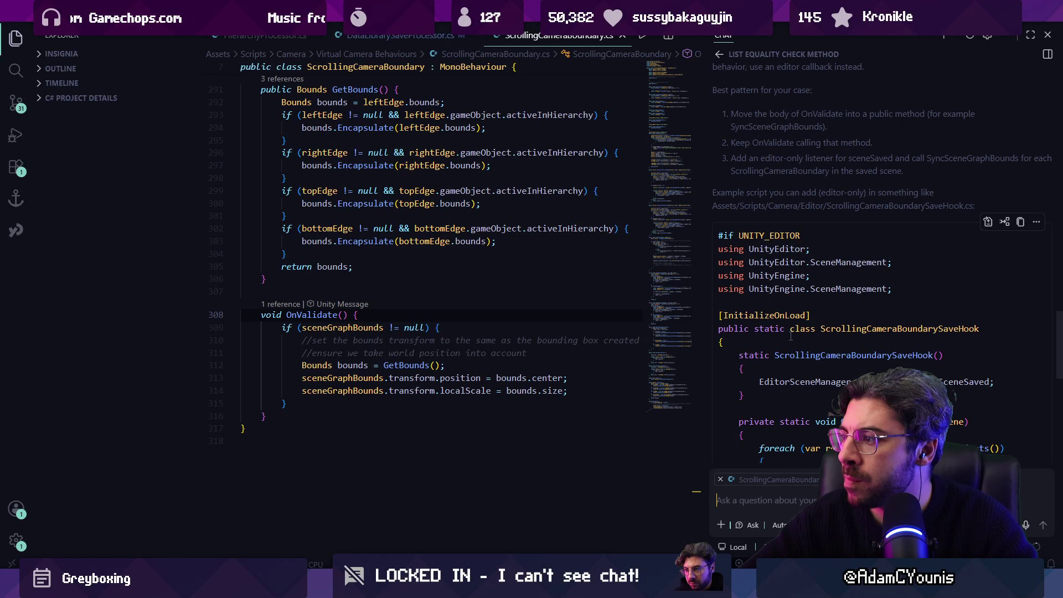
scroll(794, 341, "down", 5)
scroll(797, 352, "down", 3)
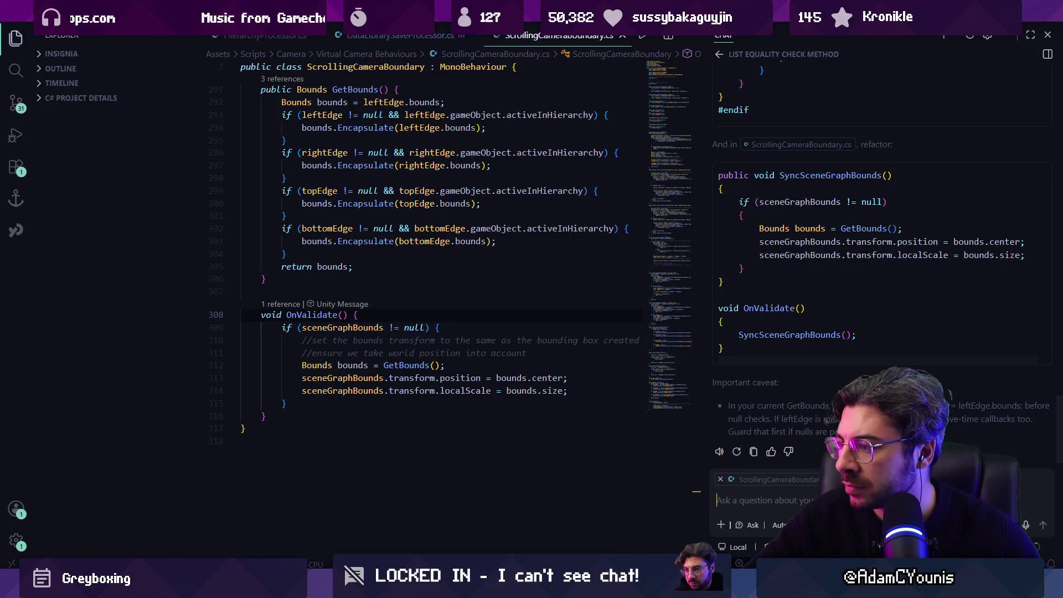
type("any way we could squee")
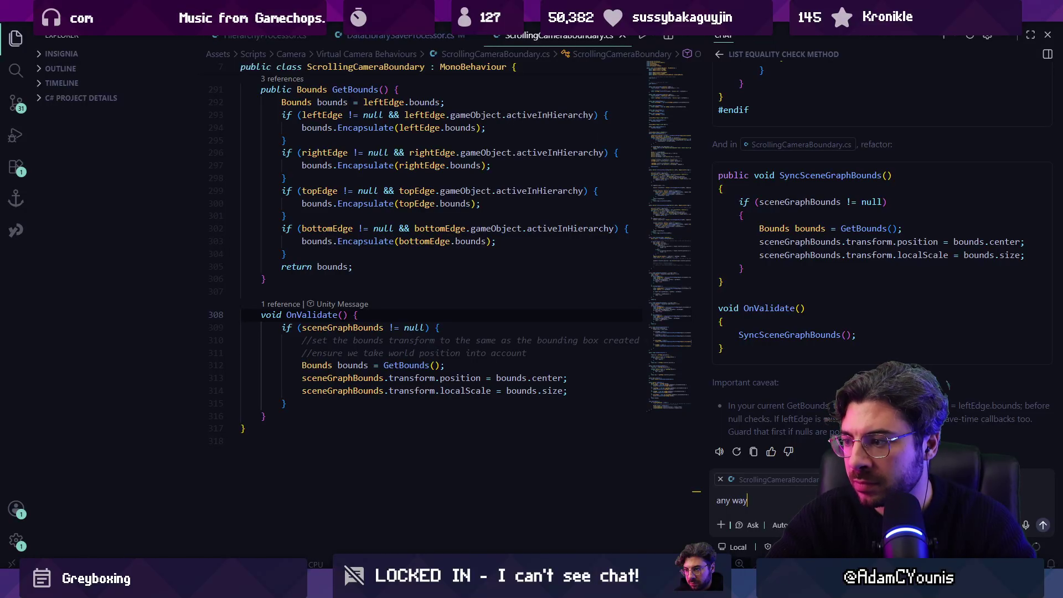
type("z")
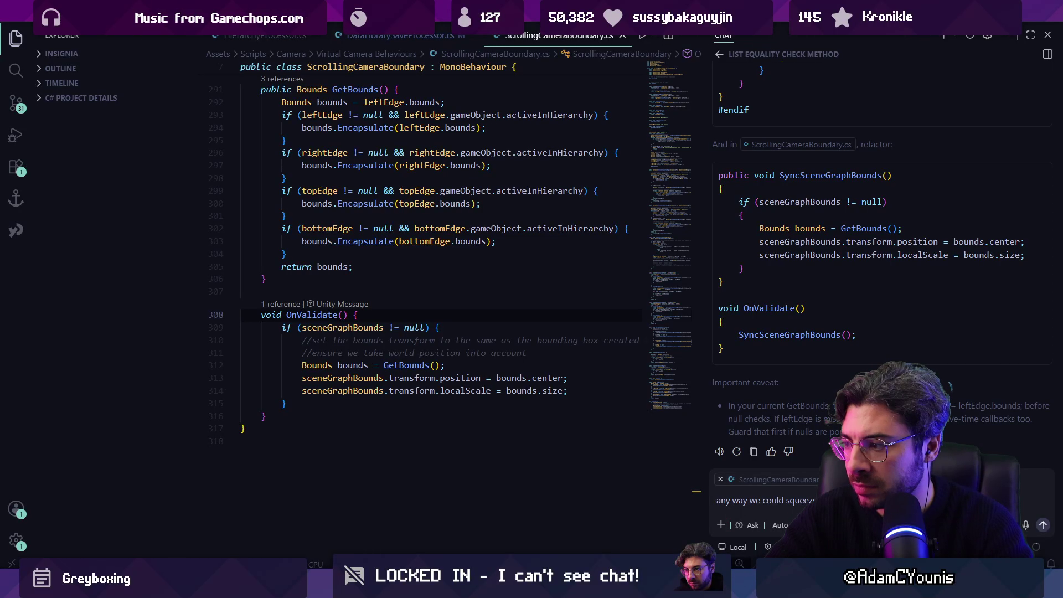
Ask Copilot for one ScrollingCameraBoundary.cs holding the scene-save hook behind UNITY_EDITOR, then apply its code.
key("Return")
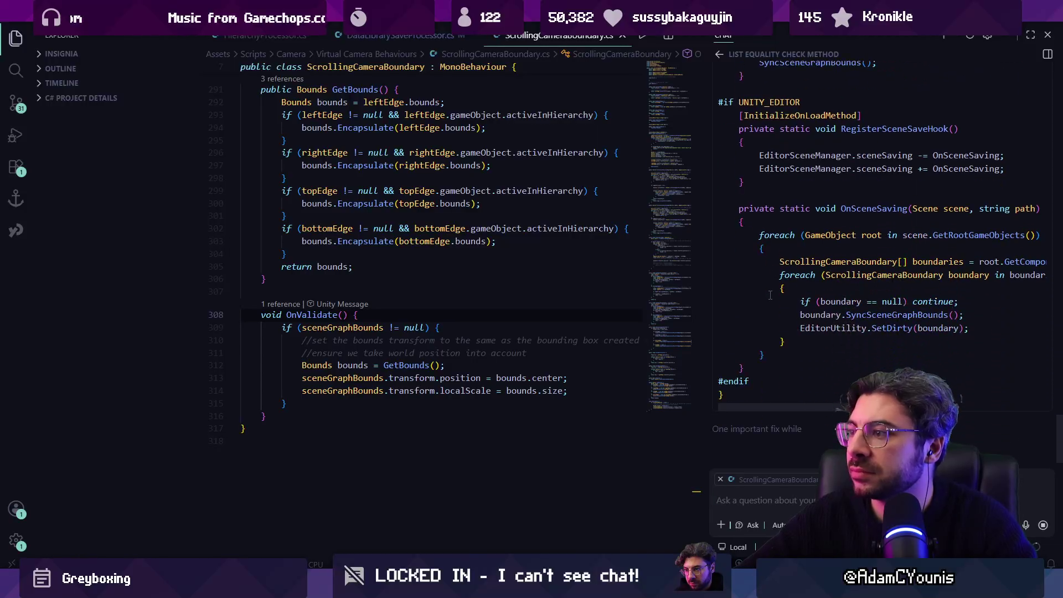
scroll(749, 333, "up", 10)
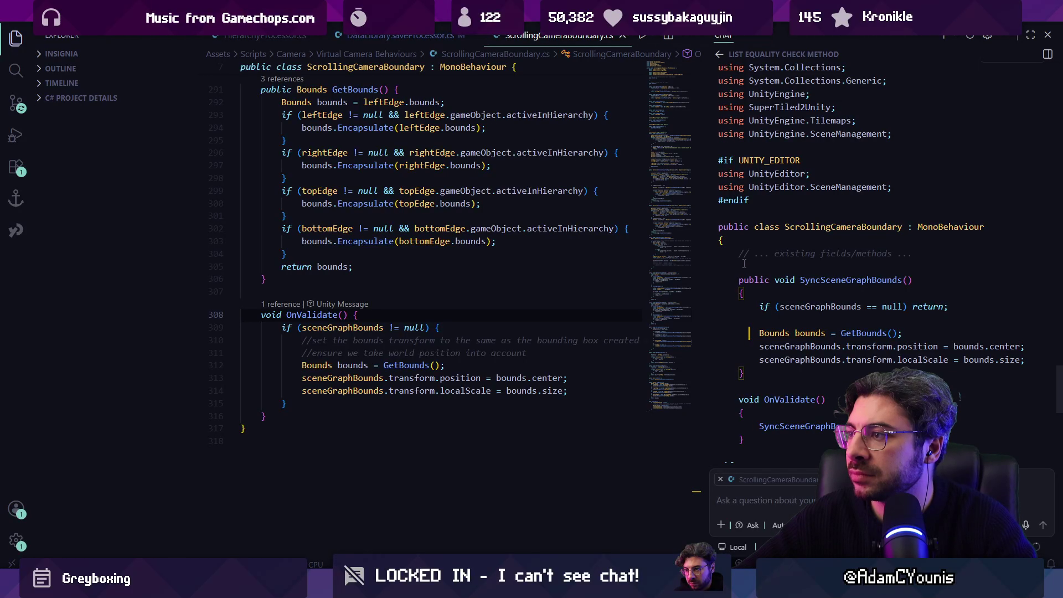
scroll(748, 333, "up", 5)
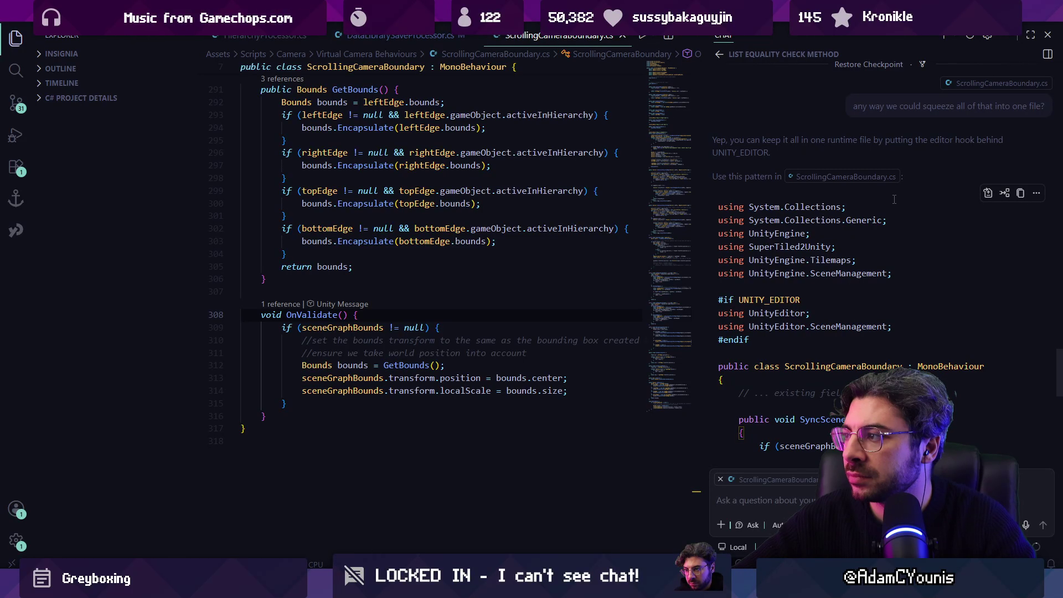
left_click(989, 195)
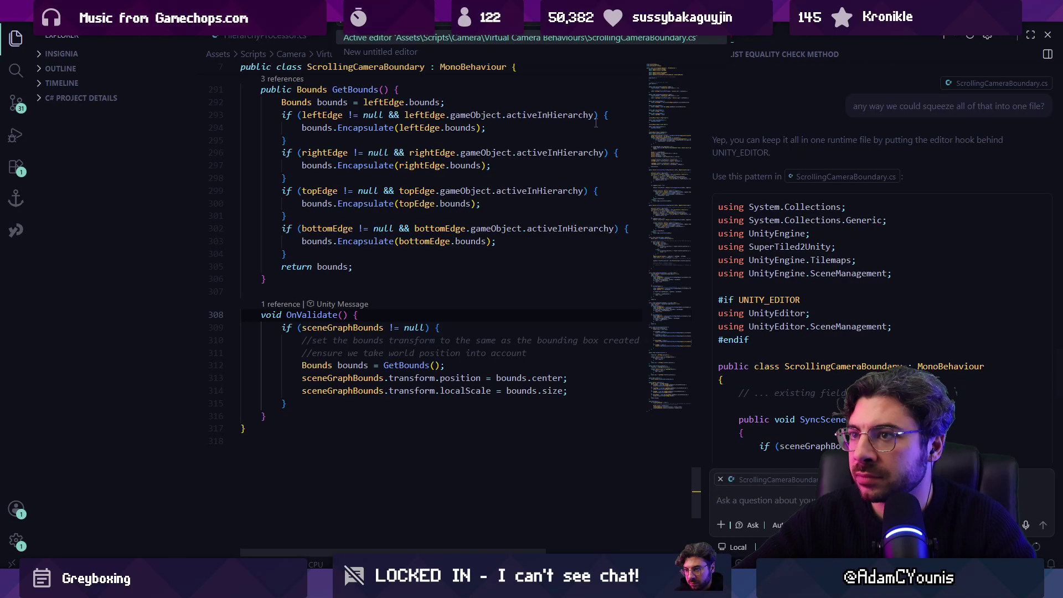
Apply and keep the SyncSceneGraphBounds edit in ScrollingCameraBoundary.cs, then return to Unity.
key("Return")
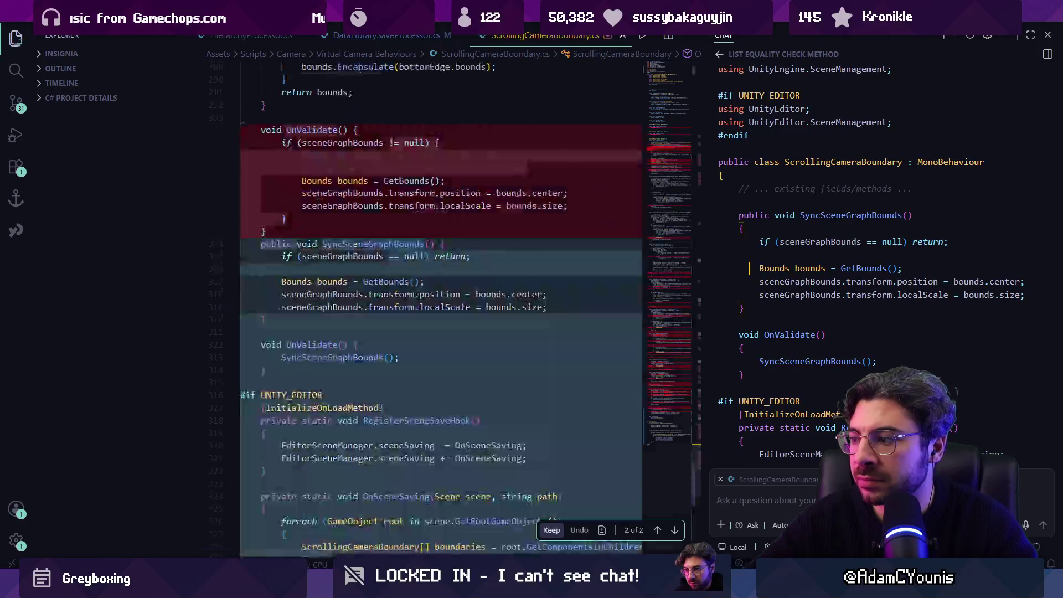
scroll(451, 224, "down", 3)
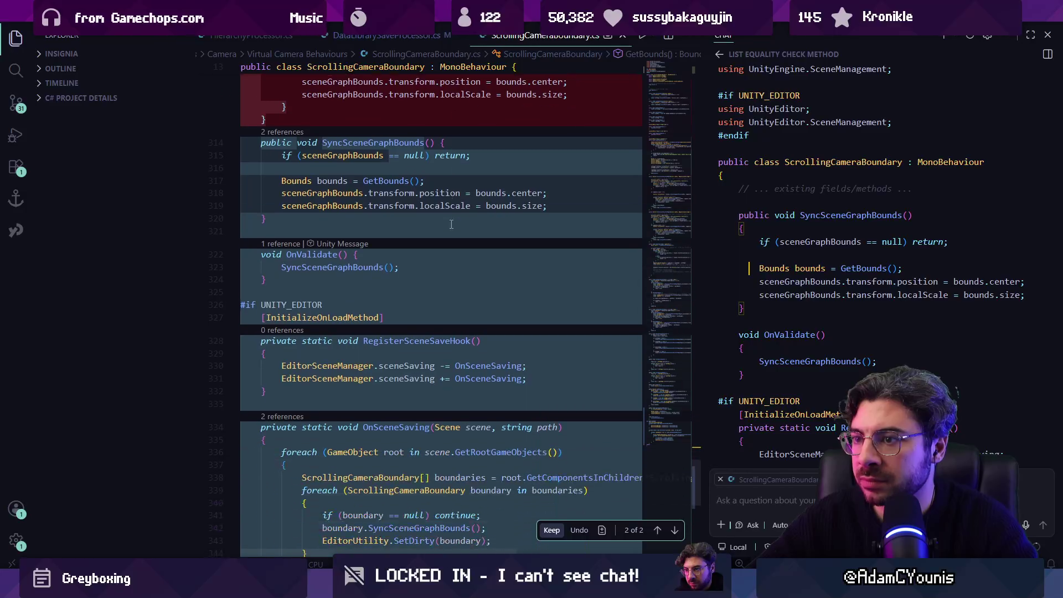
scroll(452, 223, "down", 4)
scroll(507, 251, "up", 20)
scroll(507, 251, "up", 20)
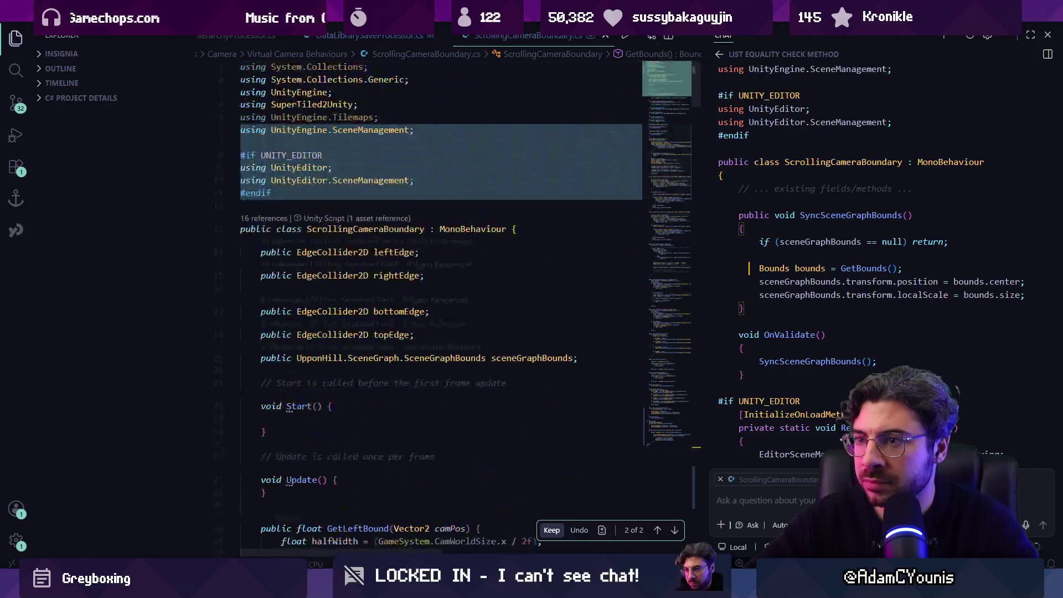
left_click(667, 397)
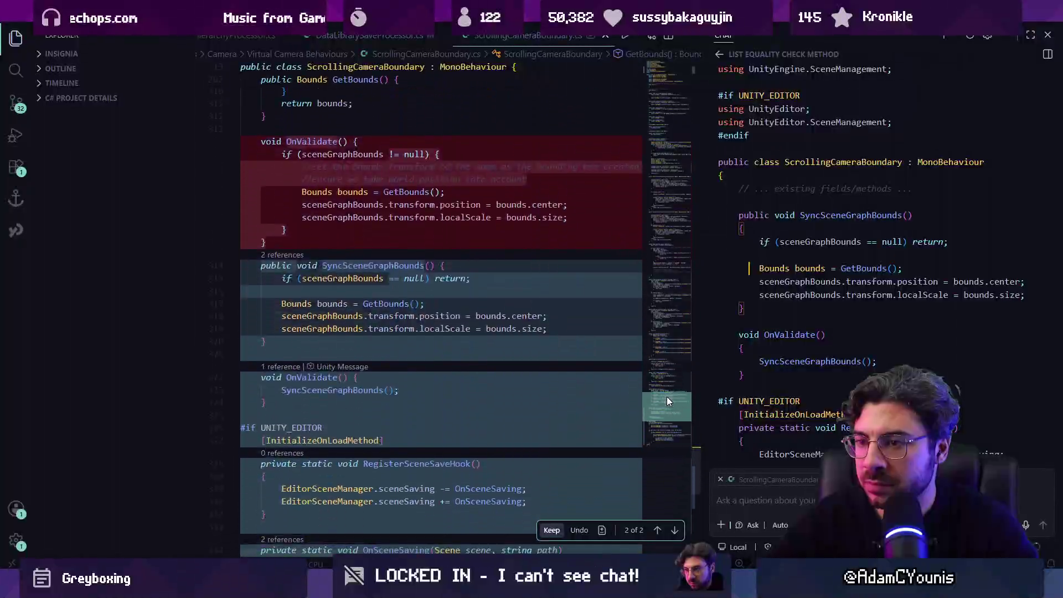
left_click_drag(667, 397, 679, 417)
left_click(548, 531)
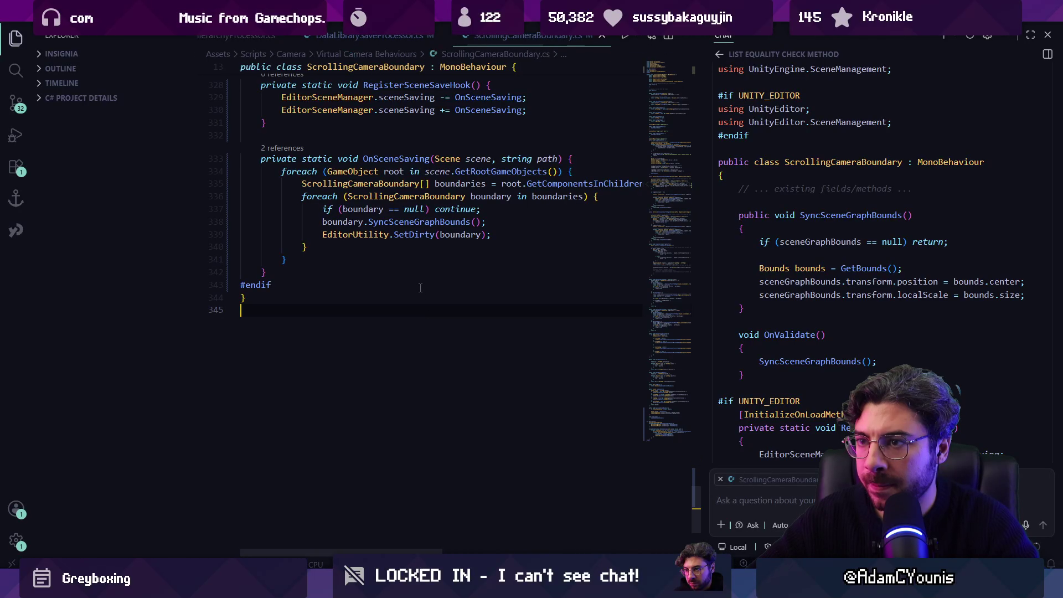
key("alt+Tab")
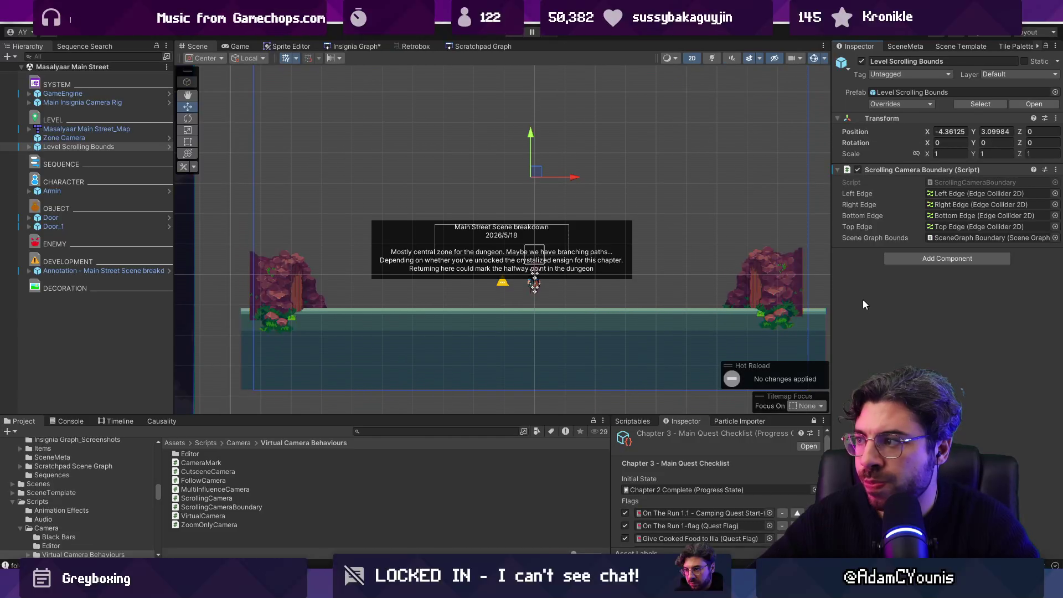
Test-move the Left Edge scrolling bound right and back, leaving it at X -0.33.
scroll(344, 218, "down", 3)
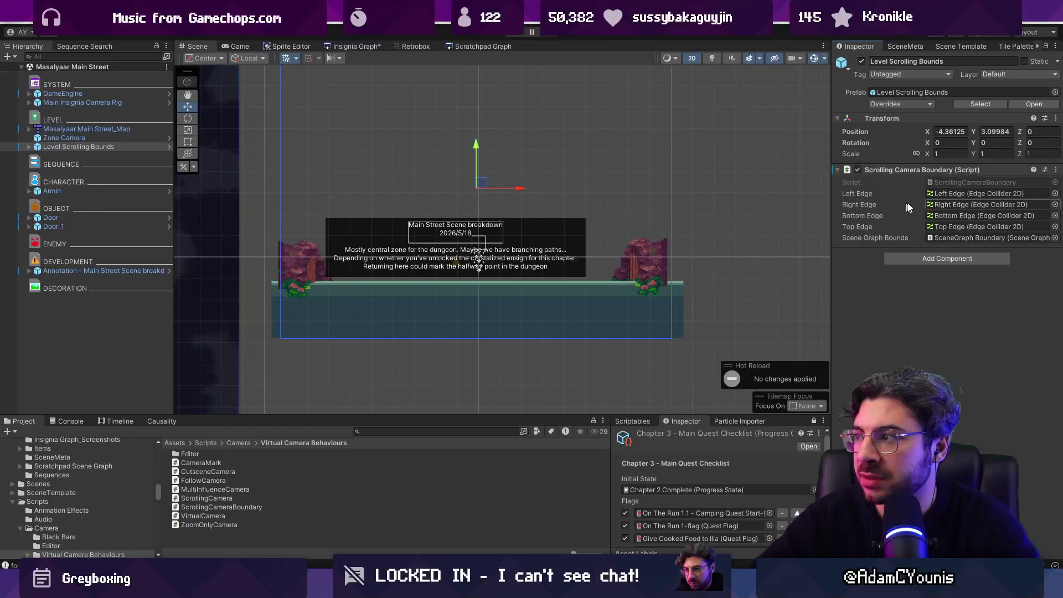
double_click(936, 194)
left_click_drag(327, 191, 408, 193)
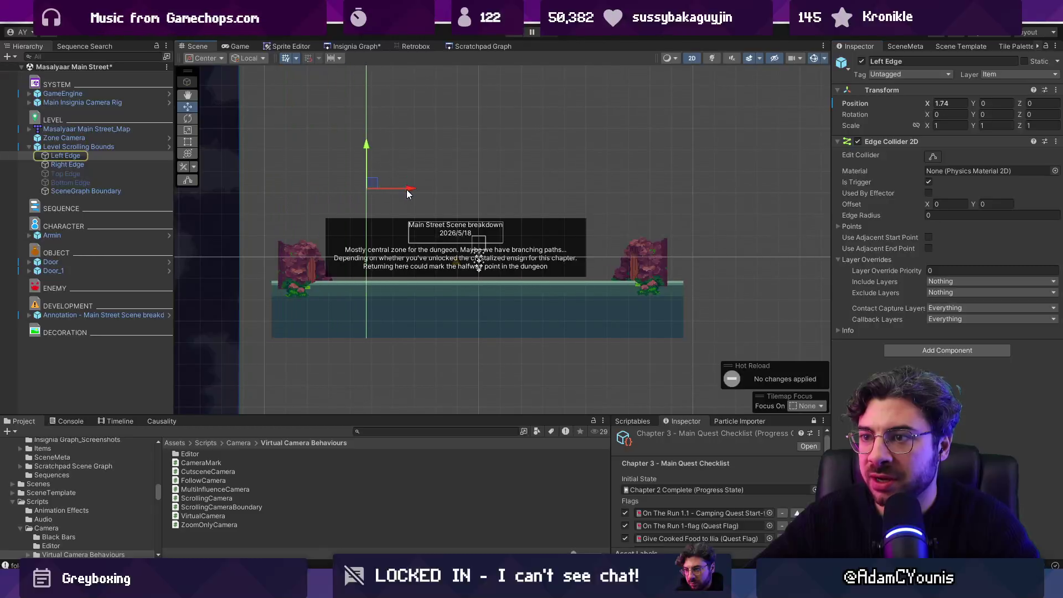
left_click(89, 147)
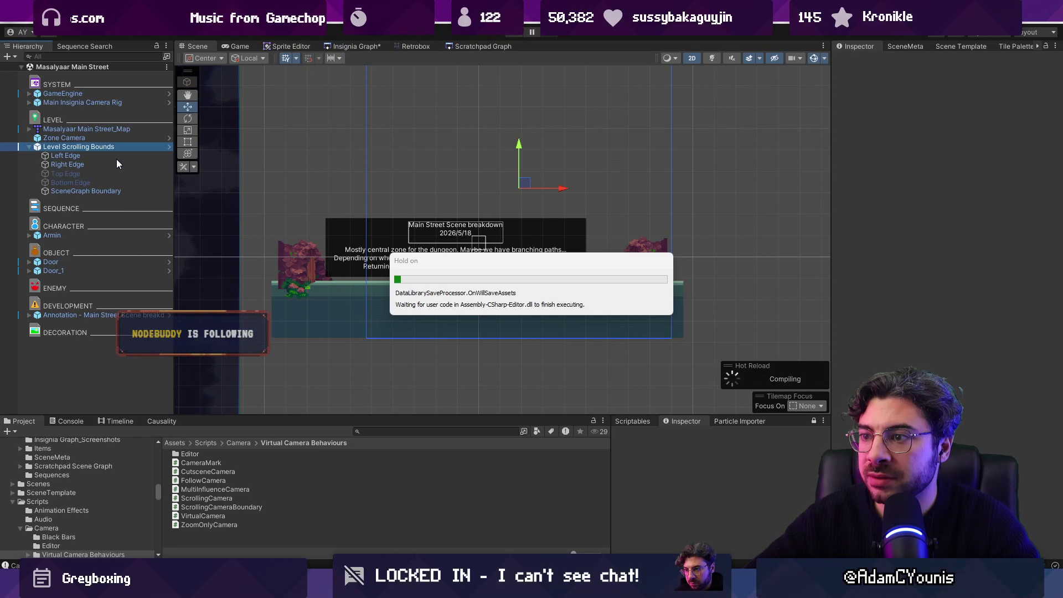
left_click(116, 158)
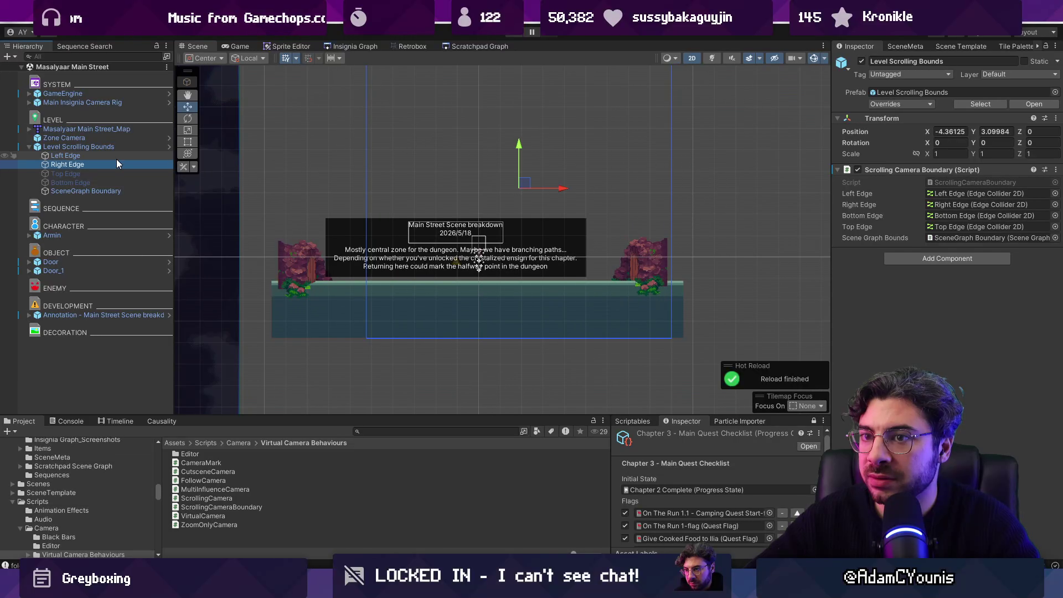
left_click_drag(402, 192, 322, 192)
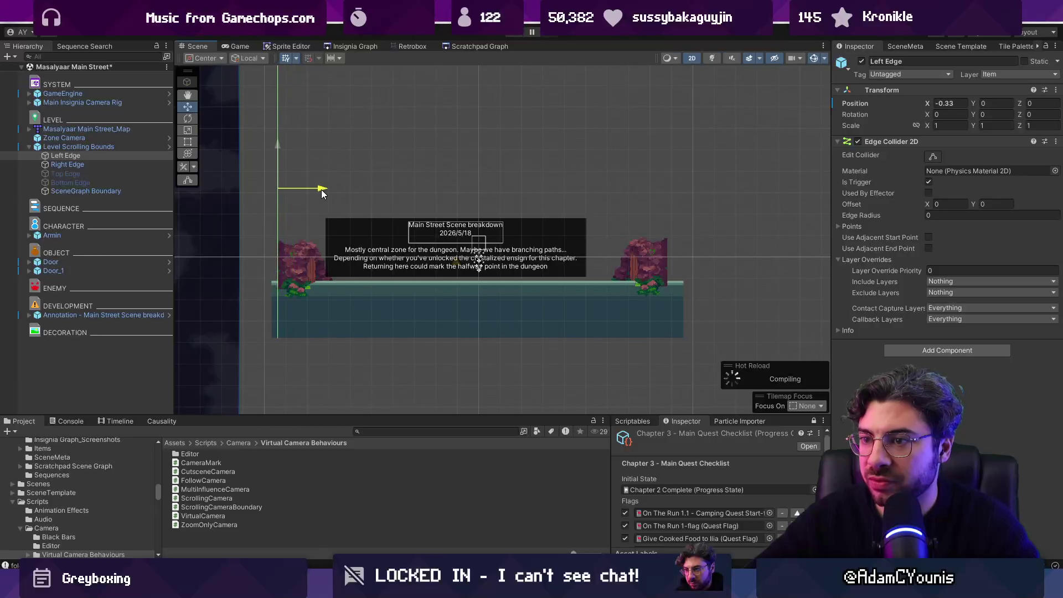
left_click(128, 147)
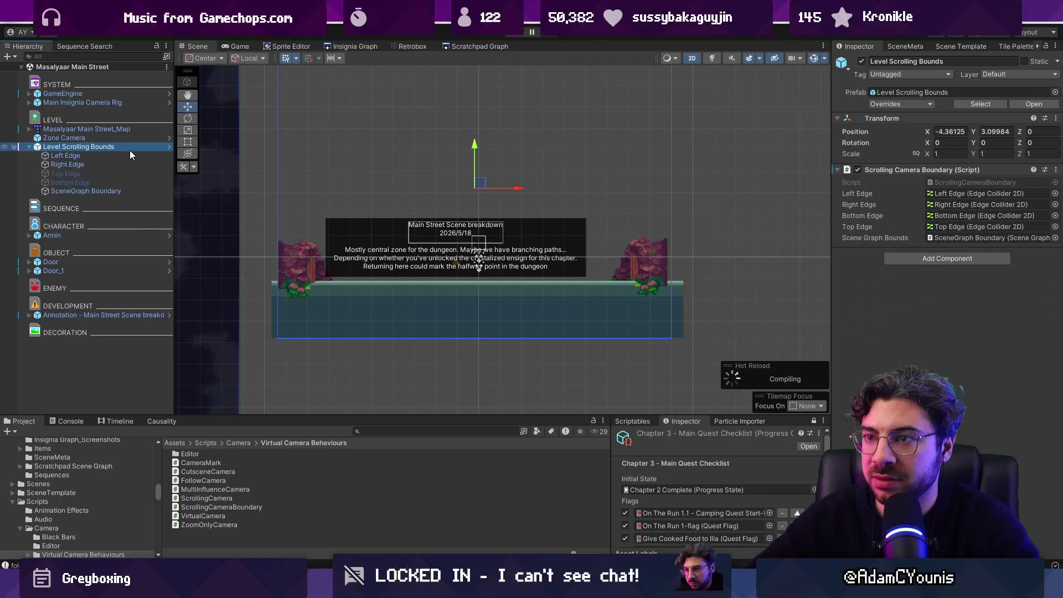
Look over the Insignia scene graph overview, then switch to Fork.
left_click(368, 47)
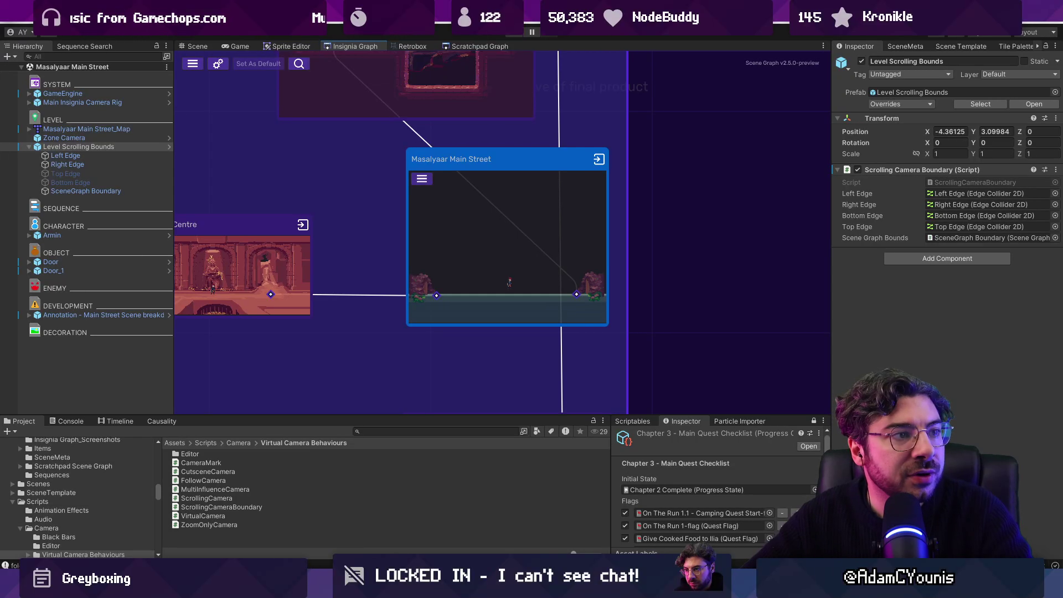
scroll(518, 248, "down", 3)
scroll(520, 249, "down", 5)
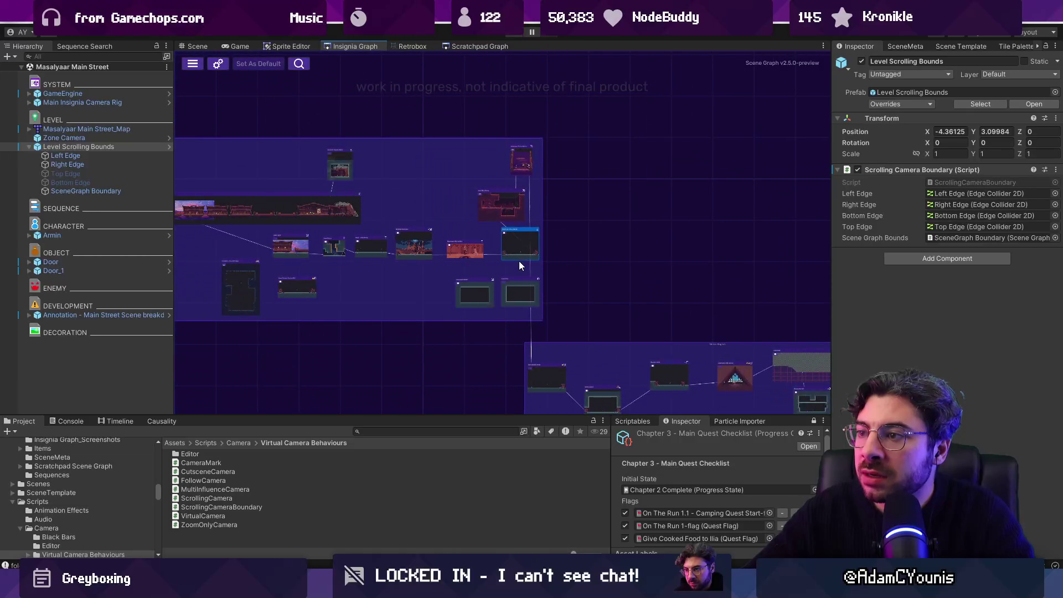
key("alt+Tab")
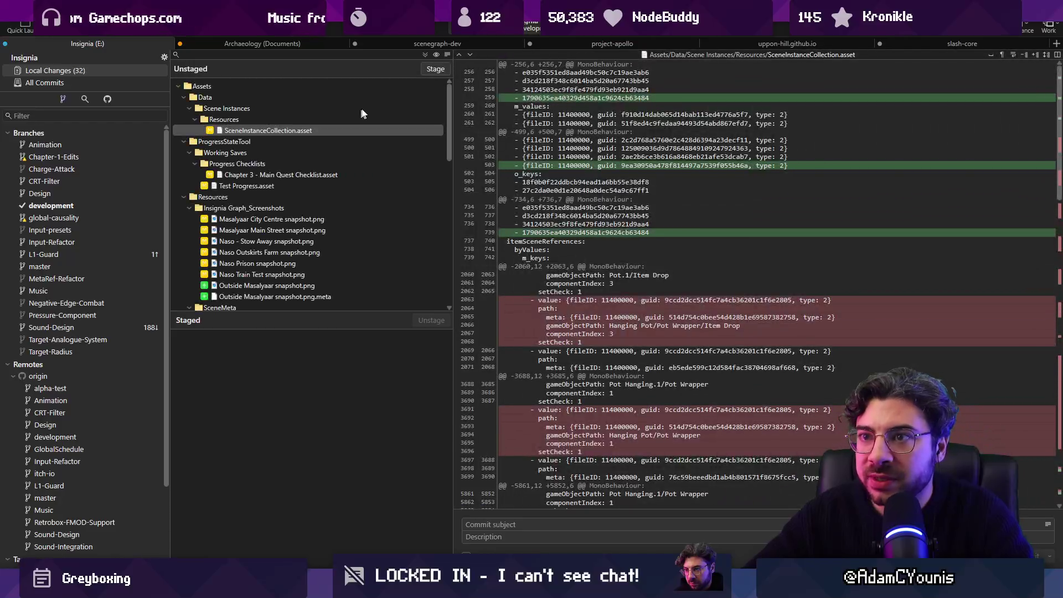
Enter the commit subject 'Adds on save functionality to' in Fork and return to VS Code.
type("Adds on save functionality to")
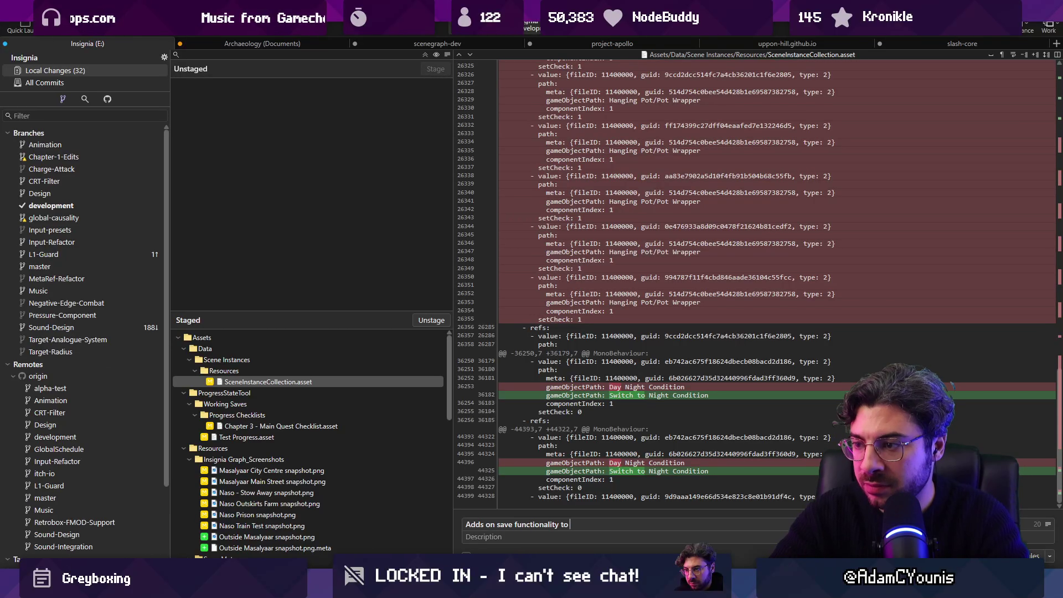
key("alt+Tab")
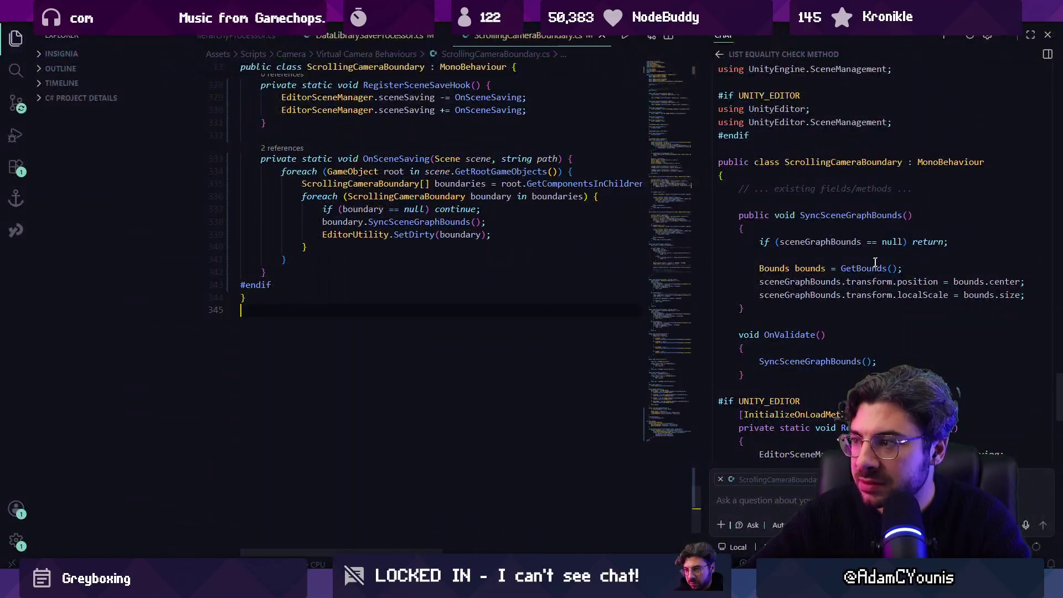
Highlight every use of sceneSaving and OnSceneSaving in ScrollingCameraBoundary.cs.
scroll(534, 207, "up", 5)
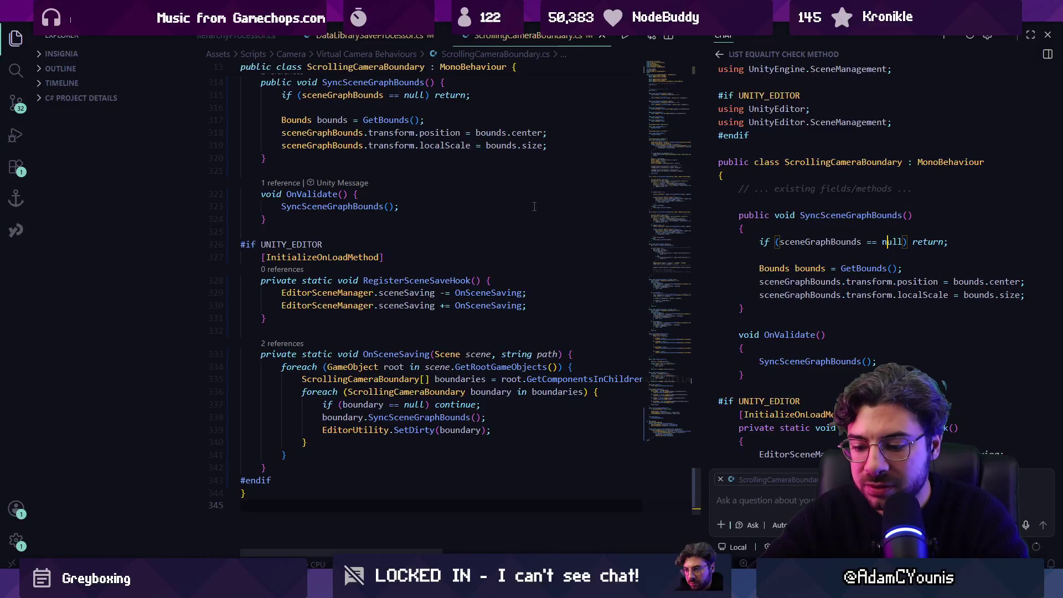
left_click(507, 257)
key("ctrl+f")
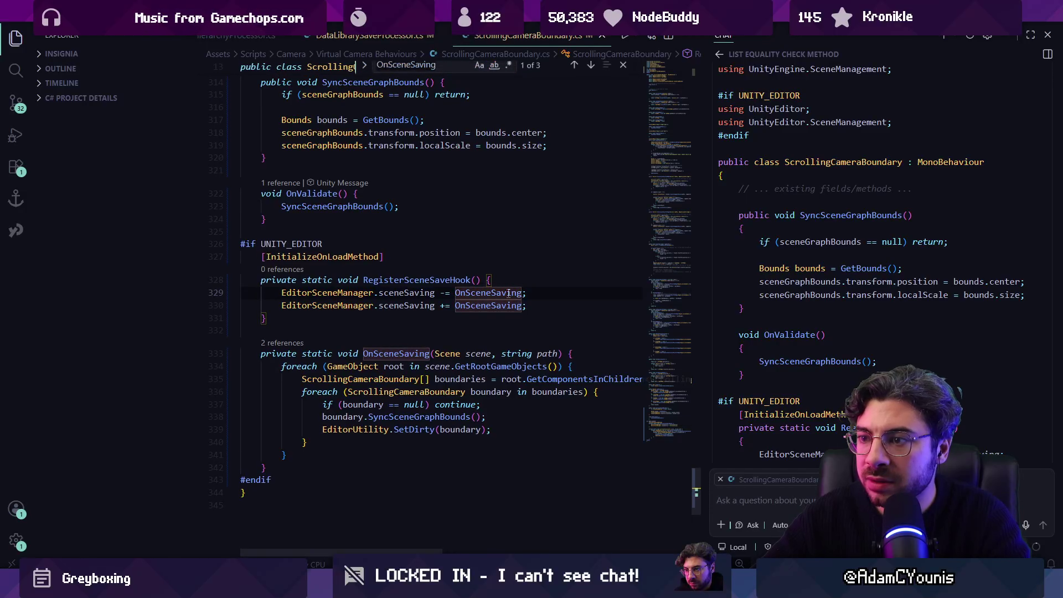
type("_-")
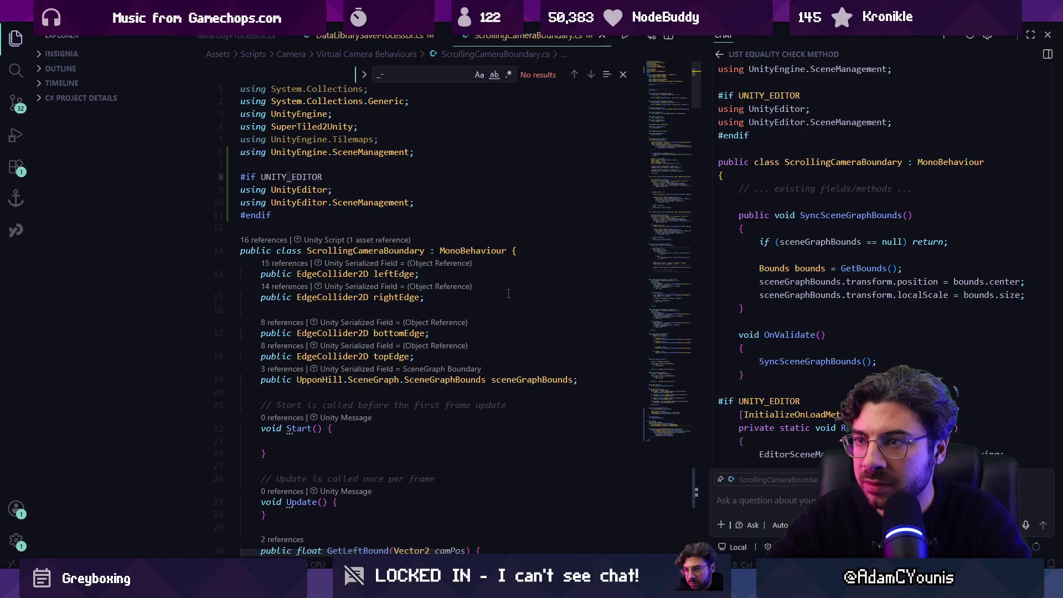
key("BackSpace")
type("=")
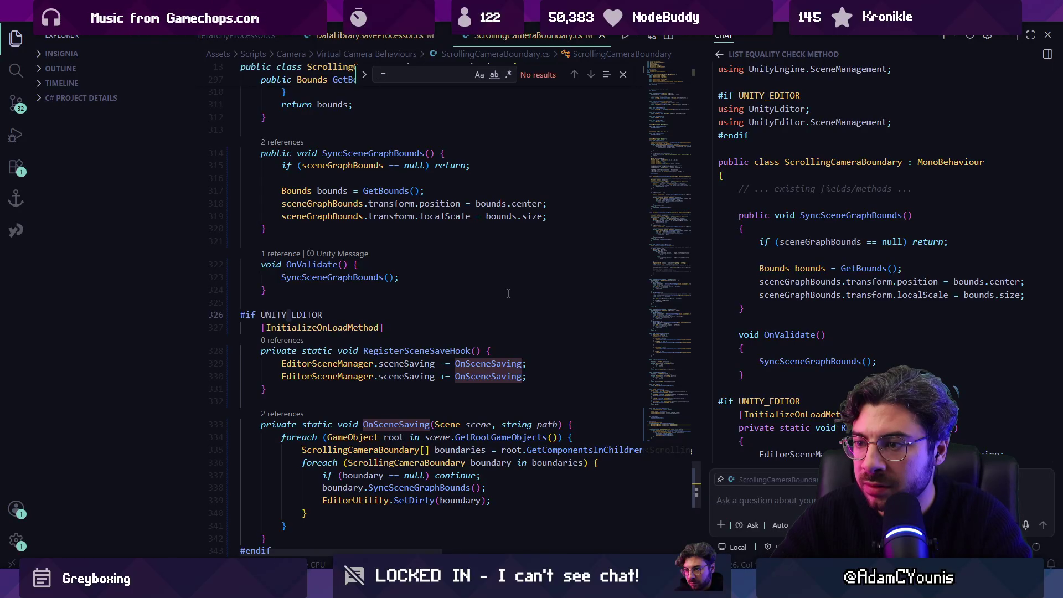
left_click(426, 364)
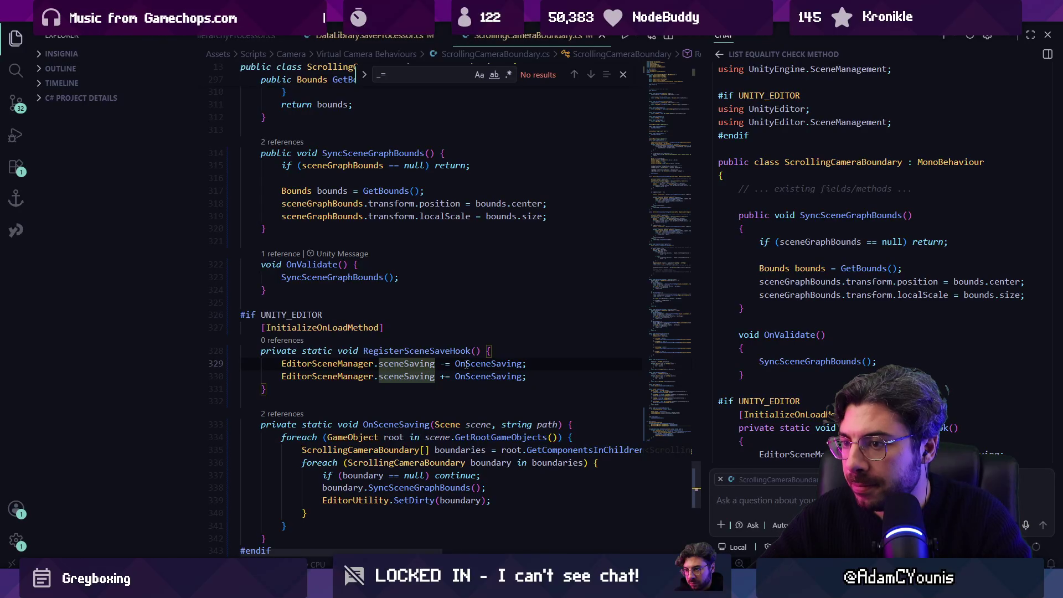
scroll(410, 362, "down", 1)
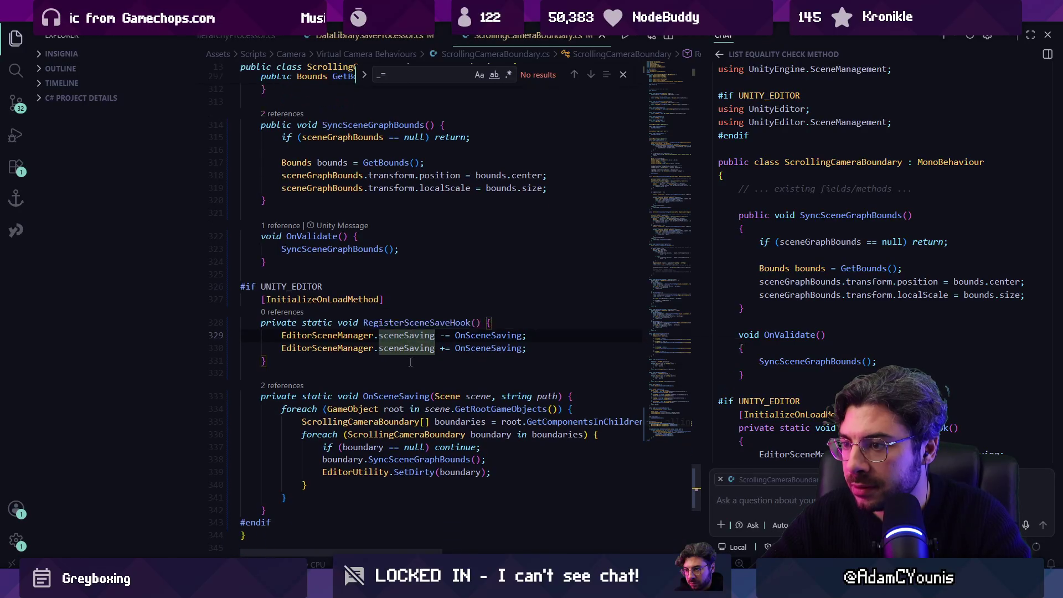
left_click(488, 347)
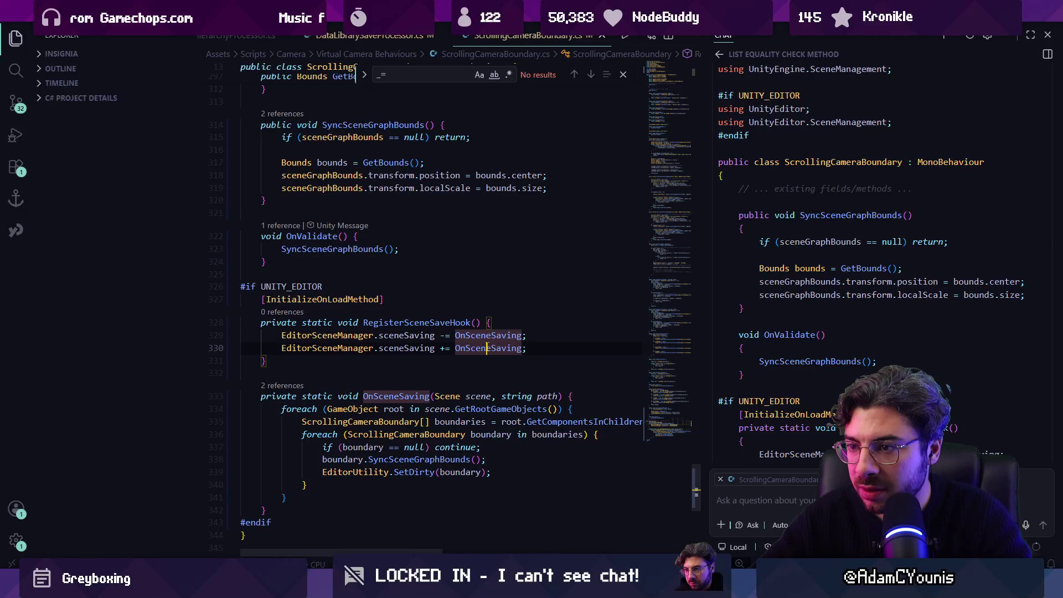
Close the find box and start drafting 'does this need any kind o…' in the chat.
key("ctrl+f")
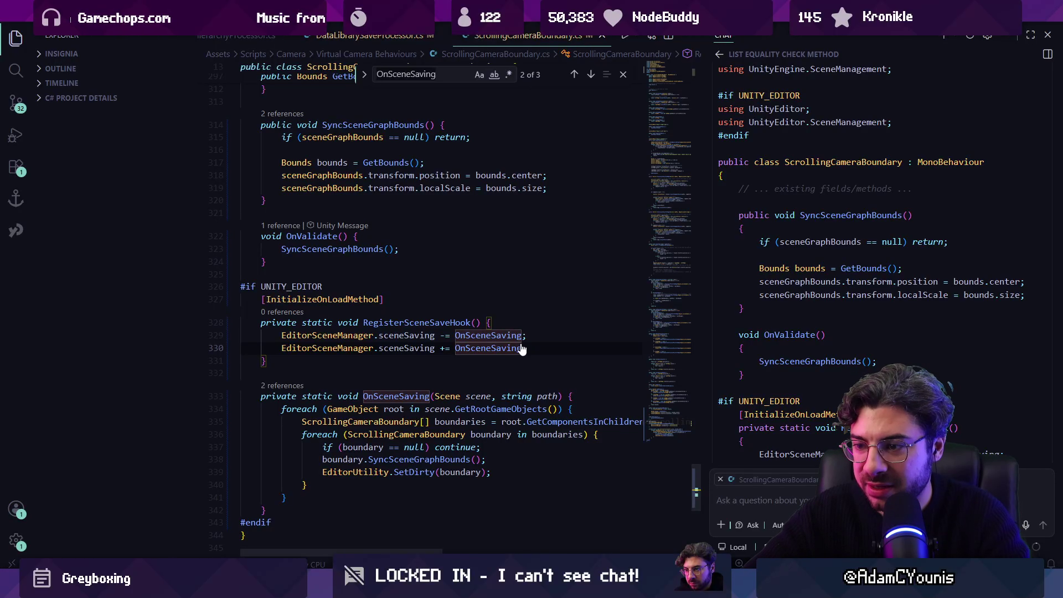
key("Escape")
left_click(769, 512)
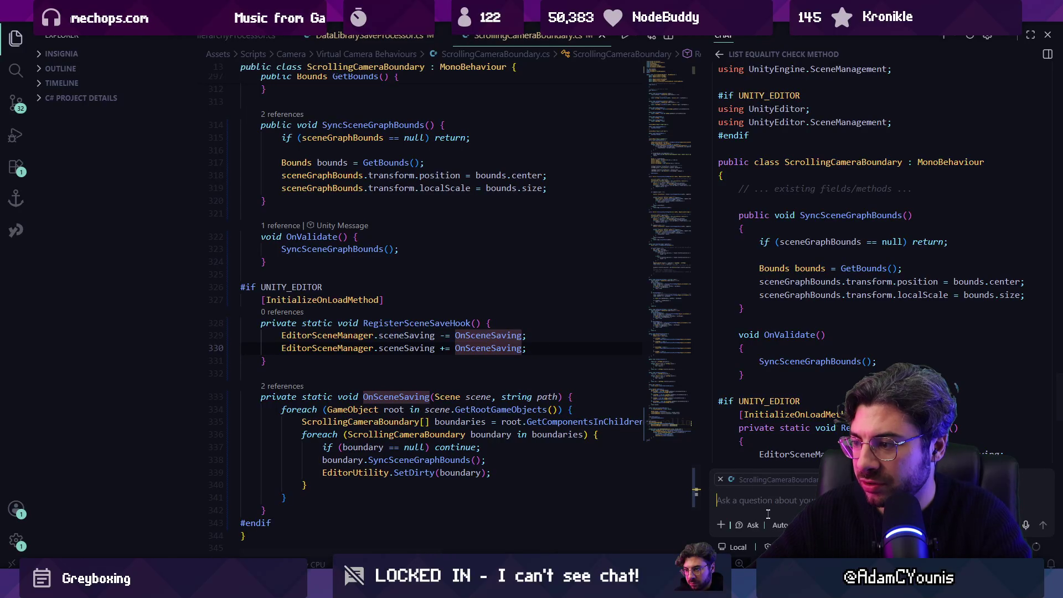
type("does this need any kind o")
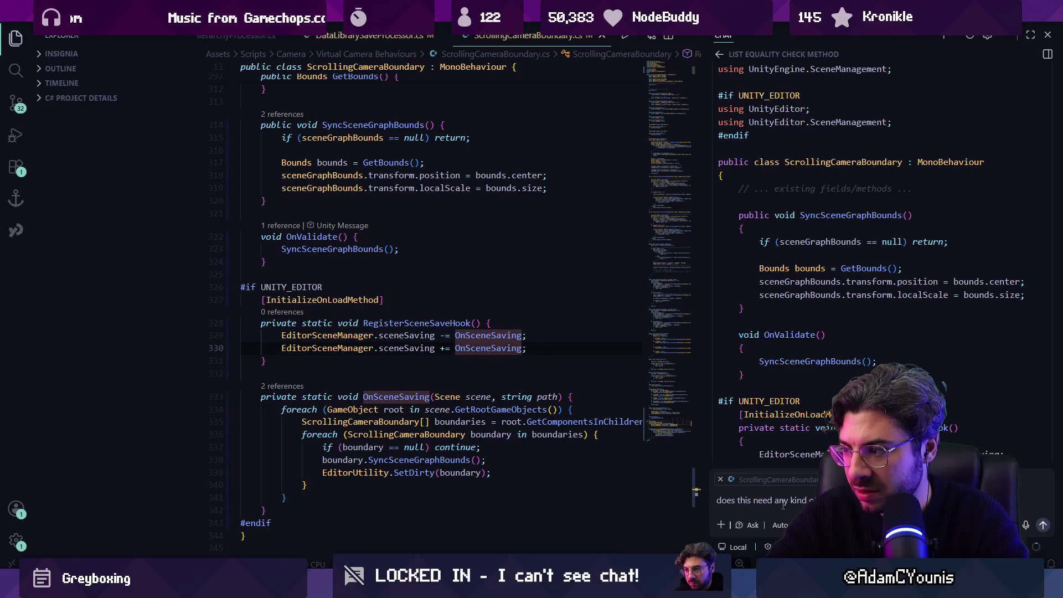
Send 'does this need any kind of ondestroy ?' and read the reply that OnDestroy isn't needed.
key("Return")
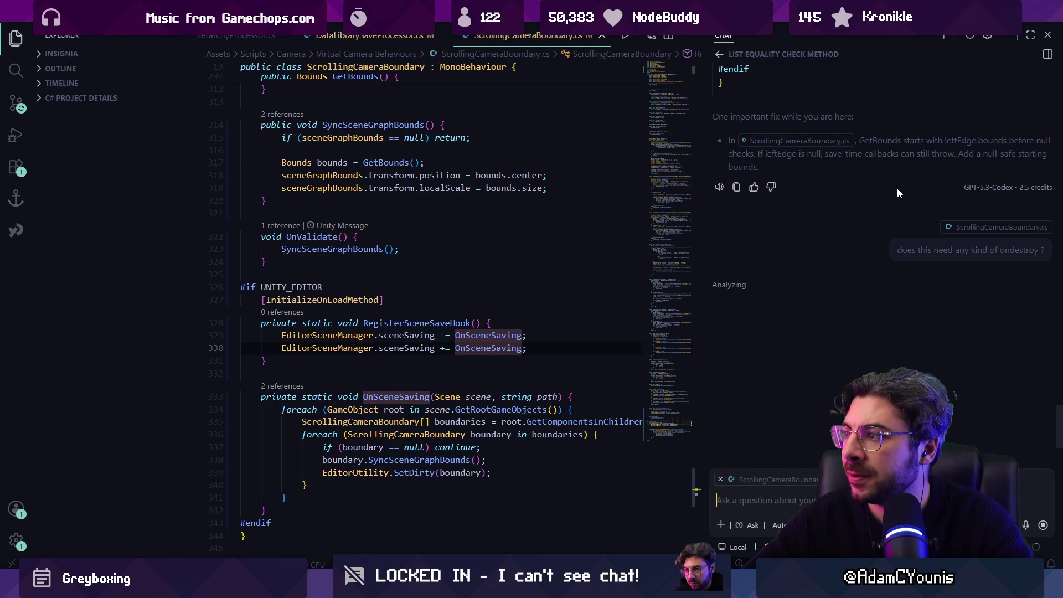
scroll(763, 231, "down", 2)
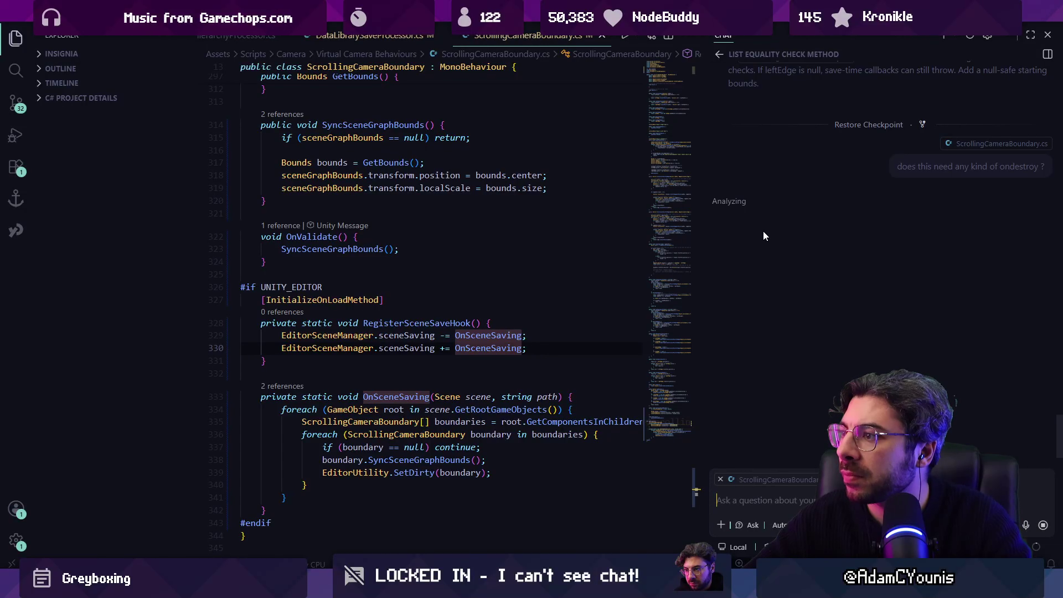
left_click(976, 167)
key("BackSpace")
type("to unsubscribe for")
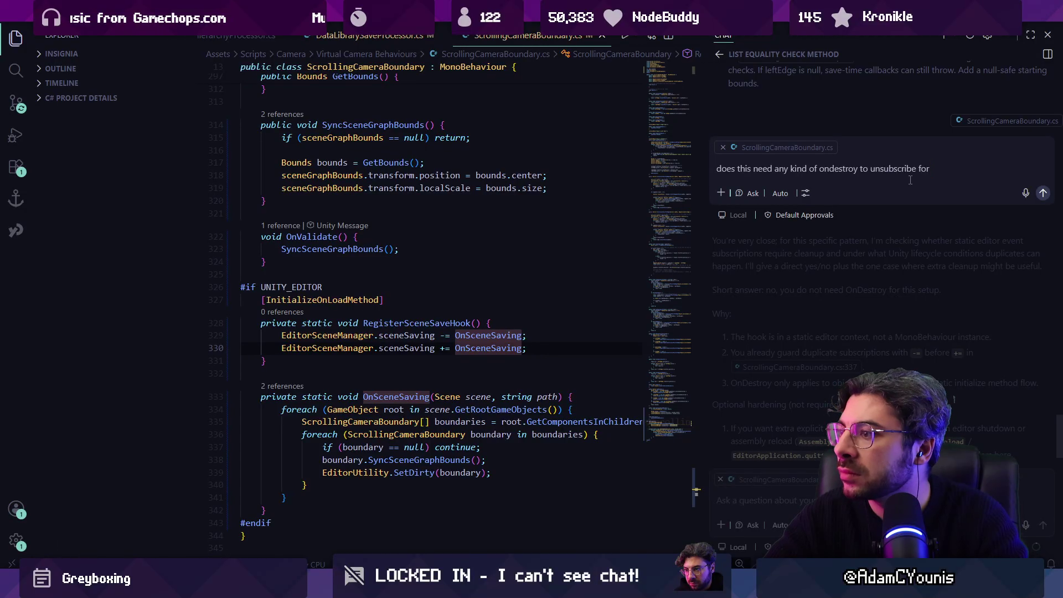
key("Escape")
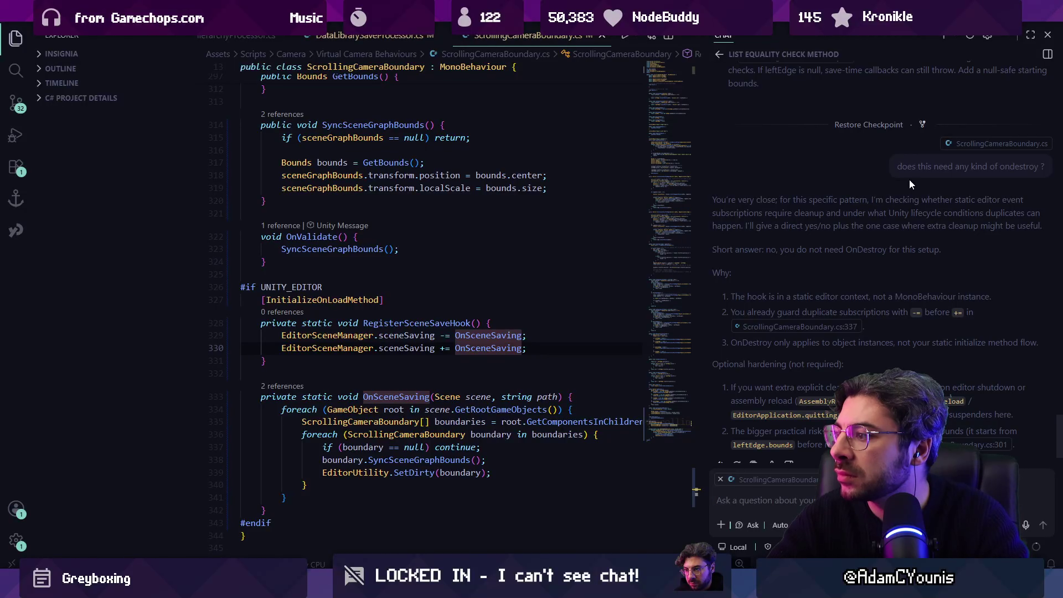
scroll(909, 179, "down", 1)
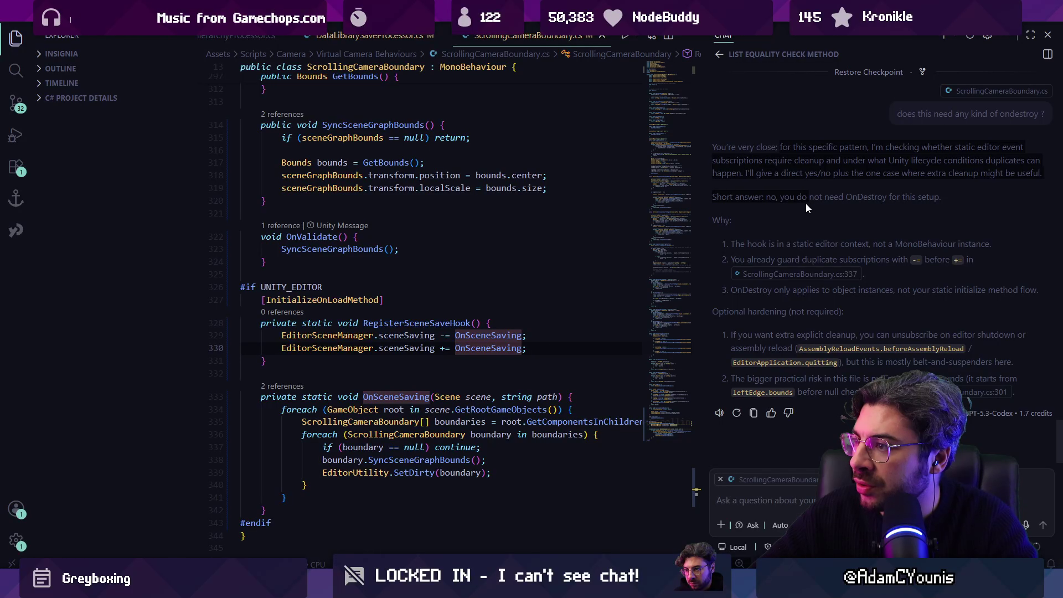
mouse_move(854, 245)
left_mouse_down()
mouse_move(893, 245)
mouse_move(795, 261)
mouse_move(917, 261)
left_mouse_up()
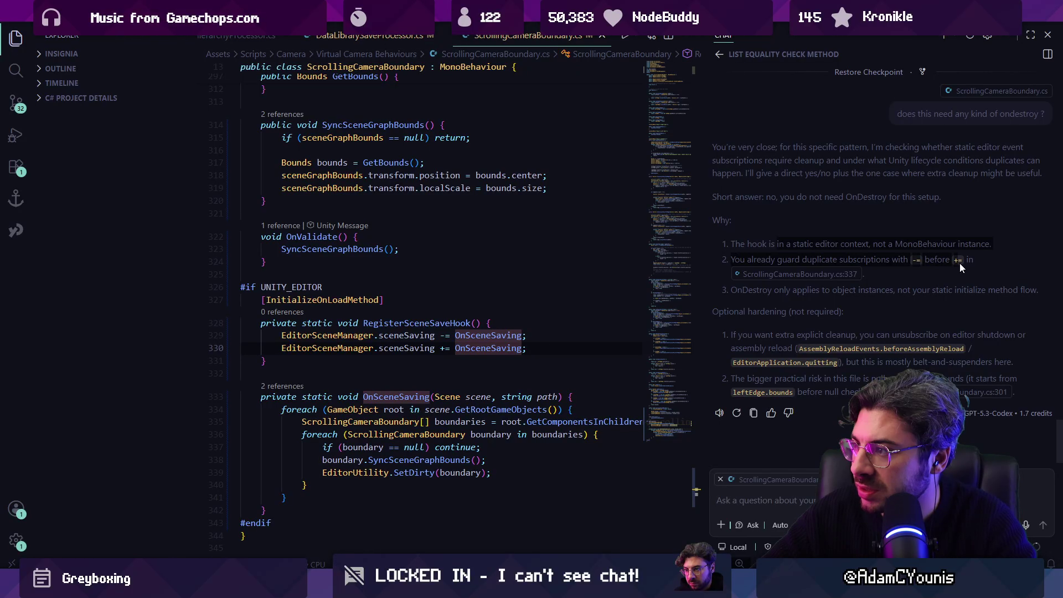
left_click(903, 278)
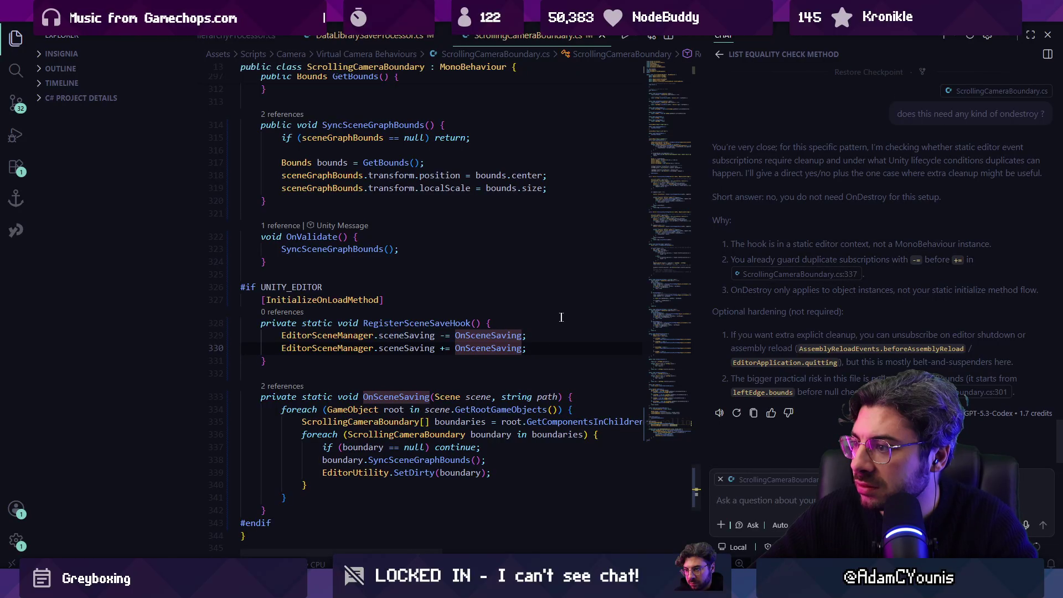
Try dictating a comment into ScrollingCameraBoundary.cs, then undo the dictated text.
left_click(482, 375)
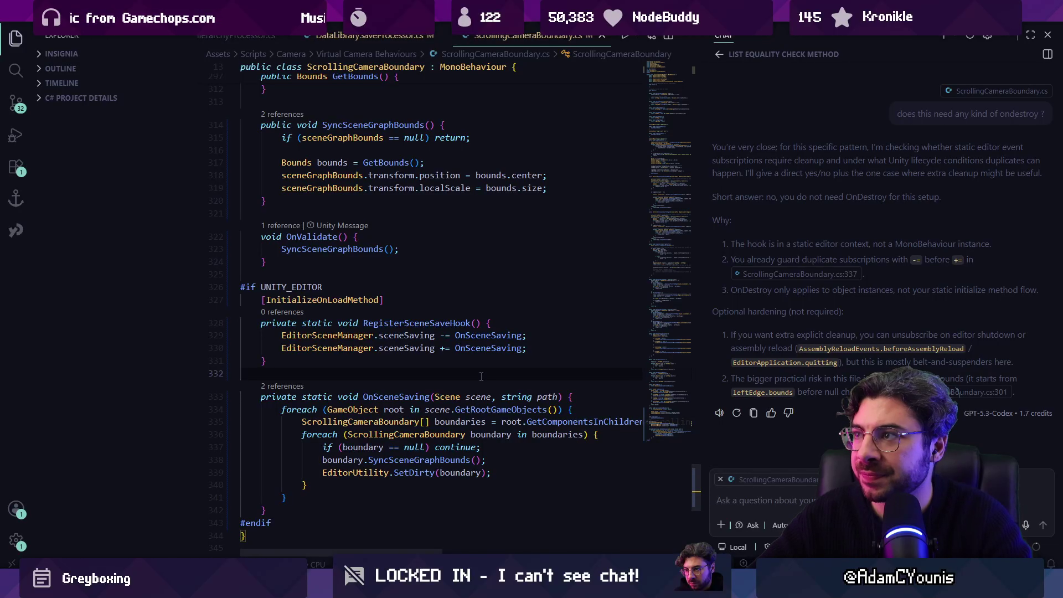
key("ctrl+alt+b")
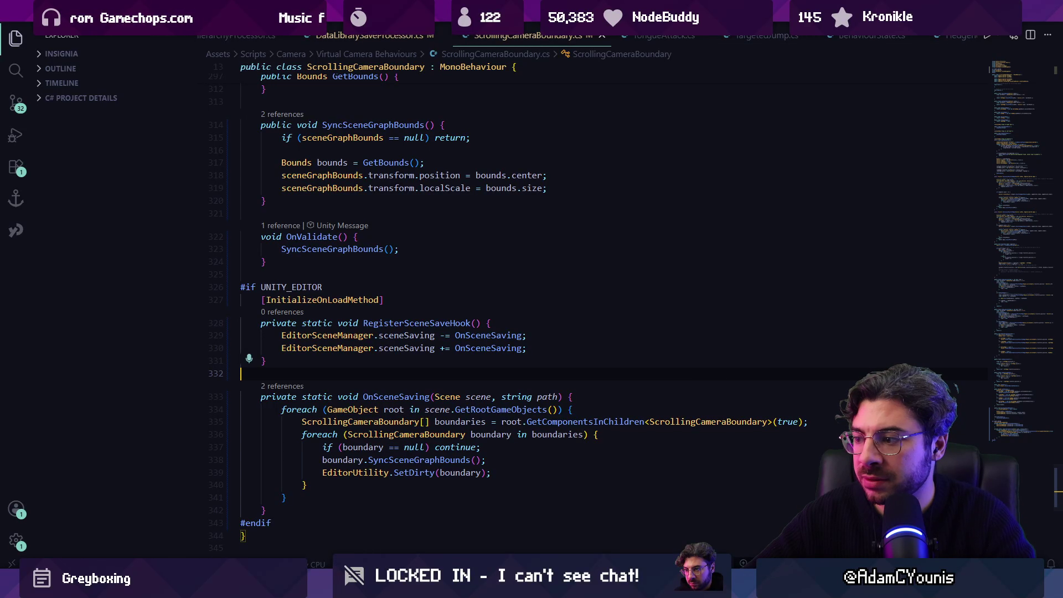
key("ctrl+alt+b")
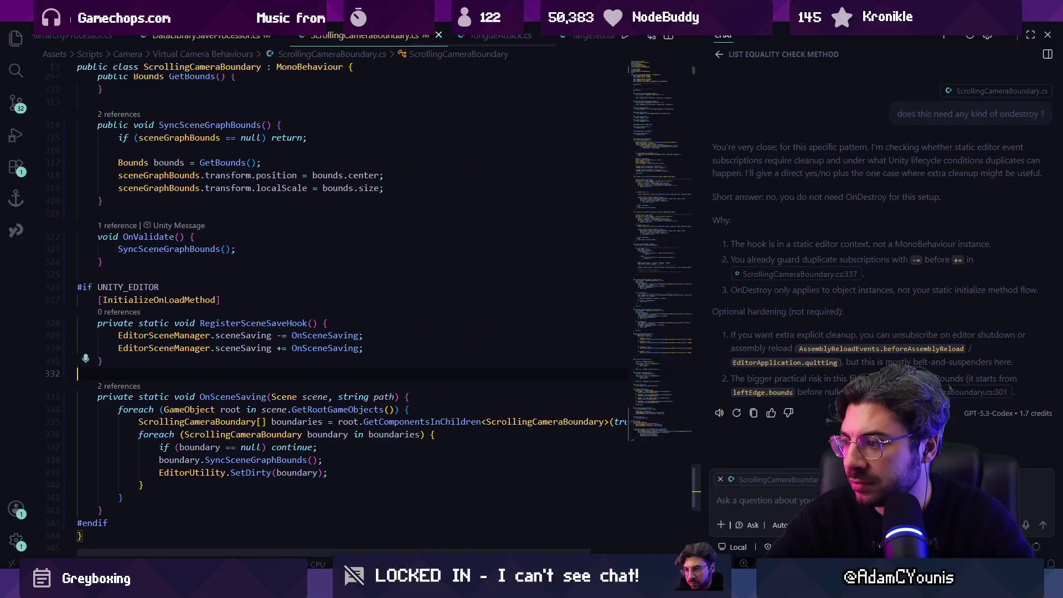
type("Oh.")
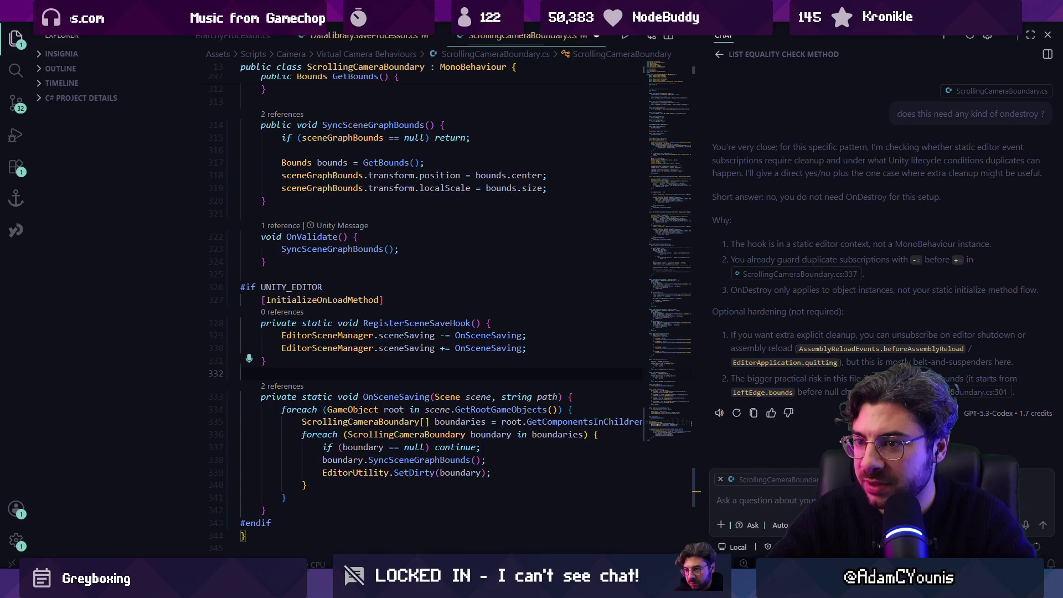
type("There's a thing here.")
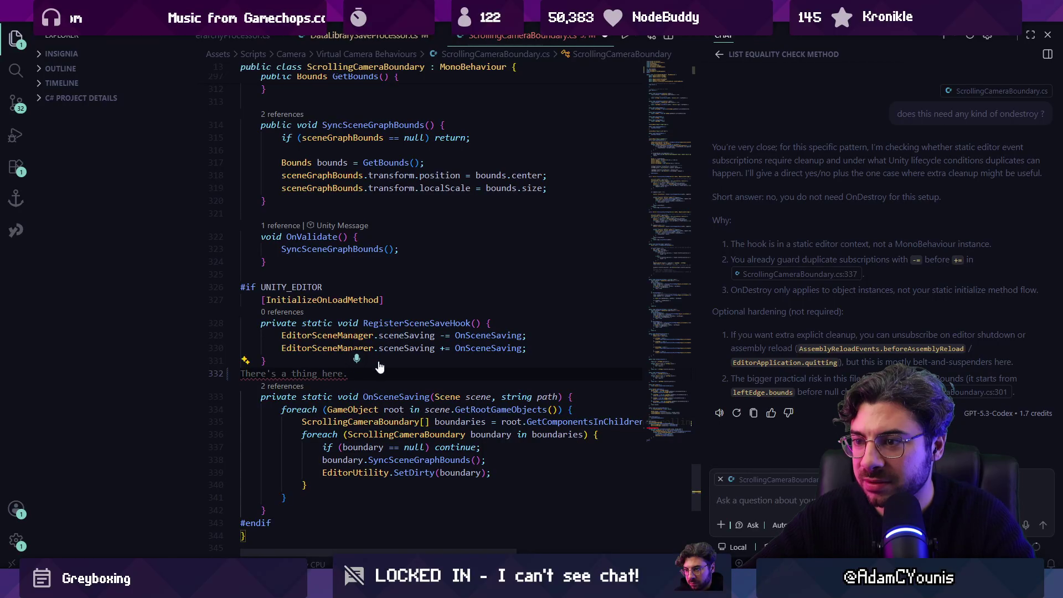
type(" Hang on. Stop talking.")
left_click(475, 359)
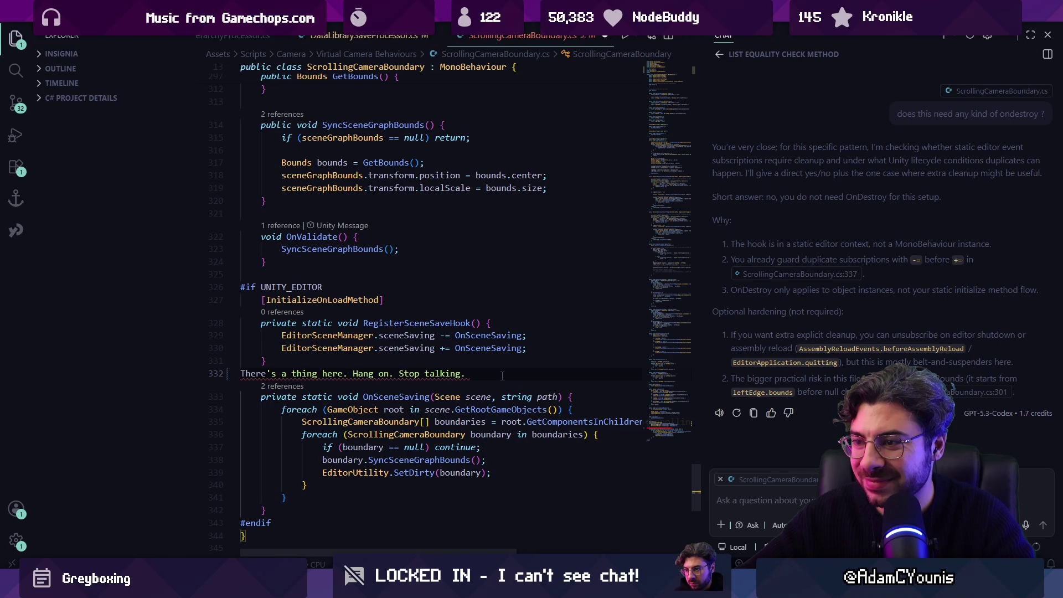
key("ctrl+z")
key("ctrl+alt+v")
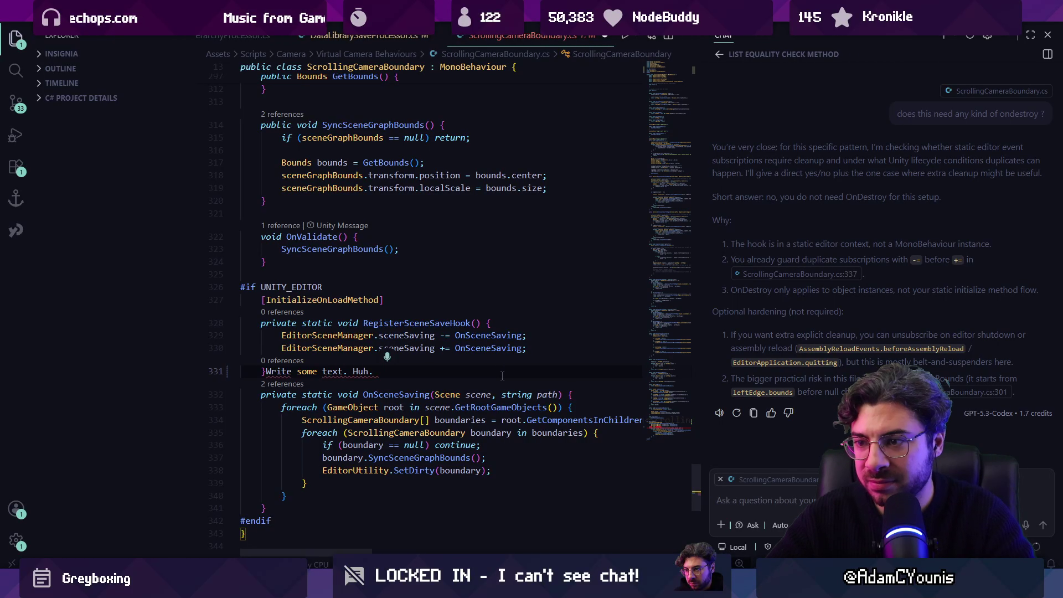
key("ctrl+alt+b")
key("ctrl+alt+b")
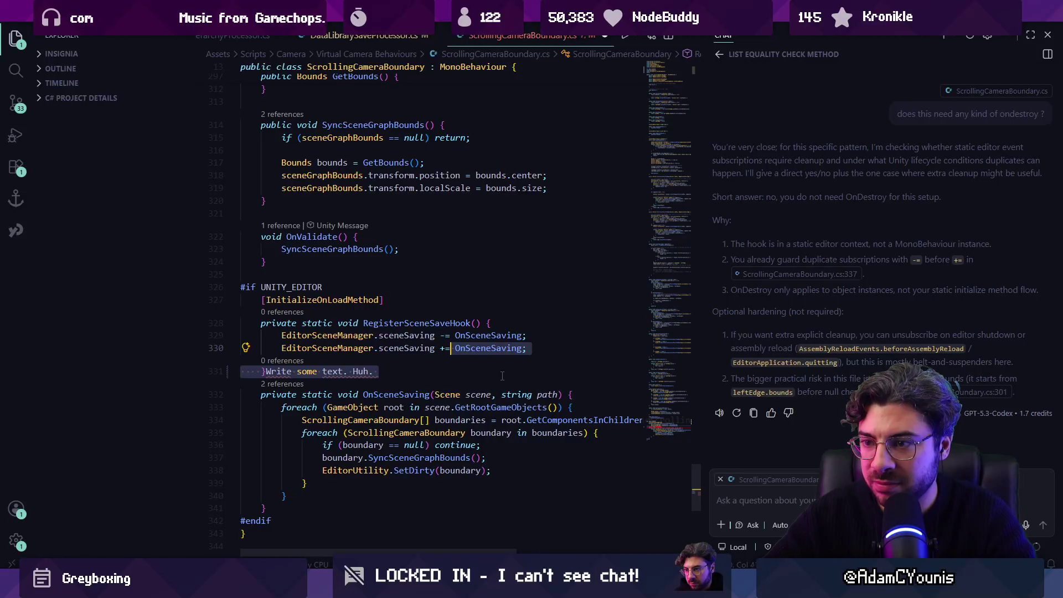
key("ctrl+z")
key("ctrl+z")
key("ctrl+z")
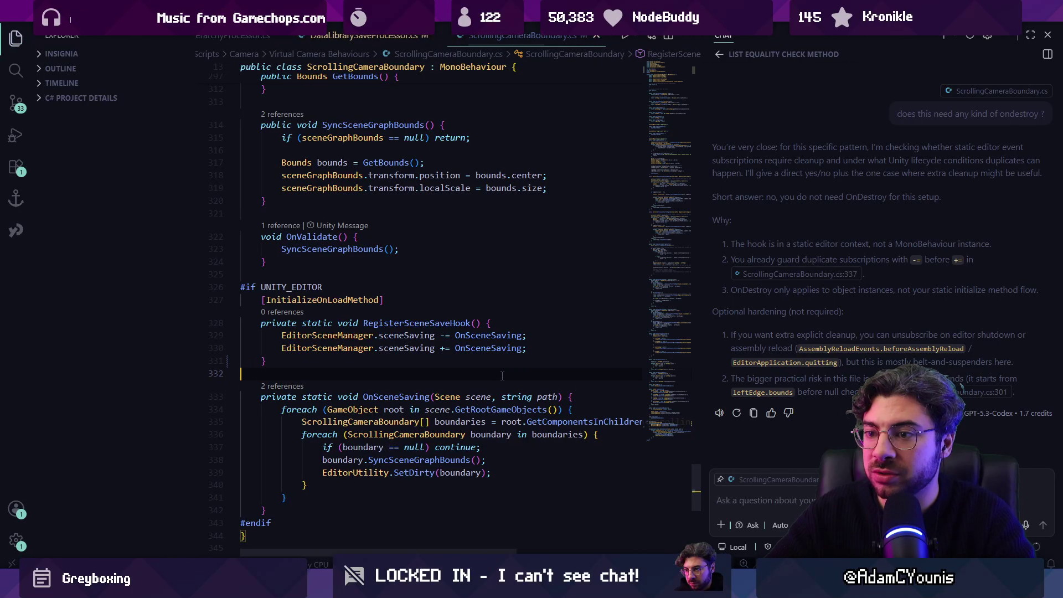
Type and delete a trial '///This gets added every time we save' comment, save, and return to Unity.
key("Return")
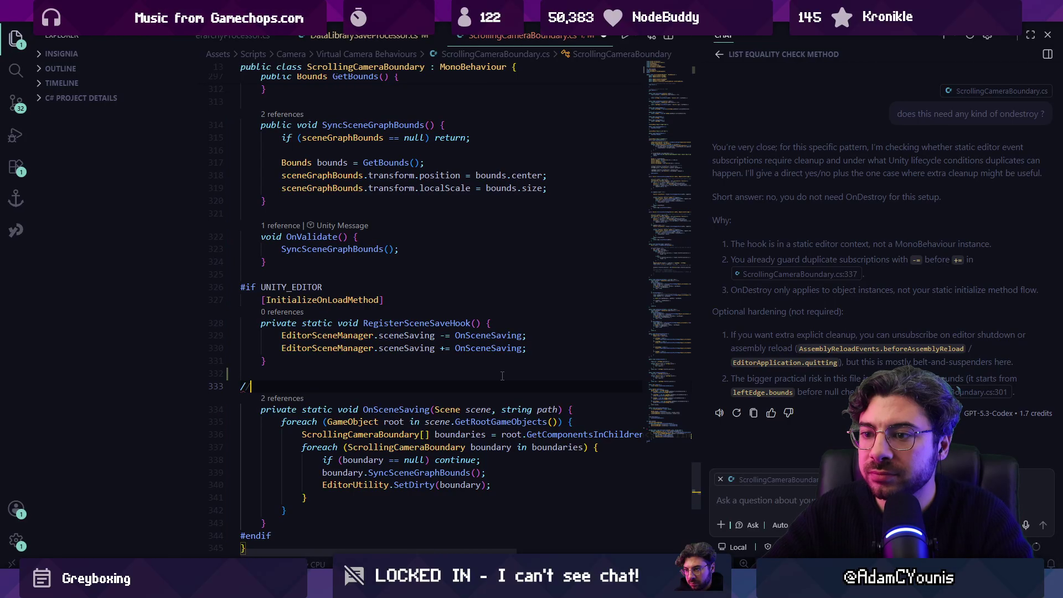
type("//")
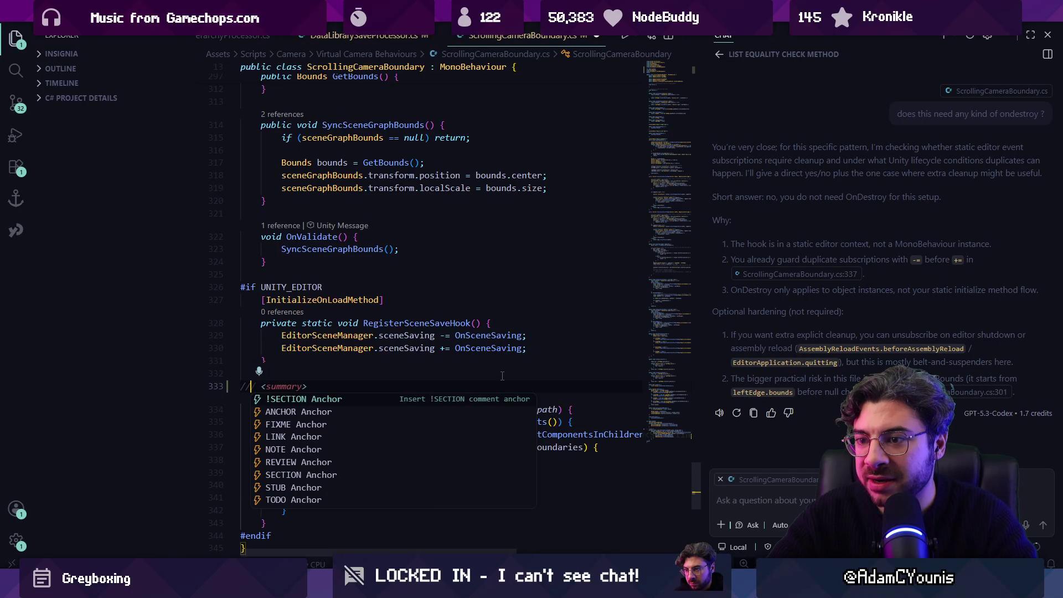
type("/This gets added every time we save")
key("Return")
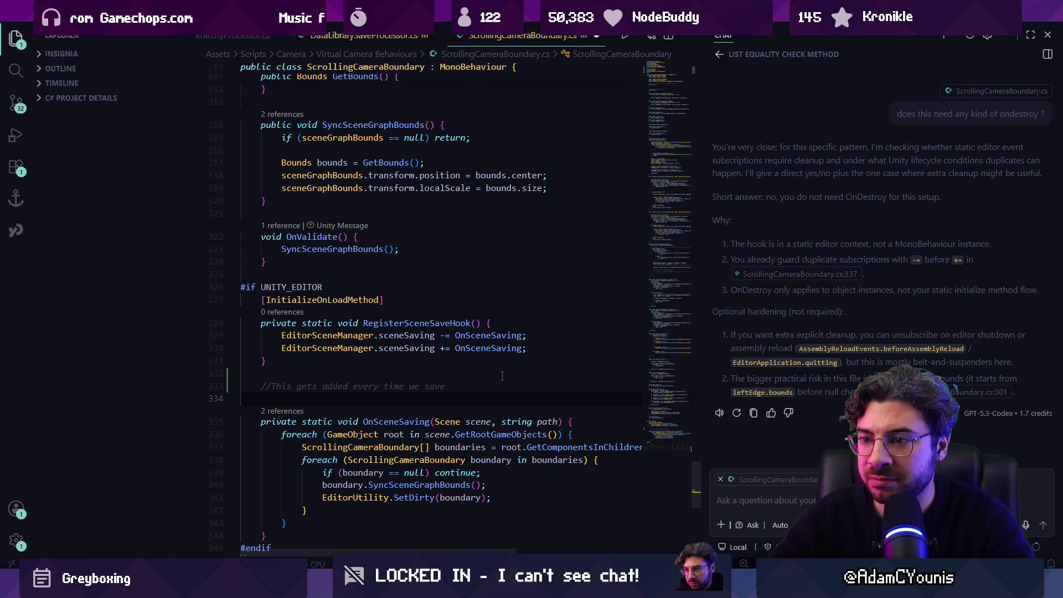
key("shift+Up")
key("BackSpace")
key("ctrl+s")
key("BackSpace")
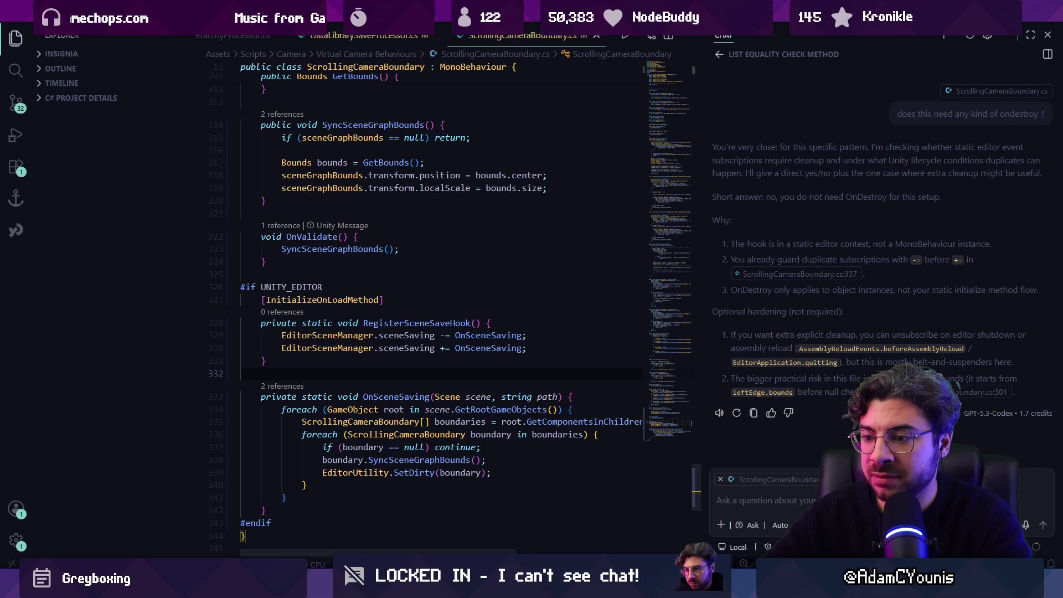
key("alt+Tab")
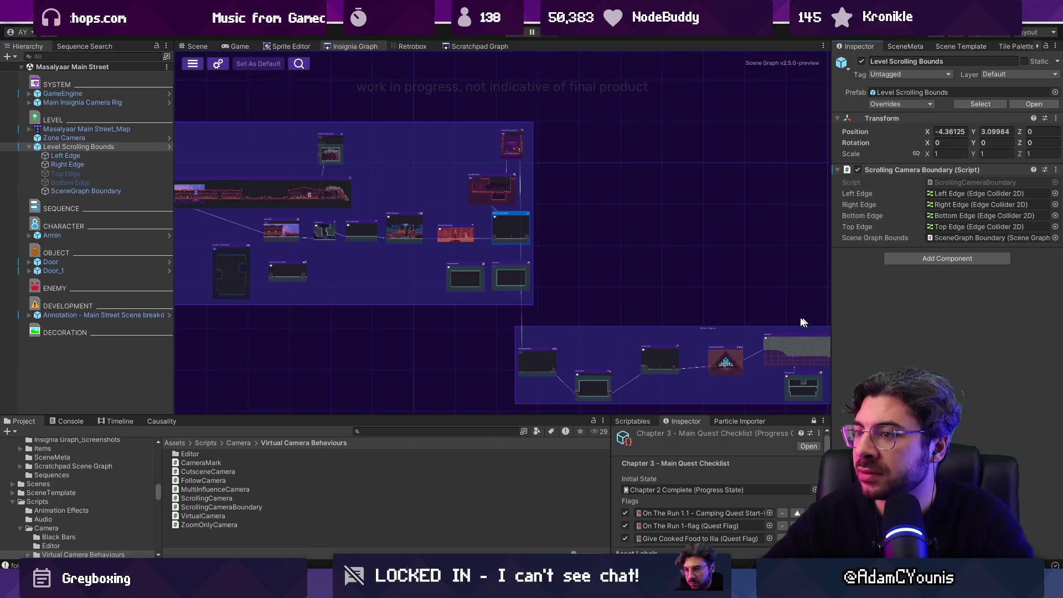
Zoom the Insignia Graph in and out to look it over before switching to Fork.
scroll(510, 208, "up", 3)
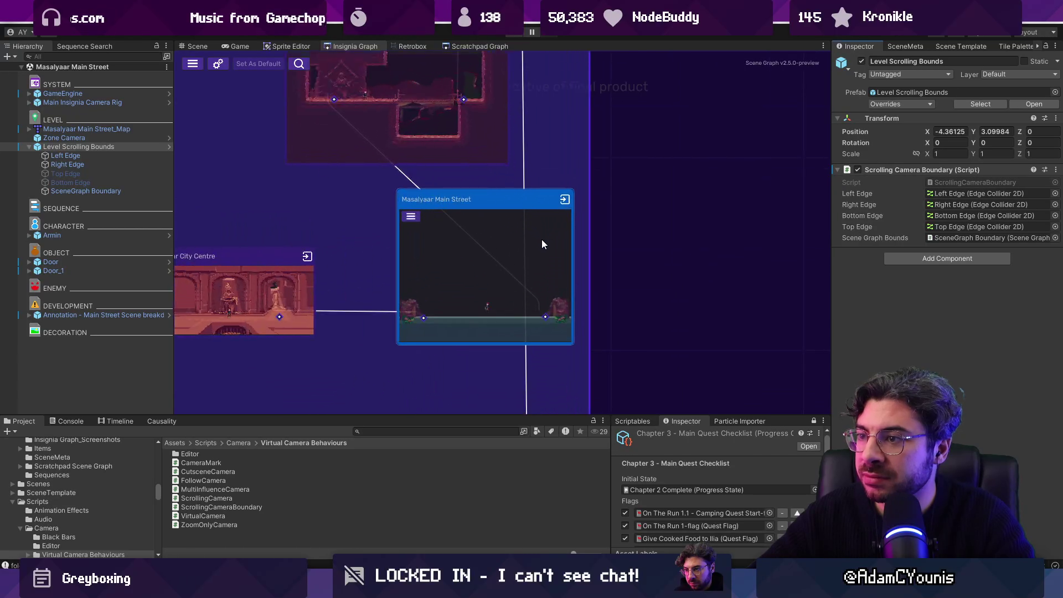
scroll(539, 241, "down", 5)
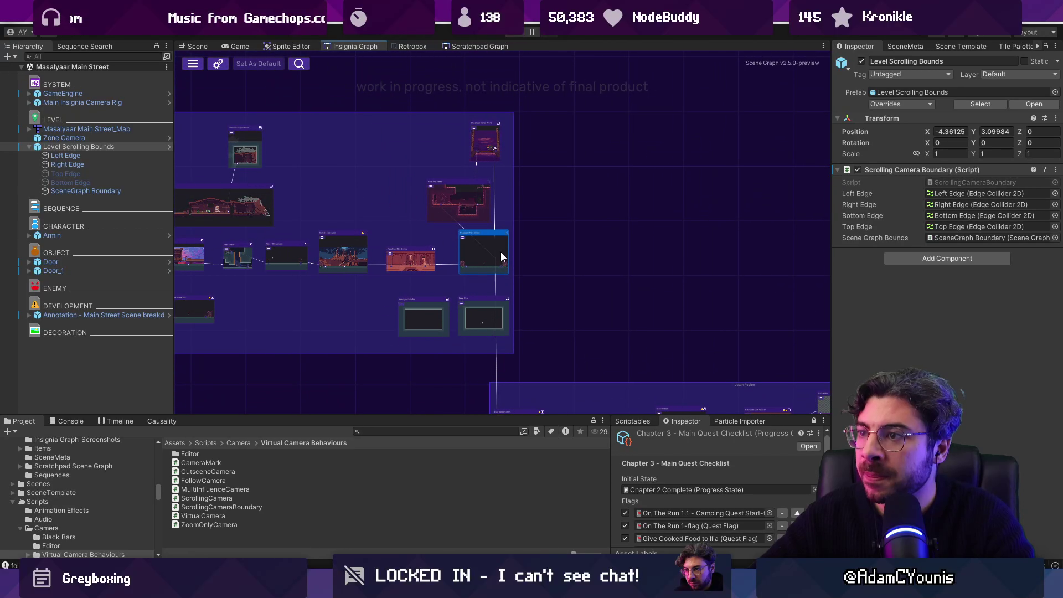
scroll(533, 261, "down", 2)
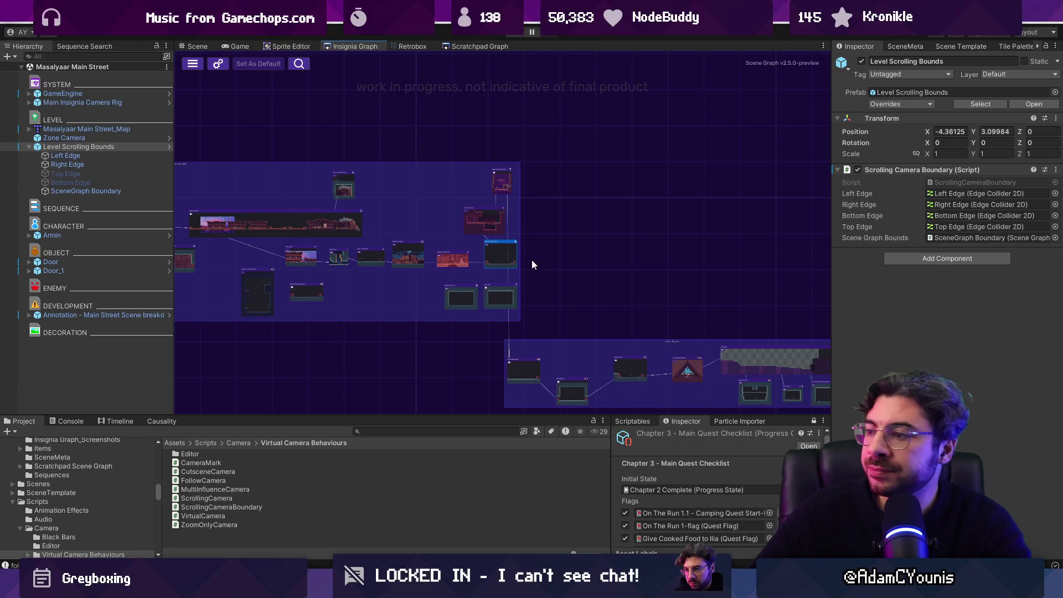
scroll(548, 252, "down", 2)
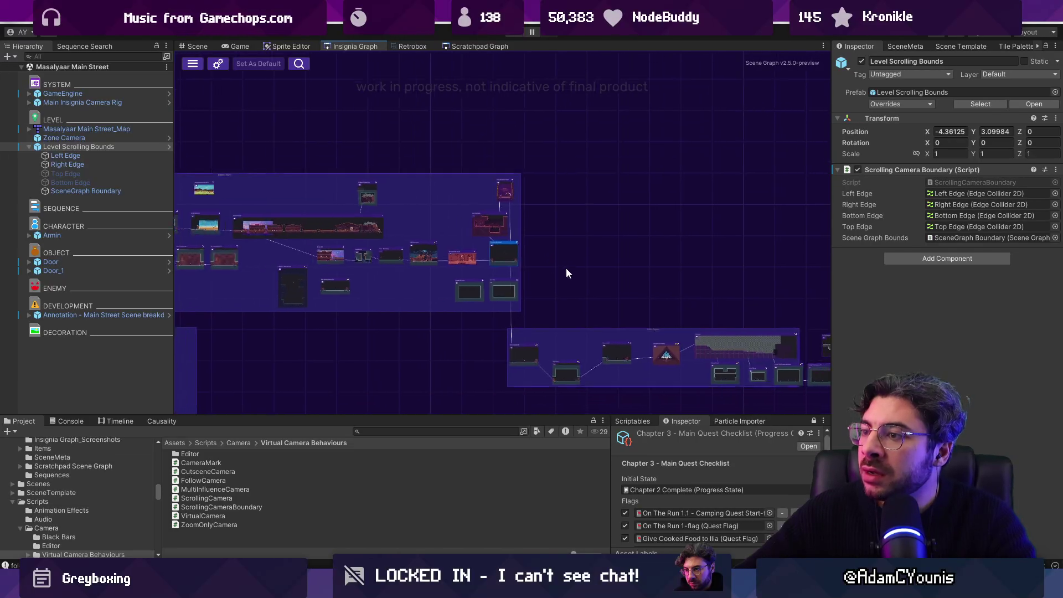
key("alt+Tab")
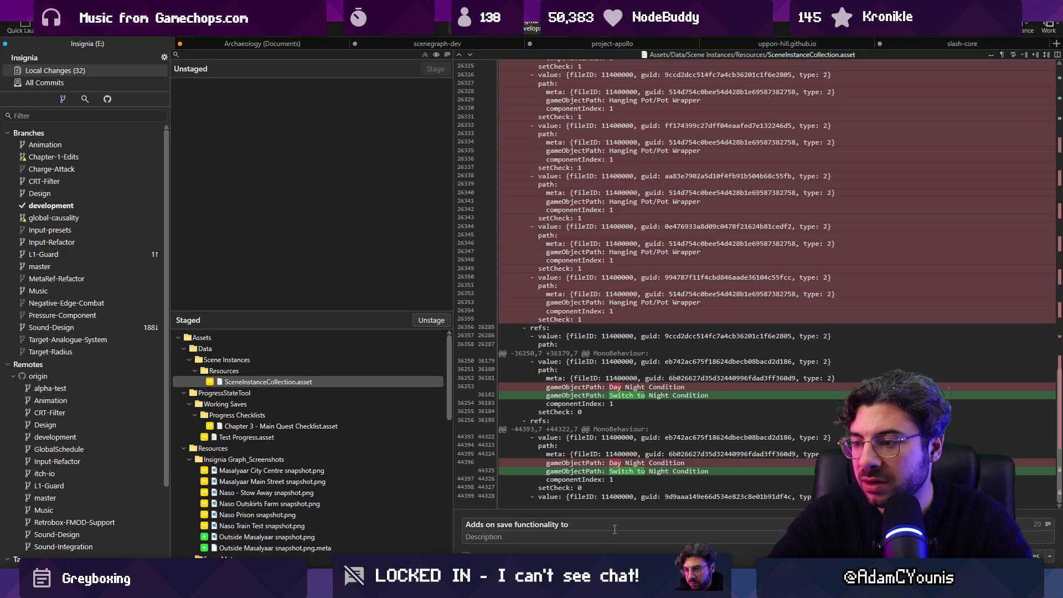
Correct the commit summary to 'Adds onSave functionality to LevelScrollingBounds'.
key("ctrl+Left")
key("ctrl+Left")
key("ctrl+Left")
key("BackSpace")
key("Delete")
type("S")
key("End")
type("Leve")
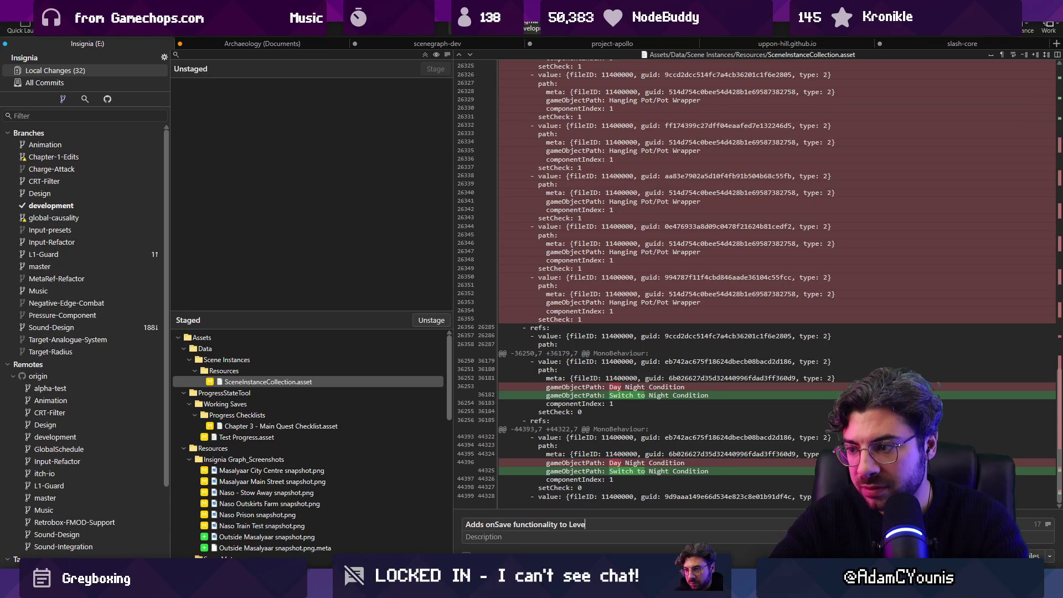
type("lScrollingBounds")
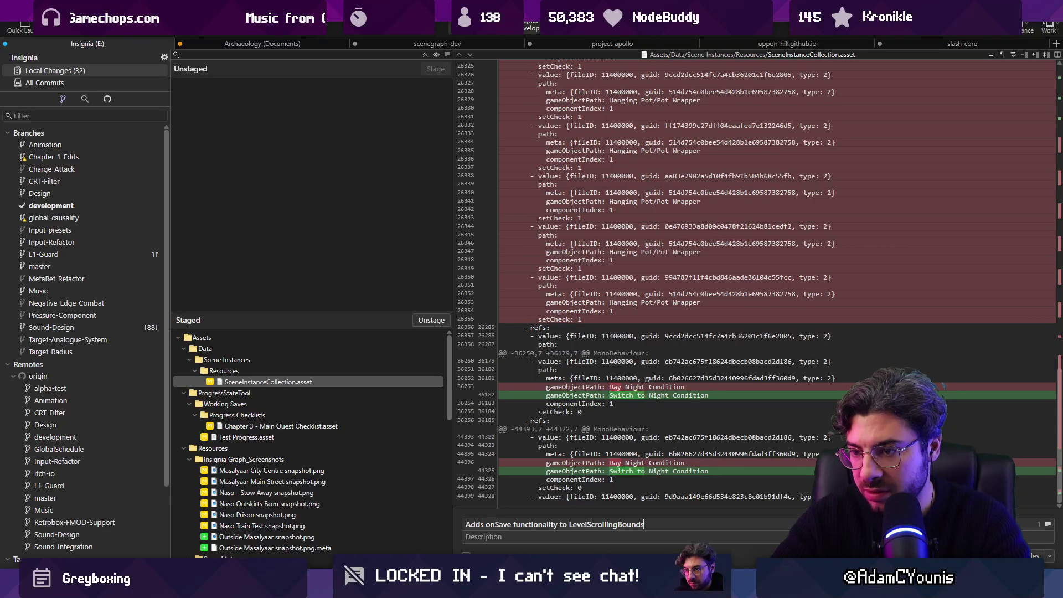
Commit the staged changes and push them to the development branch.
key("ctrl+Return")
left_click(120, 35)
key("Return")
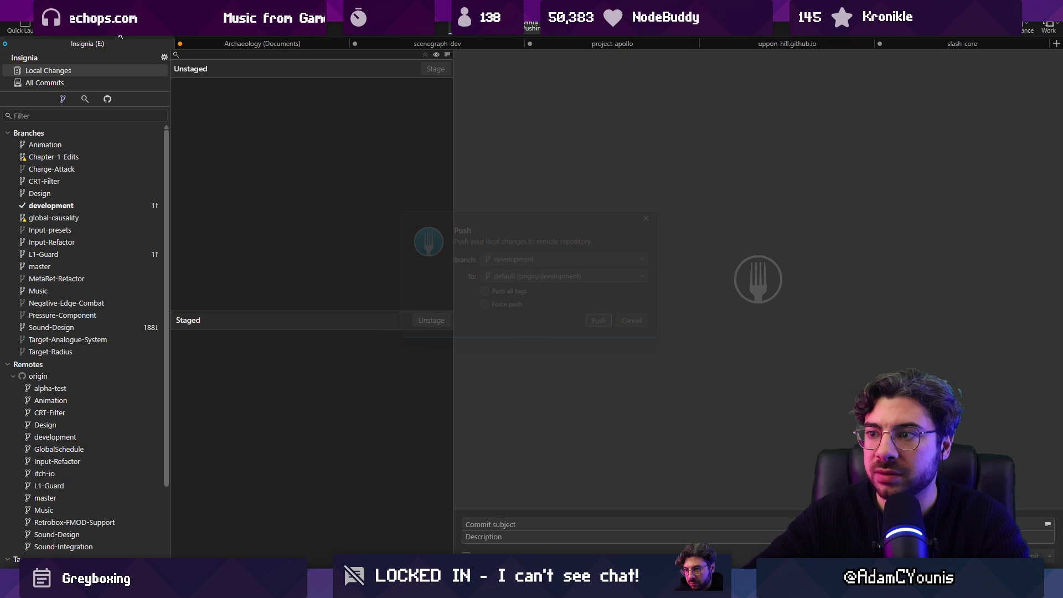
key("alt+Tab")
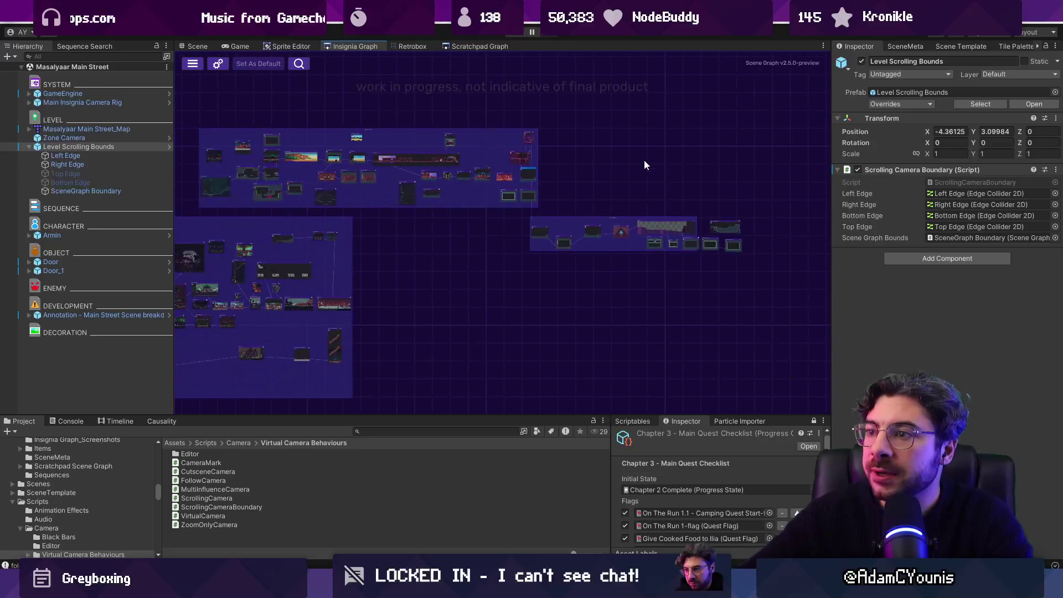
scroll(556, 180, "up", 10)
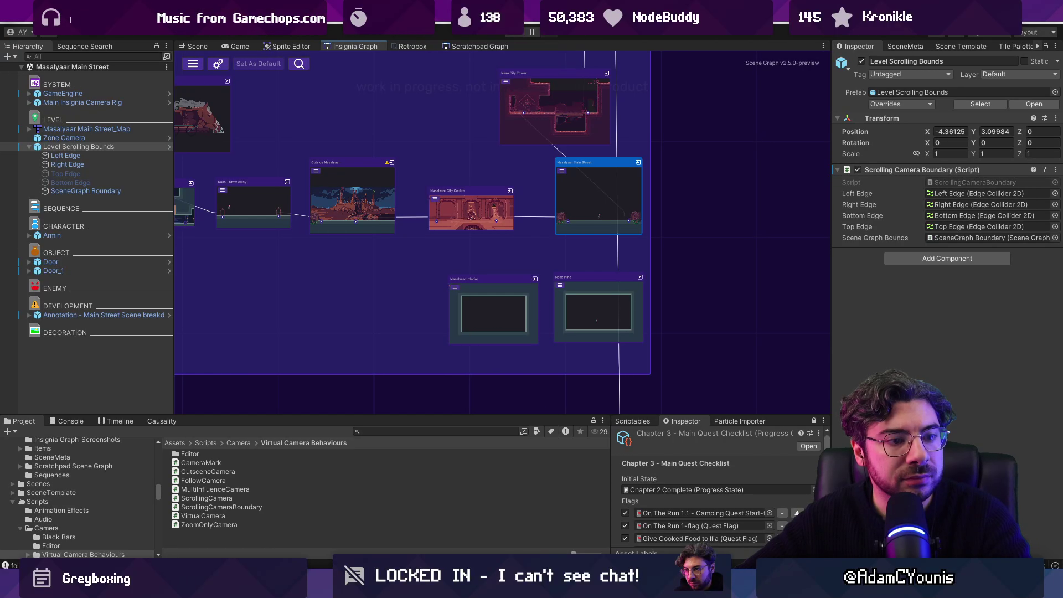
double_click(598, 197)
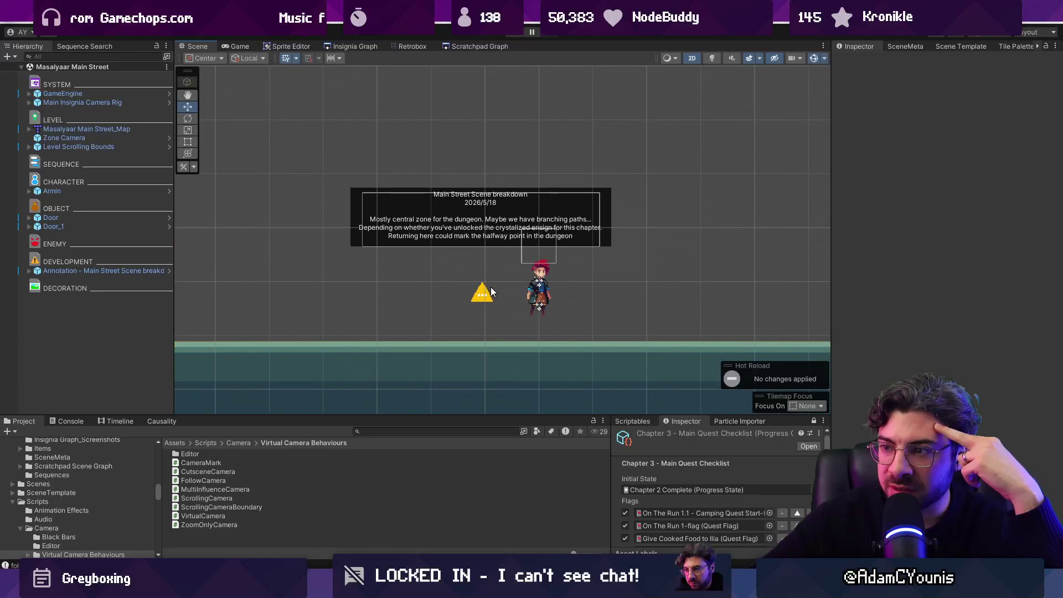
mouse_move(487, 264)
left_mouse_down()
mouse_move(294, 237)
mouse_move(282, 255)
left_mouse_up()
key("ctrl+z")
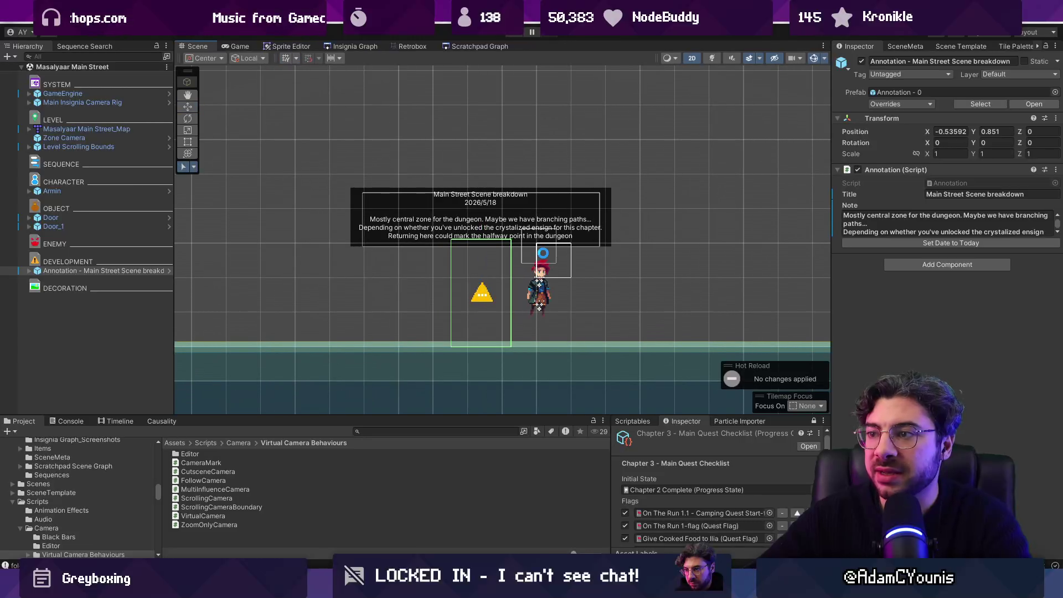
key("2")
key("2")
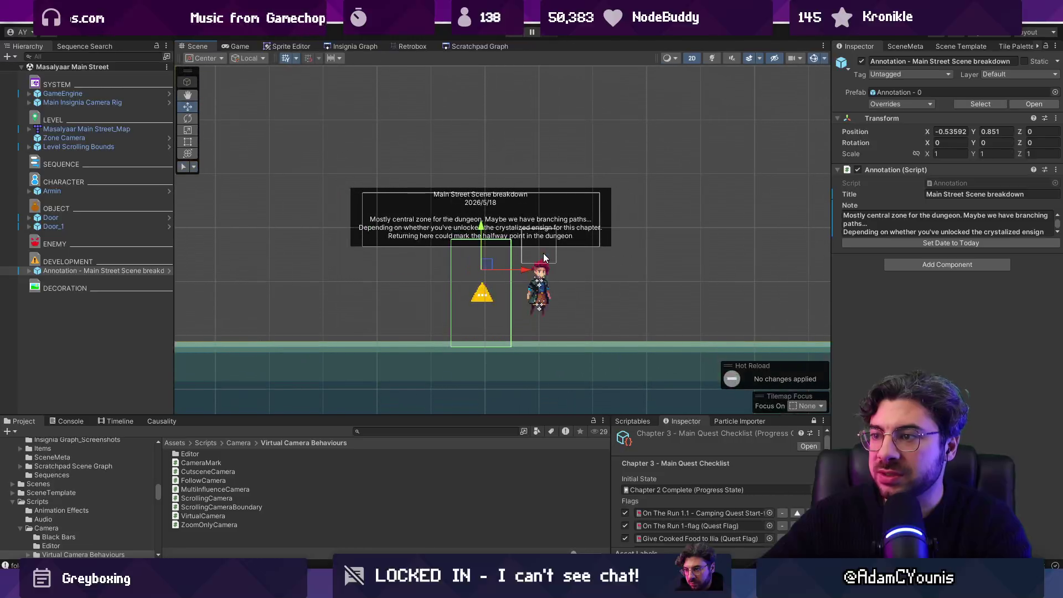
left_click(85, 311)
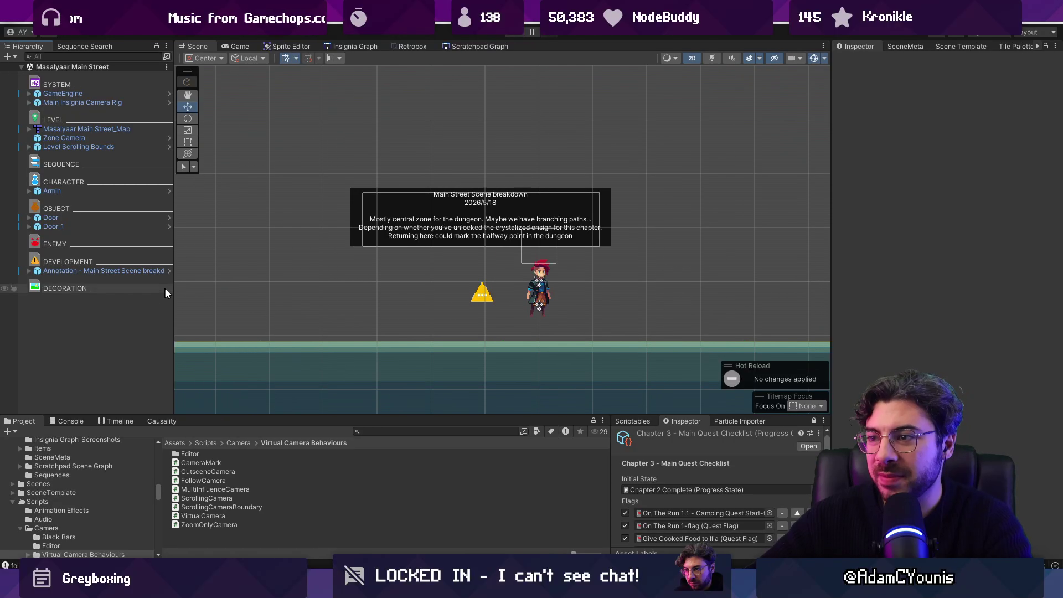
double_click(118, 139)
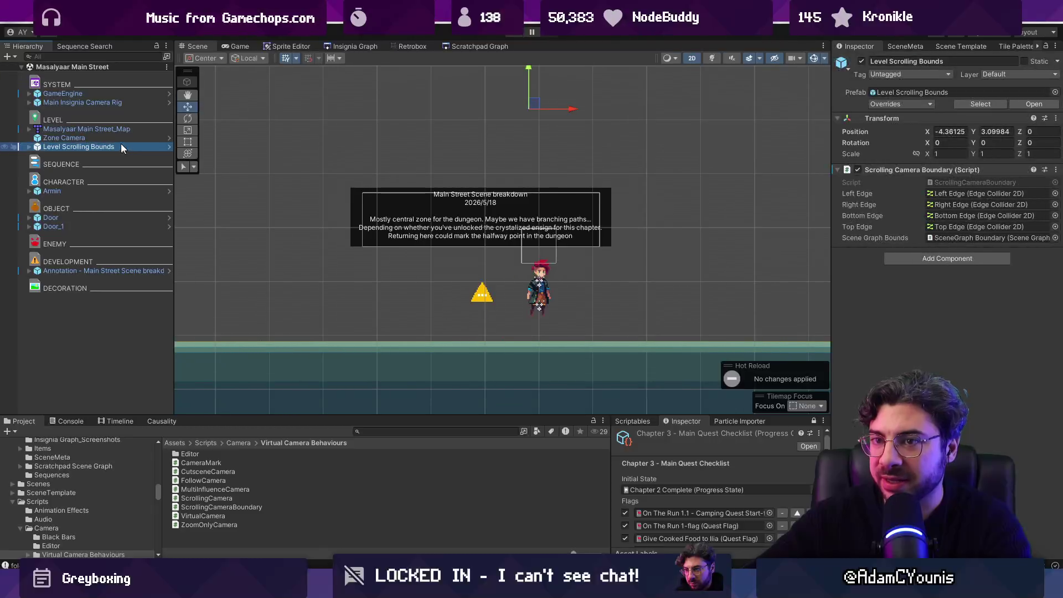
scroll(430, 257, "down", 2)
scroll(486, 263, "up", 2)
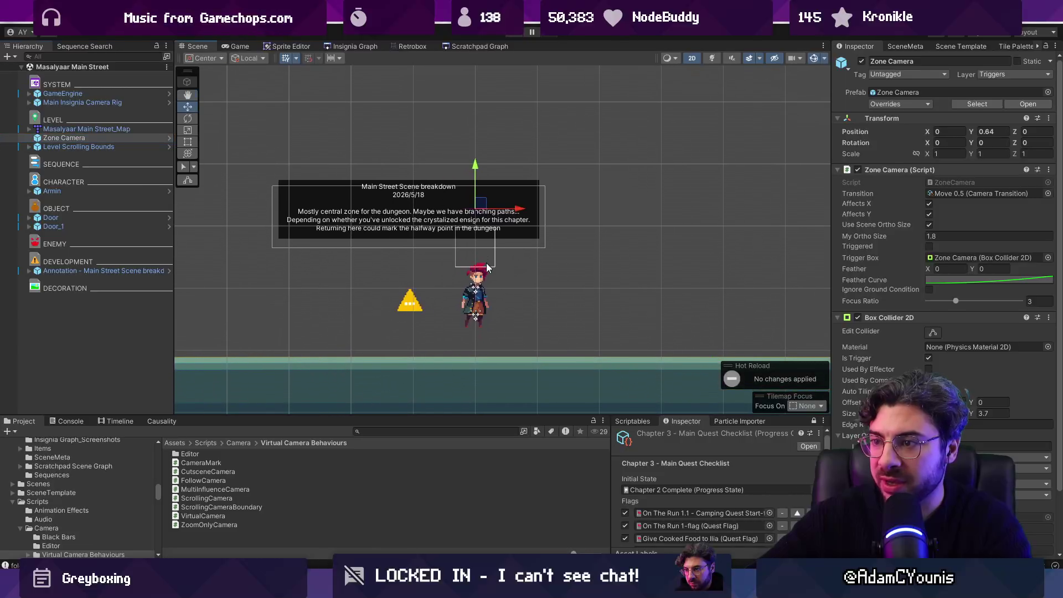
left_click(340, 58)
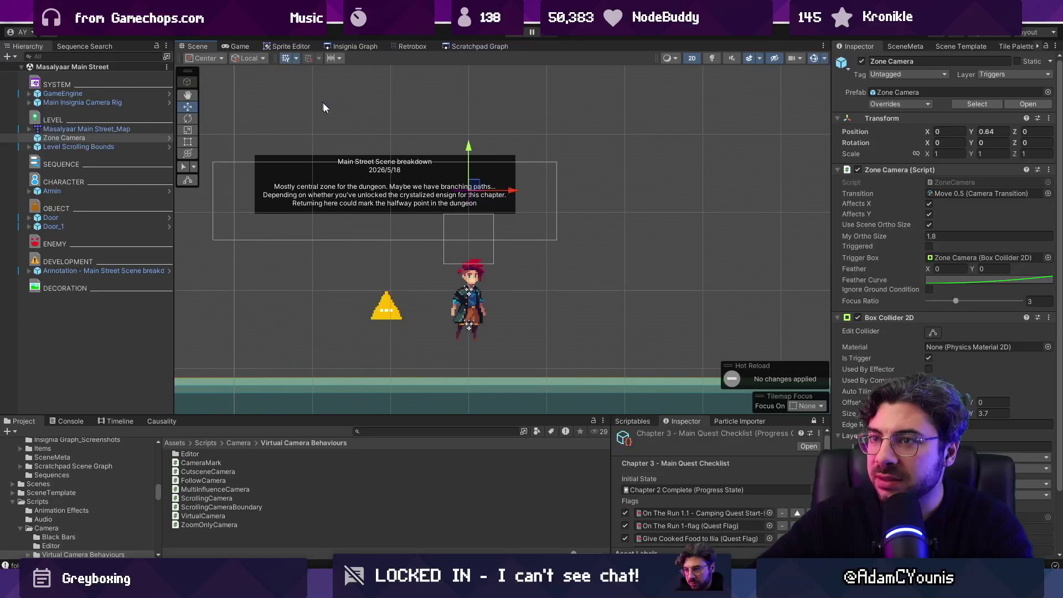
scroll(429, 195, "down", 2)
scroll(427, 195, "down", 2)
scroll(496, 272, "up", 5)
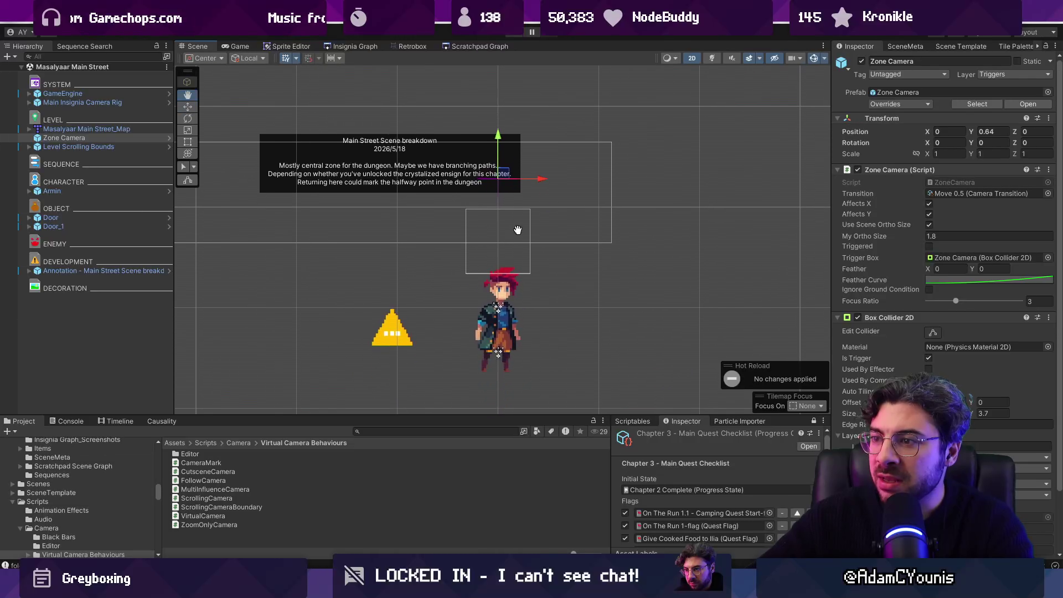
scroll(521, 249, "down", 2)
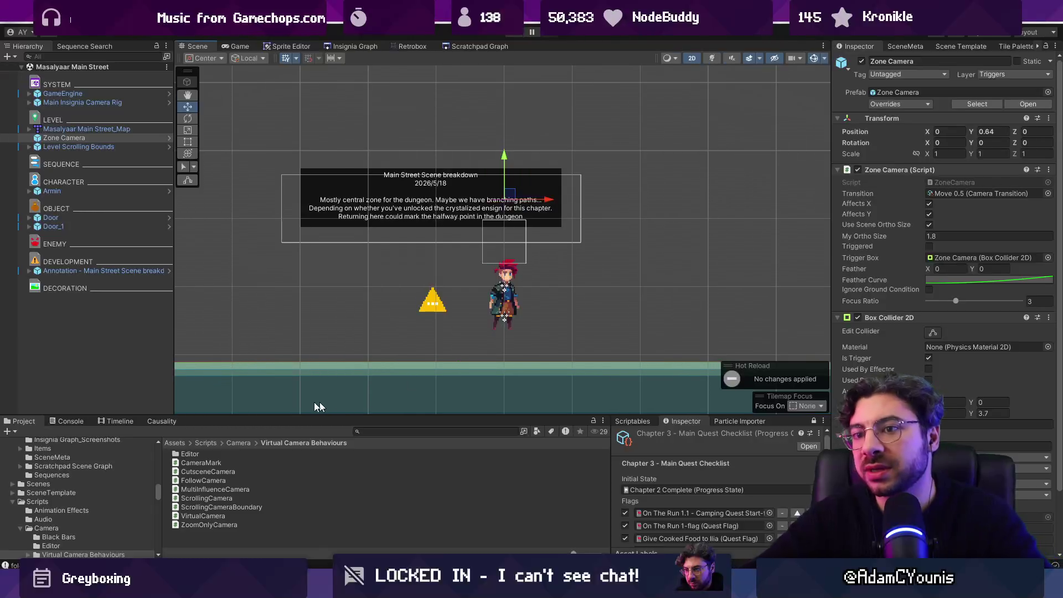
left_click(159, 277)
scroll(531, 235, "down", 2)
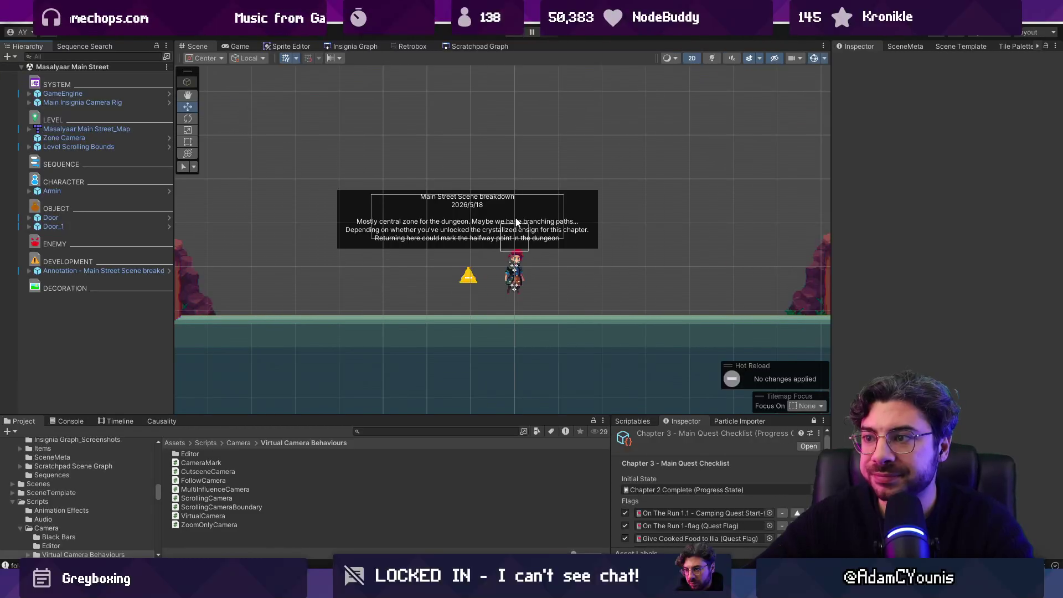
In the Insignia Graph, move the Masalyaar Main Street node left and save the graph.
scroll(482, 175, "down", 3)
scroll(470, 174, "up", 3)
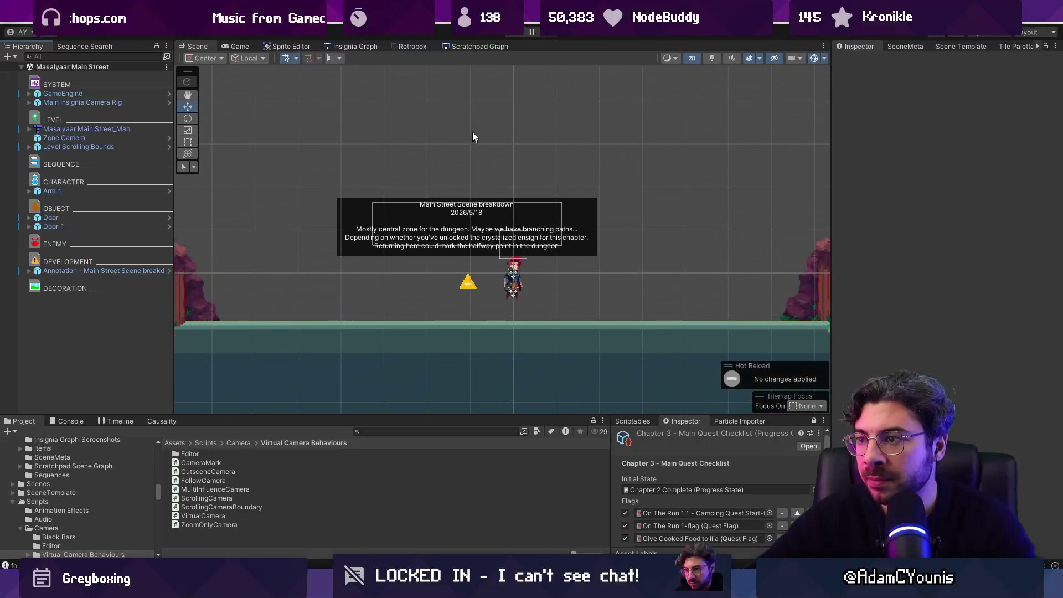
left_click(363, 46)
scroll(543, 225, "down", 3)
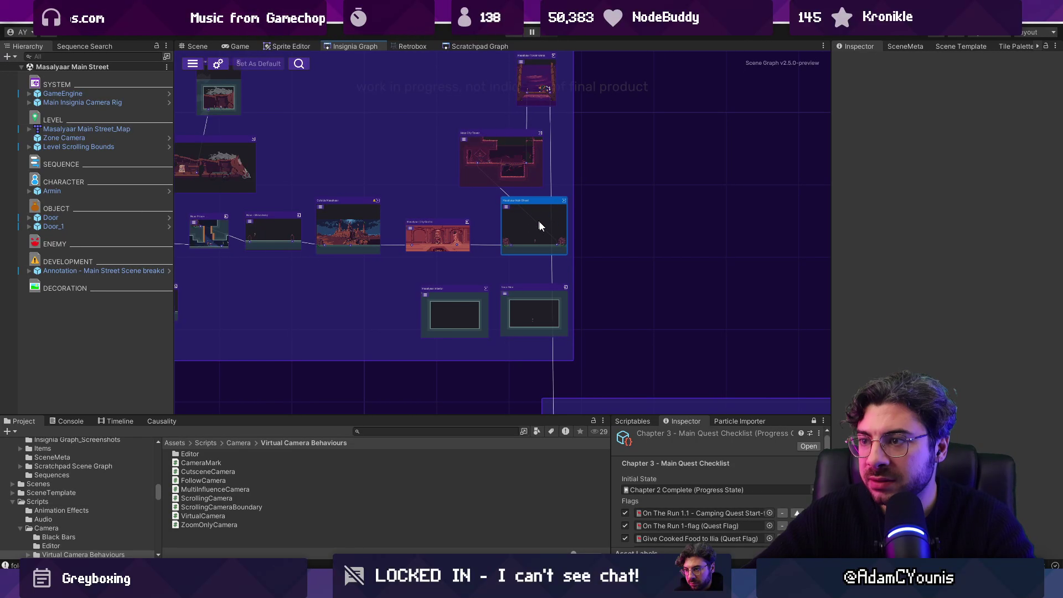
scroll(530, 224, "up", 3)
scroll(530, 224, "up", 2)
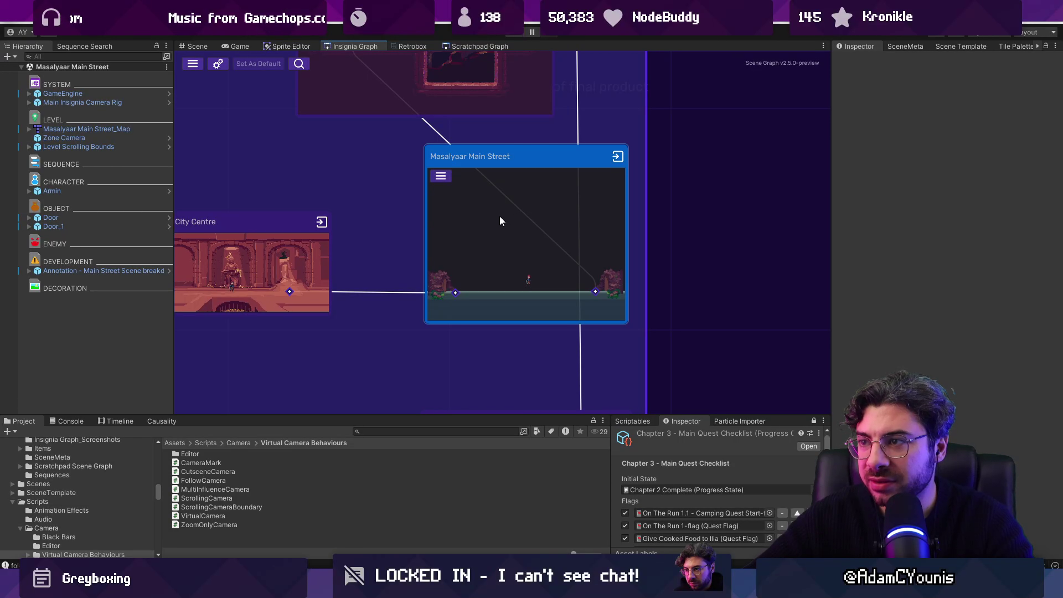
left_click_drag(500, 217, 430, 214)
scroll(515, 211, "down", 5)
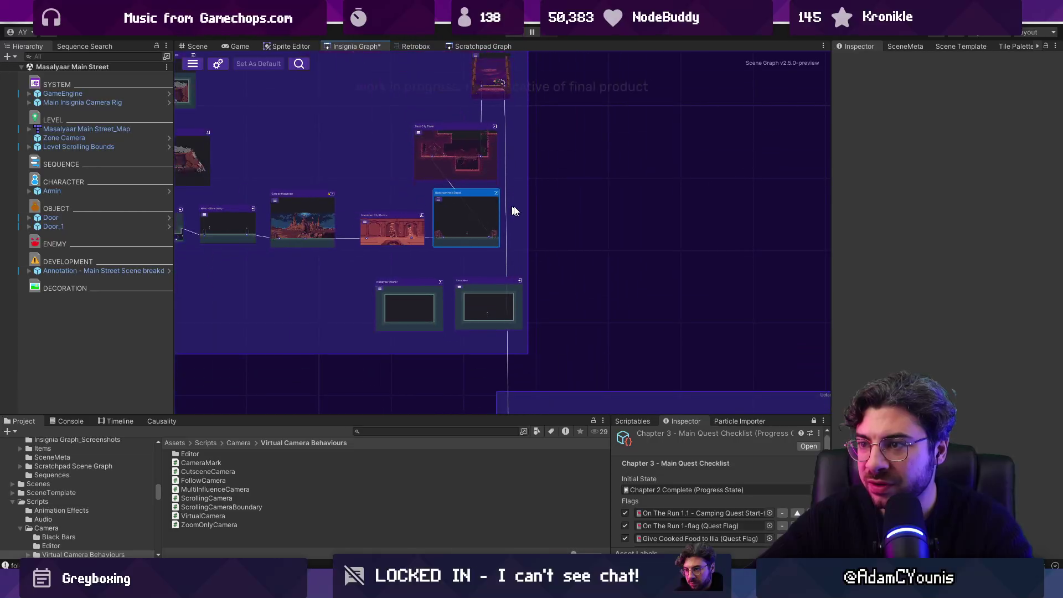
left_click_drag(627, 207, 665, 251)
key("ctrl+s")
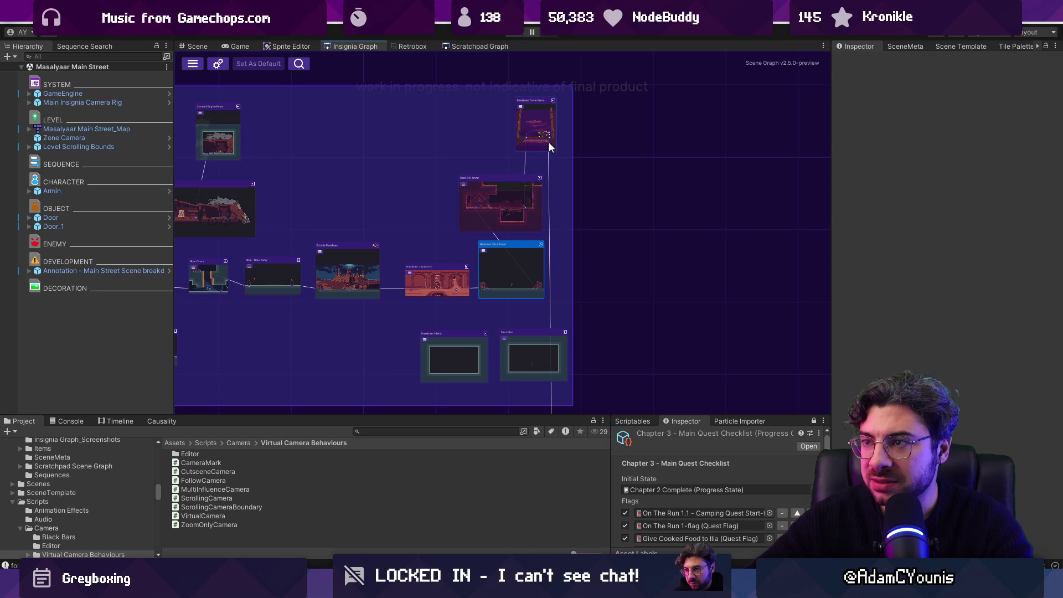
Nudge the Tower Arena node to the right and save the graph again.
scroll(538, 129, "up", 4)
left_click_drag(537, 125, 543, 122)
scroll(543, 122, "down", 5)
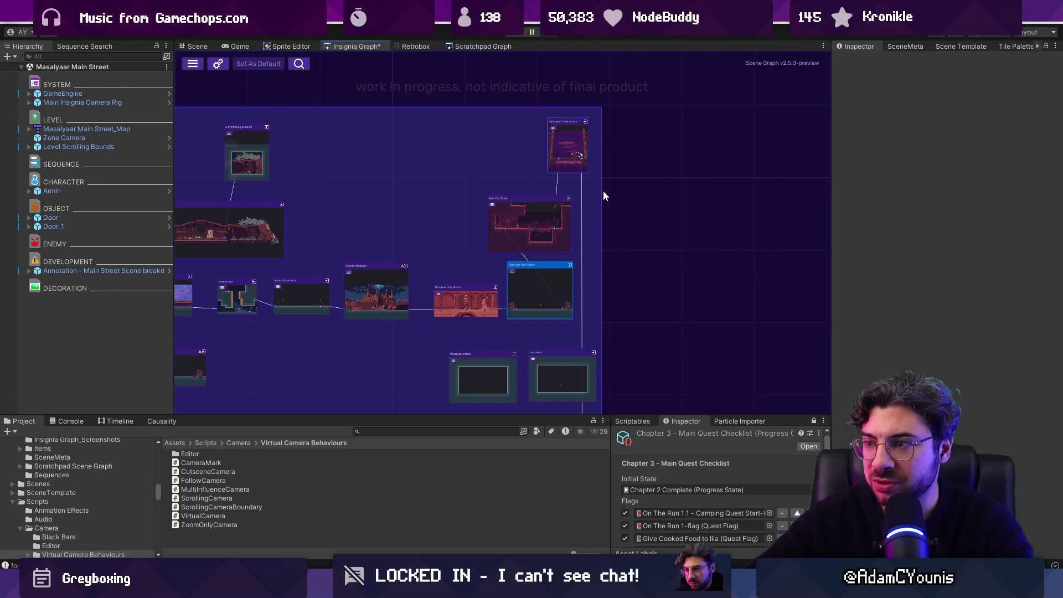
key("ctrl+s")
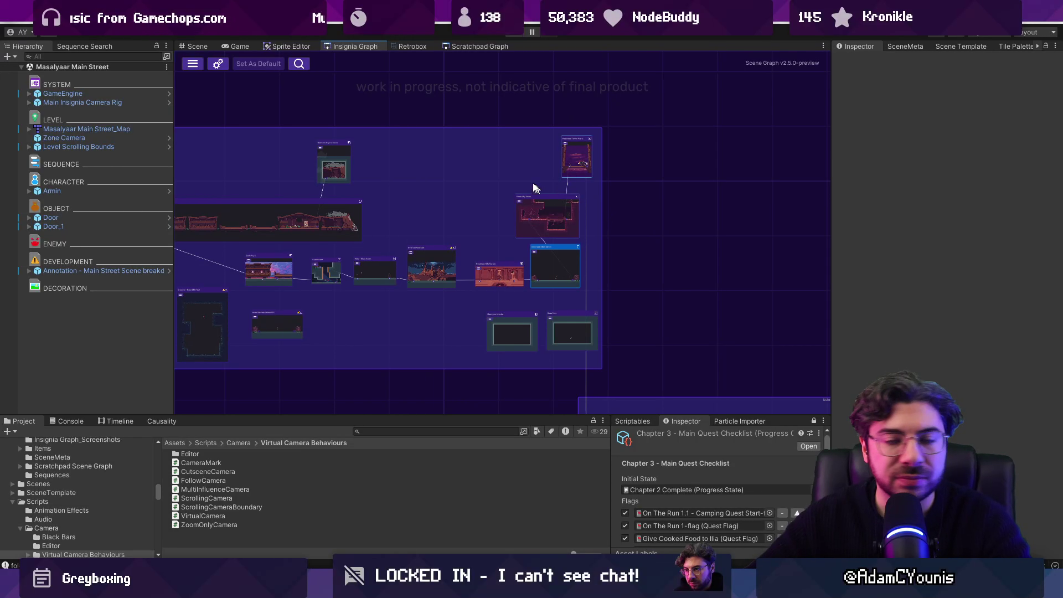
Return to the Scene view, then open Figma's 'The Desktop' task-planning file.
left_click(188, 47)
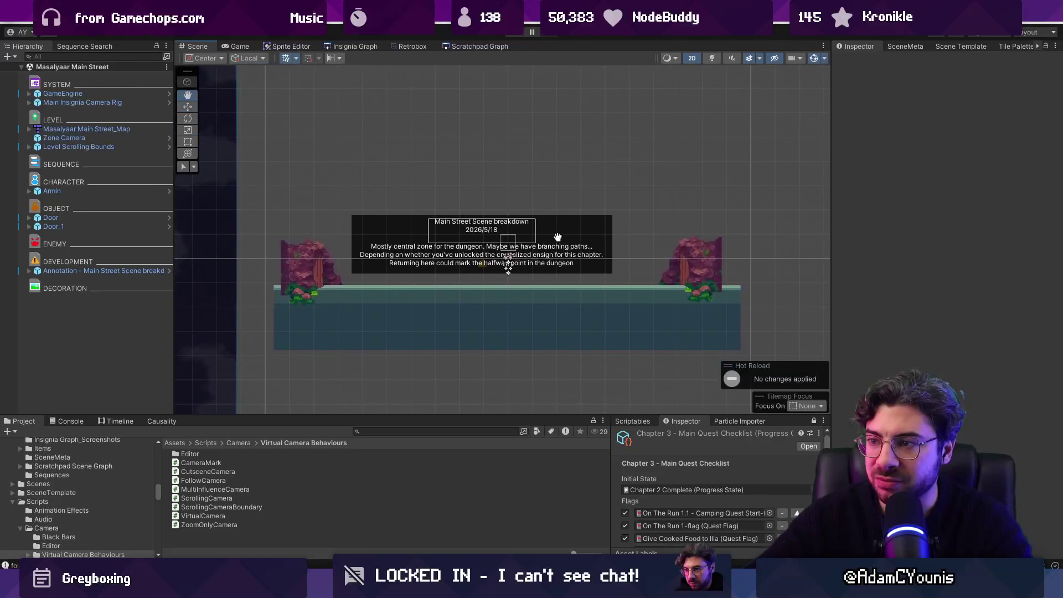
scroll(479, 237, "up", 1)
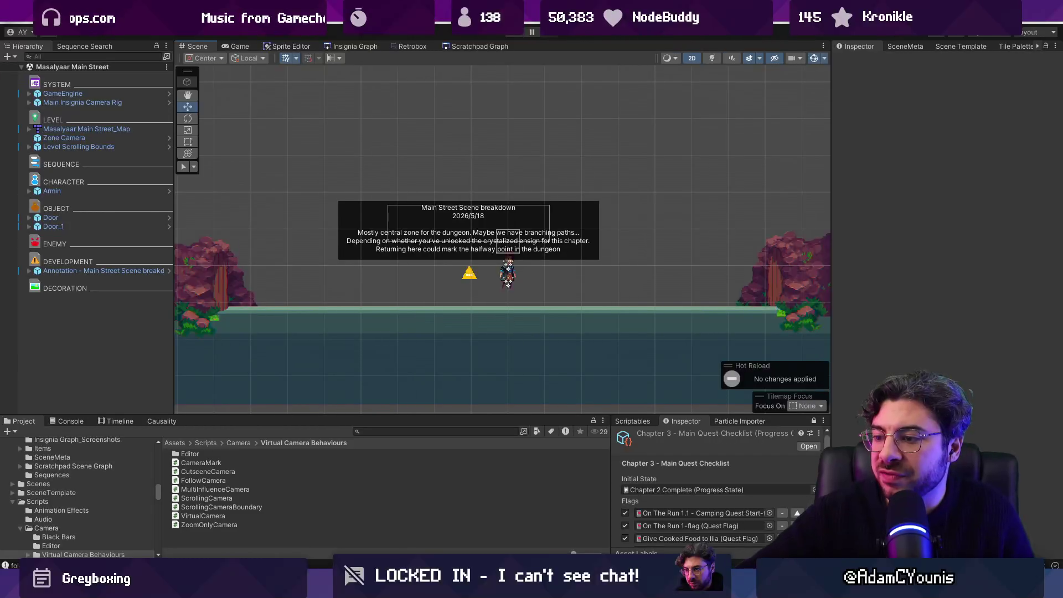
key("alt+Tab")
left_click(199, 64)
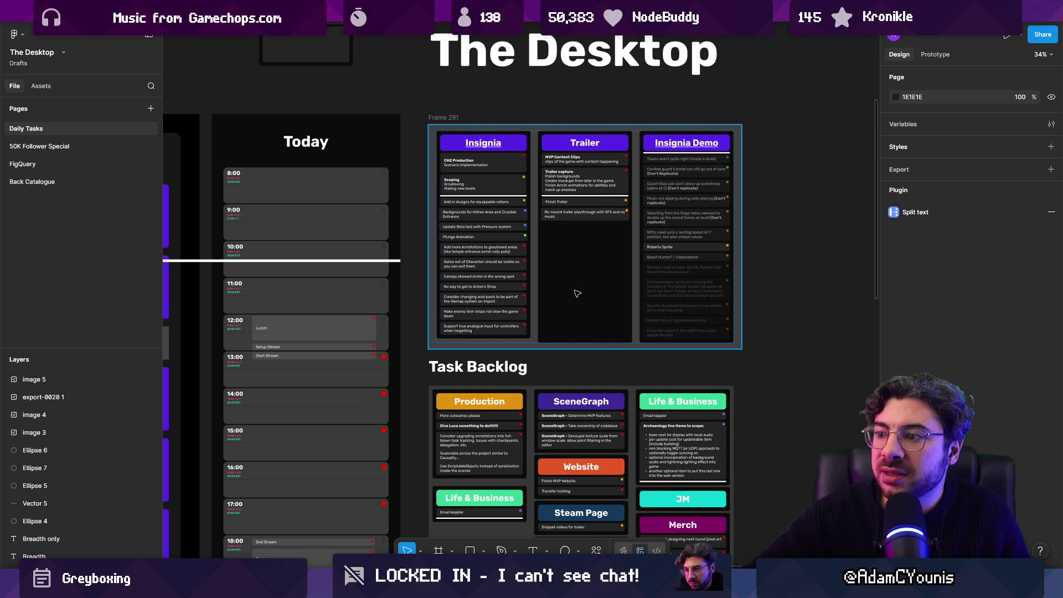
Zoom through Frame 291's task columns and select the 'Canopy showed Armin in the wrong spot' card.
scroll(512, 257, "up", 5)
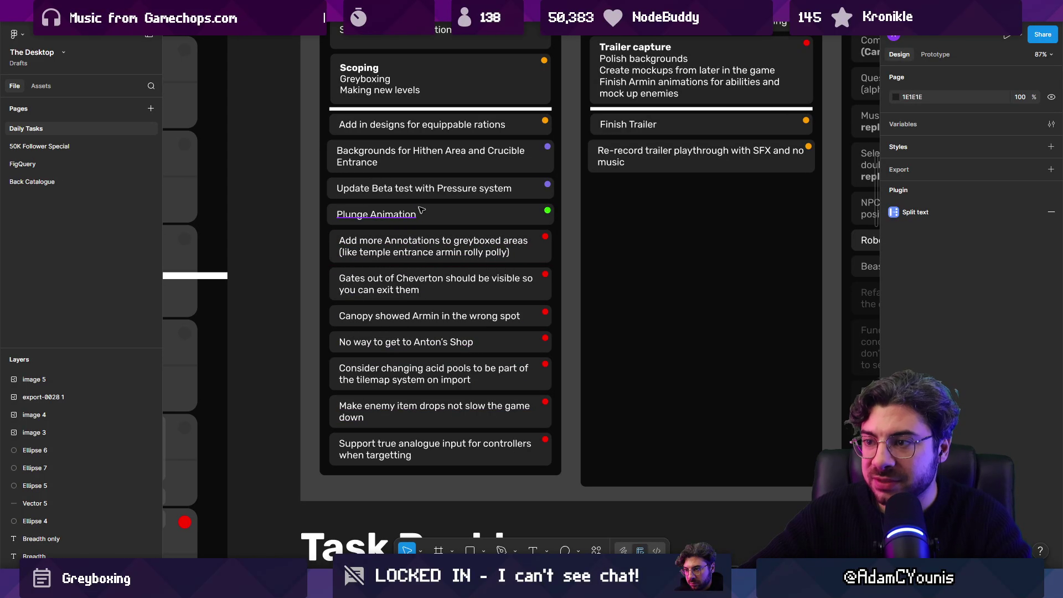
scroll(480, 235, "down", 3)
scroll(480, 235, "up", 2)
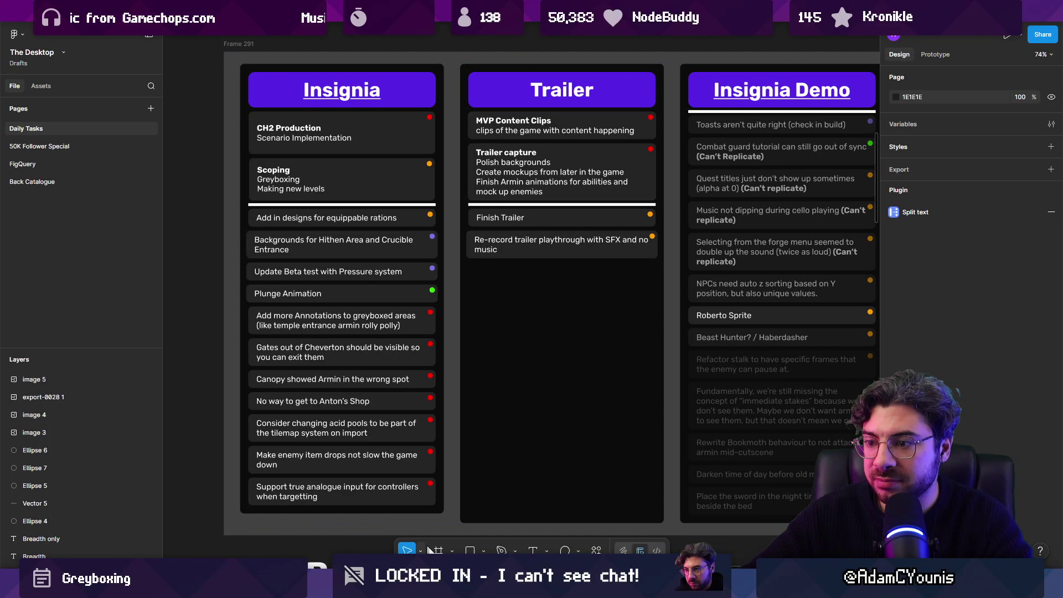
left_click(350, 388)
Scroll through the remaining tasks, then return to the Unity Main Street scene.
scroll(351, 387, "up", 3)
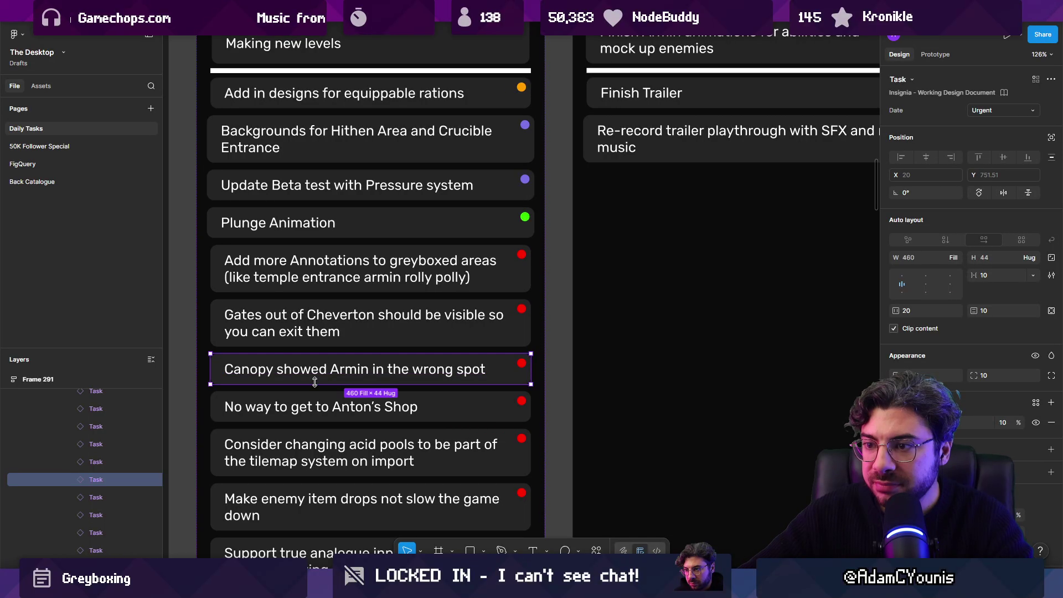
scroll(355, 381, "down", 2)
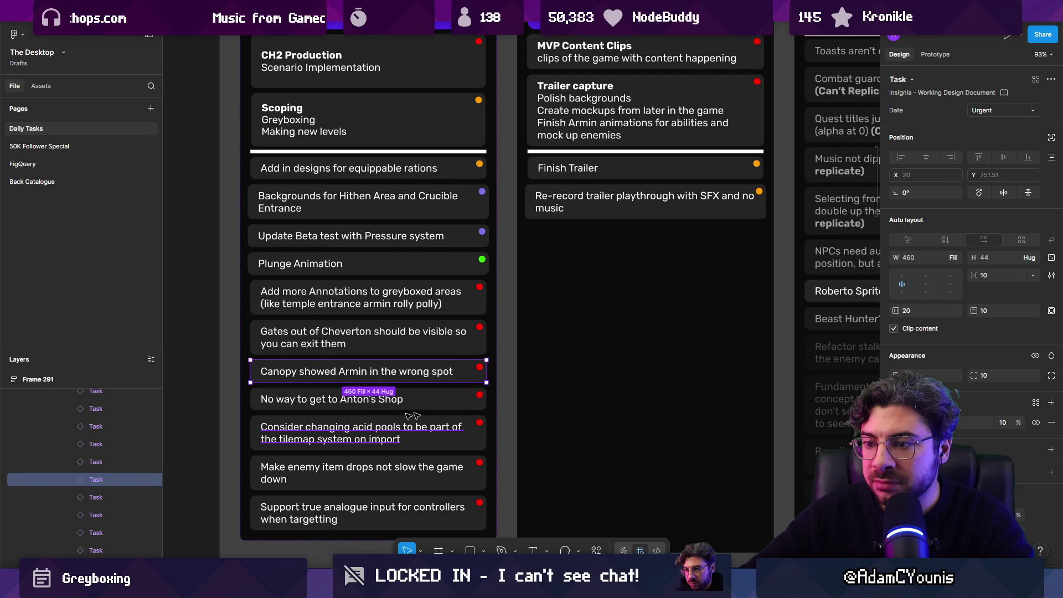
scroll(626, 392, "down", 1)
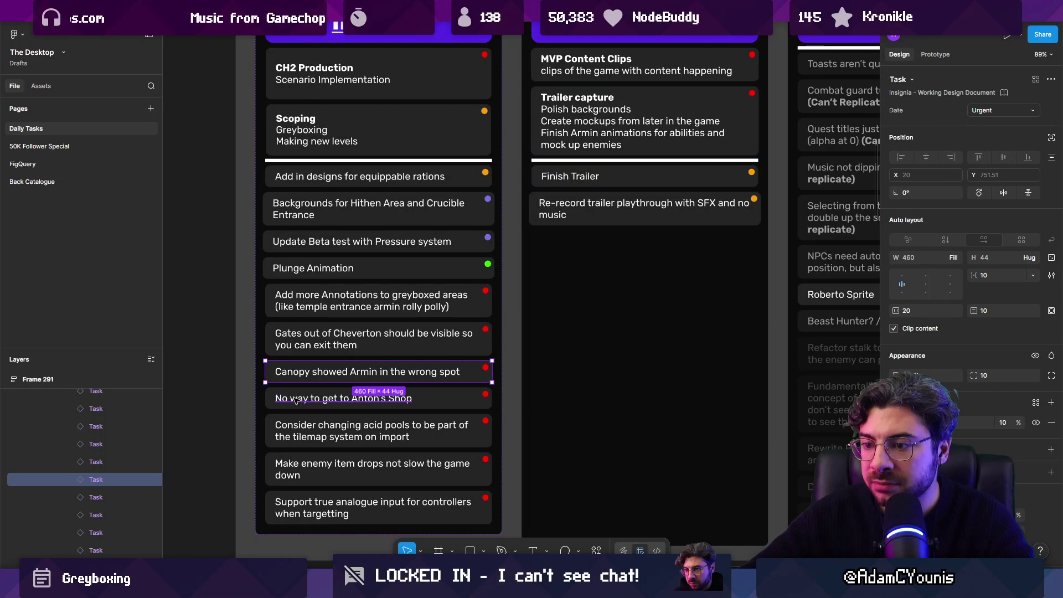
scroll(625, 392, "down", 2)
key("alt+Tab")
scroll(516, 285, "down", 5)
scroll(465, 296, "up", 6)
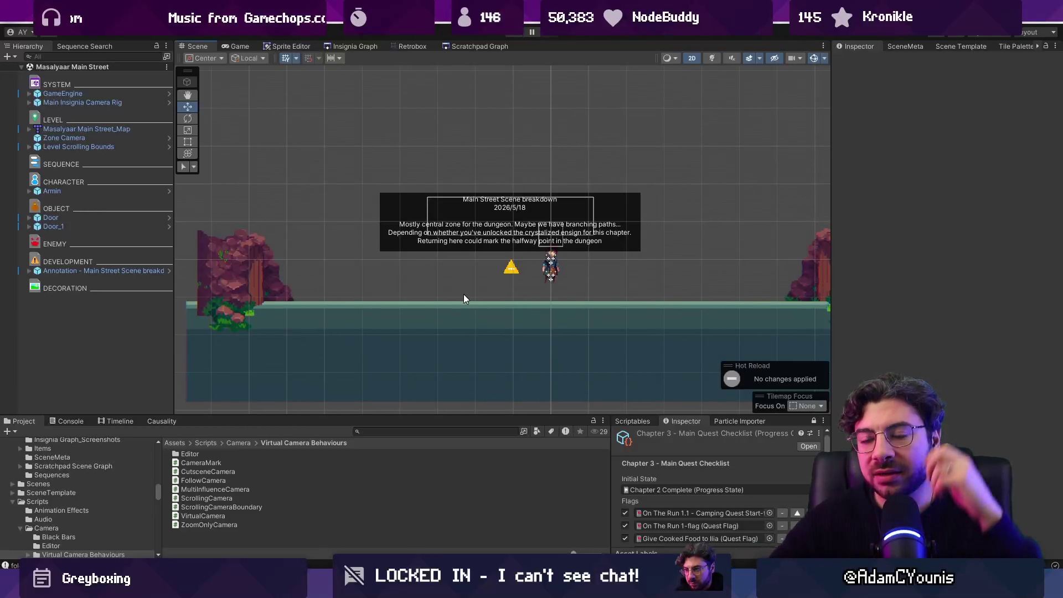
Select and frame the Masalyaar Main Street_Map, panning to show the ground and tree.
scroll(534, 184, "down", 2)
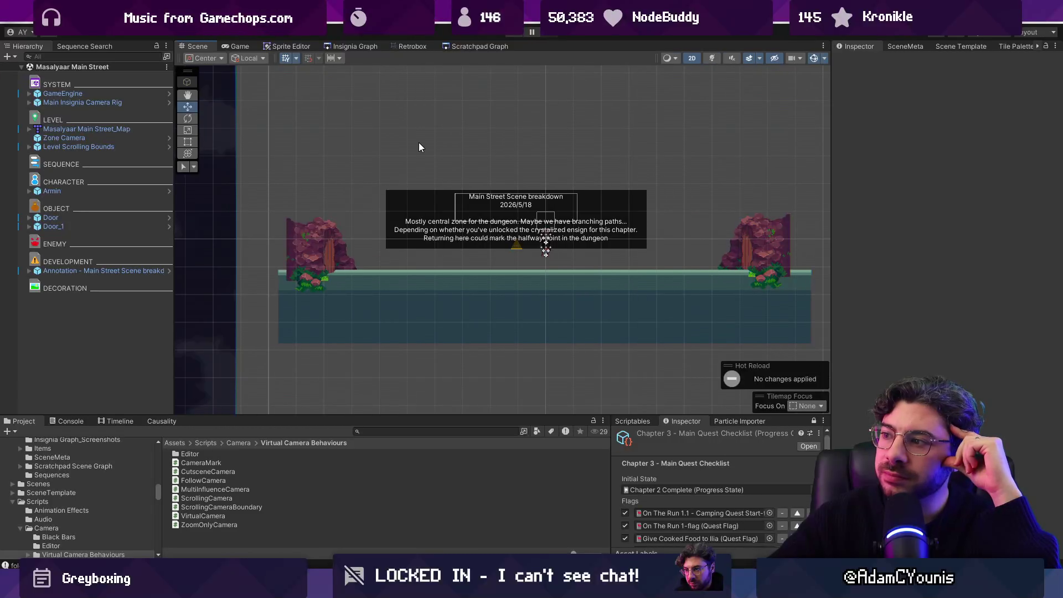
scroll(647, 187, "up", 3)
left_click_drag(619, 210, 438, 187)
scroll(312, 230, "up", 5)
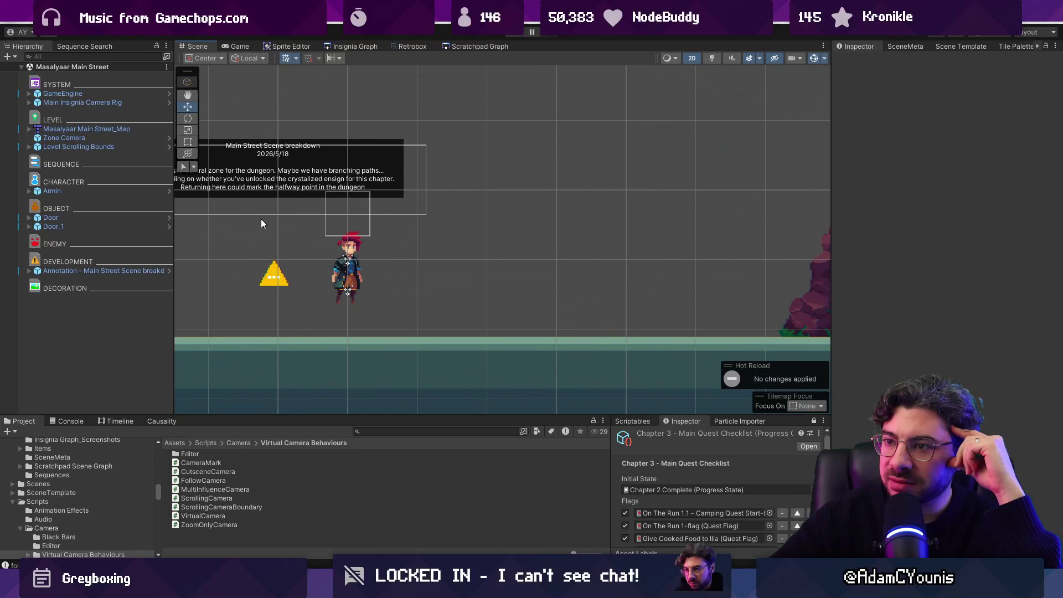
left_click(90, 139)
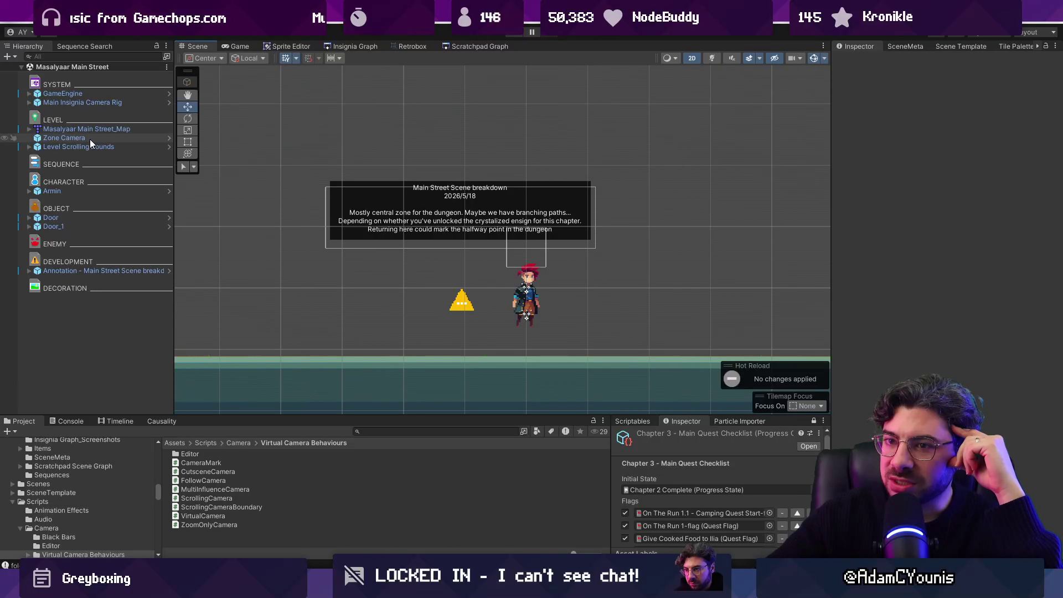
left_click(93, 148)
double_click(94, 130)
scroll(463, 192, "up", 5)
scroll(463, 193, "down", 2)
left_click_drag(463, 192, 424, 122)
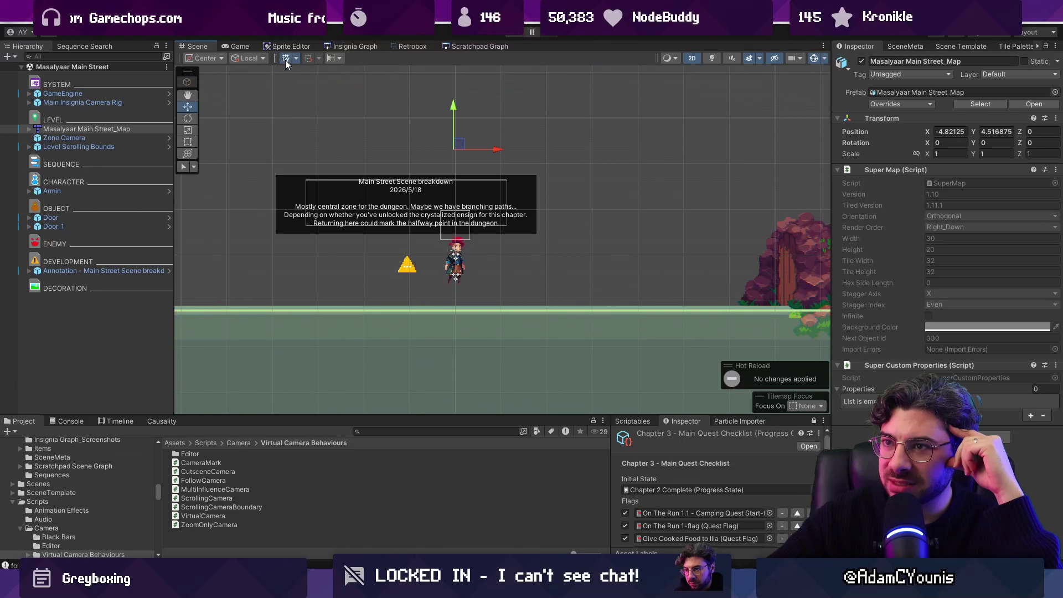
Set handle rotation to Global and the grid snapping size to 1.
left_click(250, 59)
left_click(246, 71)
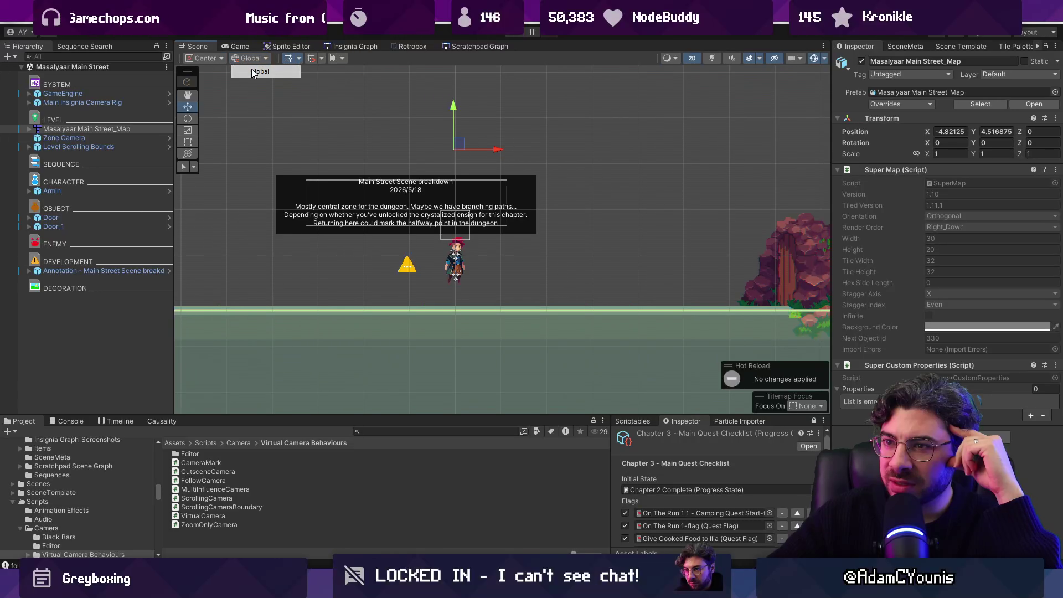
left_click(322, 59)
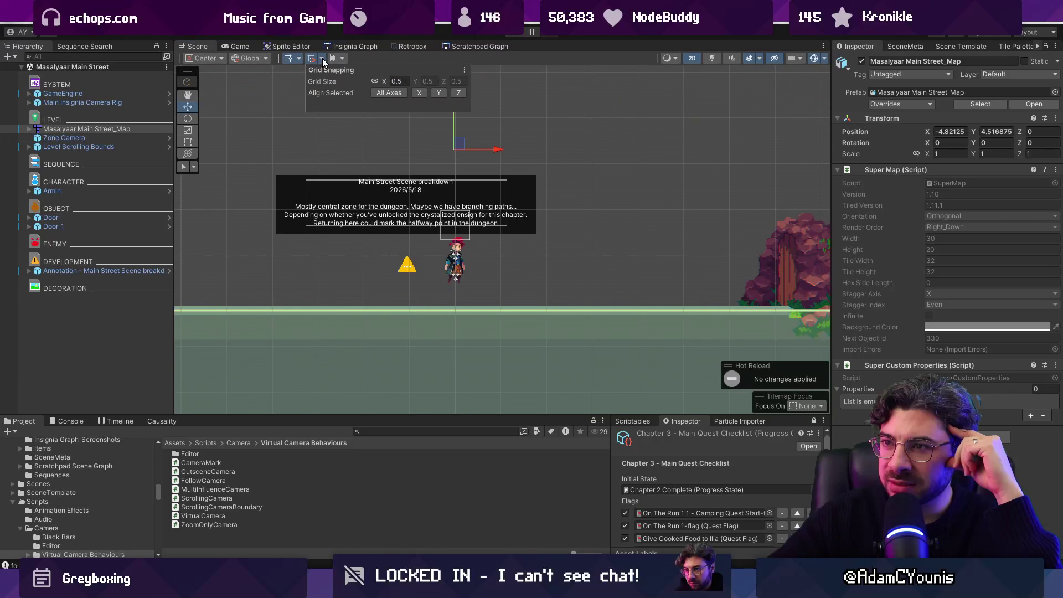
left_click(406, 80)
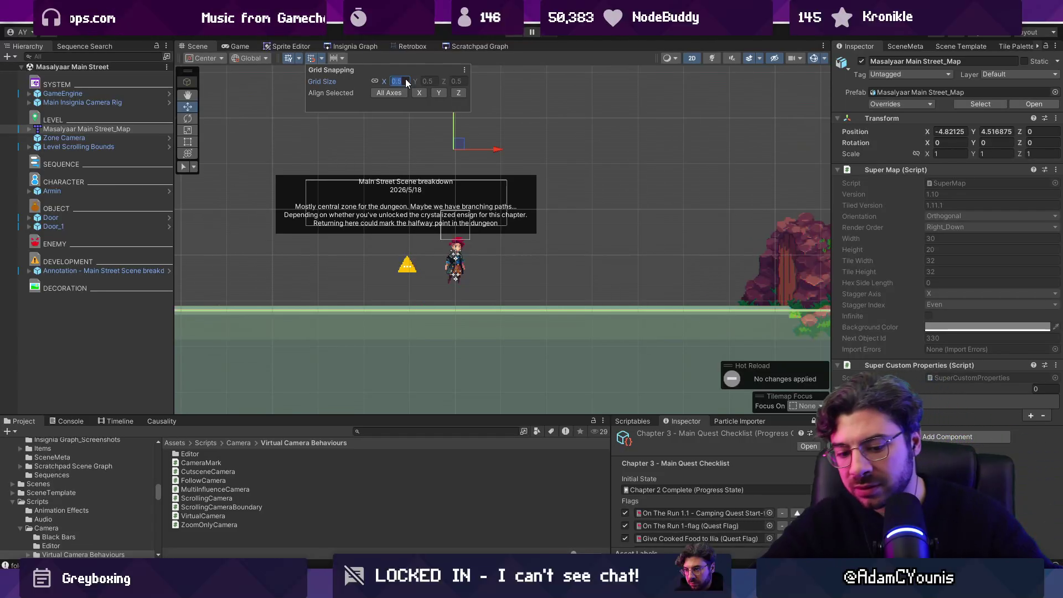
type("1")
key("Return")
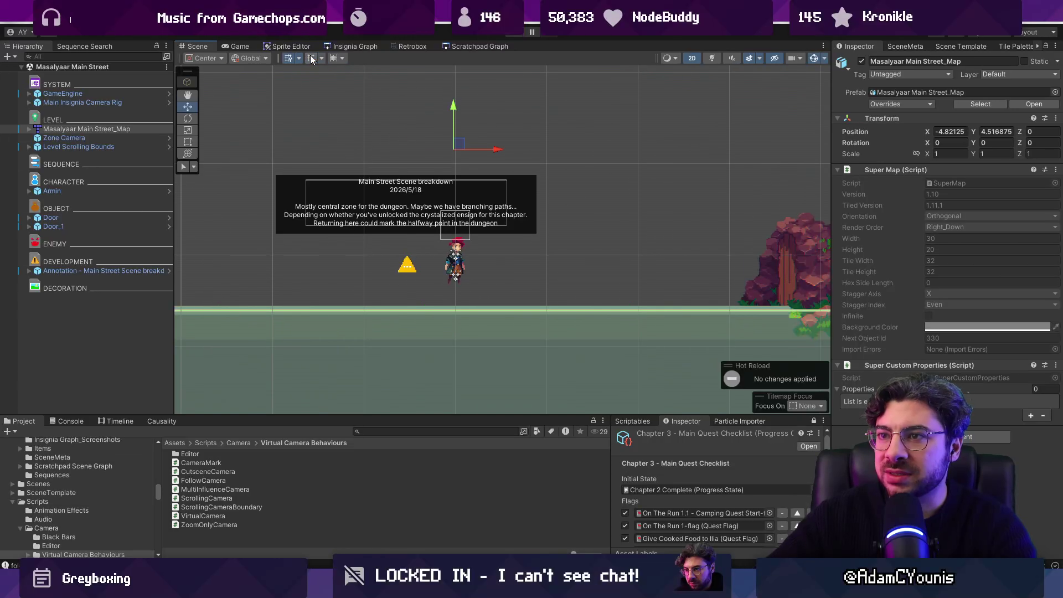
scroll(493, 222, "down", 2)
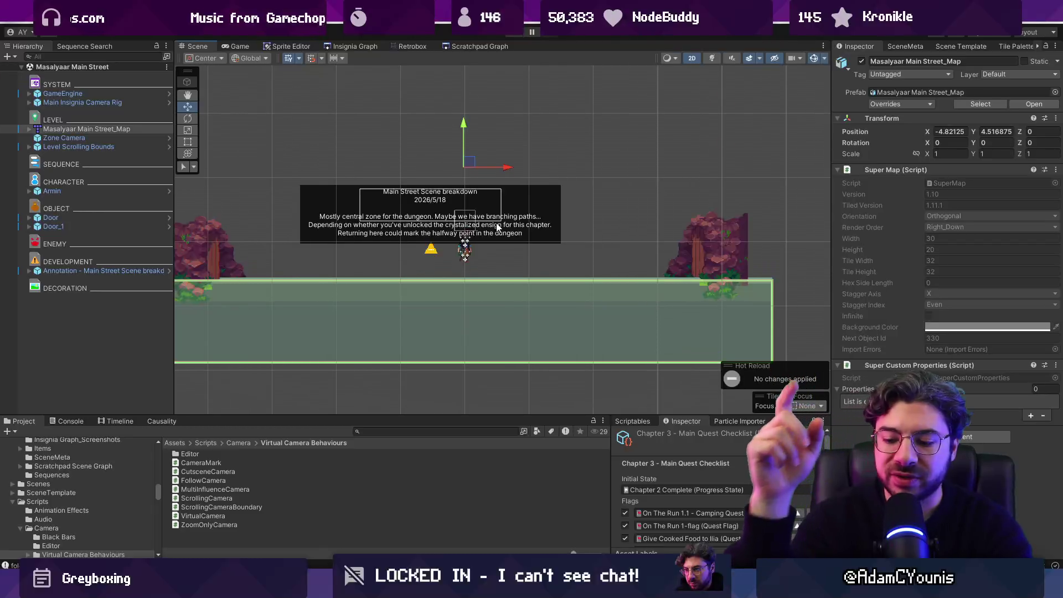
Launch the Leonardo drawing app from the system search.
key("super")
type("leonardo")
key("Return")
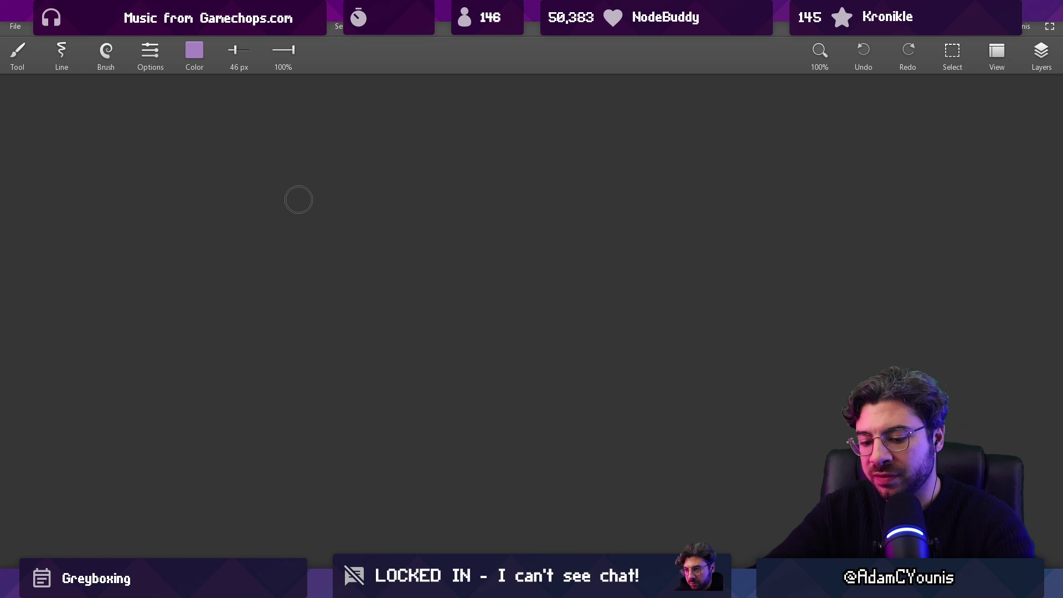
Set the brush to about 8 px in white.
left_click(194, 58)
left_click_drag(214, 125, 262, 125)
left_click_drag(228, 192, 263, 192)
left_click_drag(195, 158, 262, 159)
left_click(252, 247)
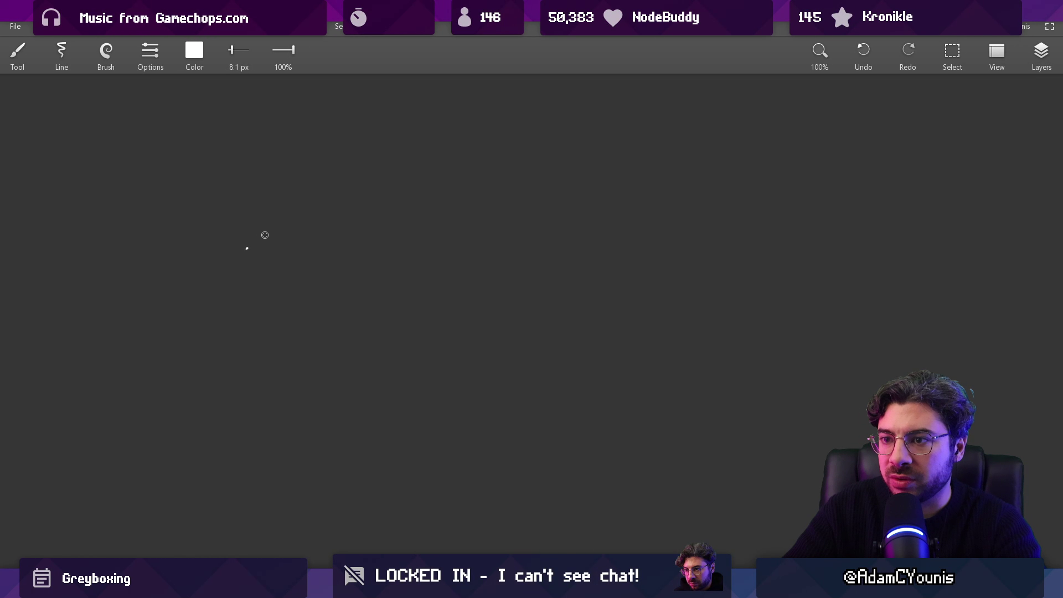
Handwrite 'What do you need?' on the canvas, undoing a stray underline.
left_click_drag(245, 233, 331, 227)
mouse_move(399, 221)
left_mouse_down()
mouse_move(407, 235)
mouse_move(424, 227)
mouse_move(478, 254)
left_mouse_up()
left_click_drag(507, 218, 518, 214)
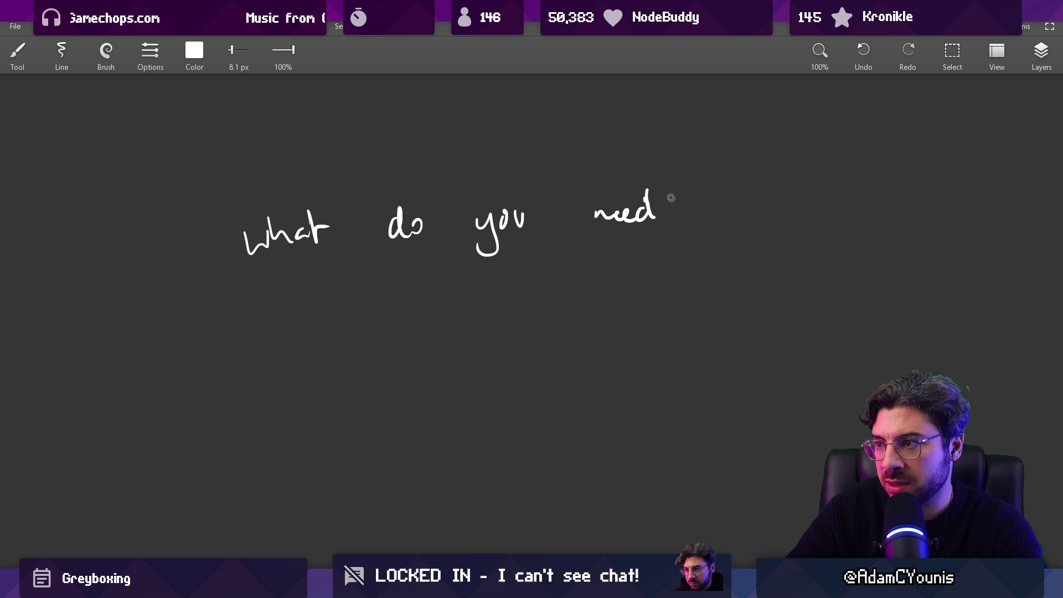
scroll(613, 291, "down", 1)
left_click_drag(275, 279, 621, 239)
key("ctrl+z")
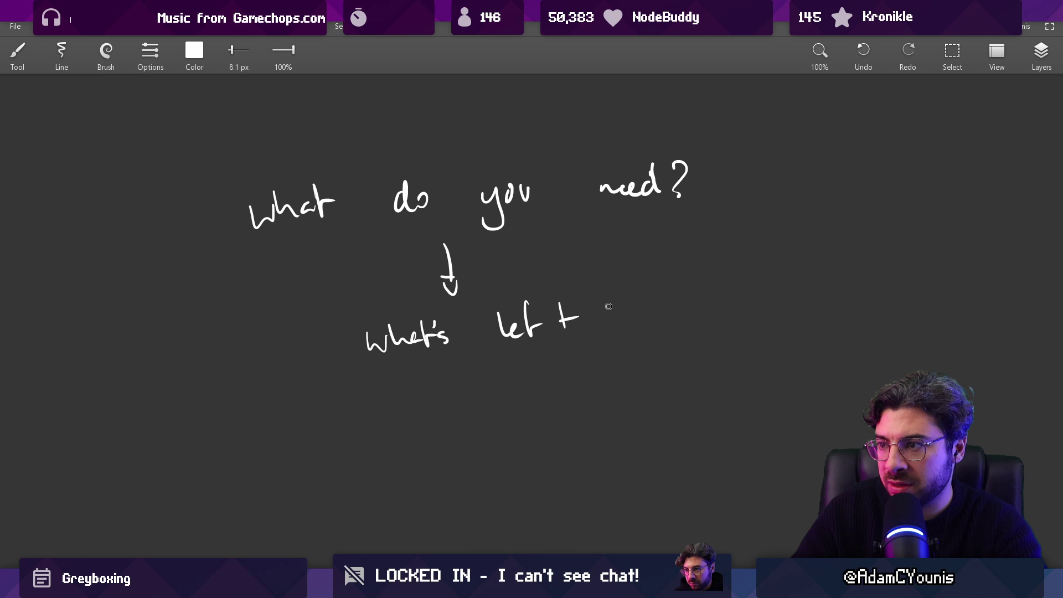
Erase the word 'there' from the third line and return to the brush.
scroll(624, 264, "down", 1)
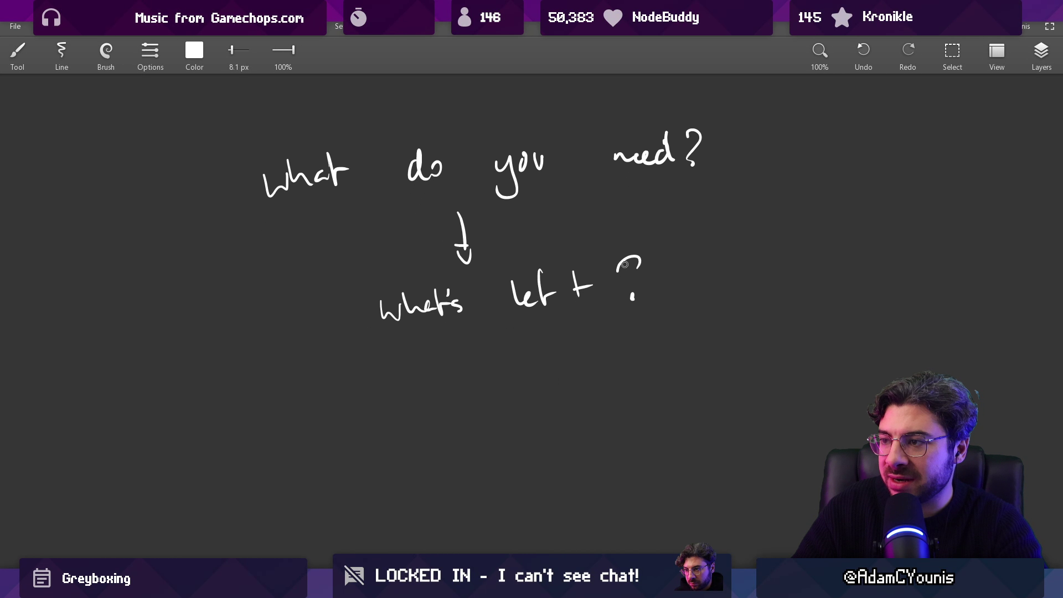
scroll(501, 339, "down", 1)
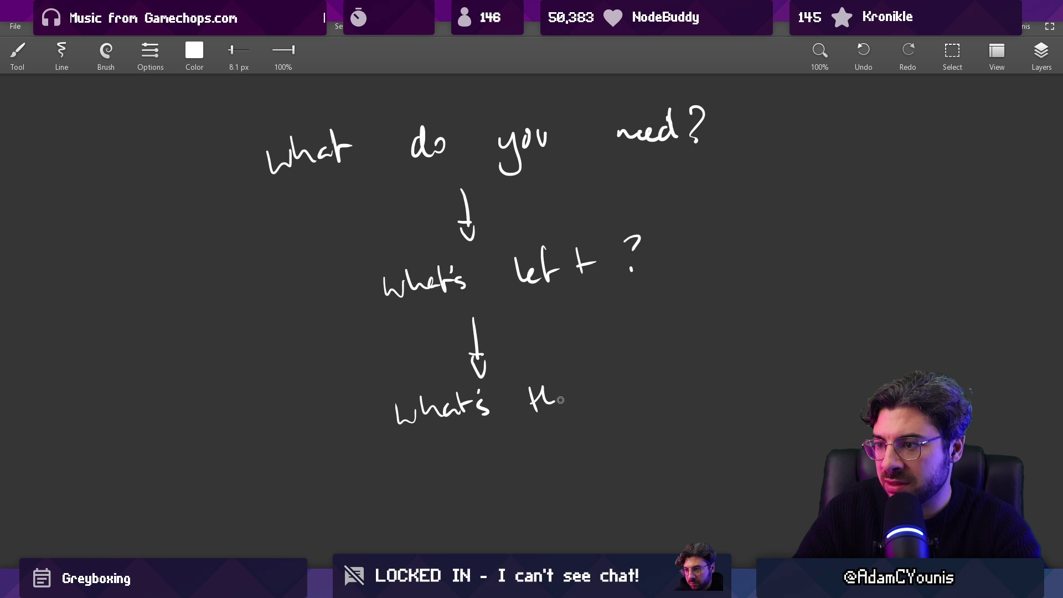
scroll(606, 365, "down", 1)
key("e")
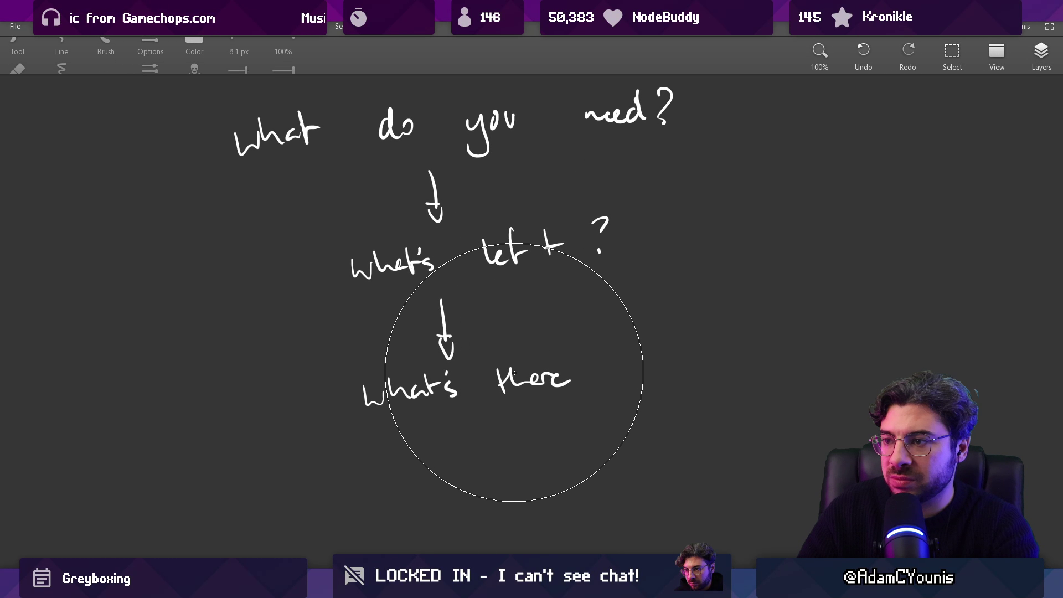
left_click_drag(527, 390, 591, 375)
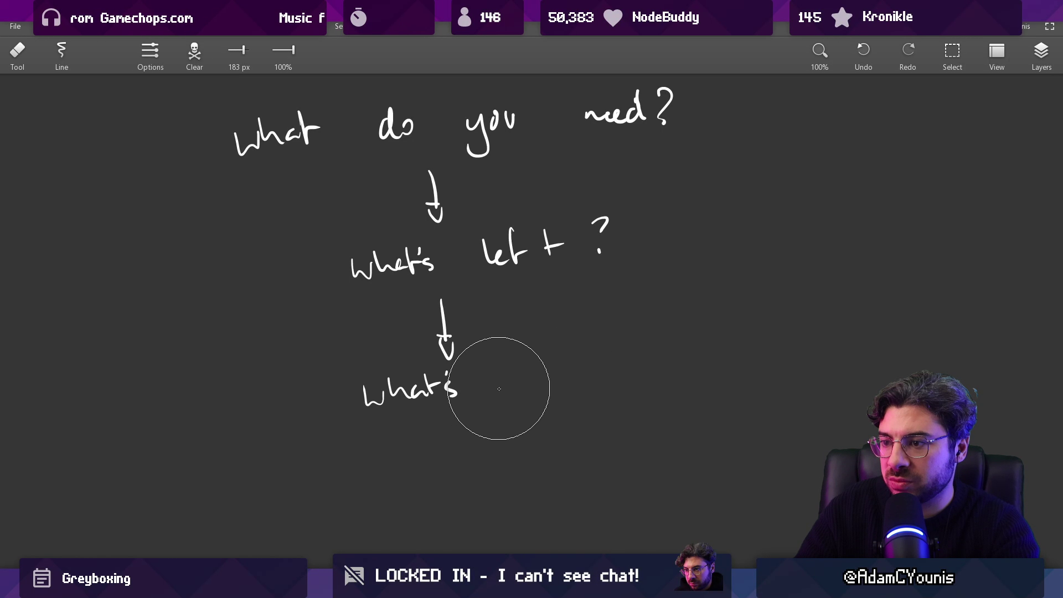
key("b")
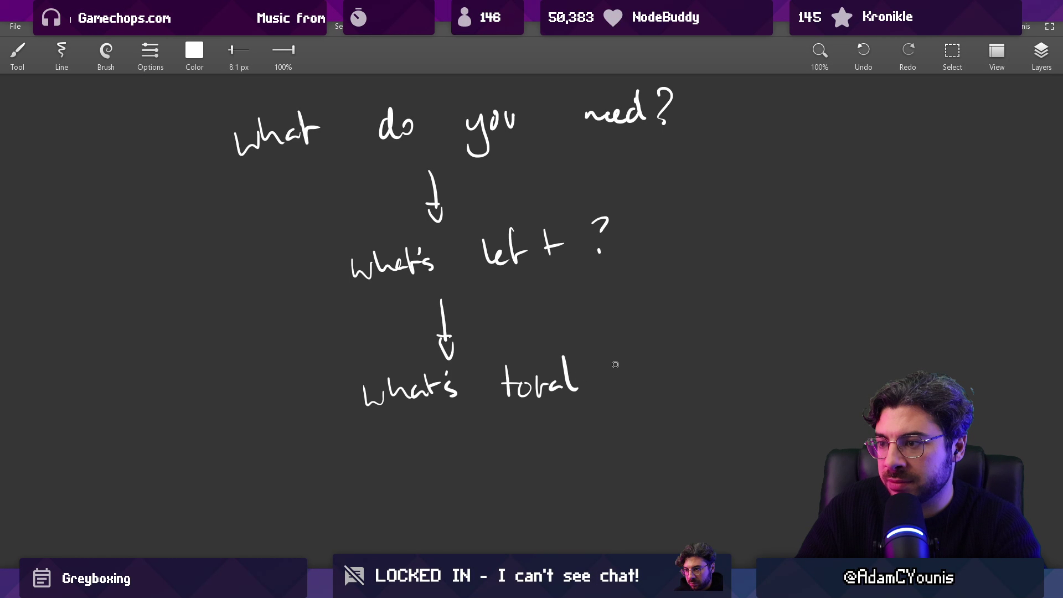
Draw left and right branch arrows under 'What's total'.
scroll(616, 365, "down", 2)
left_click_drag(537, 396, 616, 264)
left_click_drag(541, 317, 491, 350)
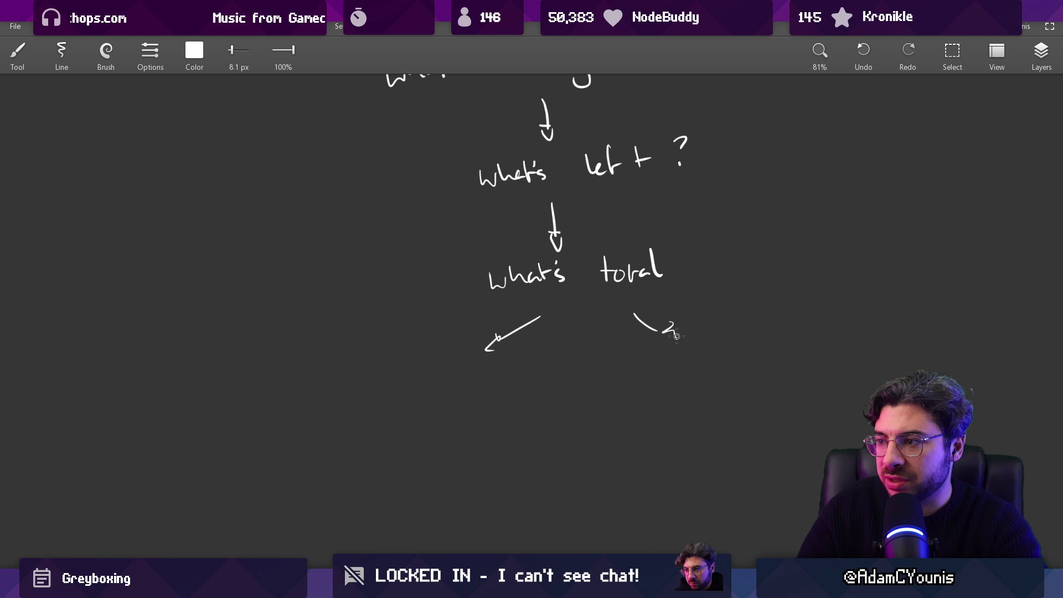
left_click_drag(669, 338, 662, 335)
scroll(503, 339, "up", 2)
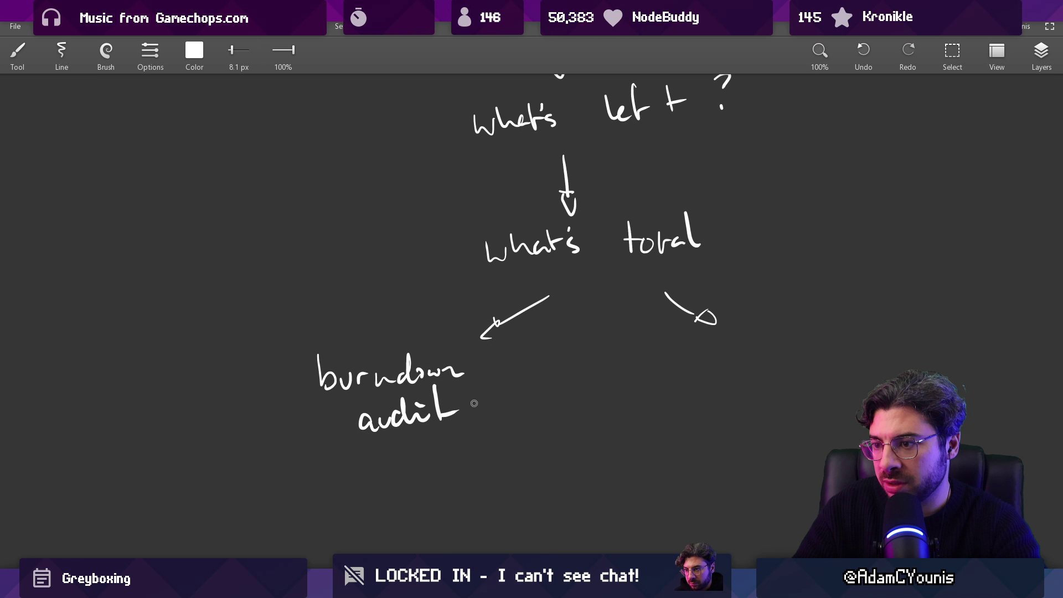
Label the branches, writing 'dependencies' under the right arrow.
left_click_drag(637, 383, 545, 354)
mouse_move(582, 355)
left_mouse_down()
mouse_move(658, 340)
mouse_move(749, 351)
left_mouse_up()
key("ctrl+z")
scroll(510, 381, "down", 2)
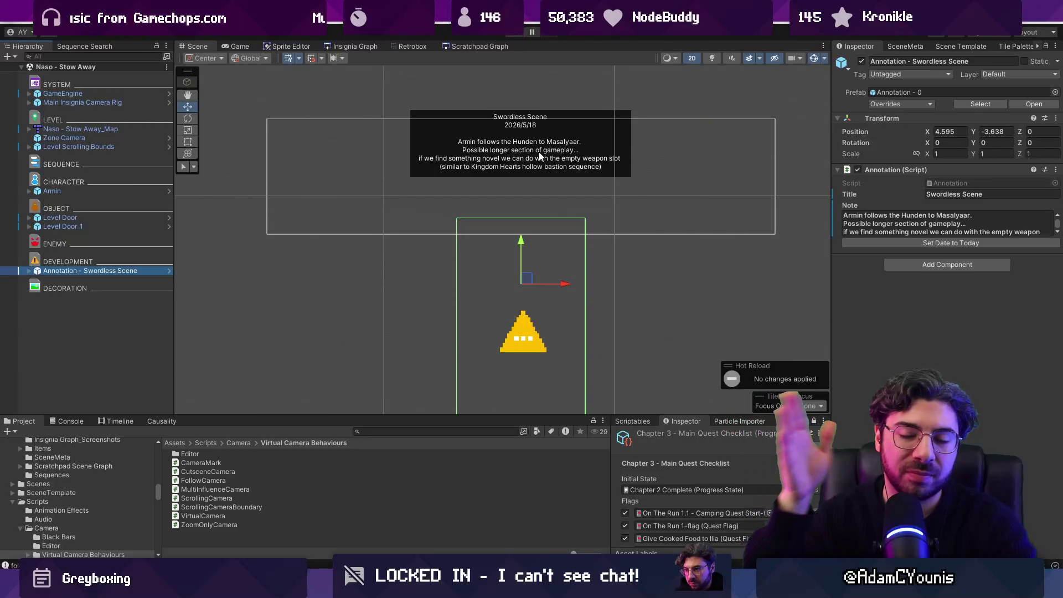
Switch to the Insignia Graph, look around, and open the Oasis Fight scene node.
scroll(439, 155, "down", 3)
left_click(352, 46)
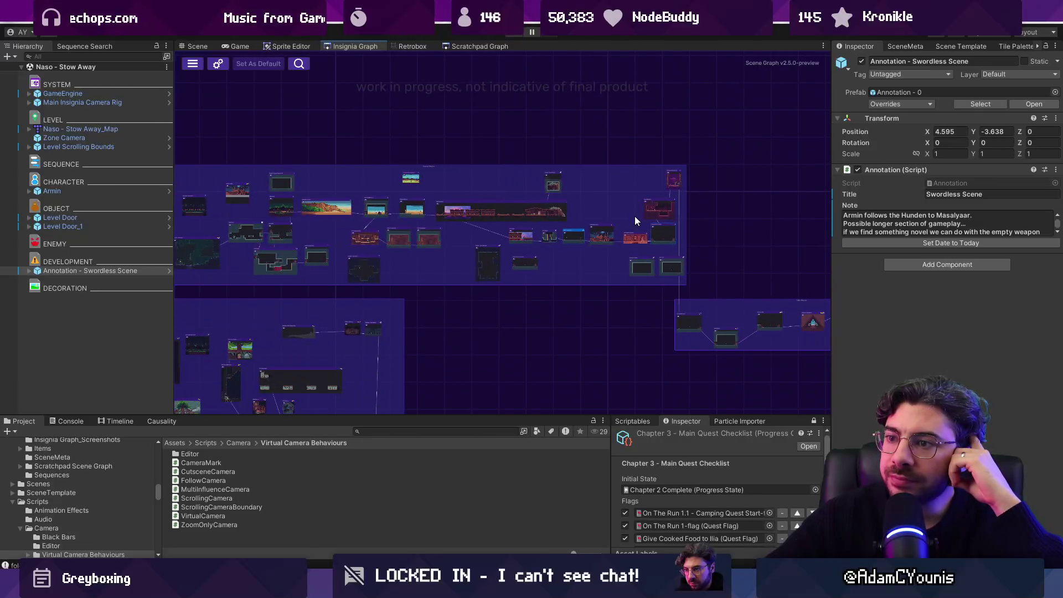
scroll(580, 237, "up", 5)
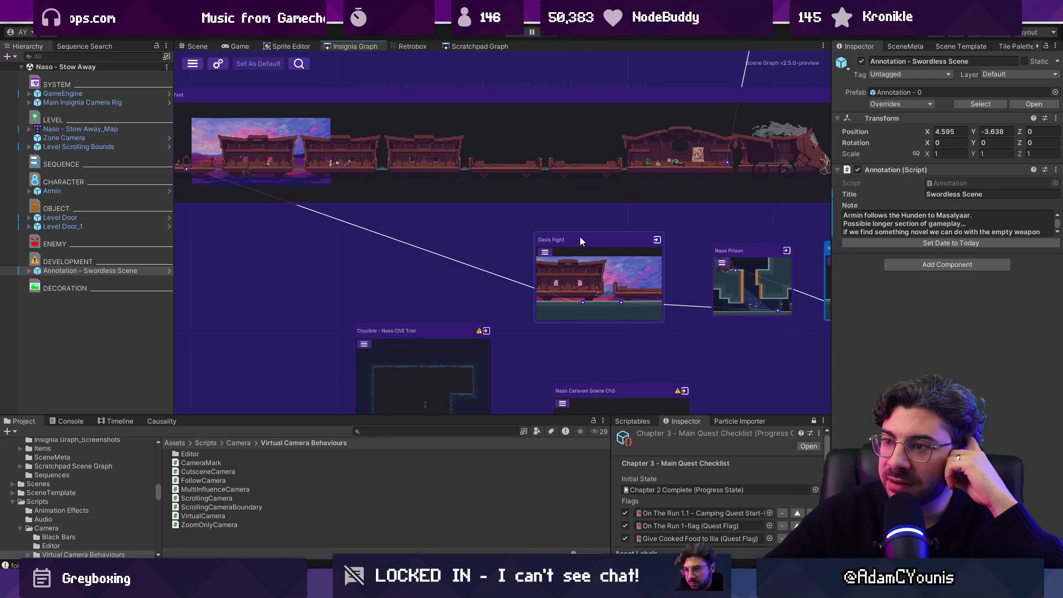
scroll(580, 237, "down", 5)
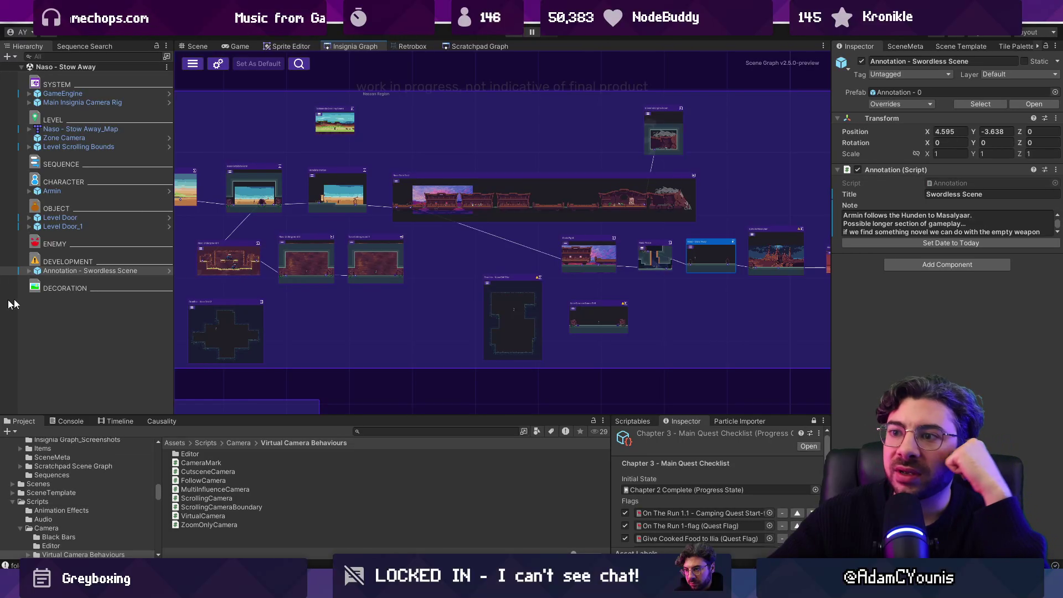
scroll(609, 254, "up", 3)
double_click(612, 251)
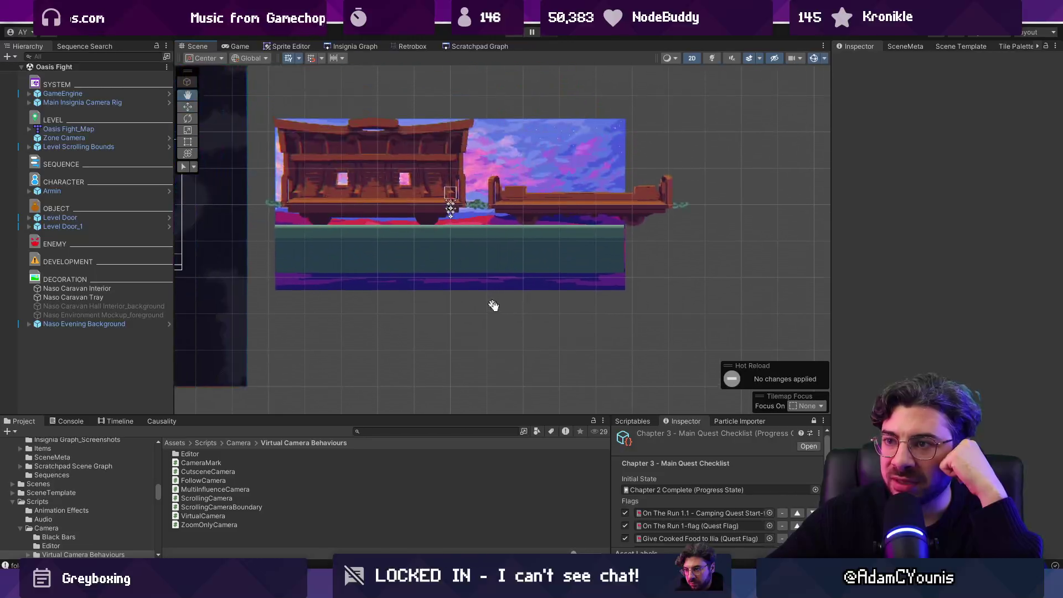
Search the project for 'annotation' and add an Annotation under DEVELOPMENT.
scroll(393, 240, "up", 1)
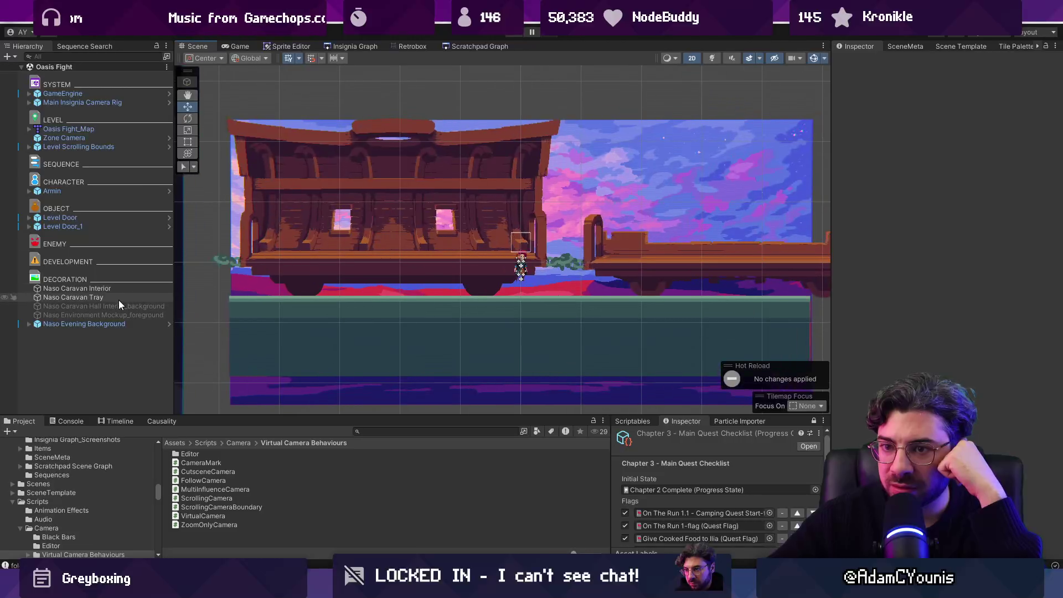
left_click(110, 264)
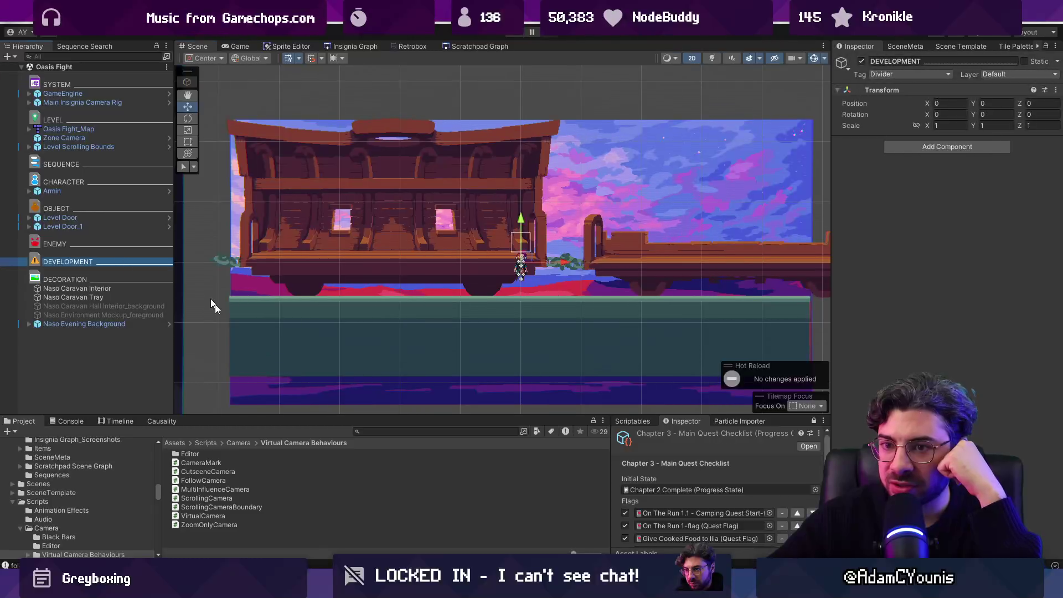
left_click(433, 430)
type("annotation")
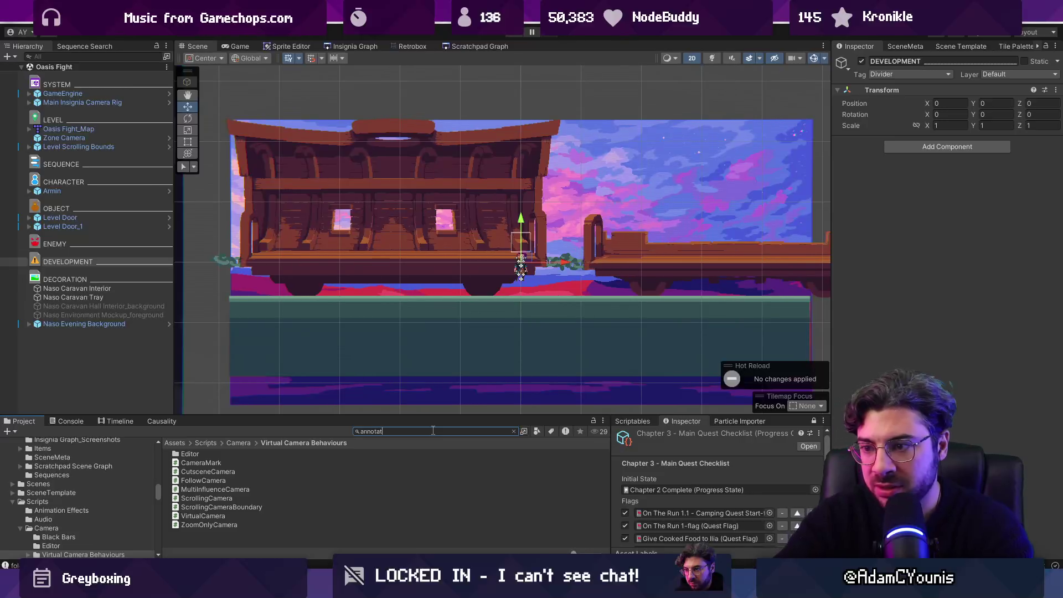
left_click(88, 262)
key("ctrl+shift+a")
Title the annotation 'Miniboss fight with Hunden + Cheverton Guard'.
left_click(959, 193)
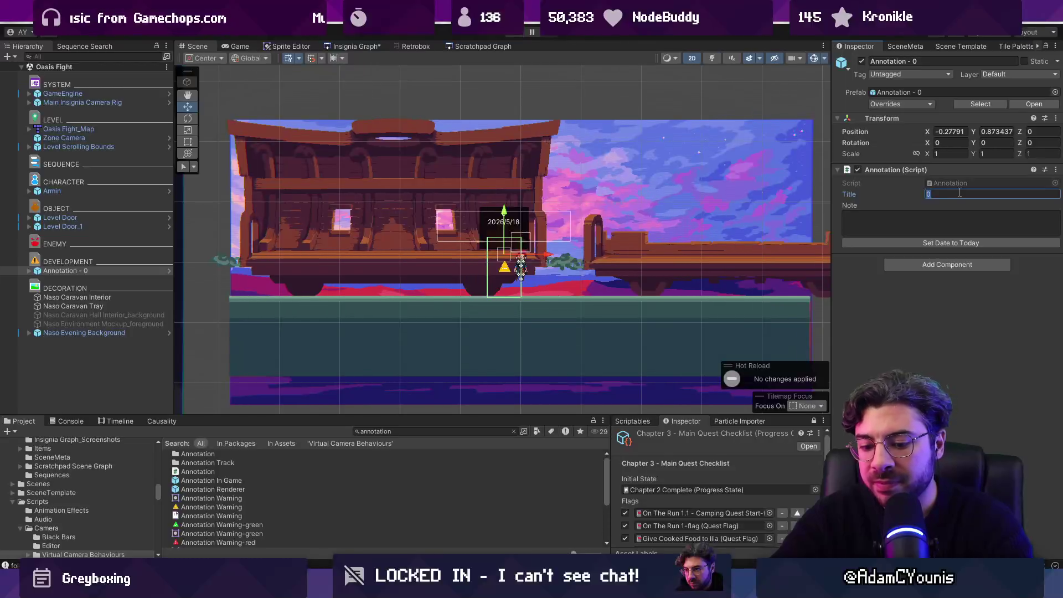
type("Miniboss fi")
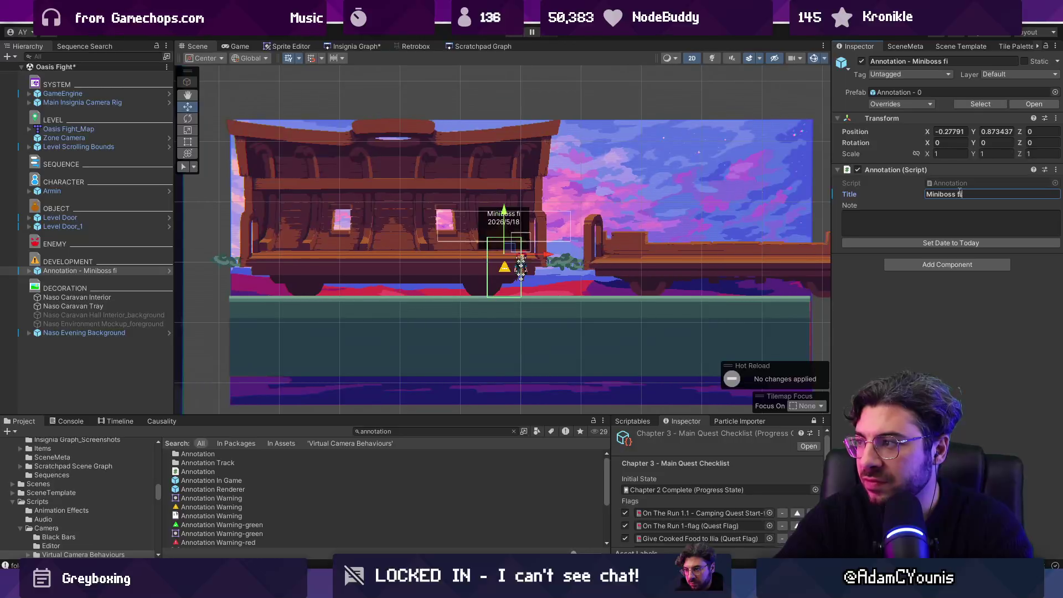
type("ght wi")
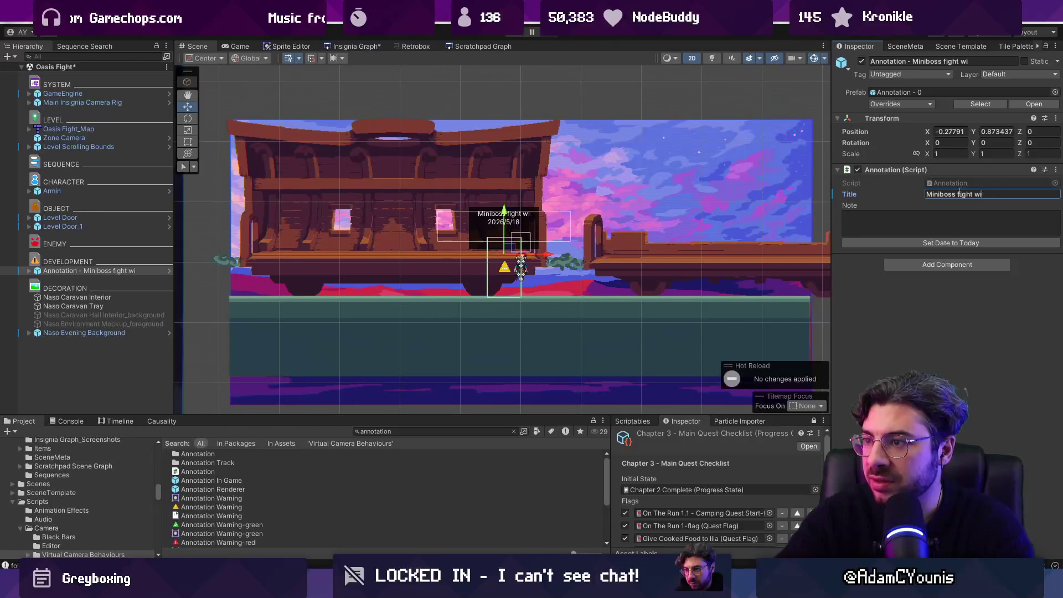
type("th ")
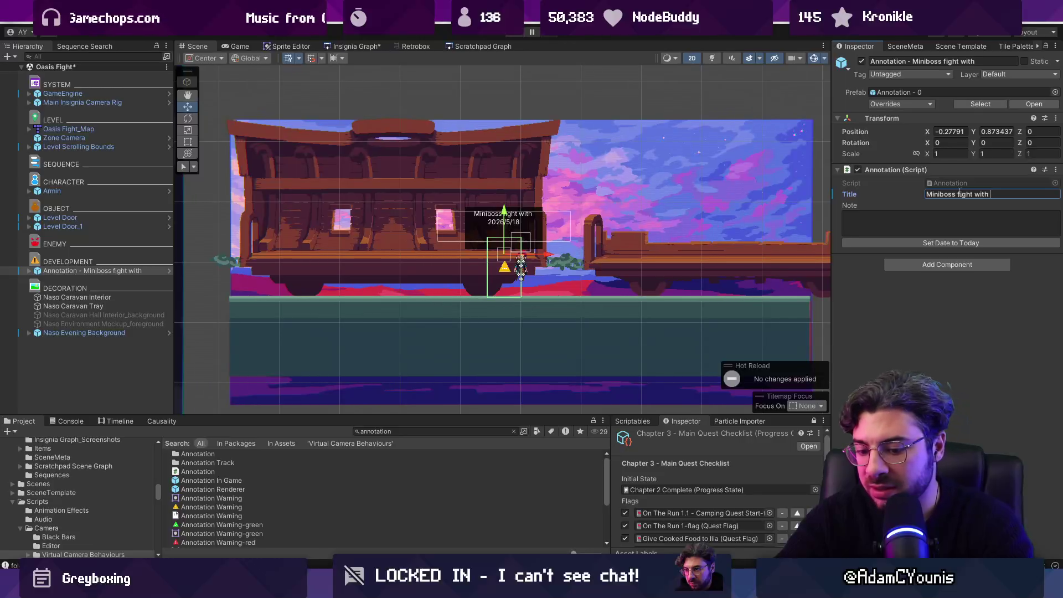
type("Hunden + ChevGuard")
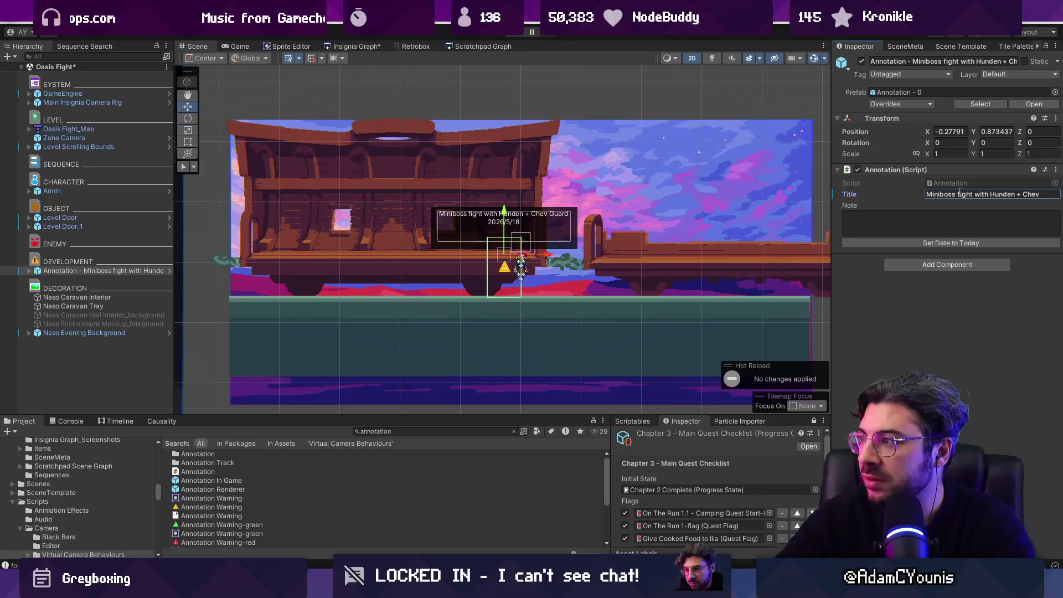
type("erton")
left_click(962, 226)
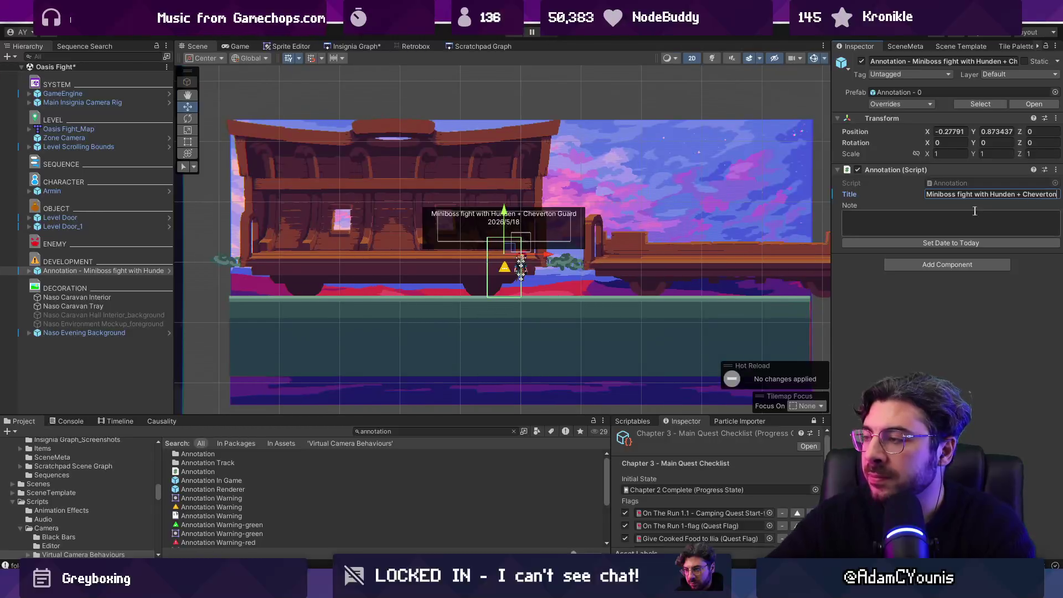
Start the note: 'Armin gets caught in a squabble with the cheverton guard and the hunden that'.
type("Armki")
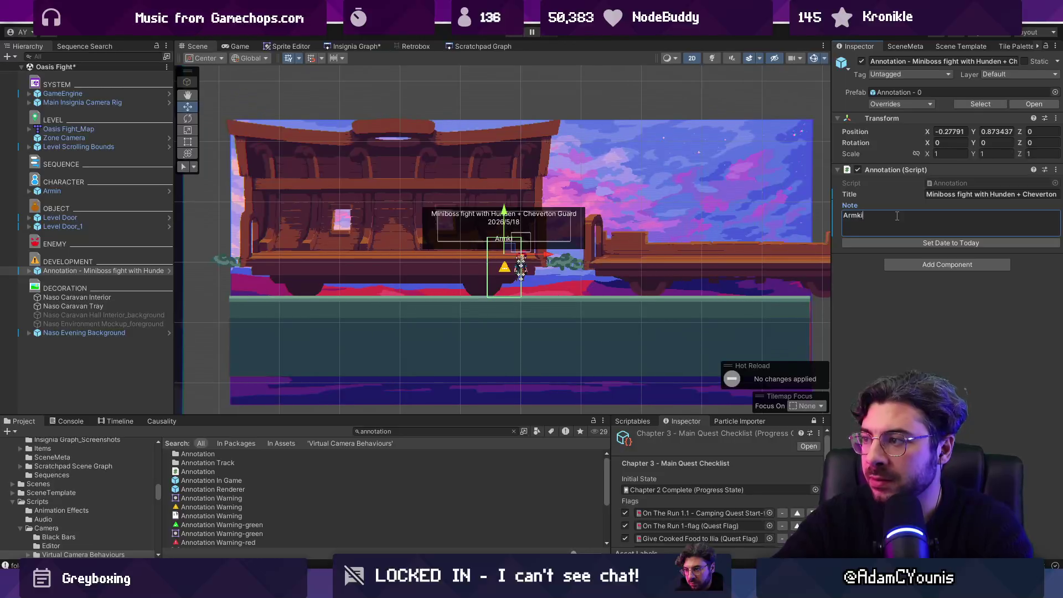
key("BackSpace")
key("BackSpace")
type("in gets caught in a ")
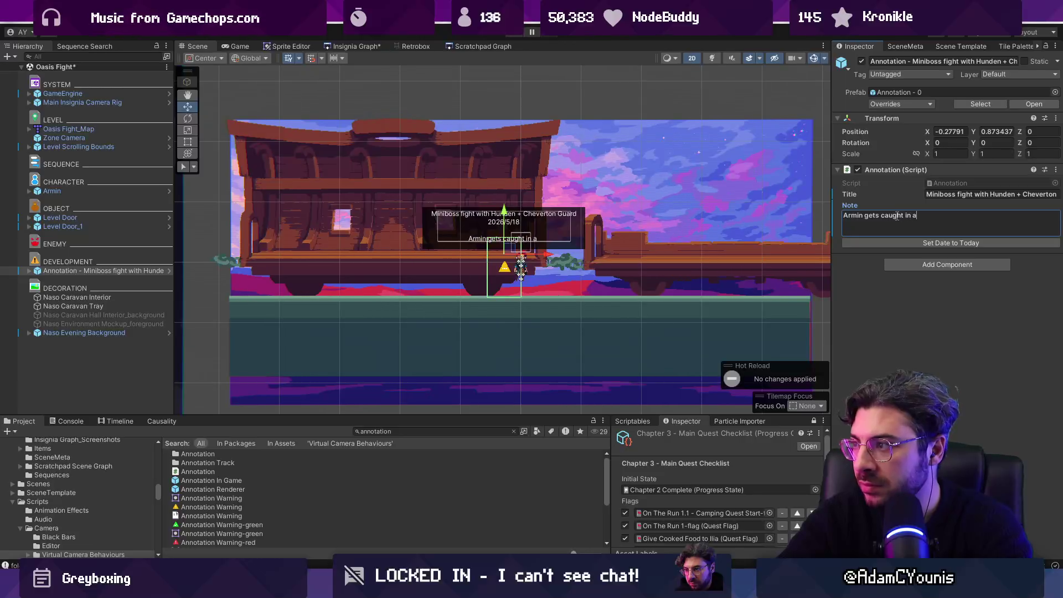
type("squab")
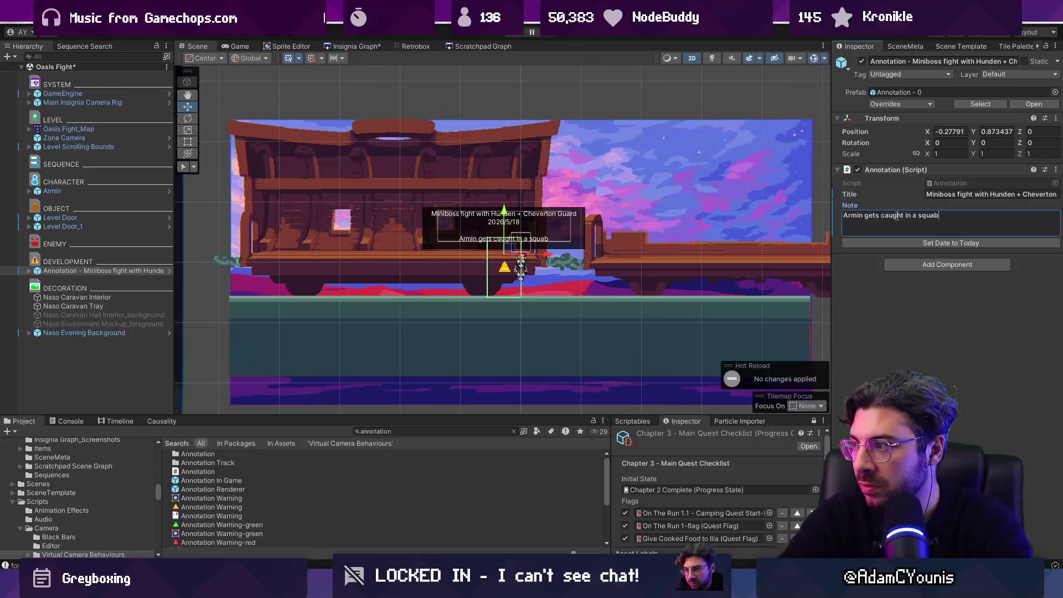
type("ble with the cheverton ")
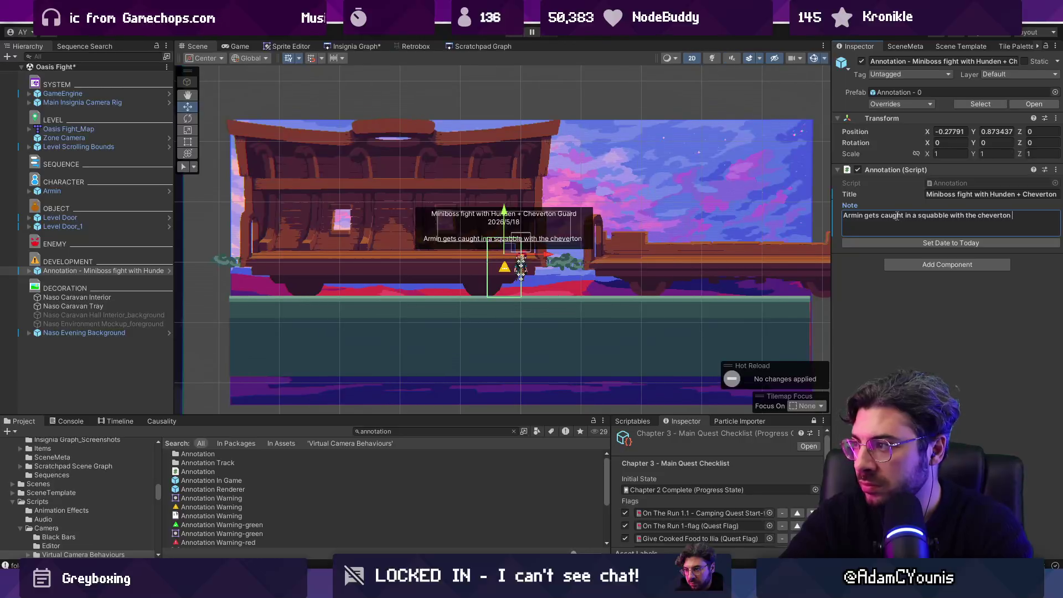
type("guard and the hunden taht")
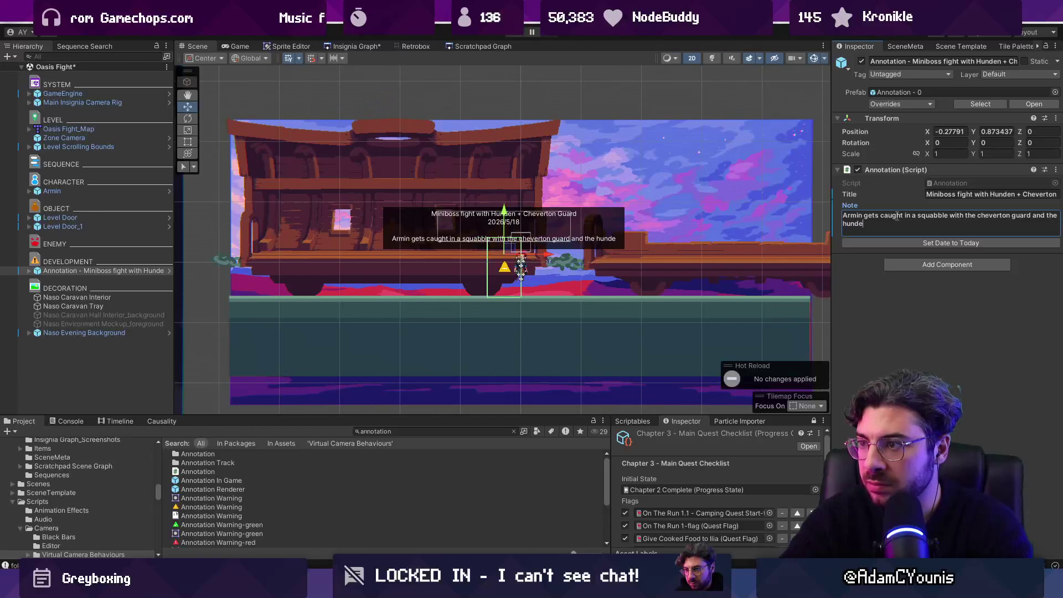
key("BackSpace")
key("BackSpace")
key("BackSpace")
type("hav")
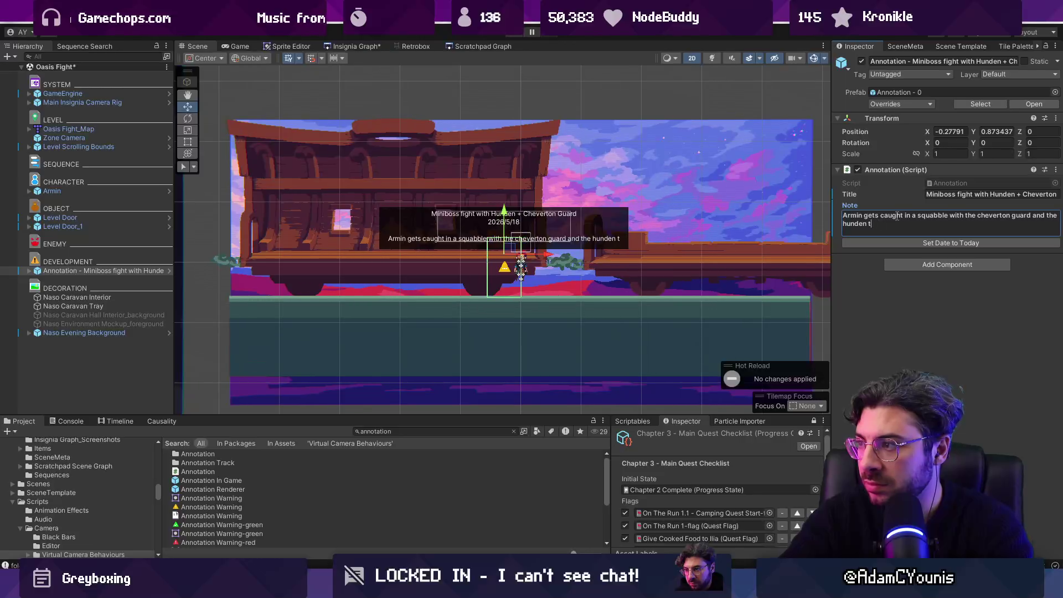
key("BackSpace")
type("t have")
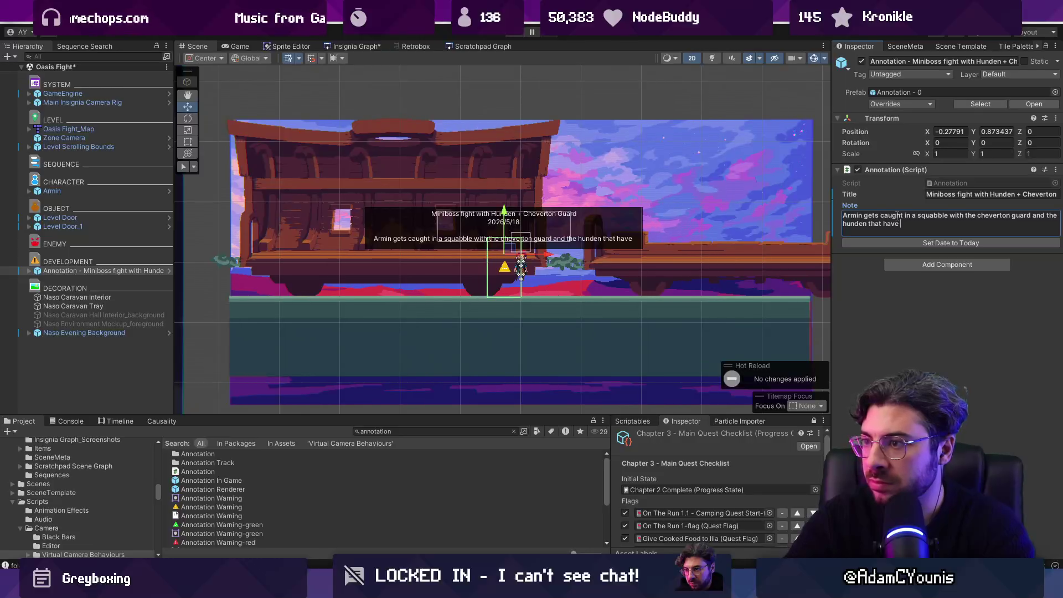
Finish the note with 'are holding up the caravan.'.
scroll(508, 232, "up", 2)
scroll(508, 232, "up", 1)
scroll(599, 245, "up", 1)
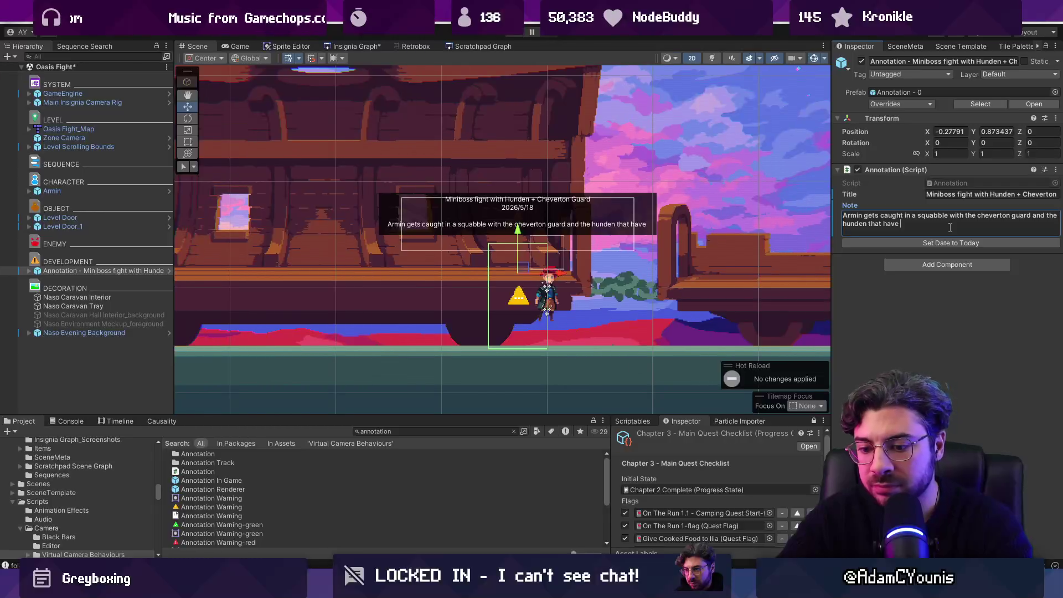
type("held hi")
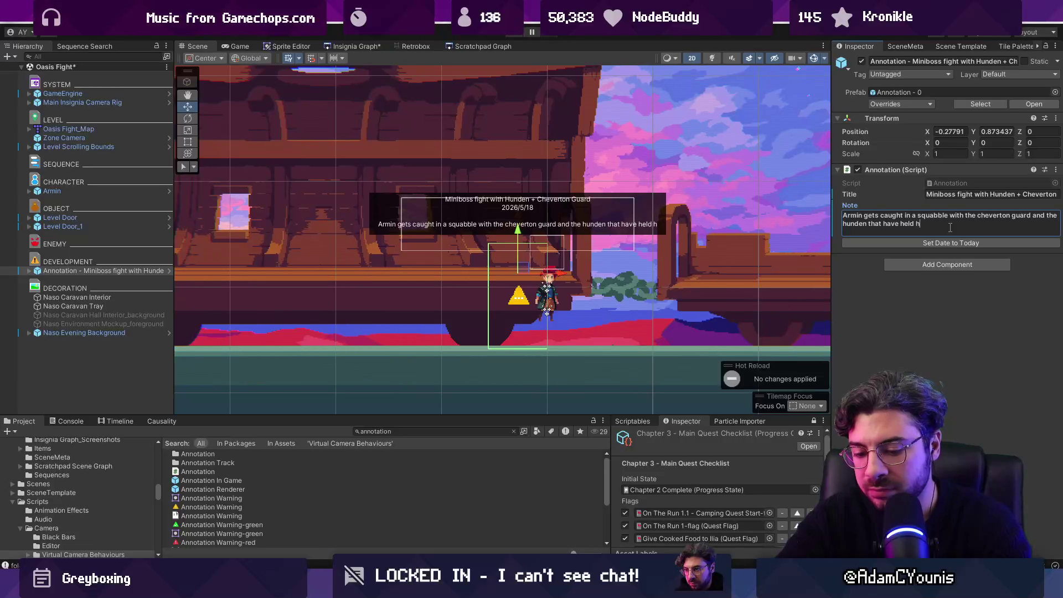
key("BackSpace")
key("BackSpace")
key("BackSpace")
type("are ho")
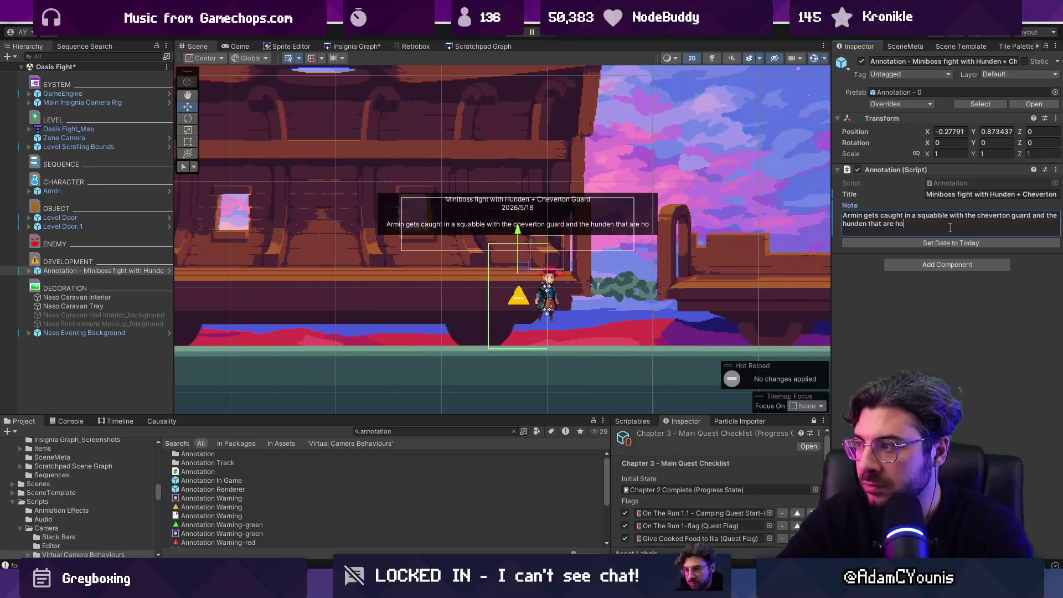
type("lding up the ca")
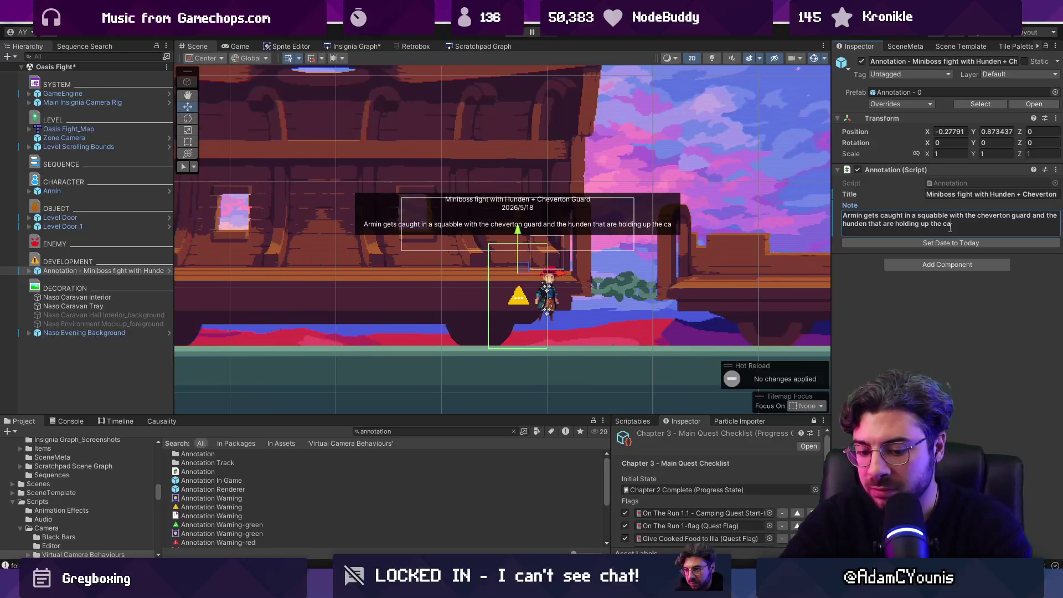
type("ravan.")
Stamp the annotation with today's date and save the scene.
left_click(909, 332)
left_click(892, 245)
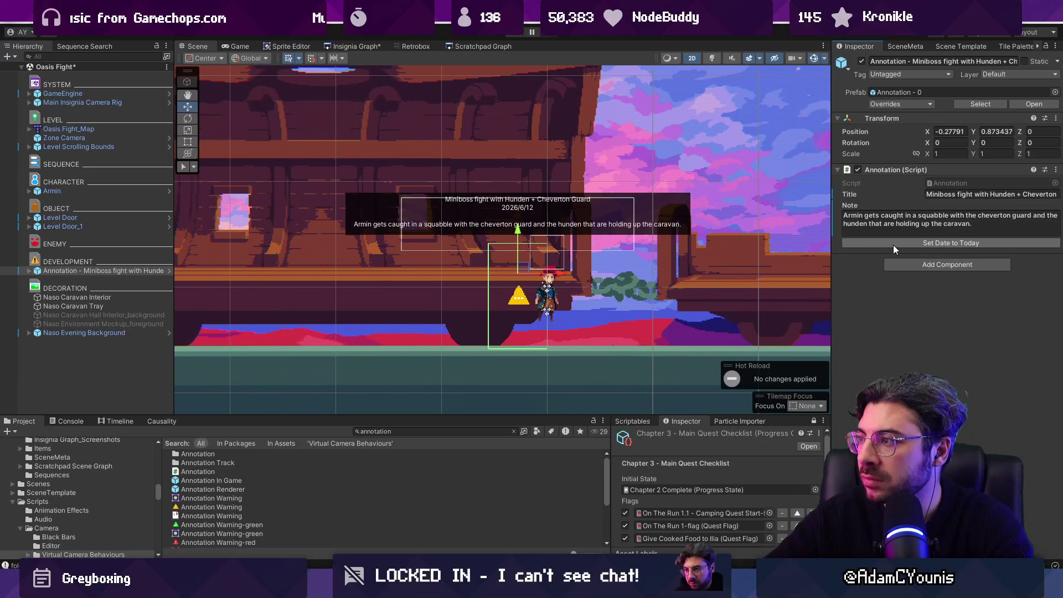
key("ctrl+s")
scroll(530, 238, "down", 2)
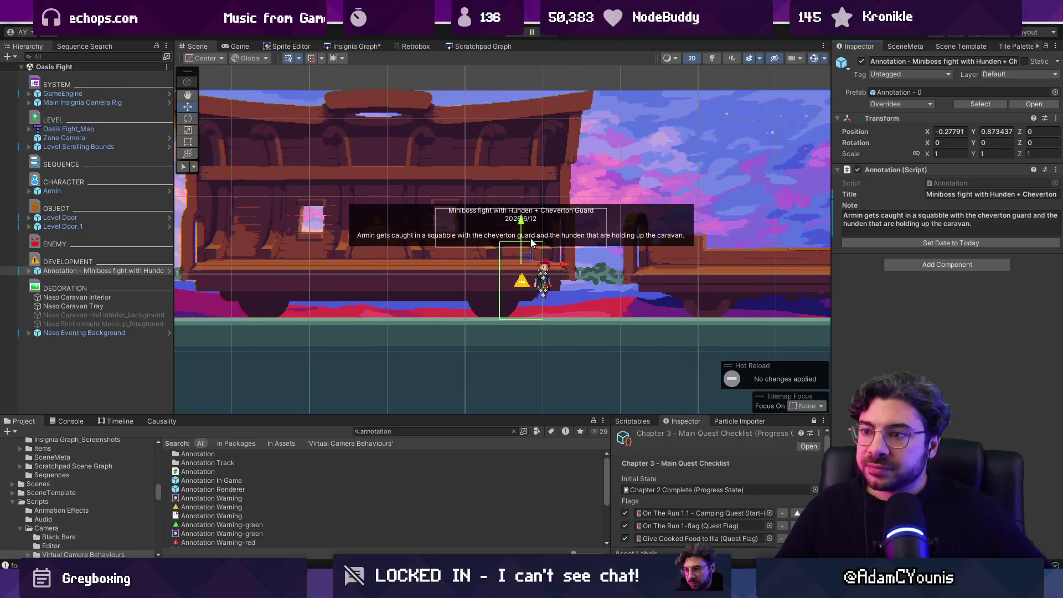
scroll(458, 304, "up", 3)
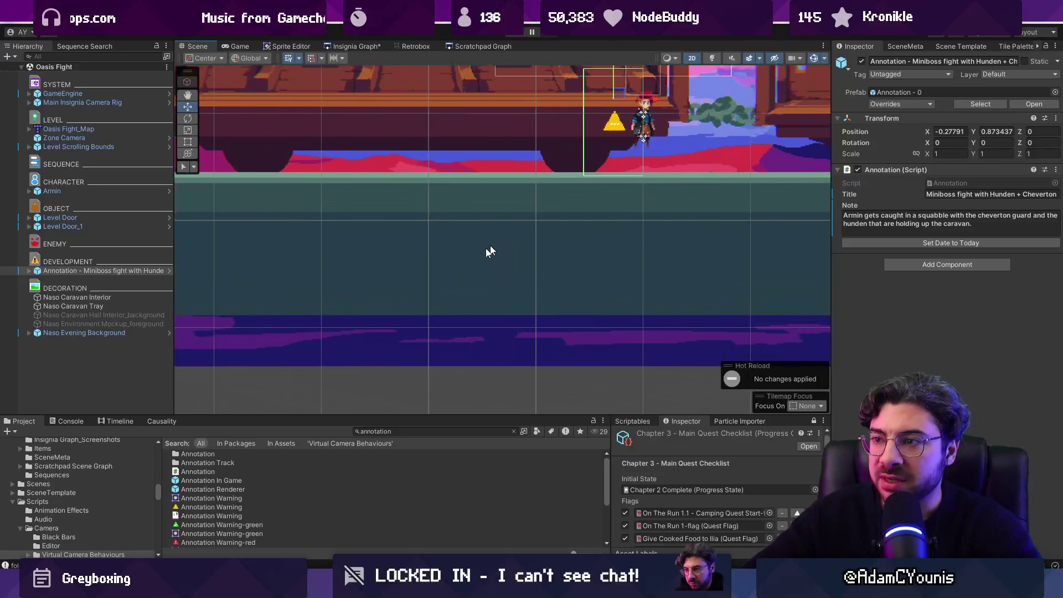
scroll(397, 352, "down", 5)
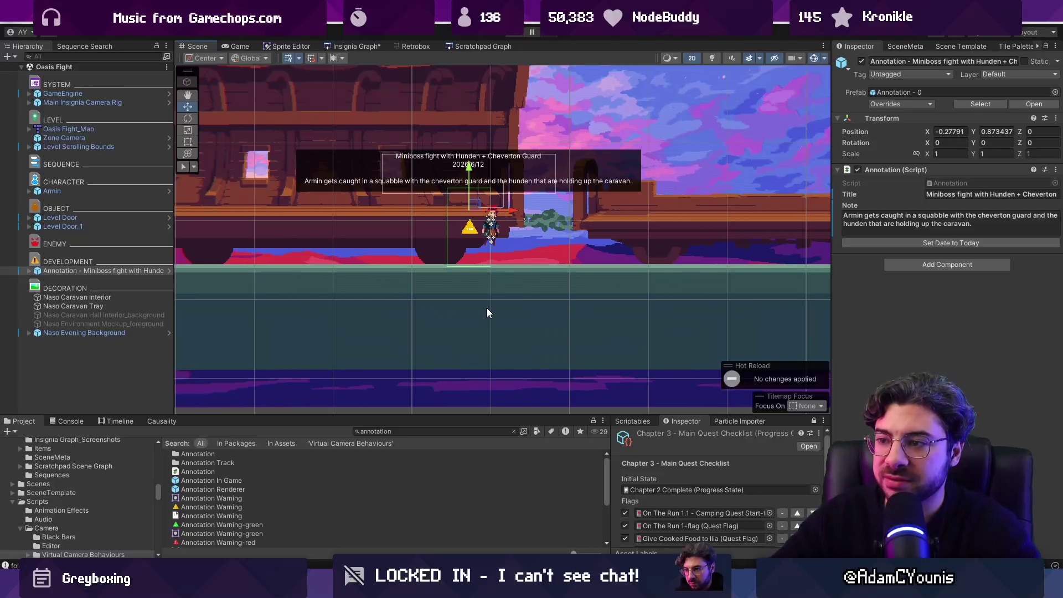
scroll(486, 309, "down", 4)
Disable the Tilemap Renderer on Oasis Fight_Map's Grid > ground layer.
scroll(421, 333, "up", 2)
left_click(421, 332)
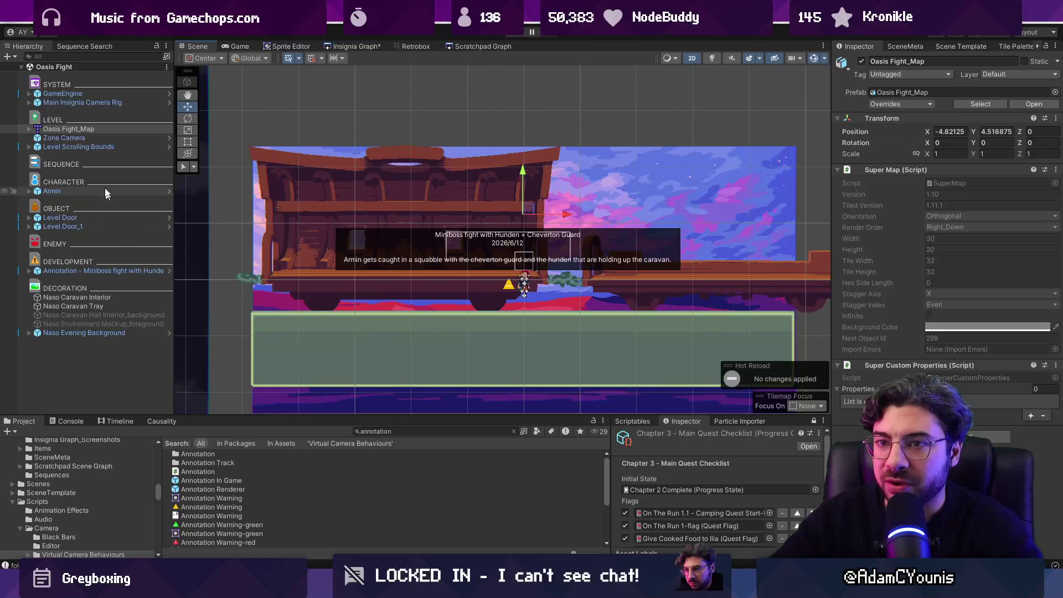
left_click(30, 129)
left_click(37, 138)
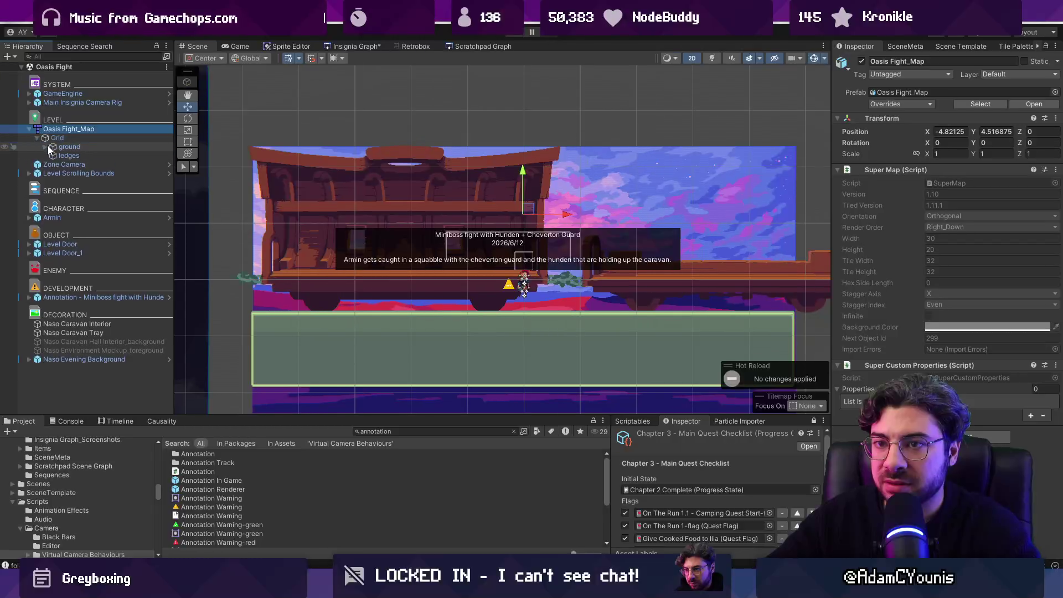
left_click(56, 147)
left_click(47, 147)
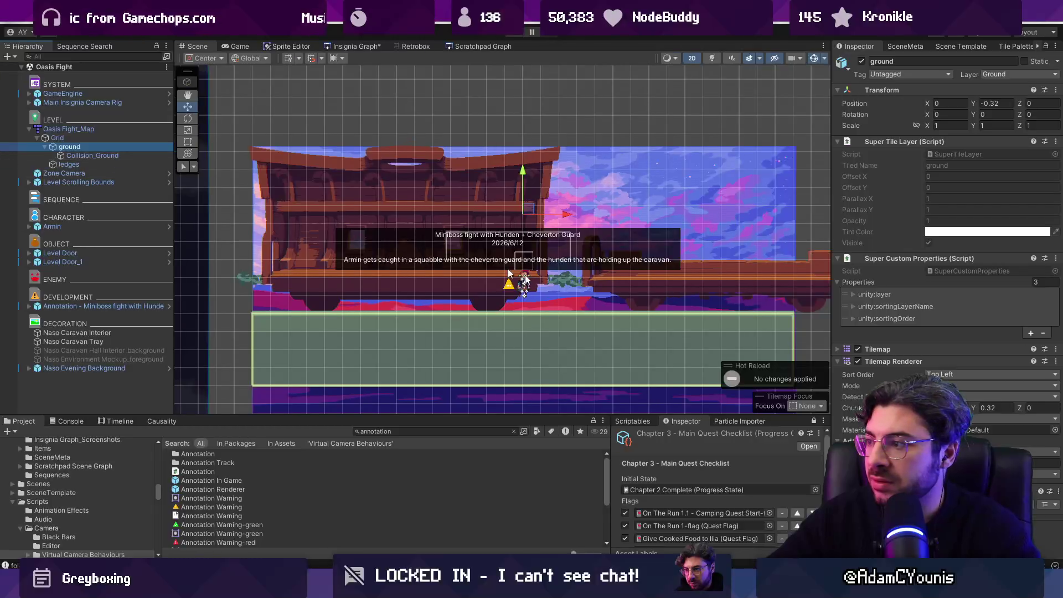
left_click(858, 361)
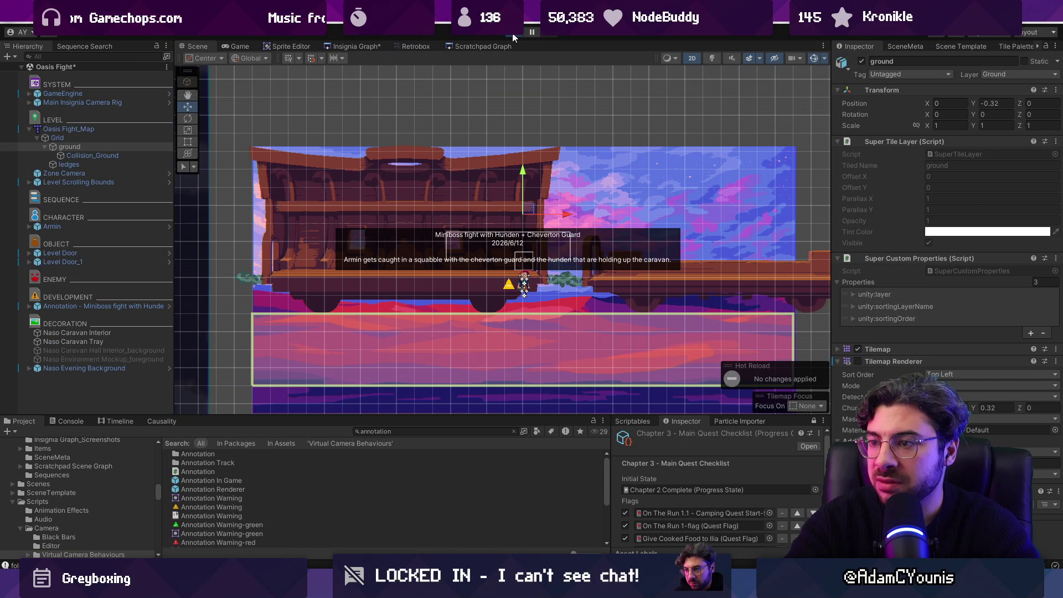
Play-test the scene, running the character right, then stop.
left_click(513, 35)
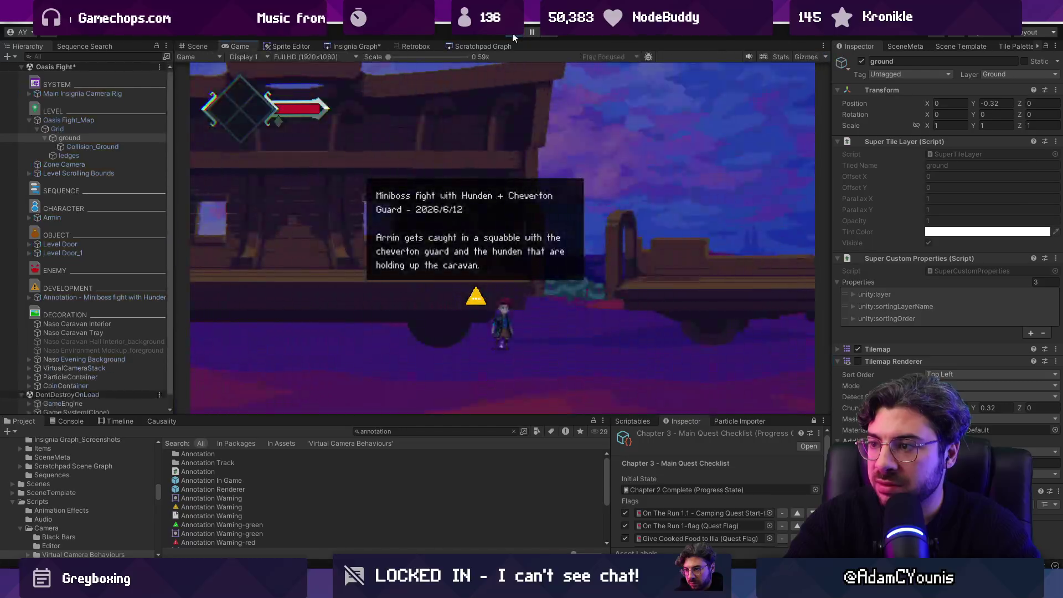
key("Right")
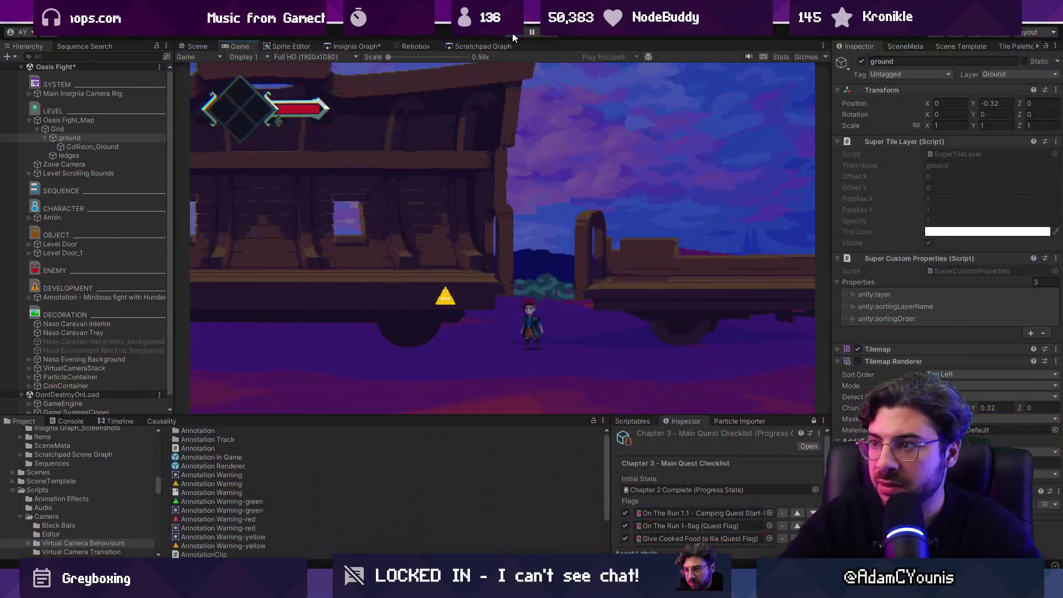
left_click(512, 36)
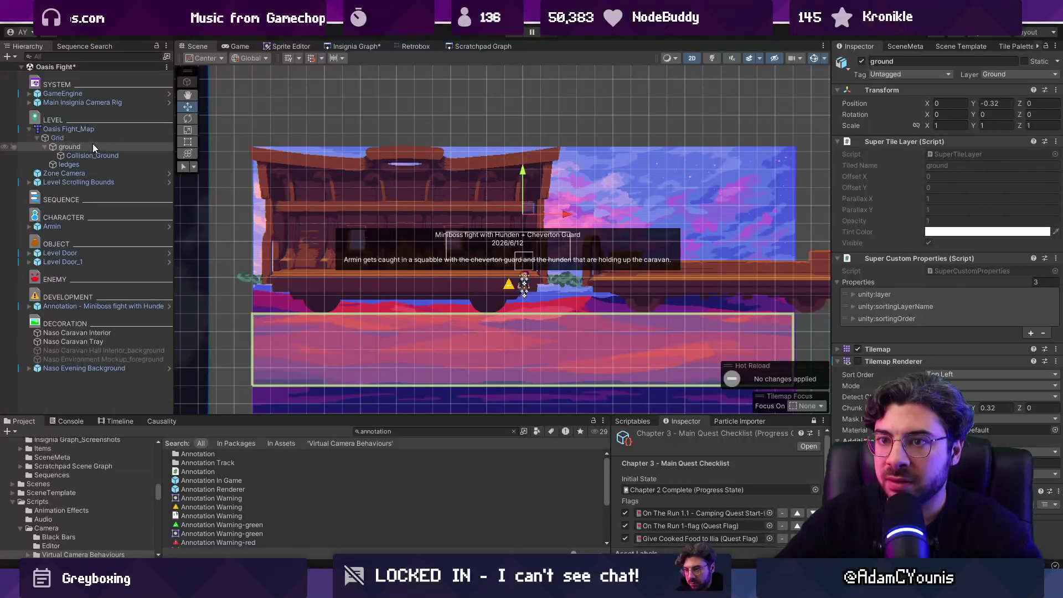
Raise the Naso Evening Background to Y 1.101 and play-test it.
left_click(91, 140)
left_click(350, 403)
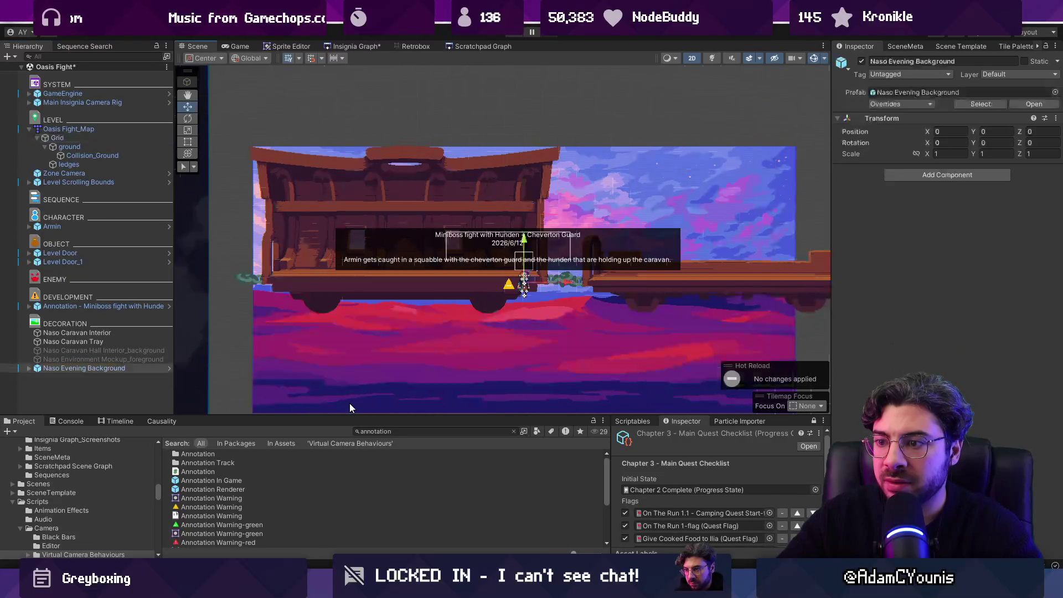
left_click_drag(524, 241, 528, 179)
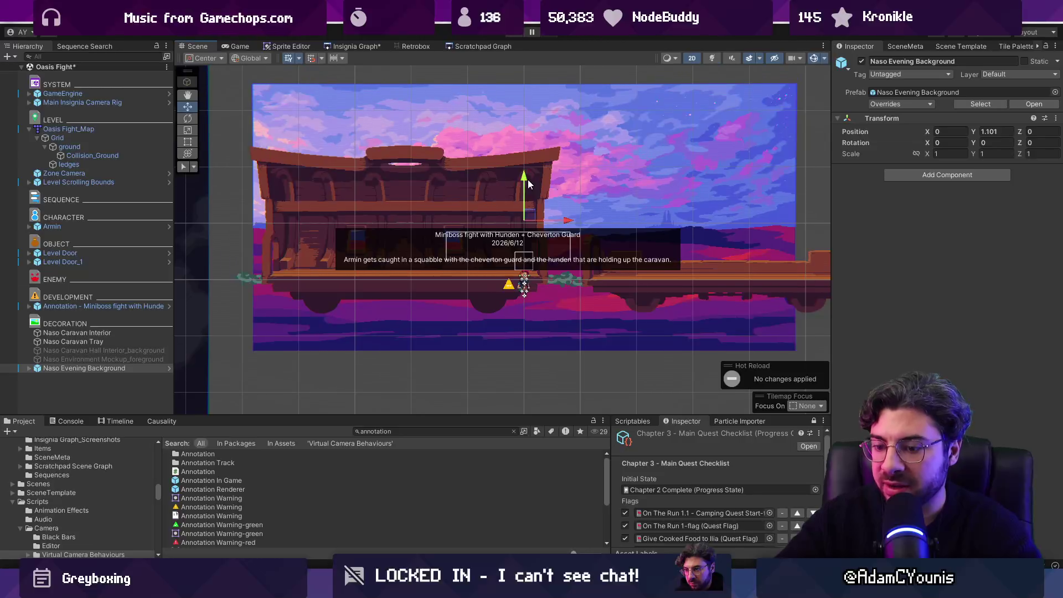
key("ctrl+p")
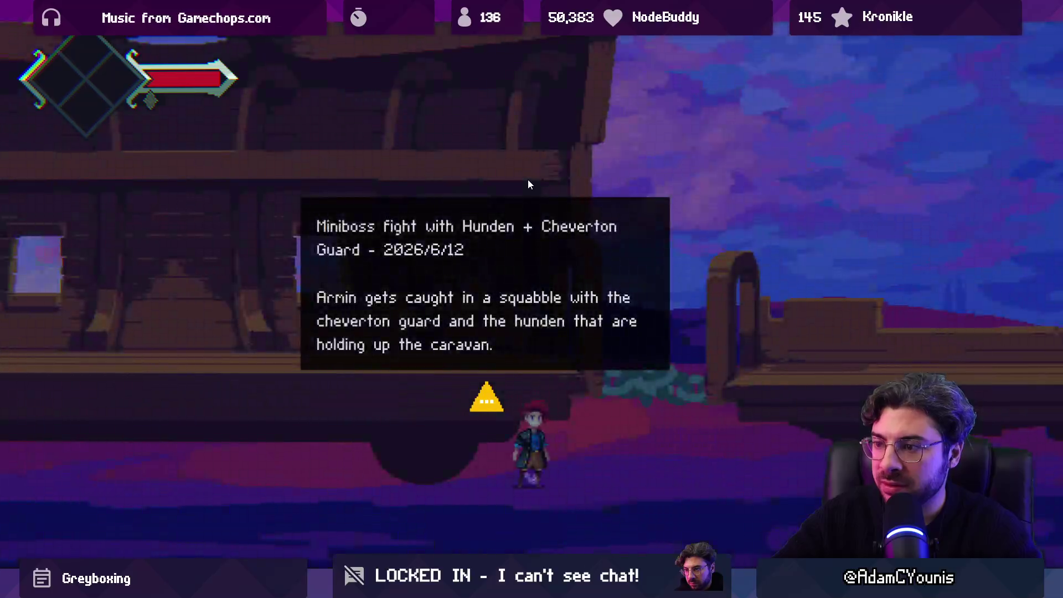
key("Right")
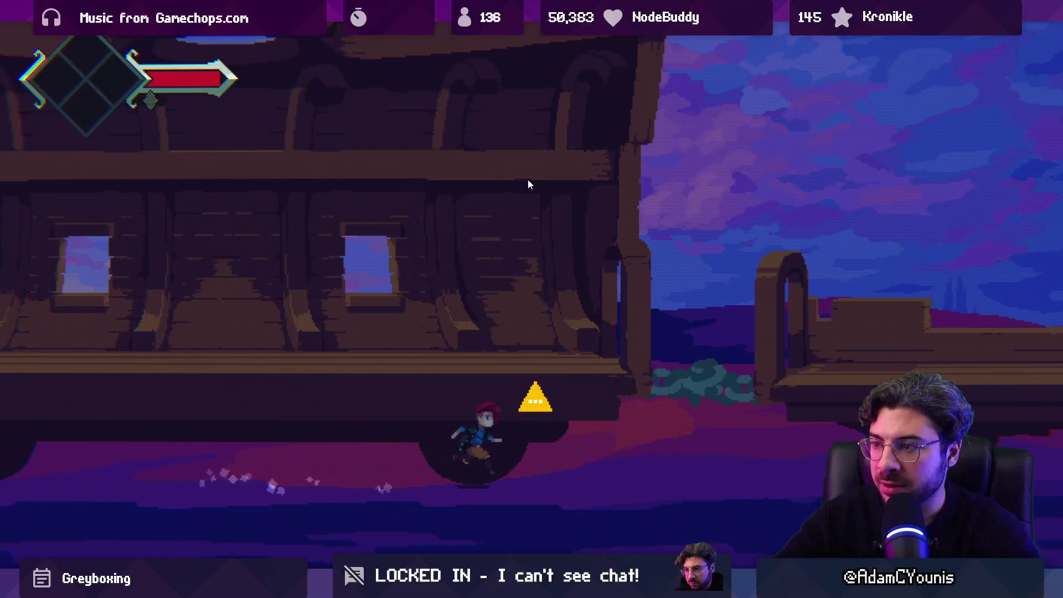
key("Left")
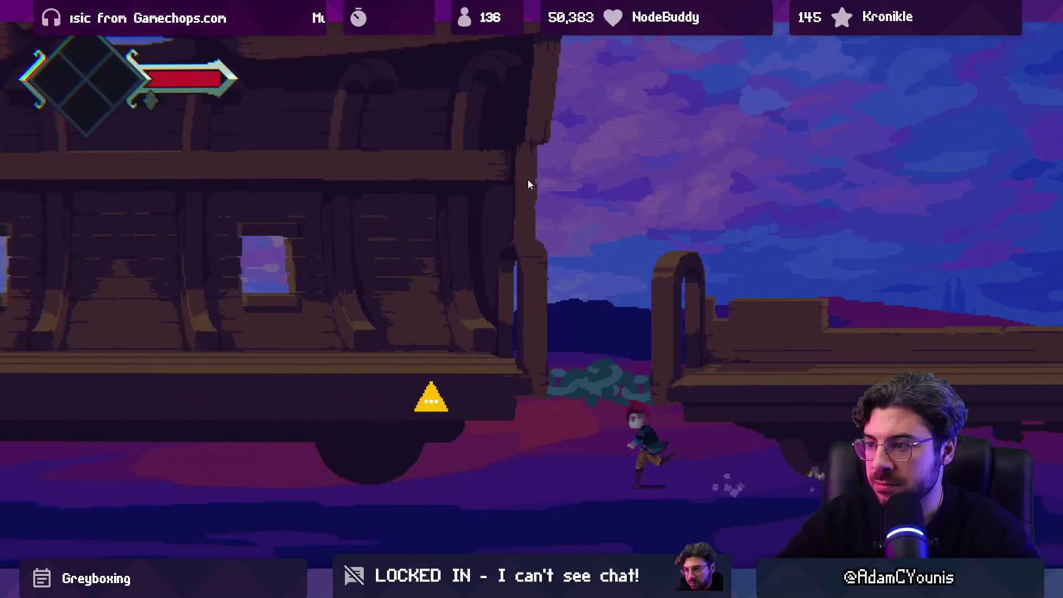
key("shift+space")
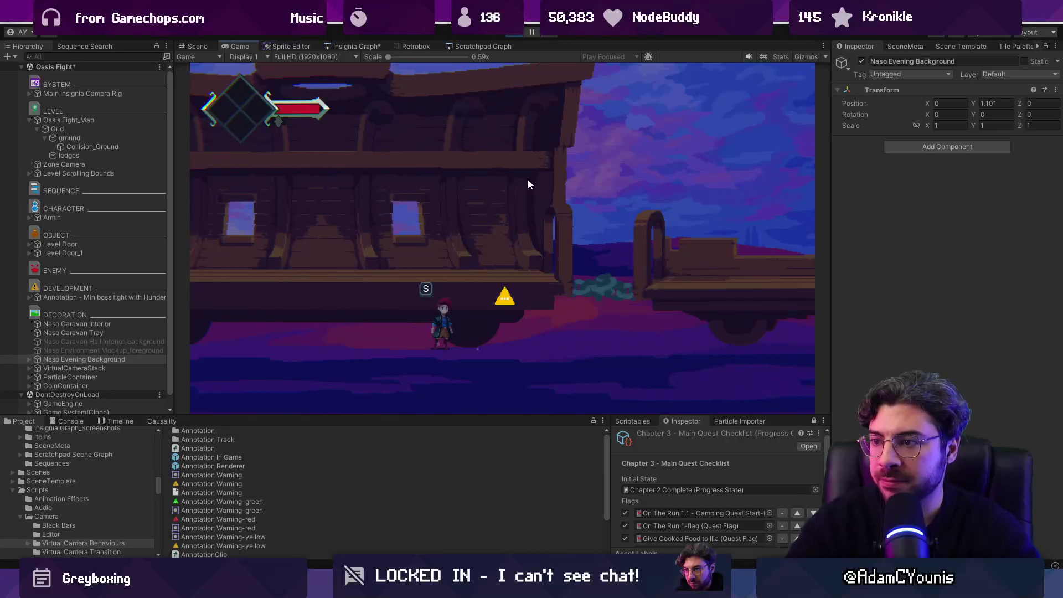
key("ctrl+p")
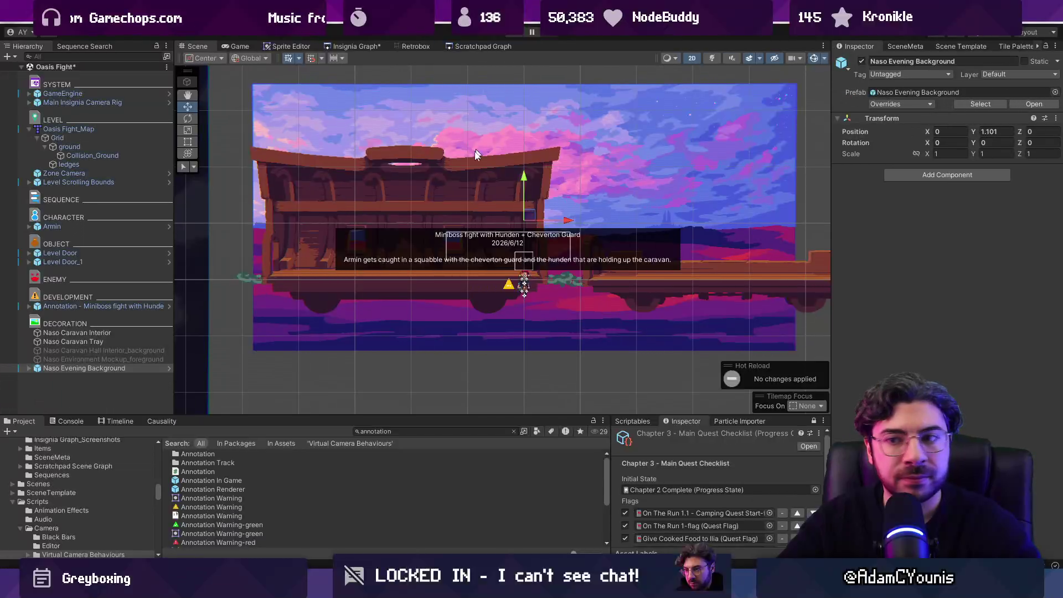
Lower Oasis Fight_Map to Y 4.311 and play-test again.
left_click(111, 130)
left_click_drag(524, 171, 525, 184)
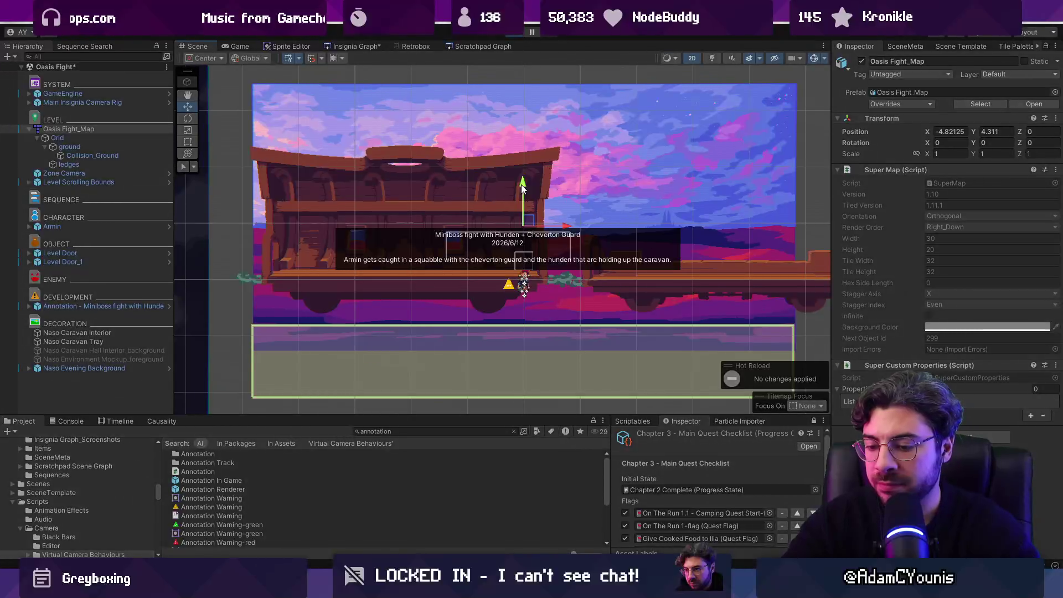
key("ctrl+p")
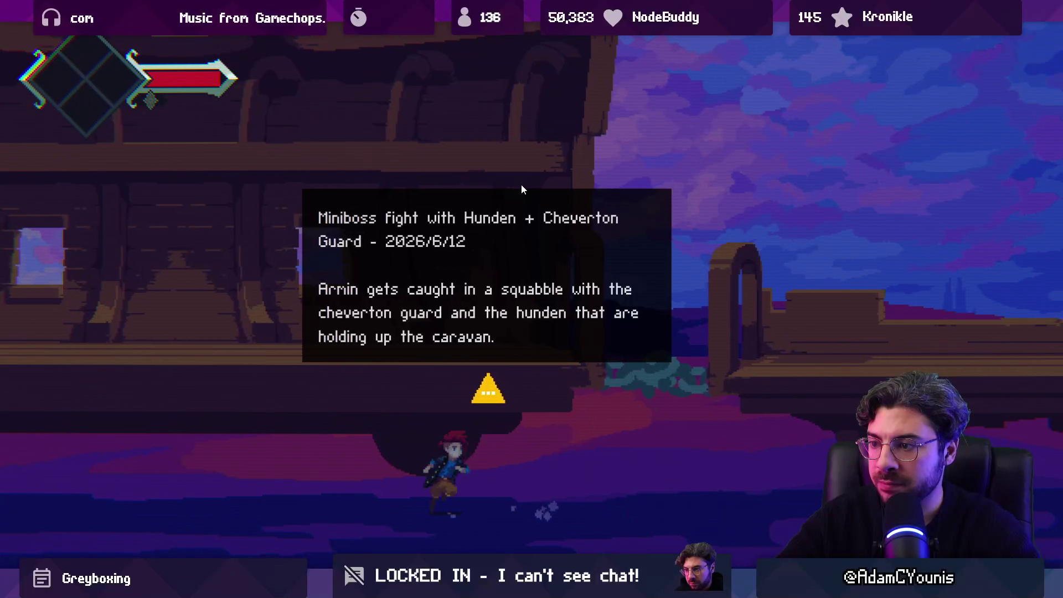
key("Right")
key("Left")
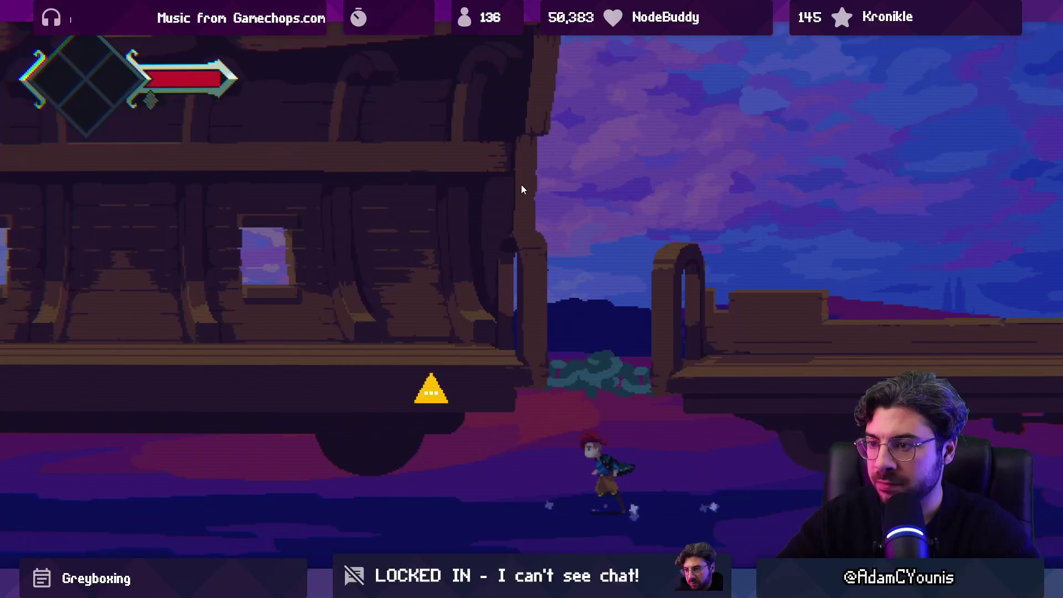
key("shift+space")
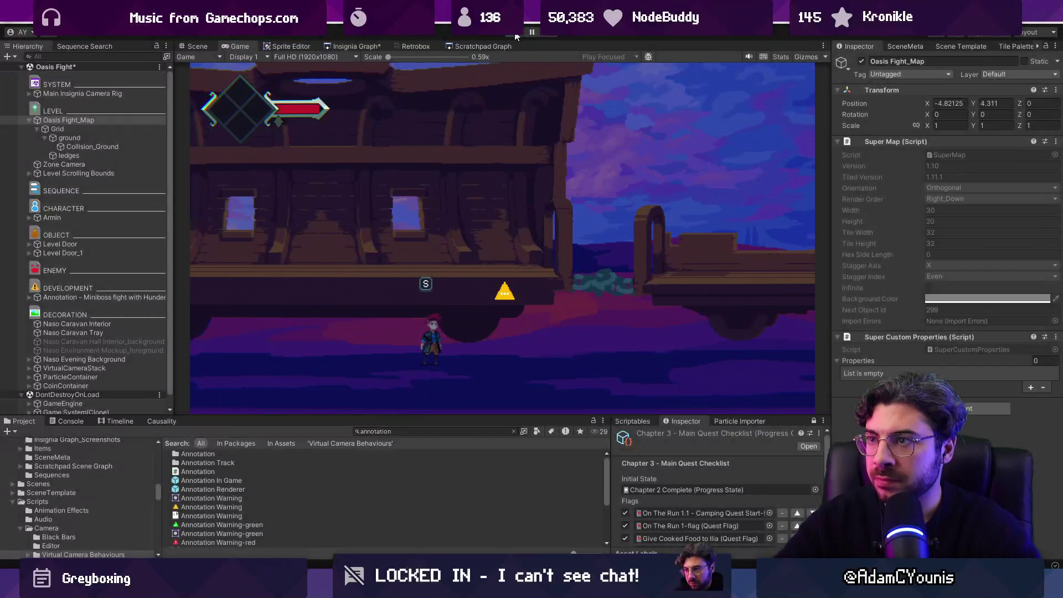
left_click(516, 35)
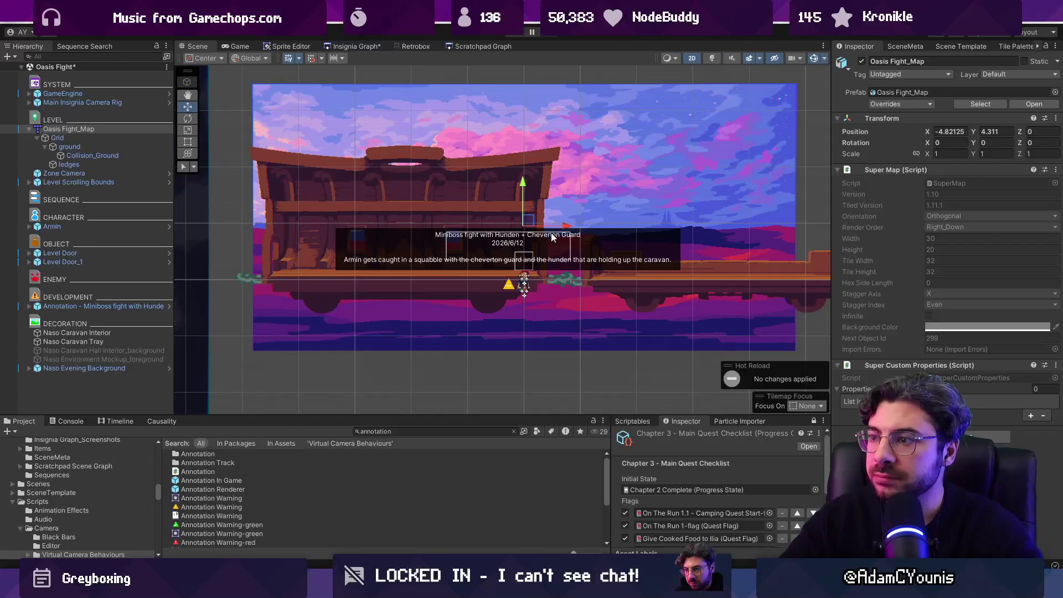
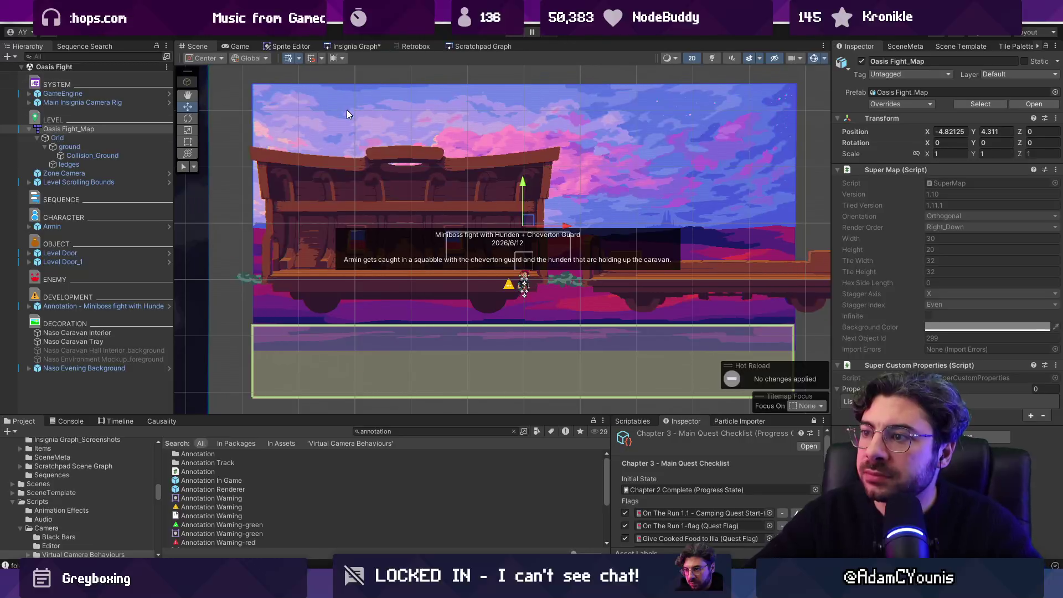
Inspect the Oasis Fight miniboss annotation, then switch to the zoomed-out scene graph.
scroll(347, 110, "down", 2)
left_click(474, 101)
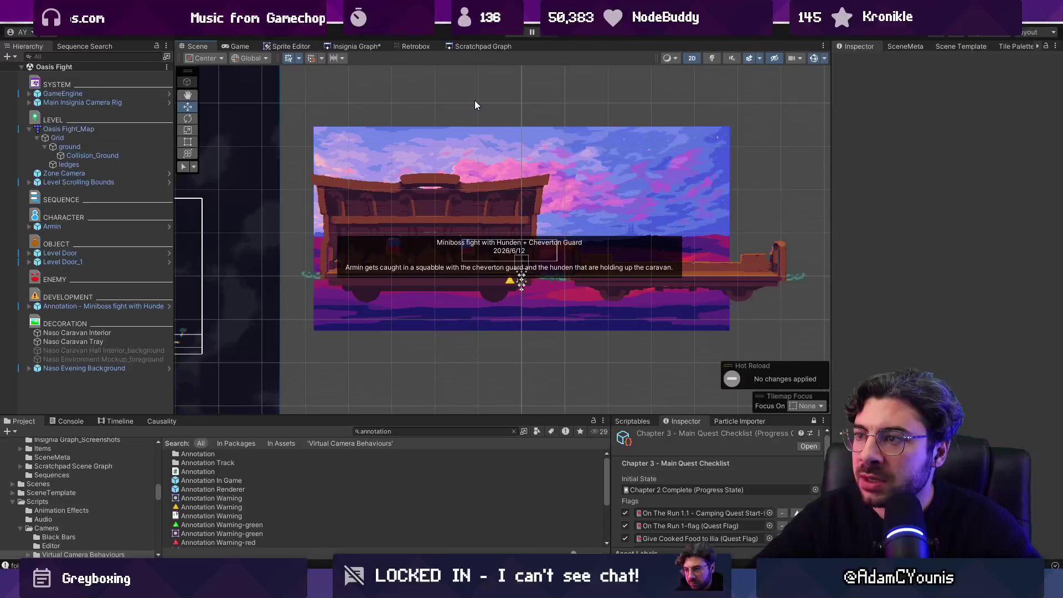
left_click(510, 284)
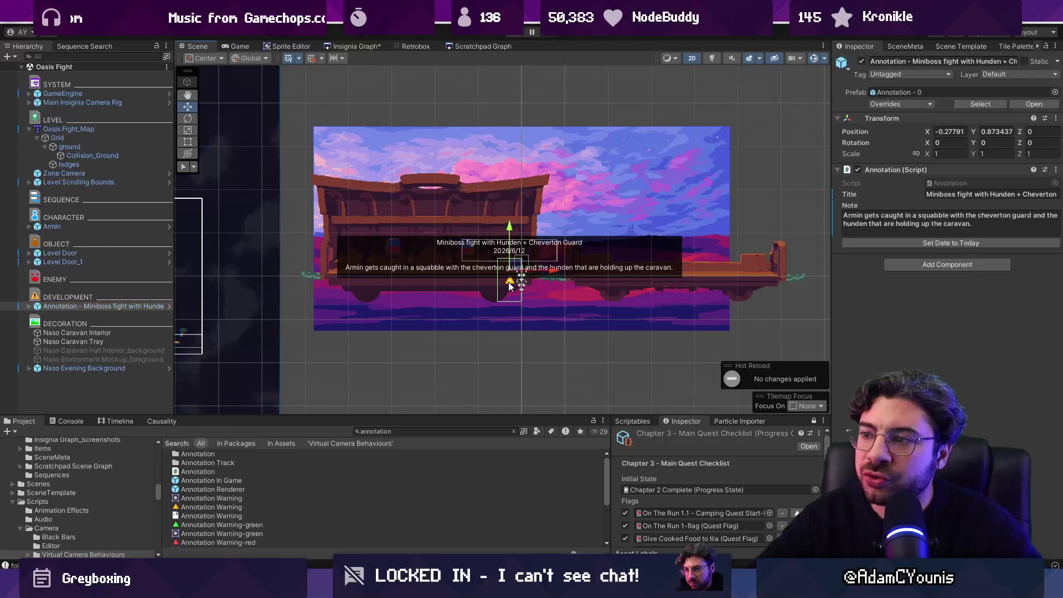
left_click(429, 339)
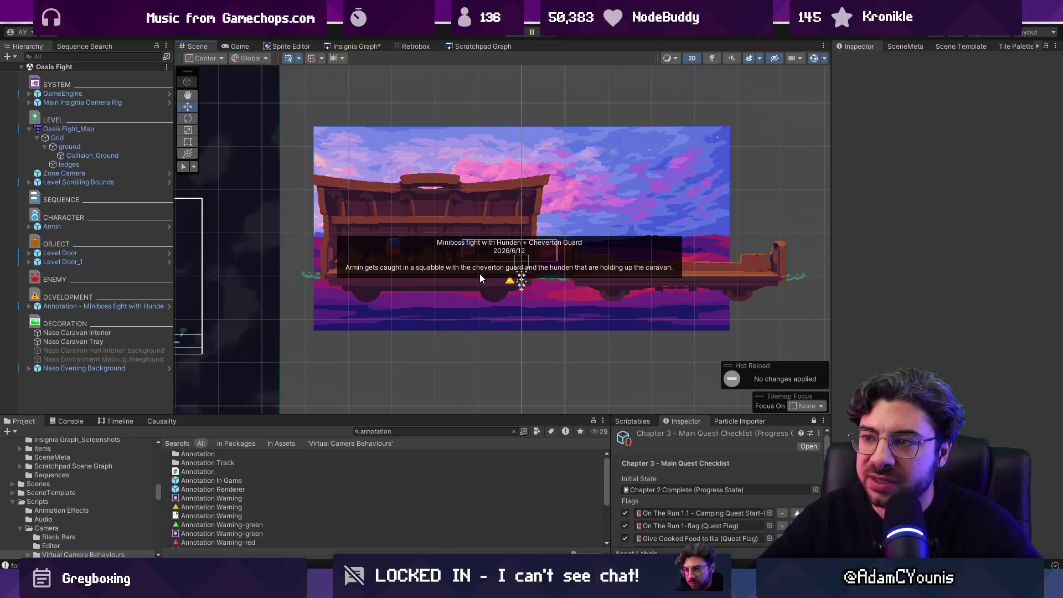
left_click(348, 46)
scroll(573, 224, "down", 3)
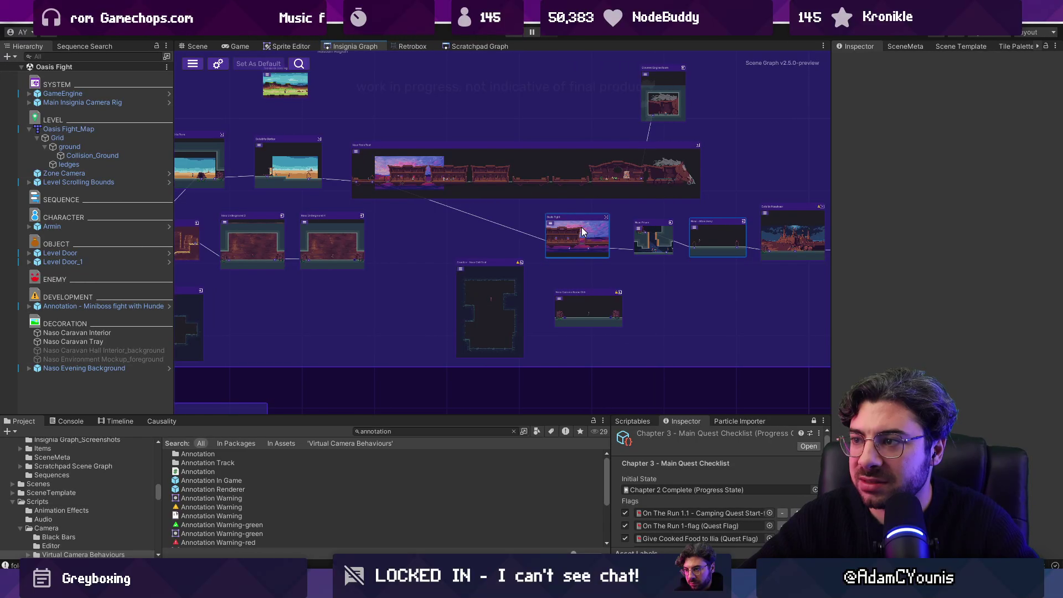
Open the Oasis Fight scene from its graph node and select the miniboss fight annotation.
left_click_drag(549, 415, 552, 420)
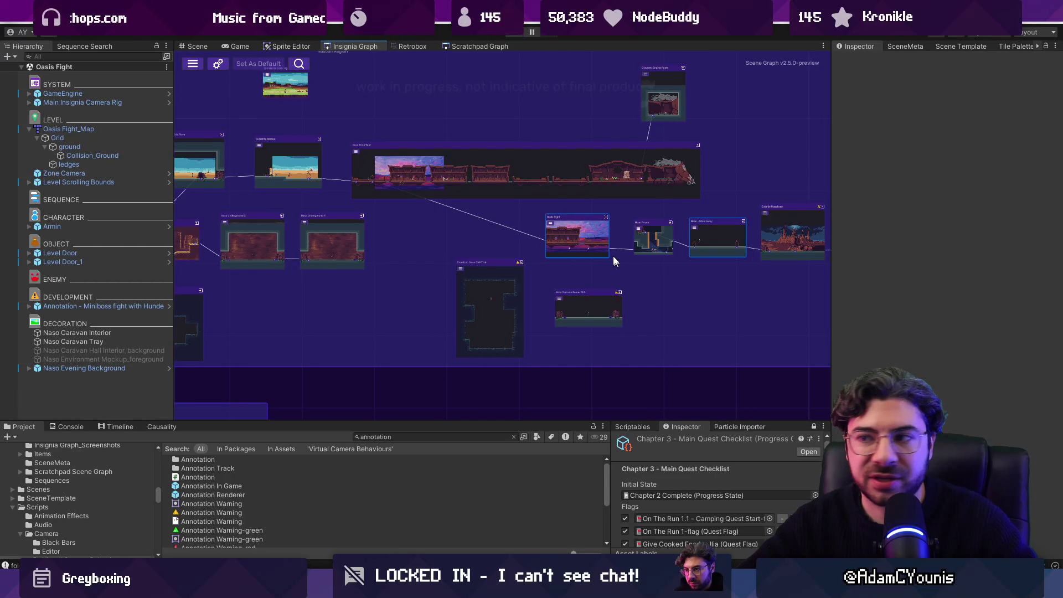
scroll(613, 256, "up", 5)
double_click(589, 220)
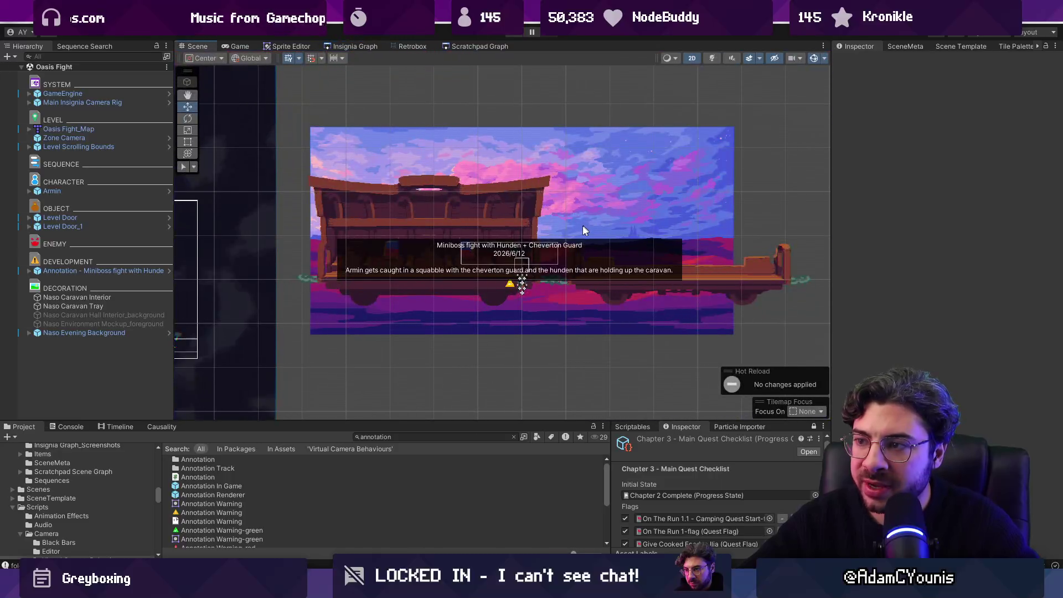
left_click(121, 280)
key("Up")
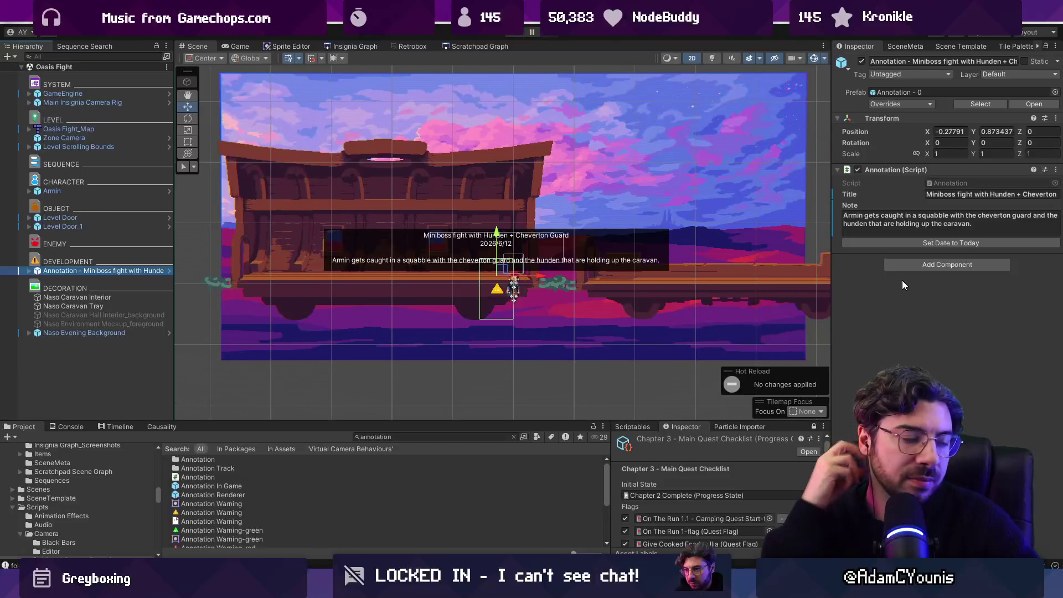
Open Masalyaar Main Street from the scene graph, play-test it, and return to the graph.
left_click(353, 47)
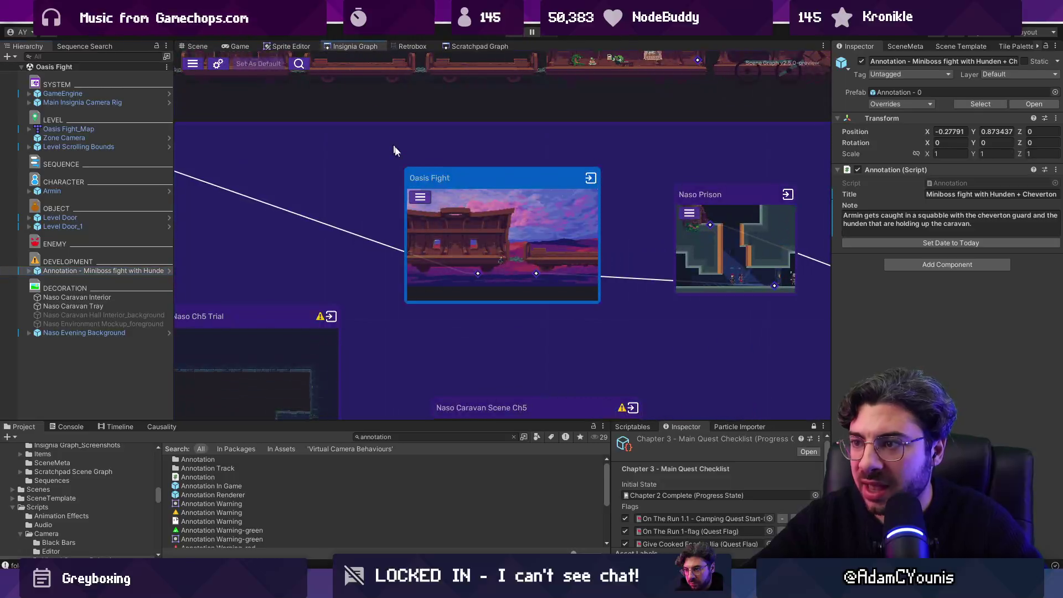
scroll(490, 240, "down", 3)
scroll(380, 267, "up", 2)
left_click_drag(380, 267, 361, 274)
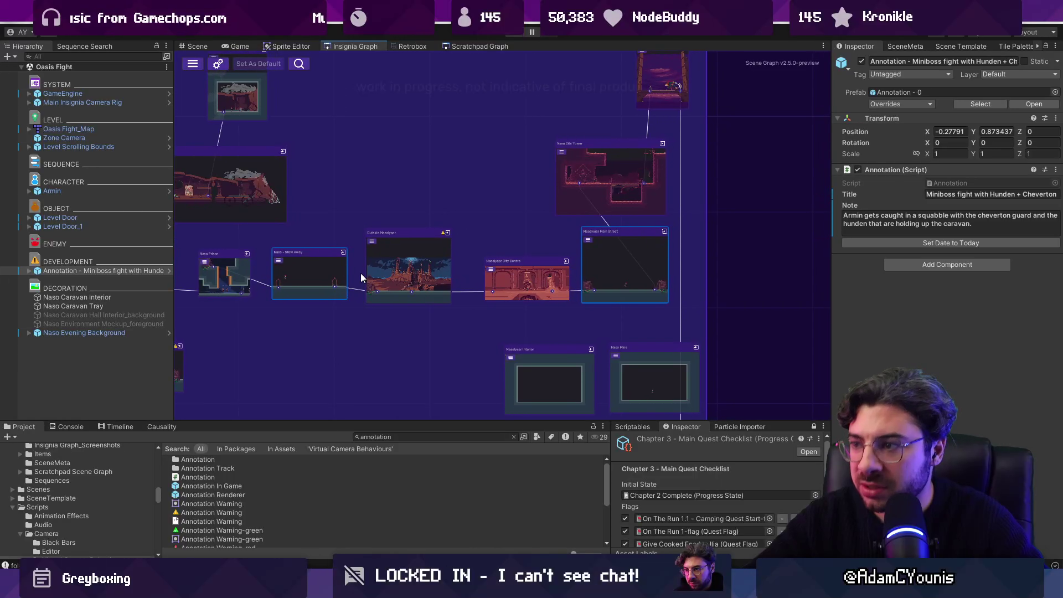
scroll(628, 260, "up", 3)
left_click_drag(628, 260, 603, 404)
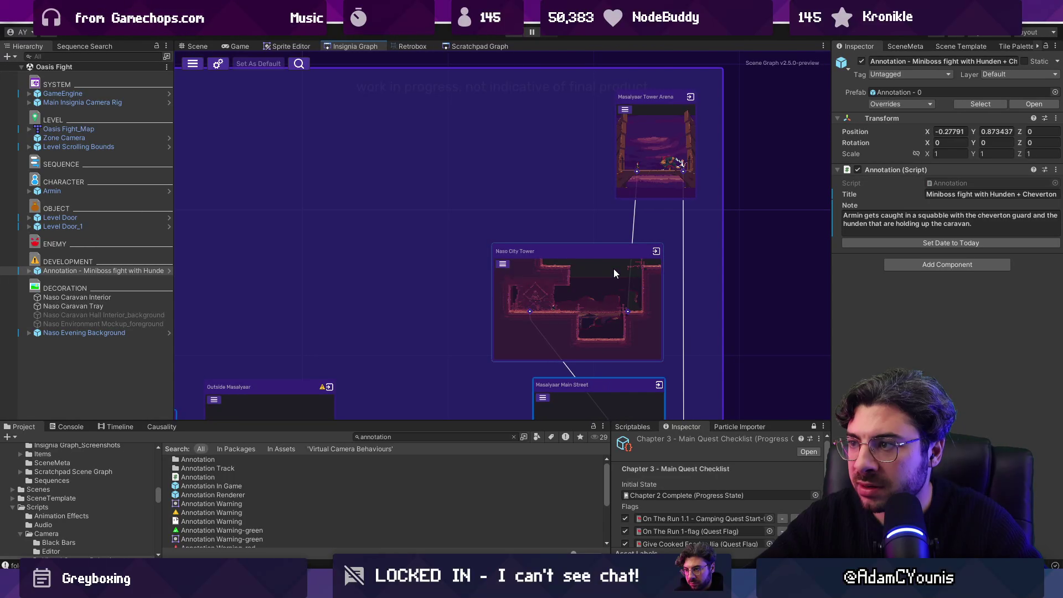
key("f")
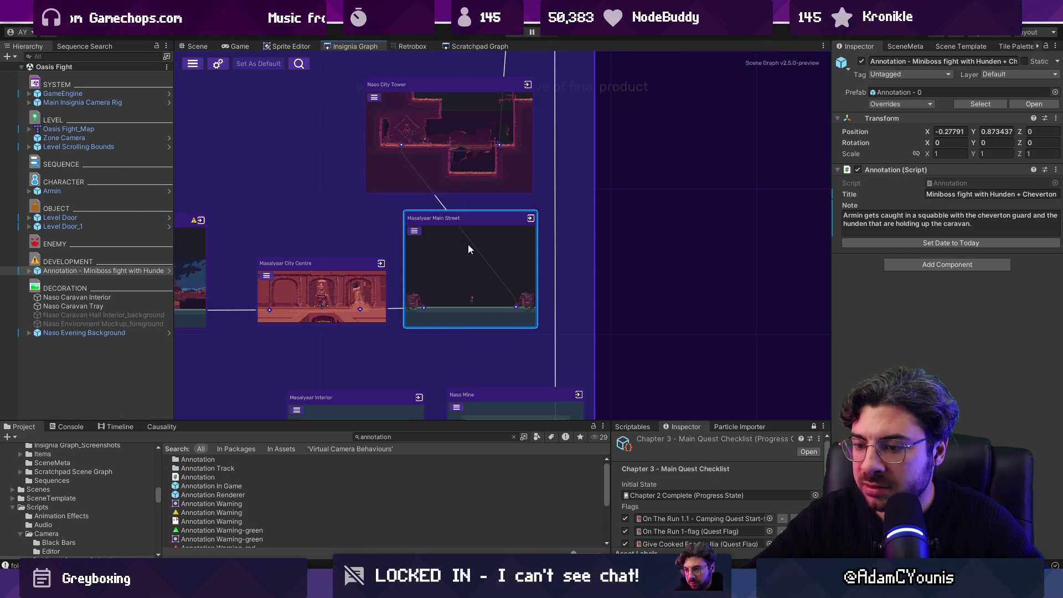
double_click(468, 249)
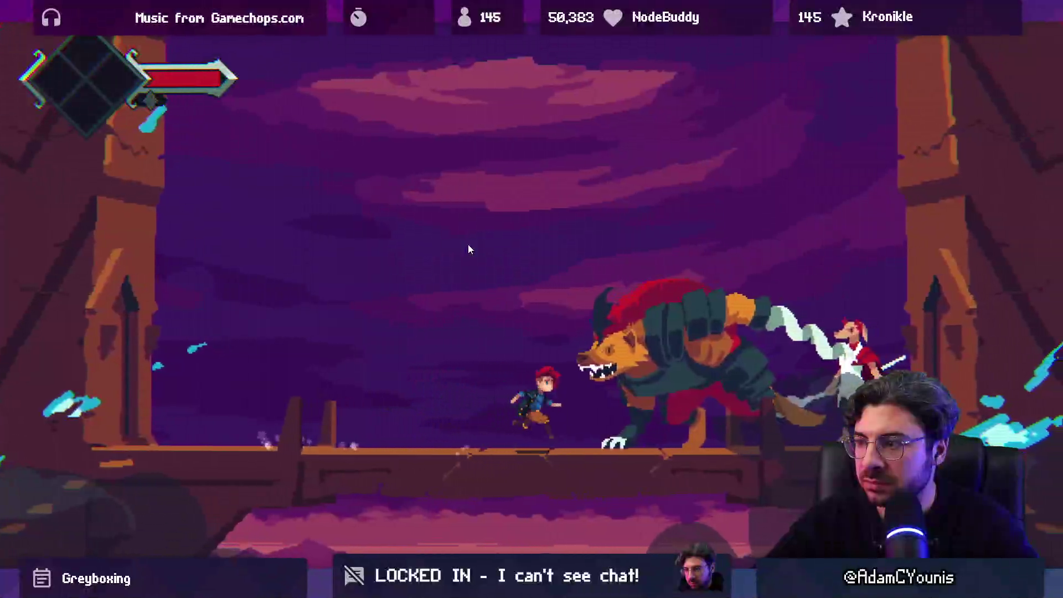
key("ctrl+p")
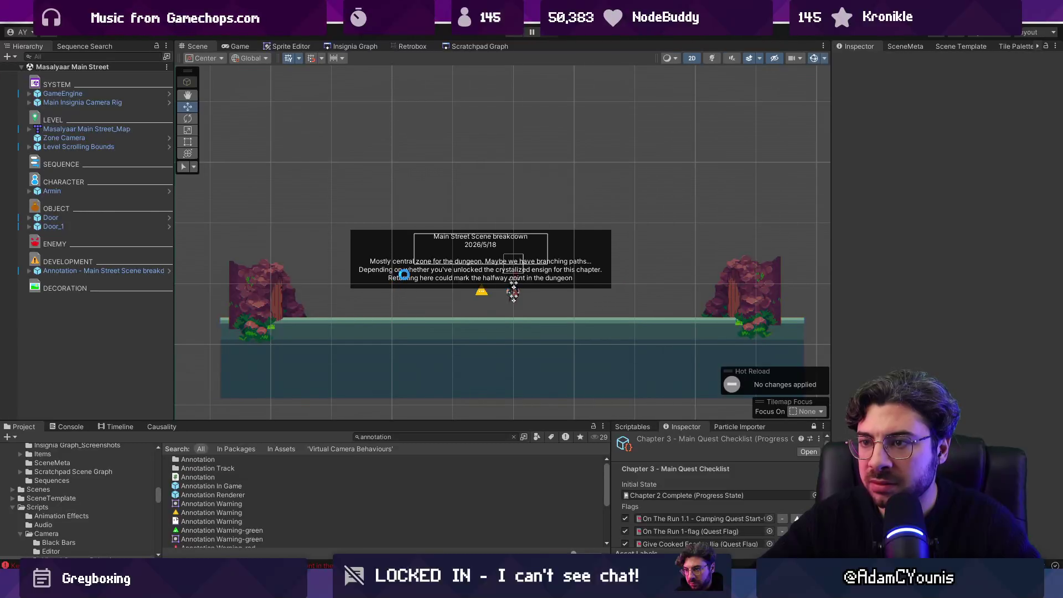
left_click(368, 45)
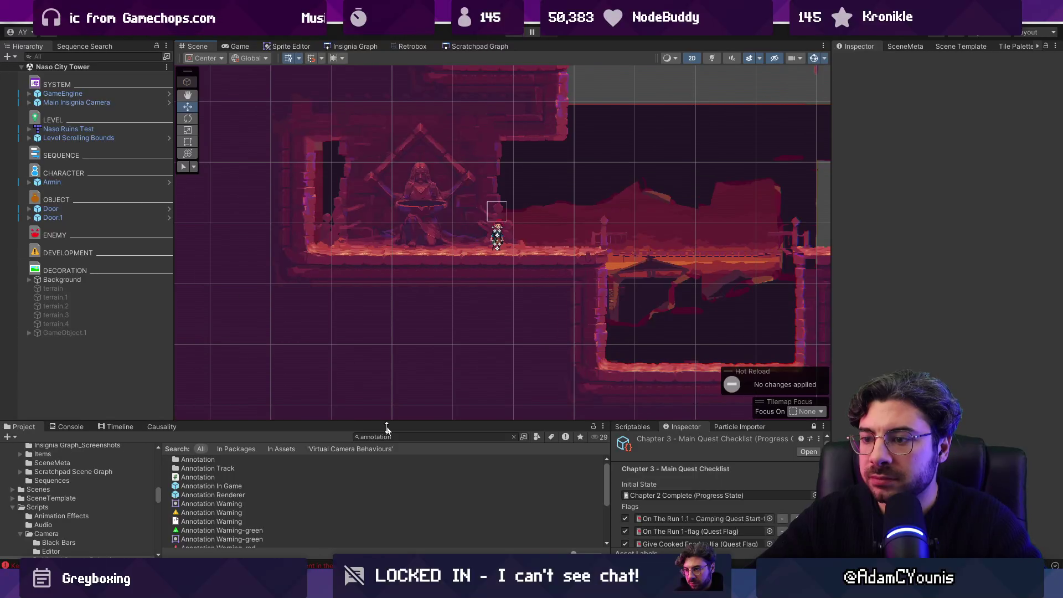
Add a 'Dungeon Level' annotation to Naso City Tower noting tower climbing or below-ground mine gameplay.
left_click_drag(212, 486, 113, 367)
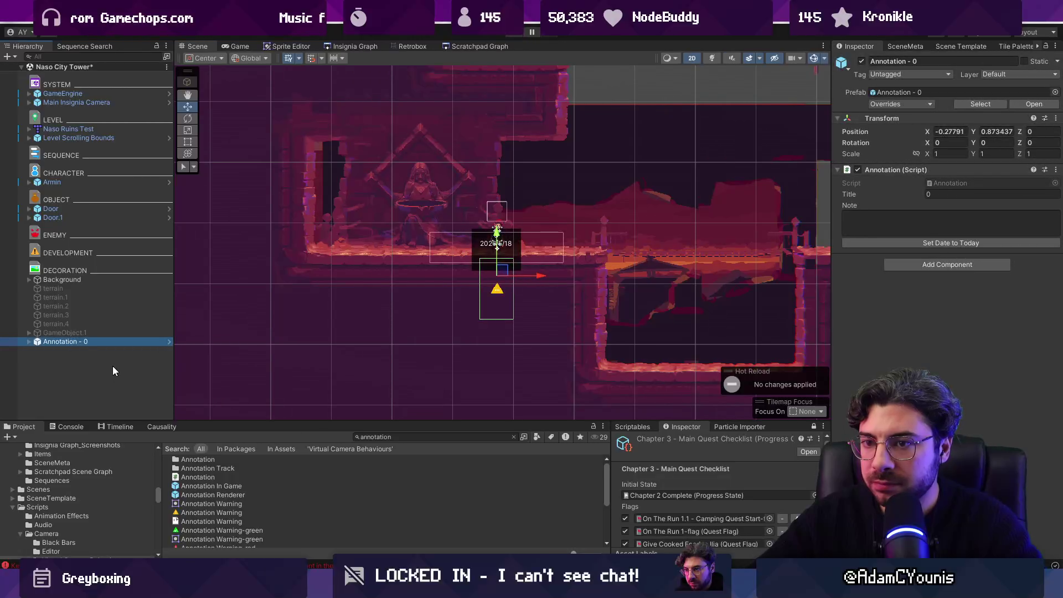
left_click(905, 223)
type("Dungeon Level")
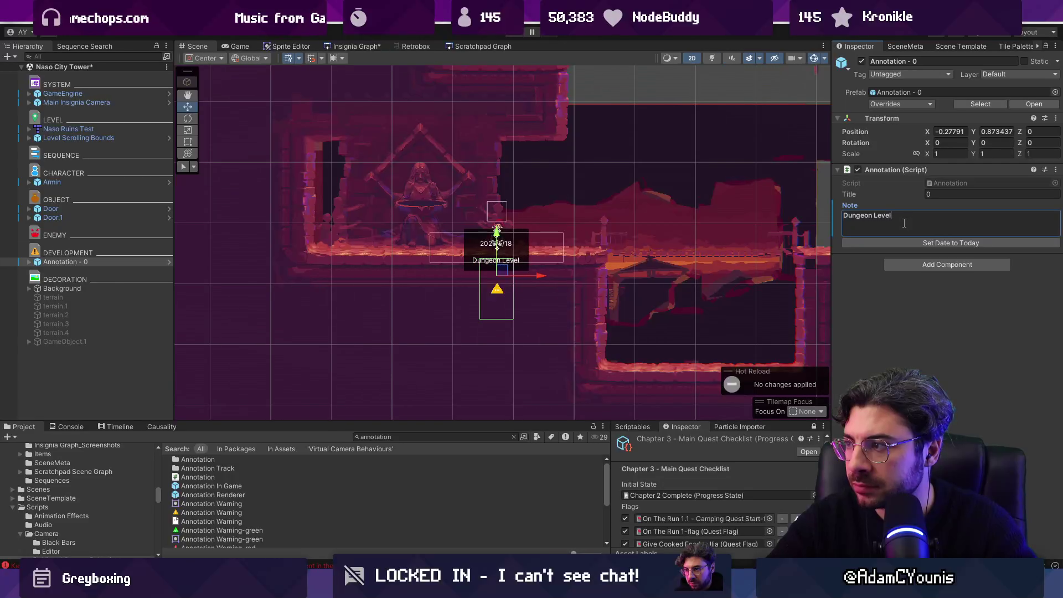
left_click(939, 196)
type("Dungeon Level")
left_click(908, 230)
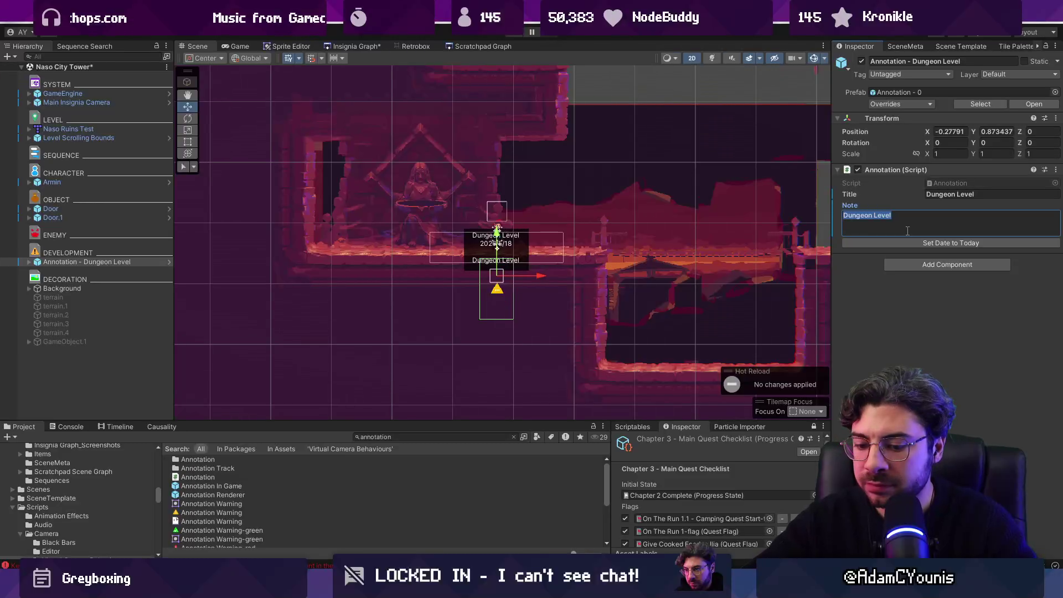
type("Stub ")
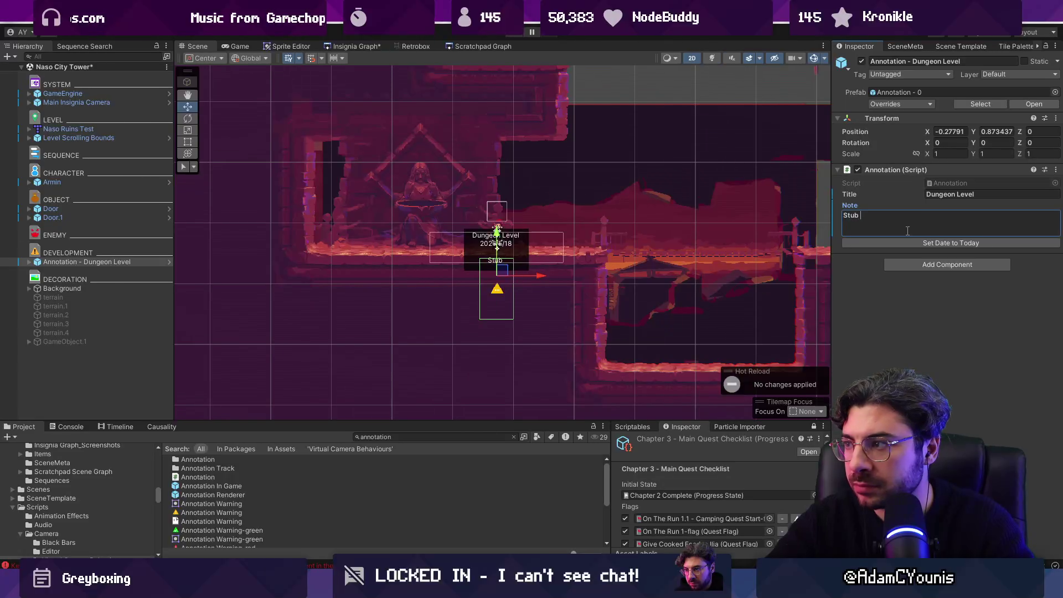
type("for dungeon gameplay")
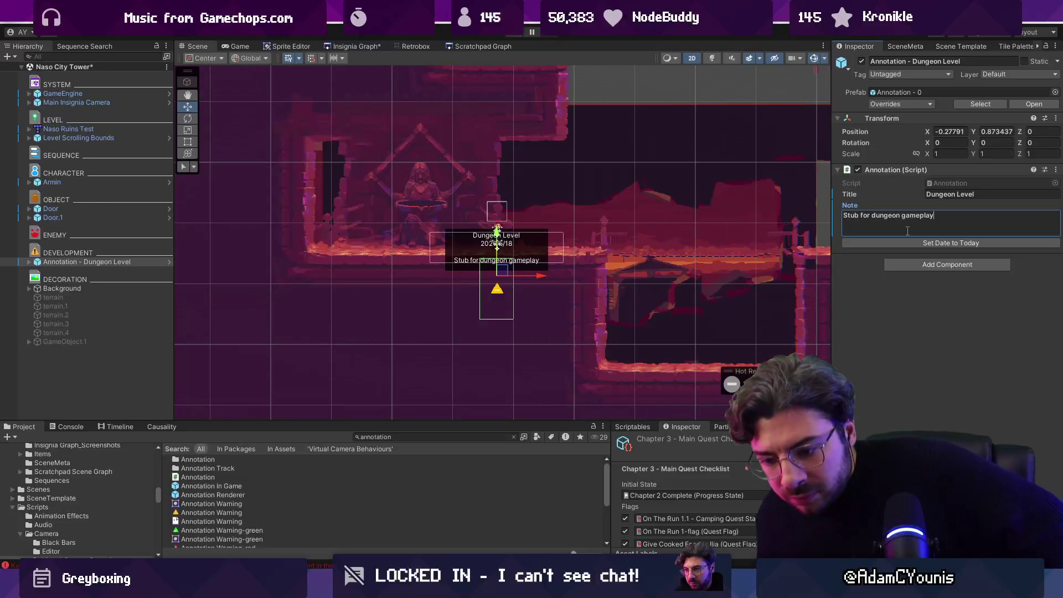
type(".")
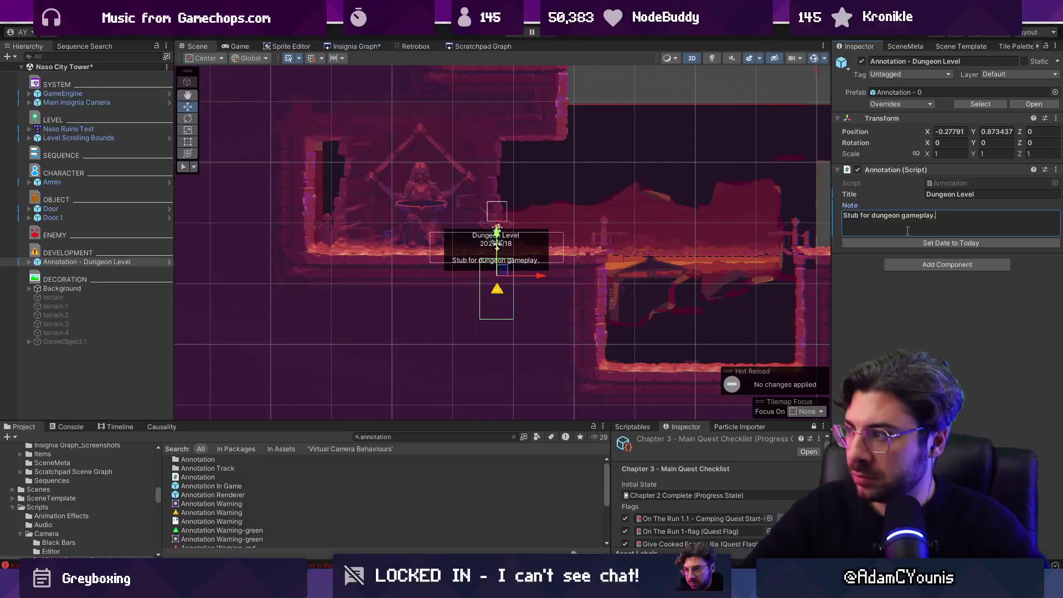
type(" Could ")
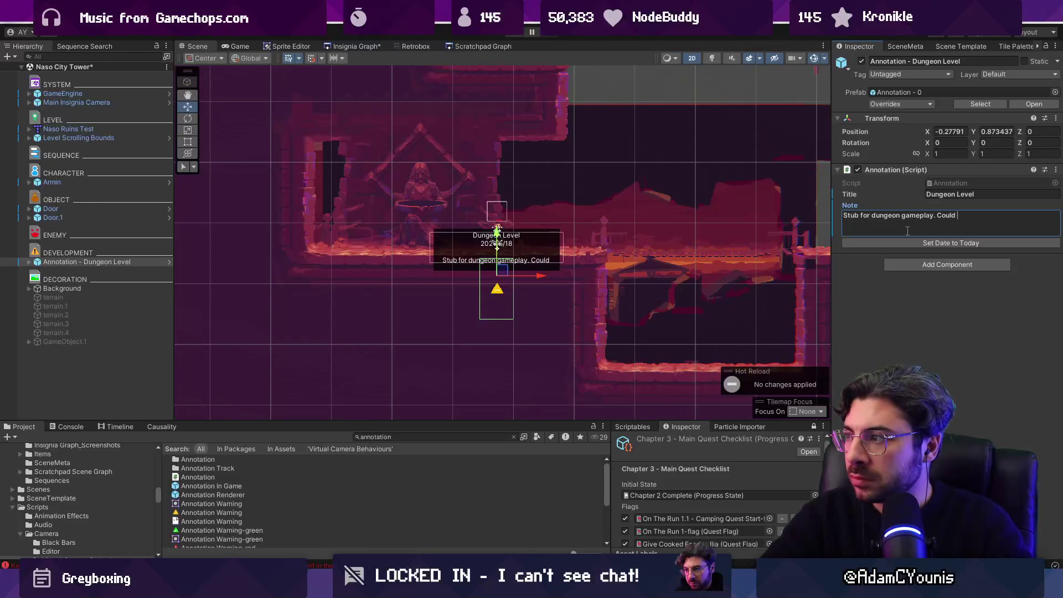
type("include climbing the tower, or could be all uin")
key("BackSpace")
key("BackSpace")
type("nderground. Not sure...")
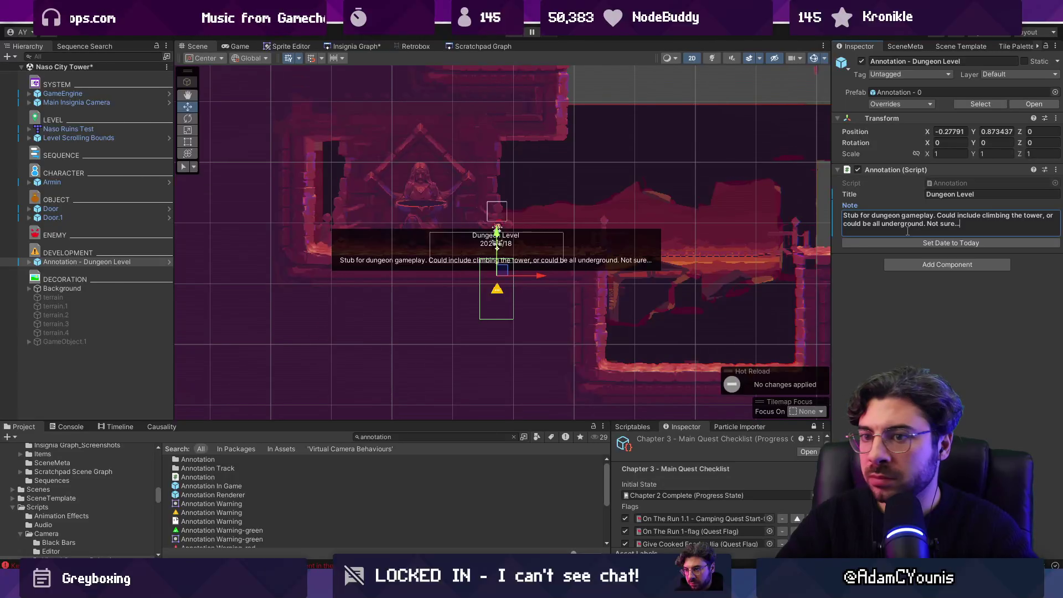
key("Escape")
type(". Could")
type(" include a")
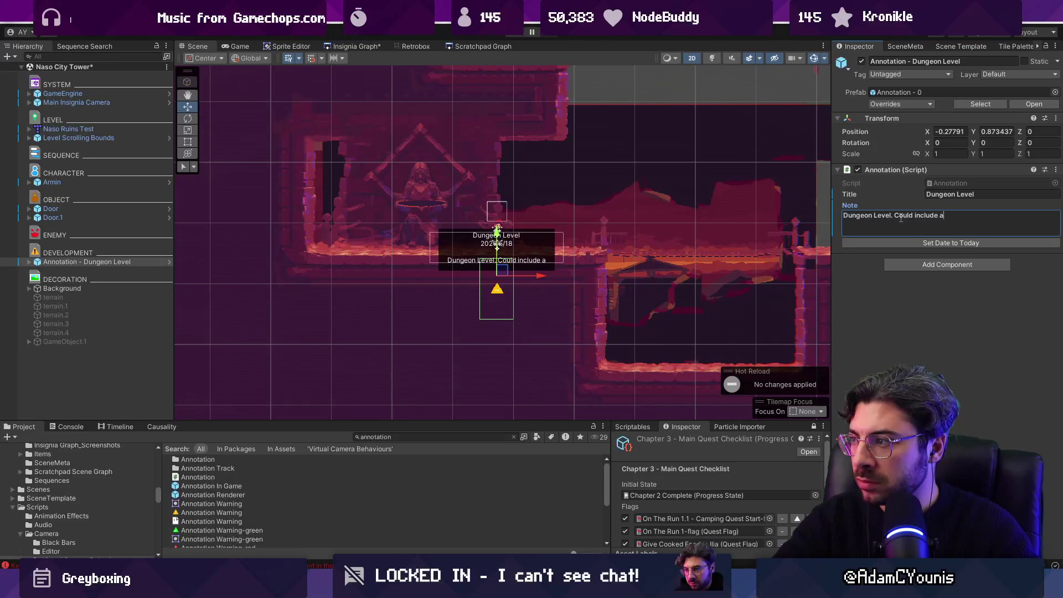
type("b tower ")
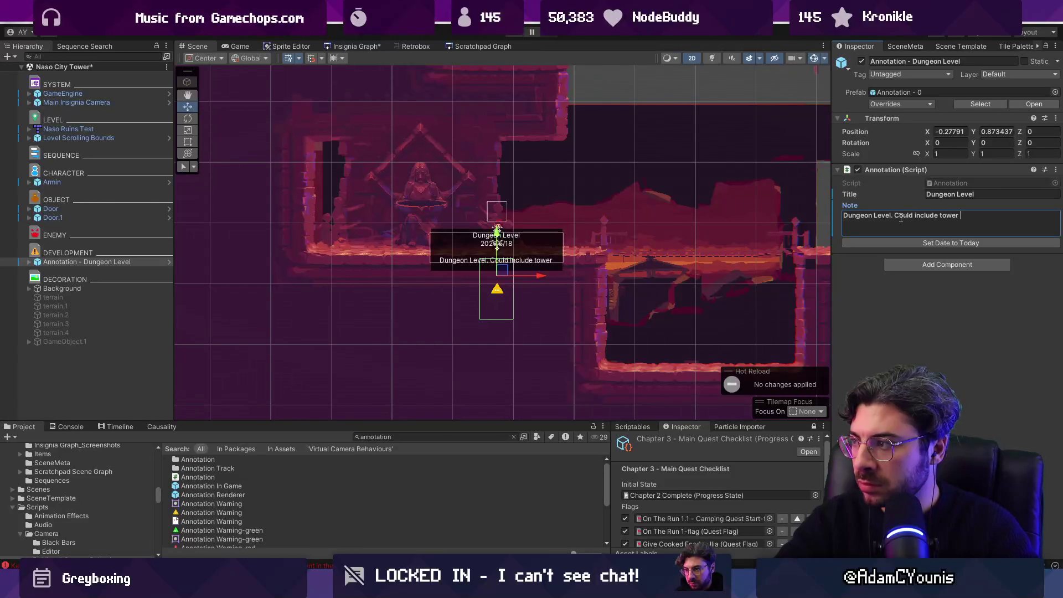
type("climbing gamepl")
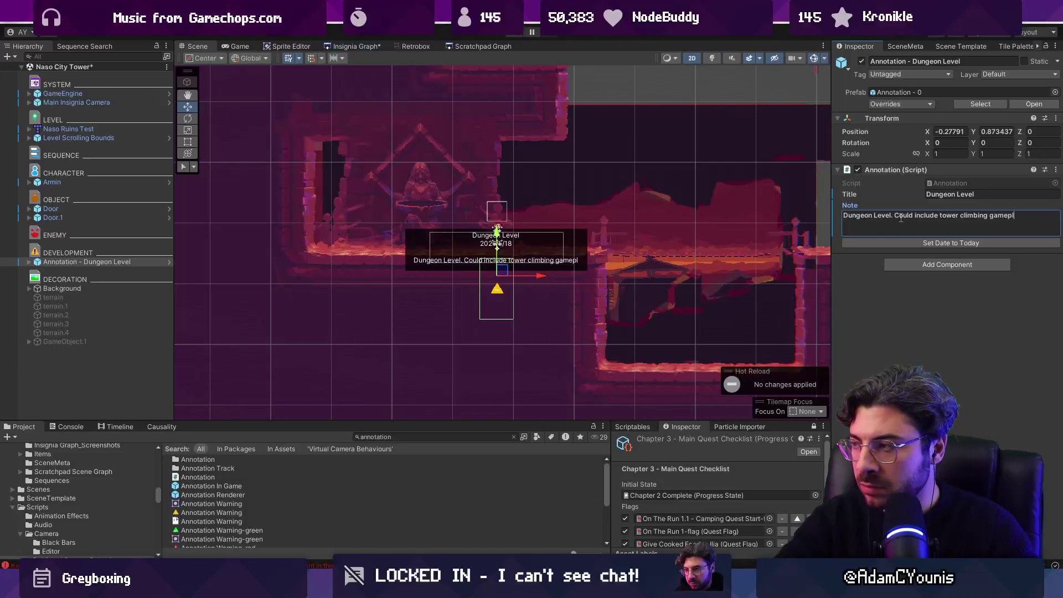
type("ay, but also ")
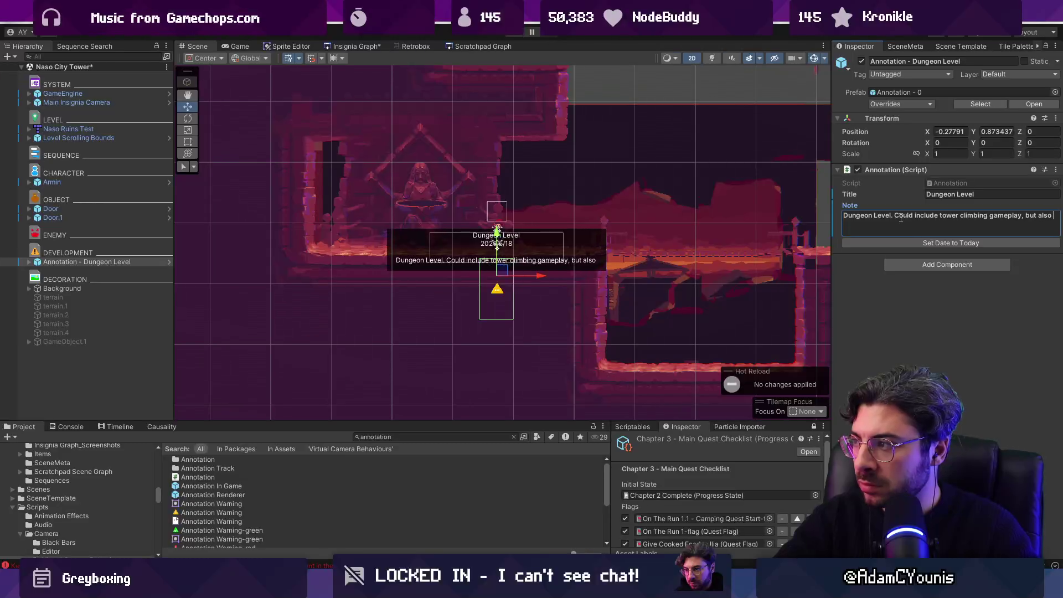
type("could just be ")
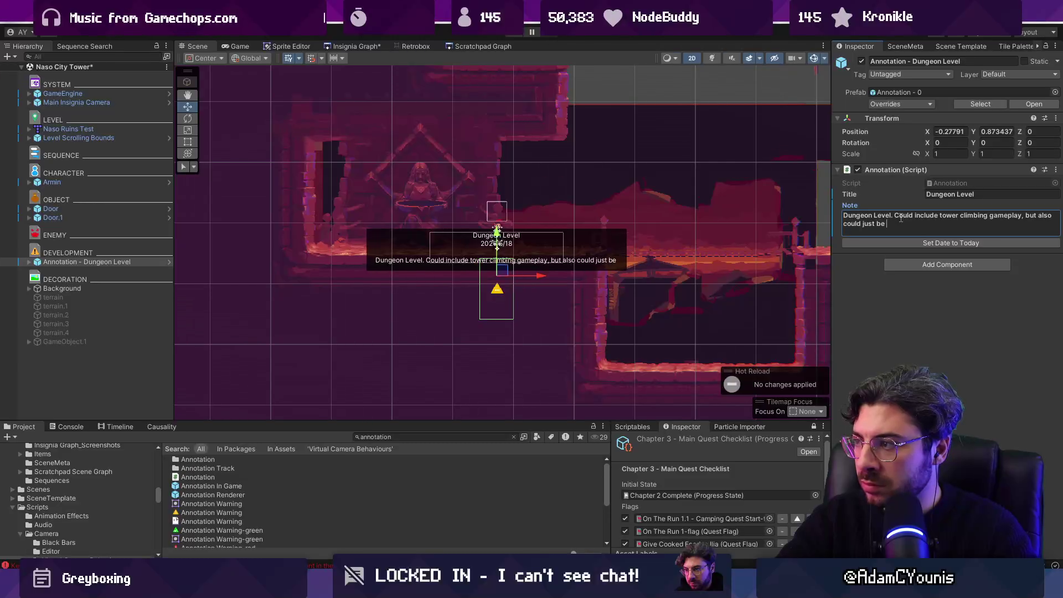
type("below ground in the min\\e")
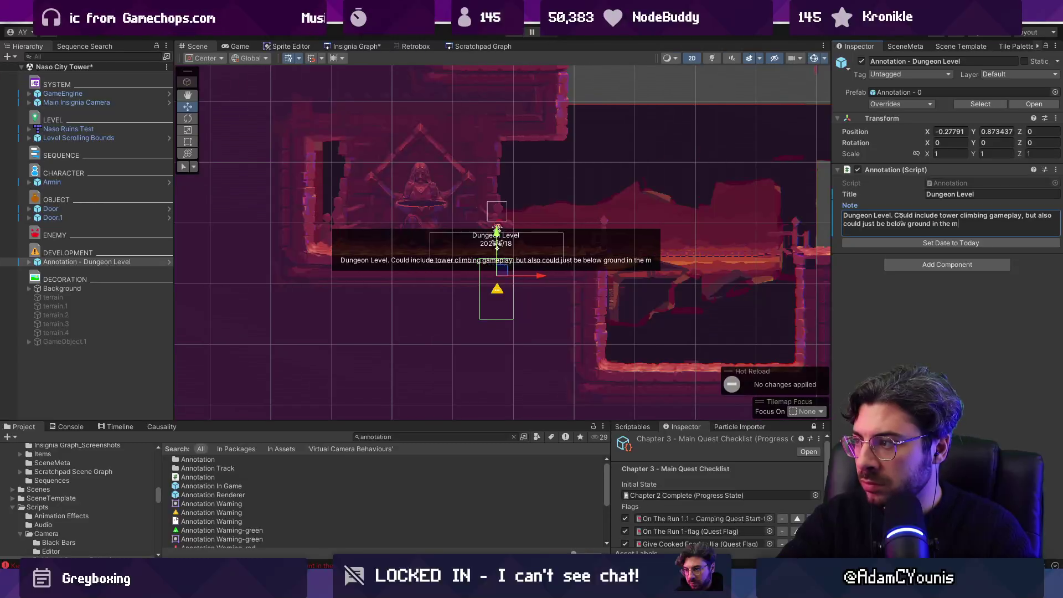
key("BackSpace")
key("BackSpace")
type("e")
left_click(1025, 216)
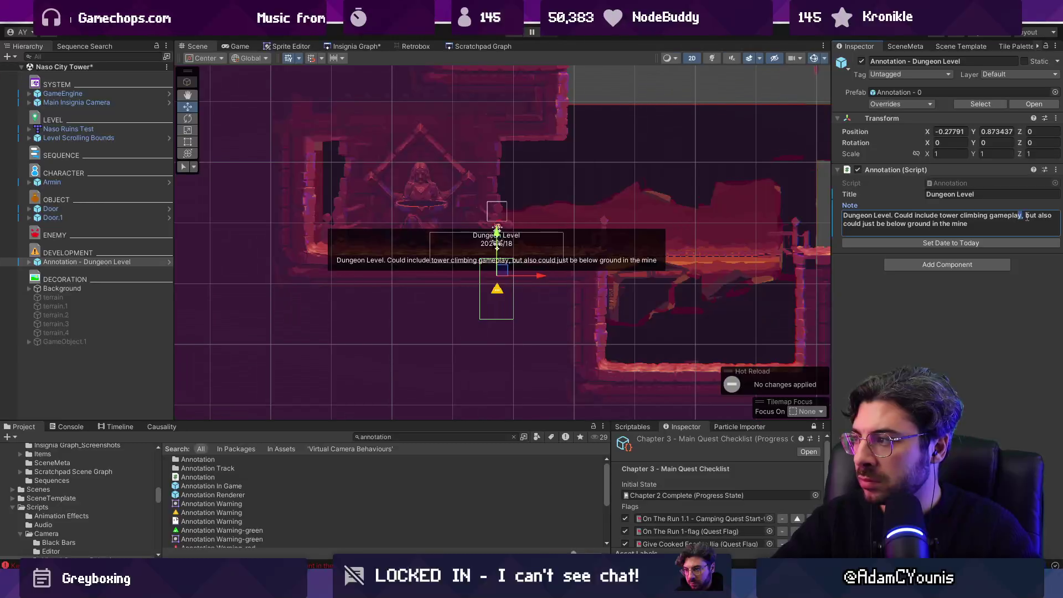
key("Return")
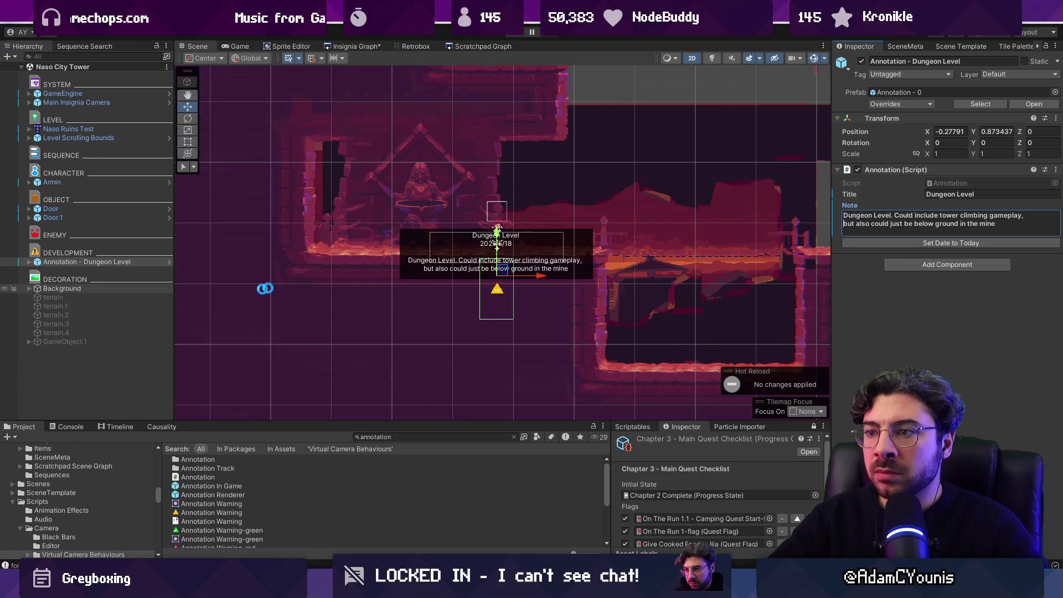
Raise the Dungeon Level annotation above the player, discard a temporary duplicate, and save.
left_click(56, 263)
left_click_drag(504, 245, 504, 171)
key("ctrl+d")
left_click_drag(540, 202, 708, 204)
key("Delete")
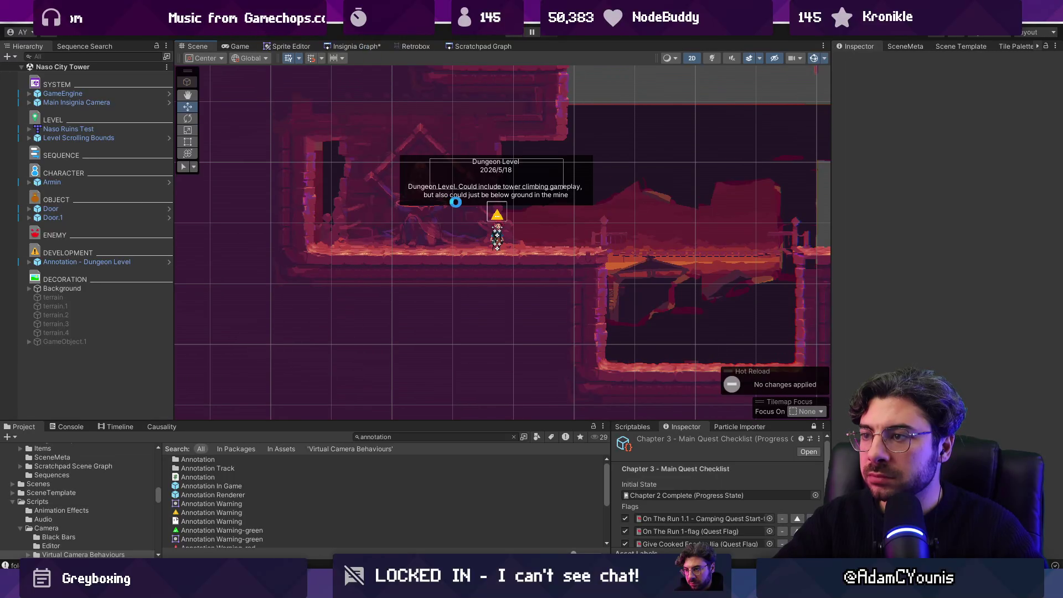
key("ctrl+s")
Open Masalyaar Main Street, reposition the Main Street Scene breakdown annotation, and duplicate it.
scroll(533, 225, "down", 5)
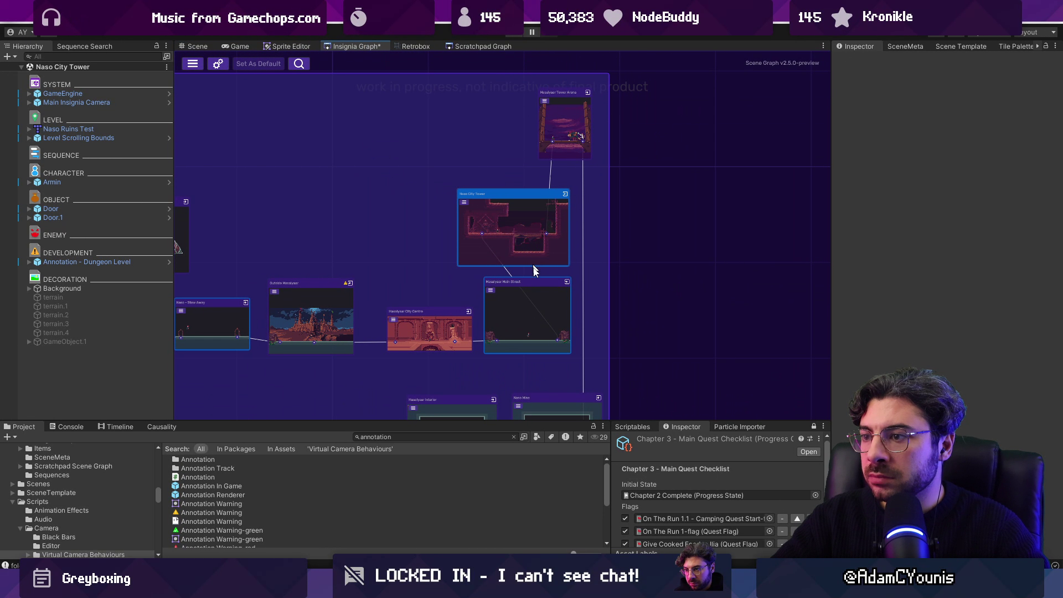
double_click(533, 309)
left_click(505, 273)
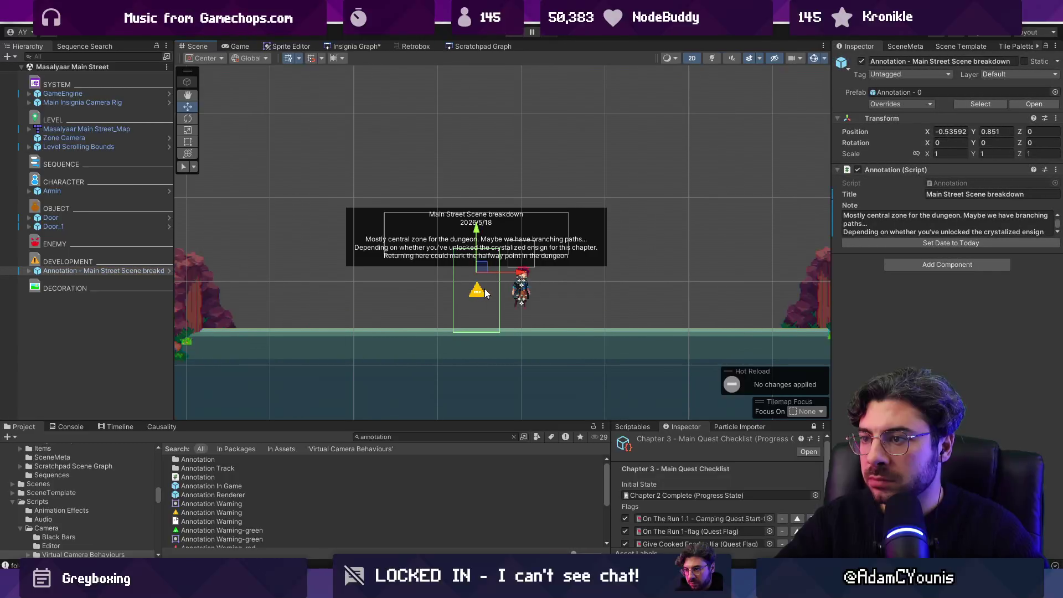
mouse_move(505, 272)
left_mouse_down()
mouse_move(435, 274)
mouse_move(677, 269)
left_mouse_up()
key("ctrl+d")
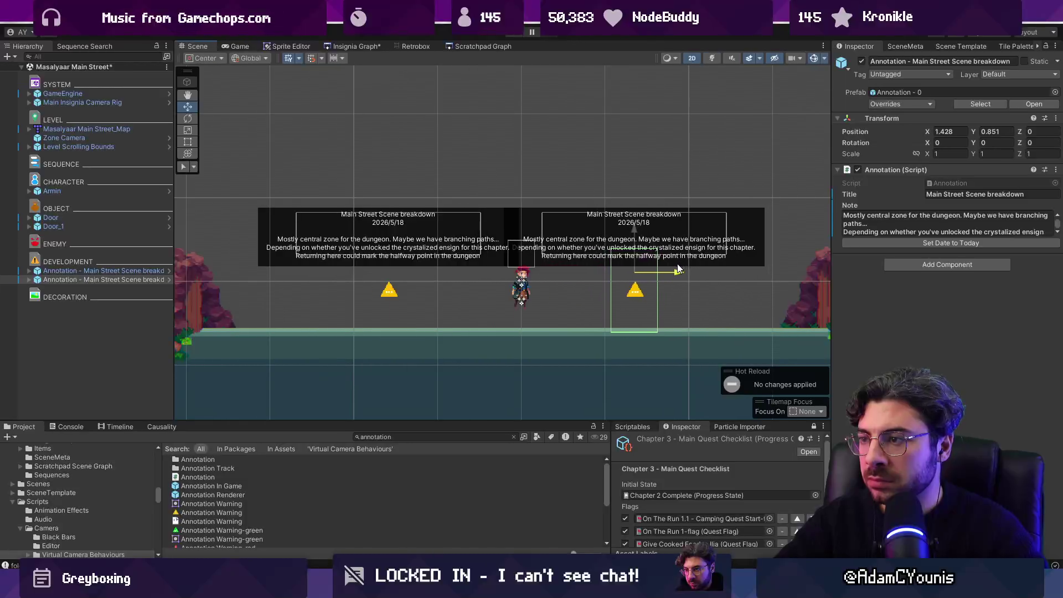
Title the copy 'Optional Story Exposition' with a note on the ancient eugenics story twist, and save.
left_click(966, 194)
type("Option")
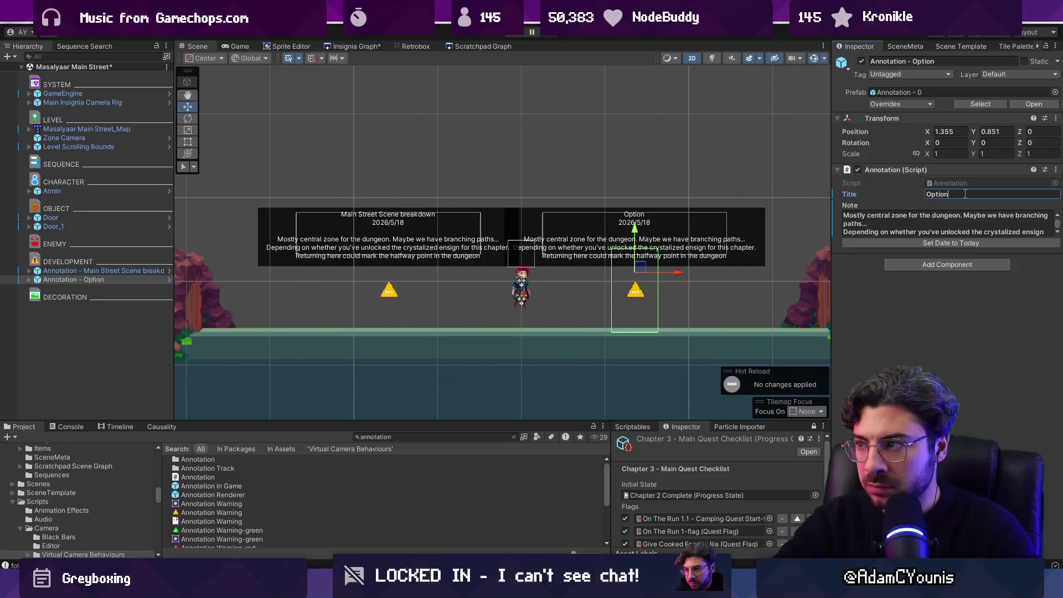
type("al Story Exposition")
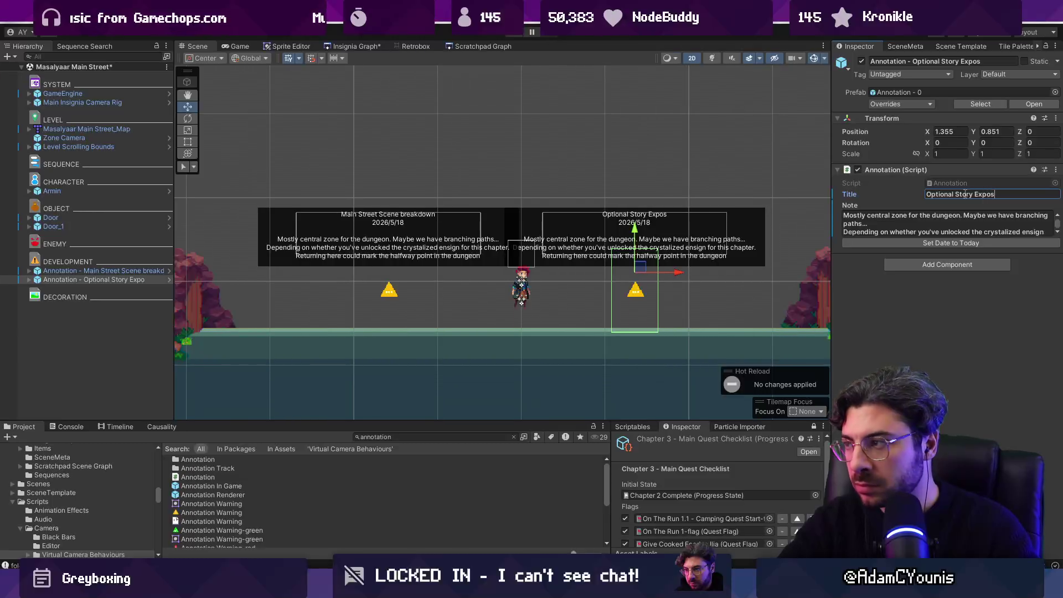
left_click(951, 219)
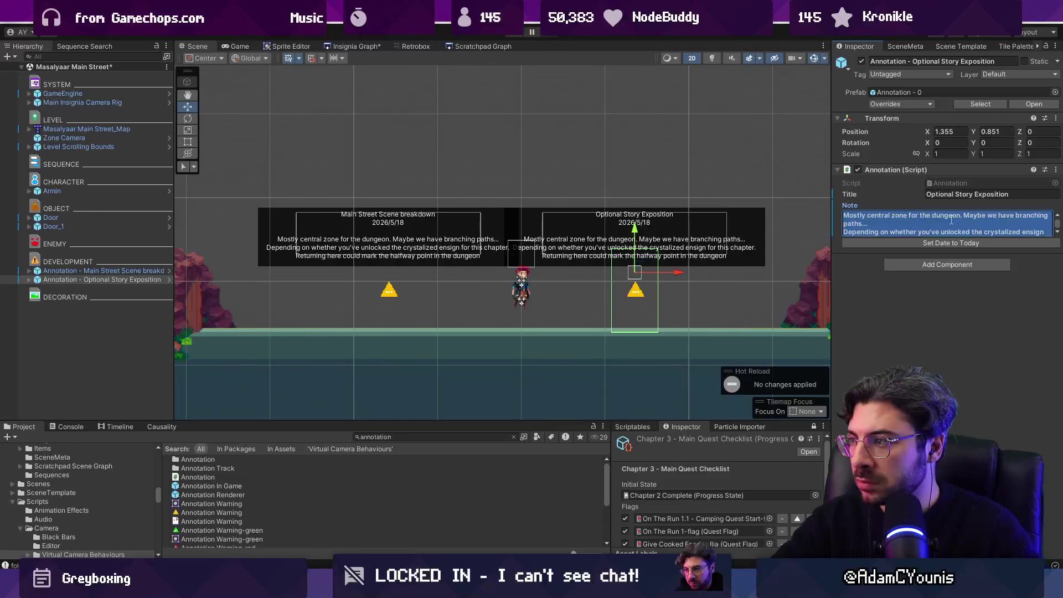
type("Needs b")
type("ranchg to ")
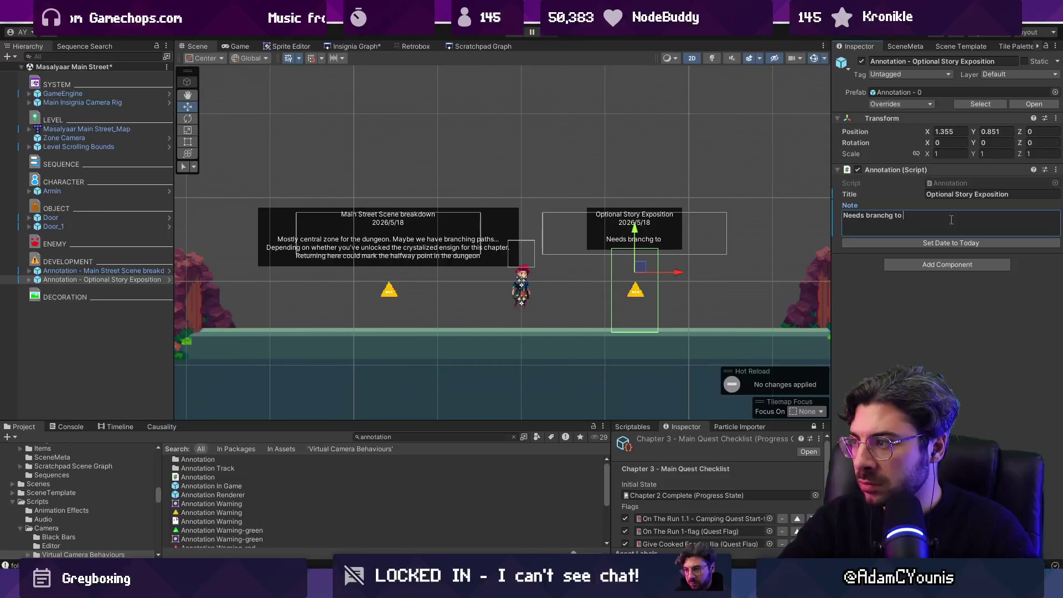
key("BackSpace")
key("BackSpace")
key("BackSpace")
key("BackSpace")
key("BackSpace")
type(" to discover ")
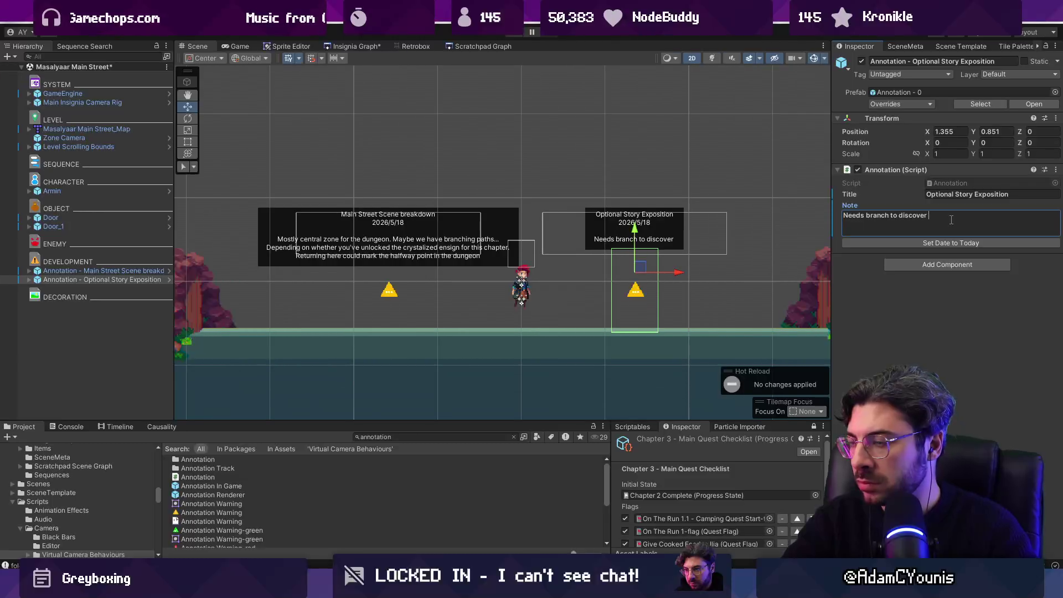
type("story ")
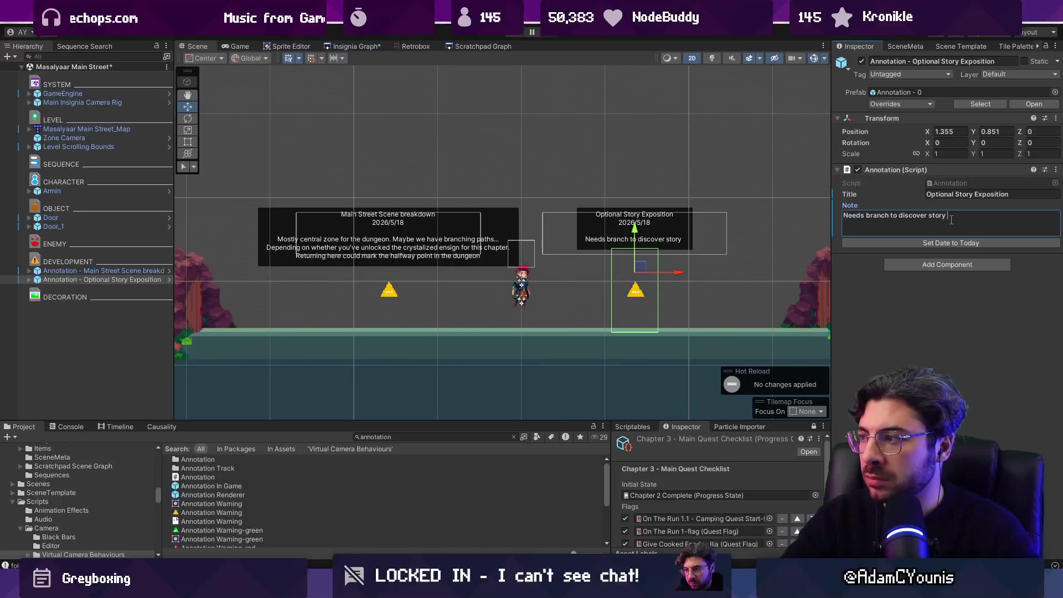
type("t")
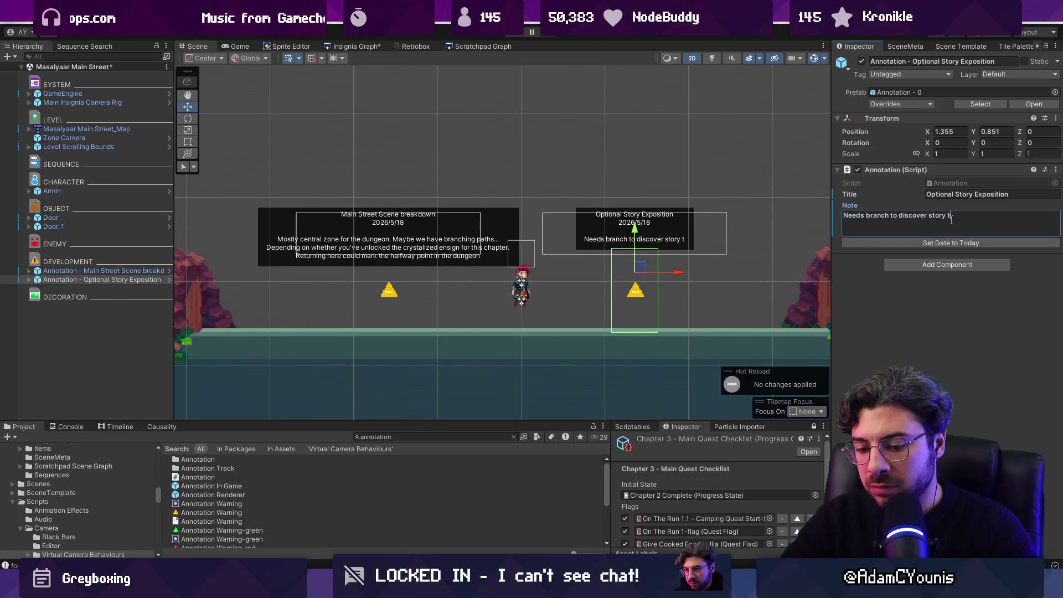
type("wist r.e. eugenics")
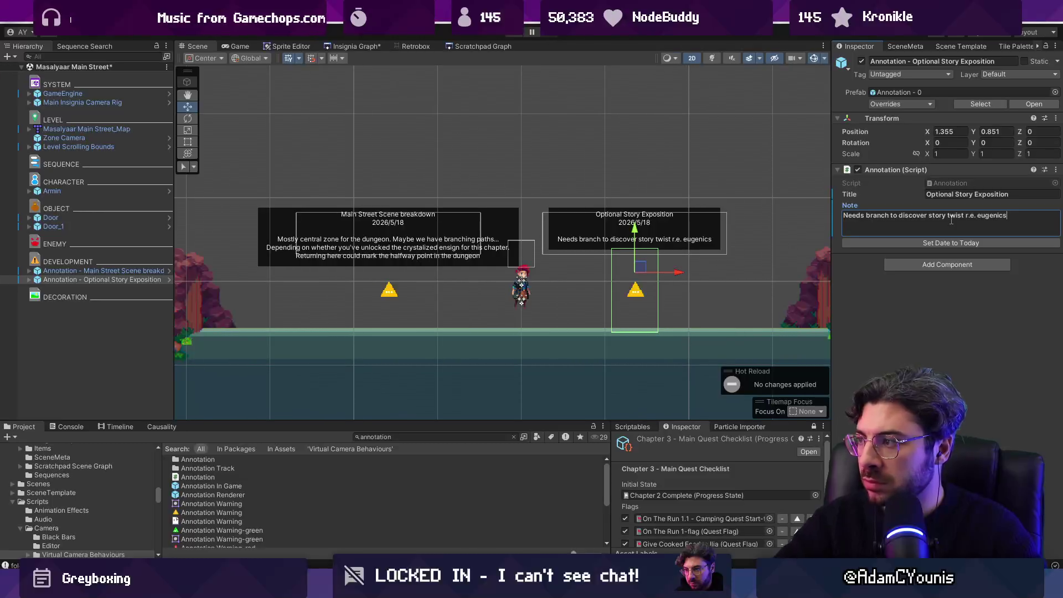
key("BackSpace")
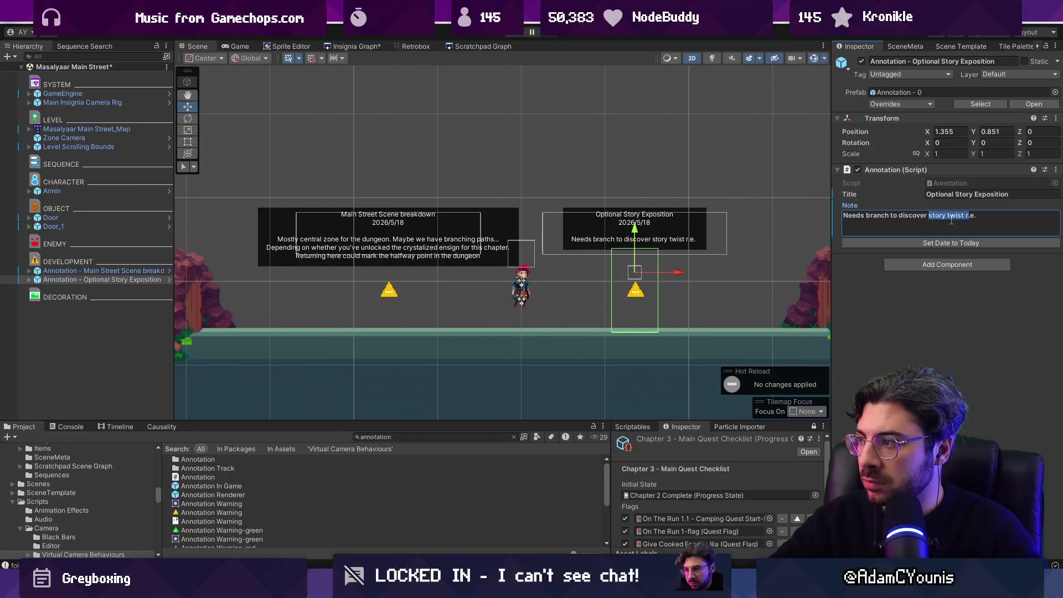
type("eugenics story twist")
key("BackSpace")
key("ctrl+s")
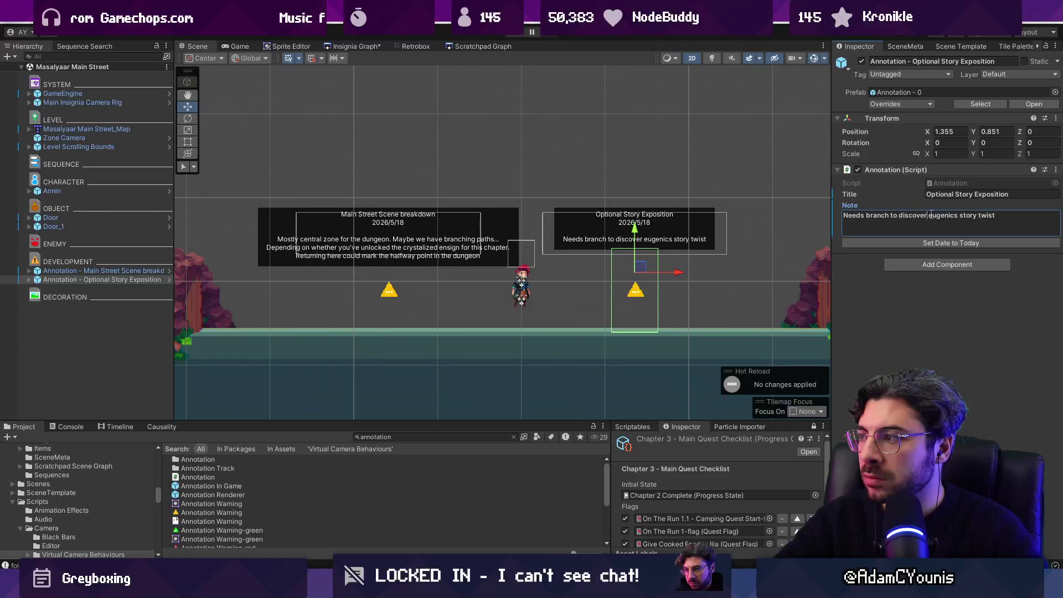
type("ancient")
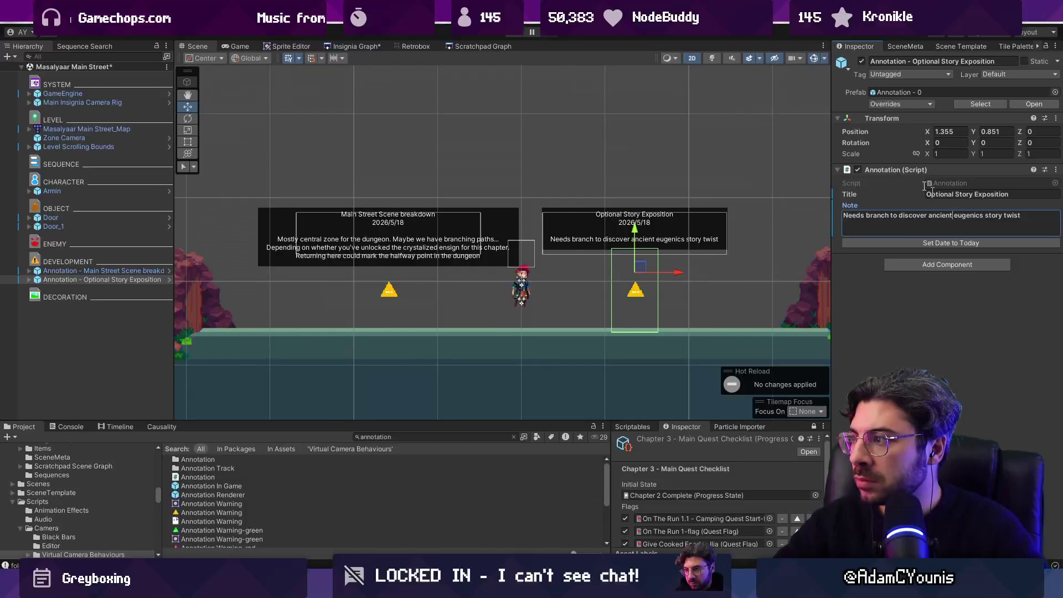
left_click(365, 46)
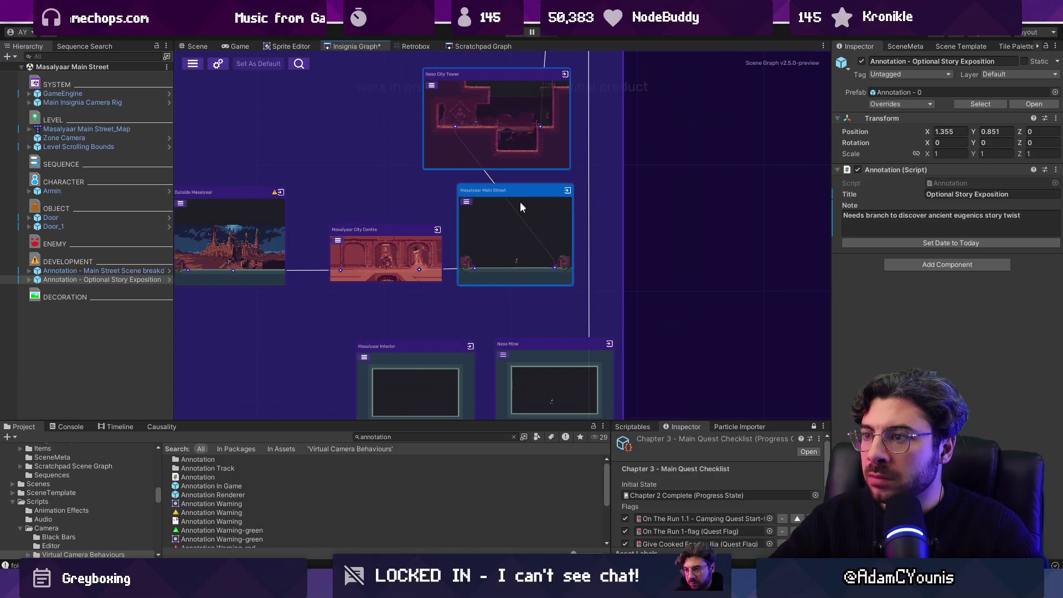
Look around the scene graph, reopen Masalyaar Main Street, and select Door_1.
left_click_drag(520, 207, 553, 262)
scroll(574, 262, "down", 5)
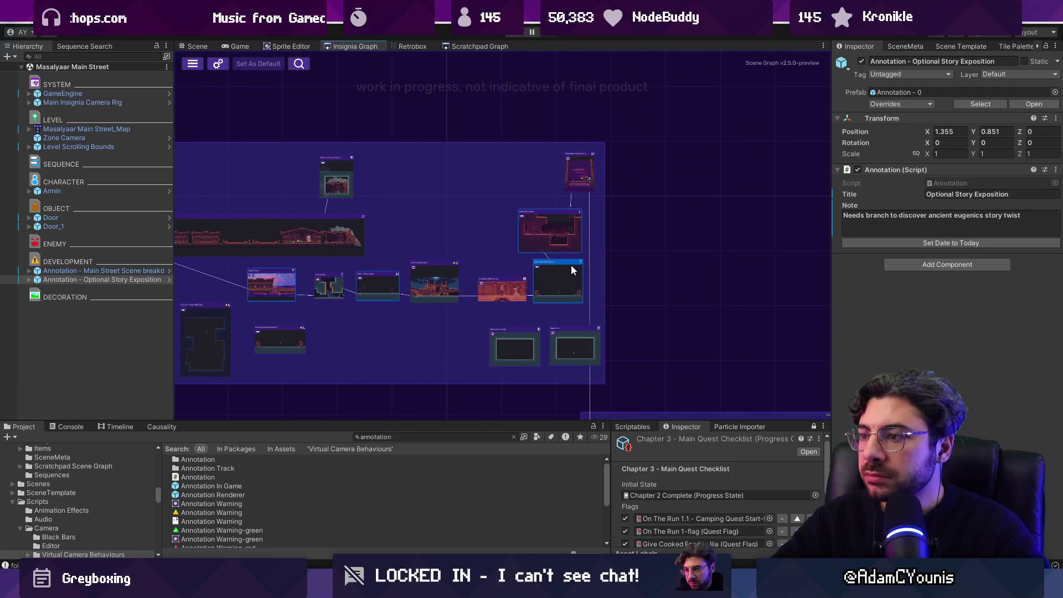
scroll(576, 306, "up", 5)
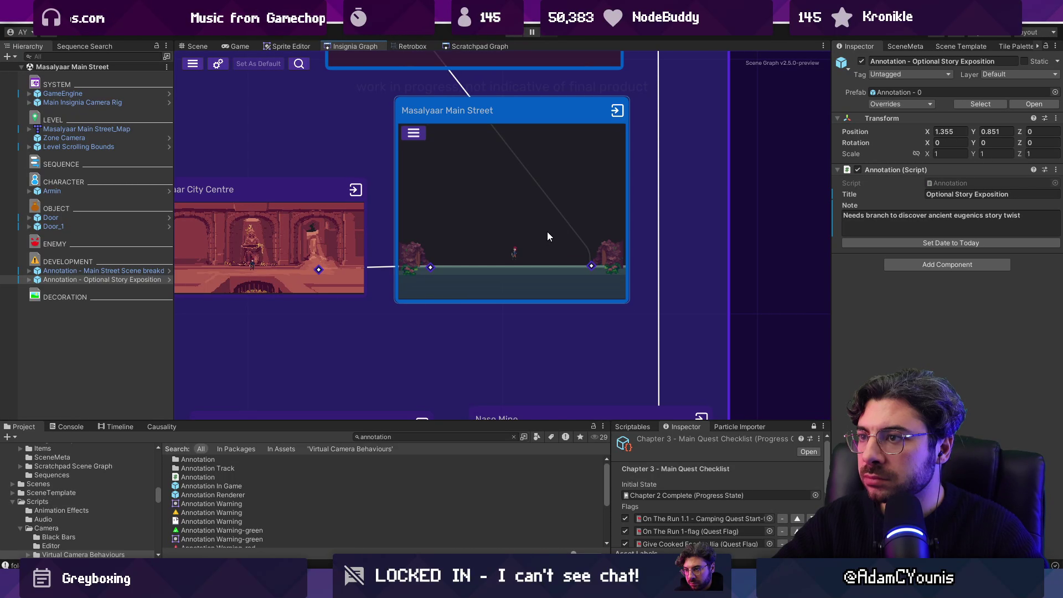
scroll(547, 232, "down", 3)
left_click_drag(547, 234, 543, 148)
scroll(536, 197, "down", 2)
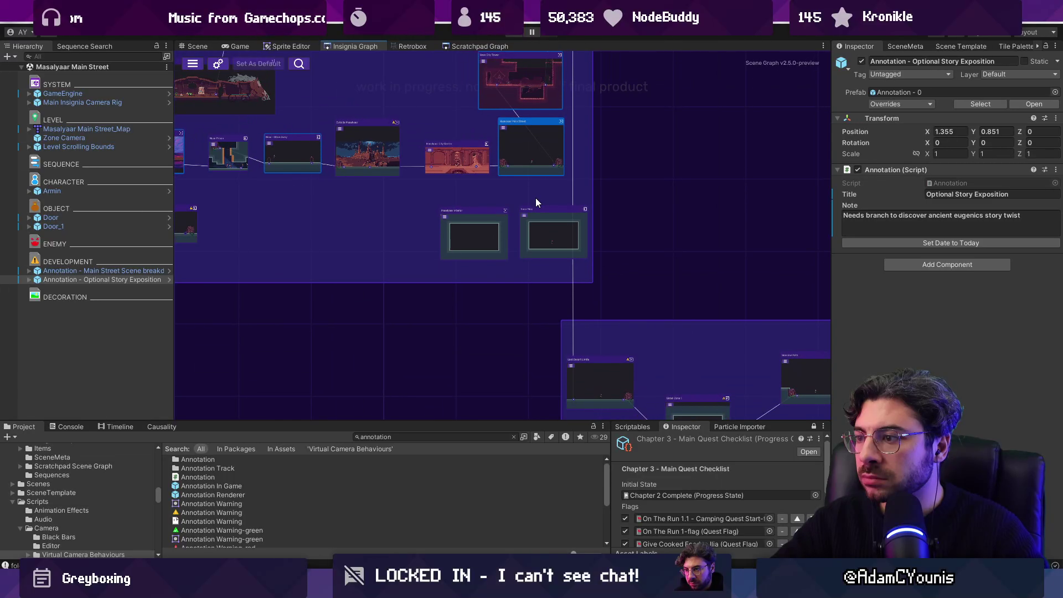
scroll(539, 146, "up", 3)
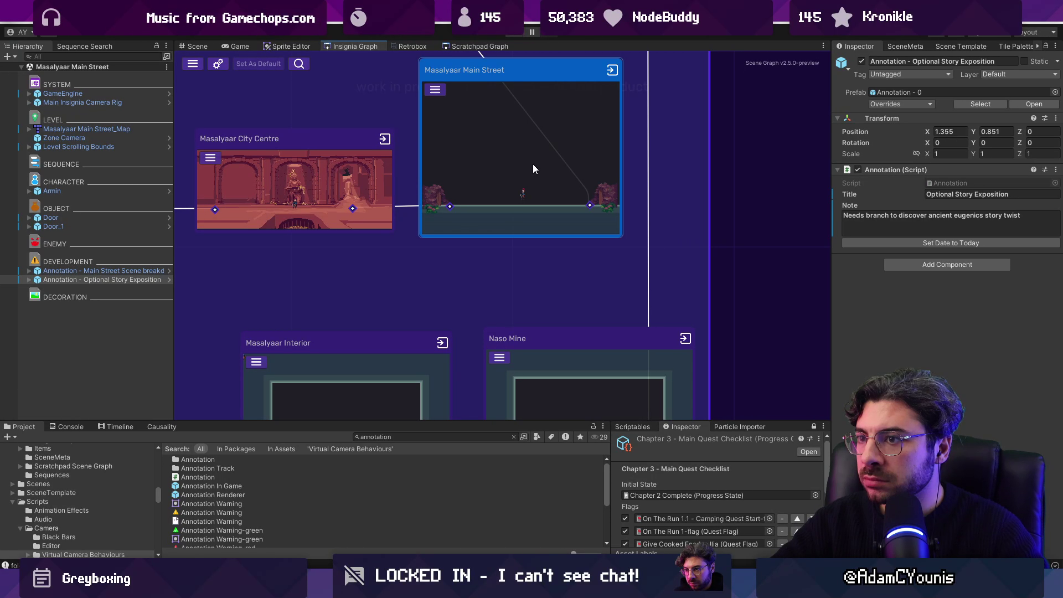
scroll(533, 165, "down", 3)
double_click(516, 168)
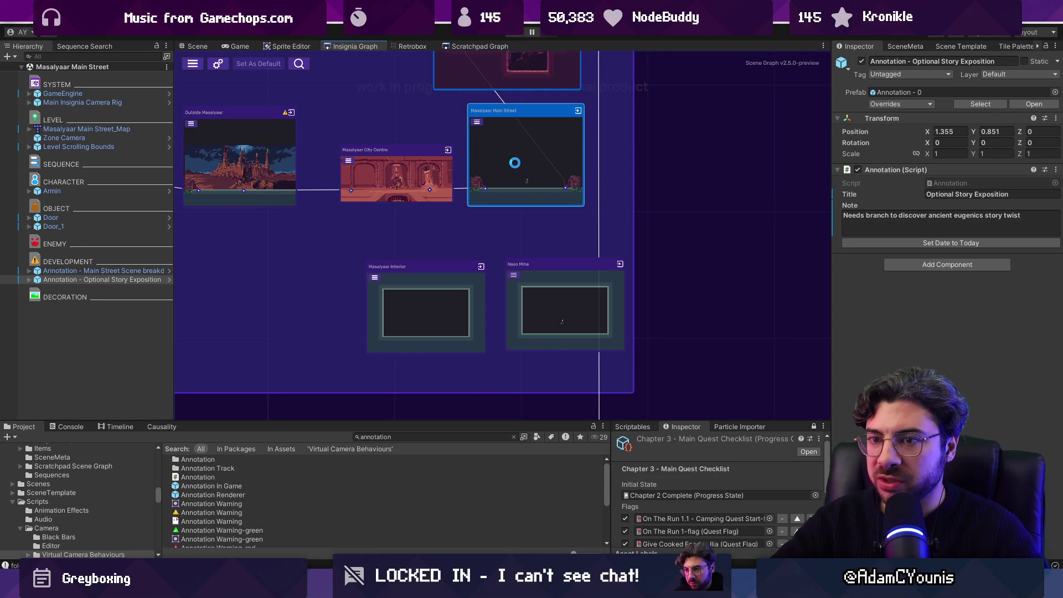
type("do")
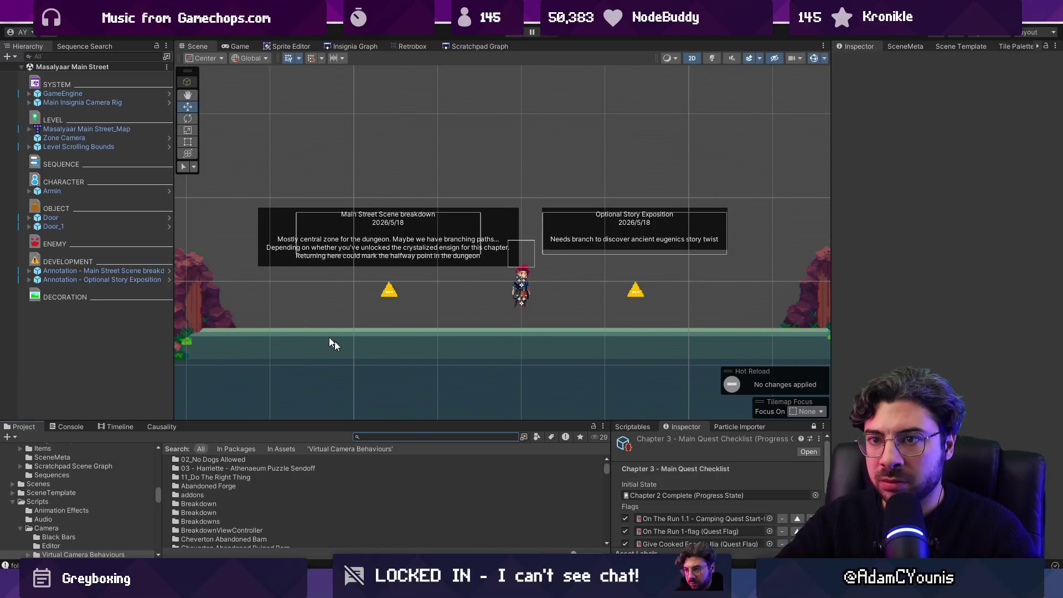
left_click(124, 227)
Duplicate Door_1 into Door_2, move it left with the smaller collider settings, and save.
key("ctrl+d")
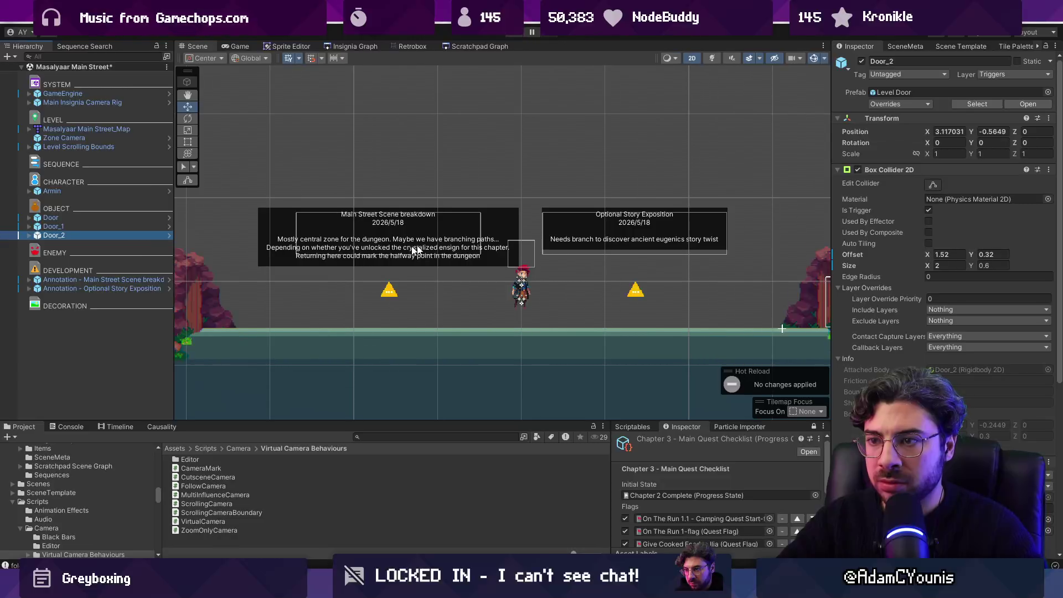
scroll(415, 251, "down", 3)
mouse_move(723, 275)
left_mouse_down()
mouse_move(571, 275)
mouse_move(653, 277)
left_mouse_up()
scroll(999, 420, "down", 1)
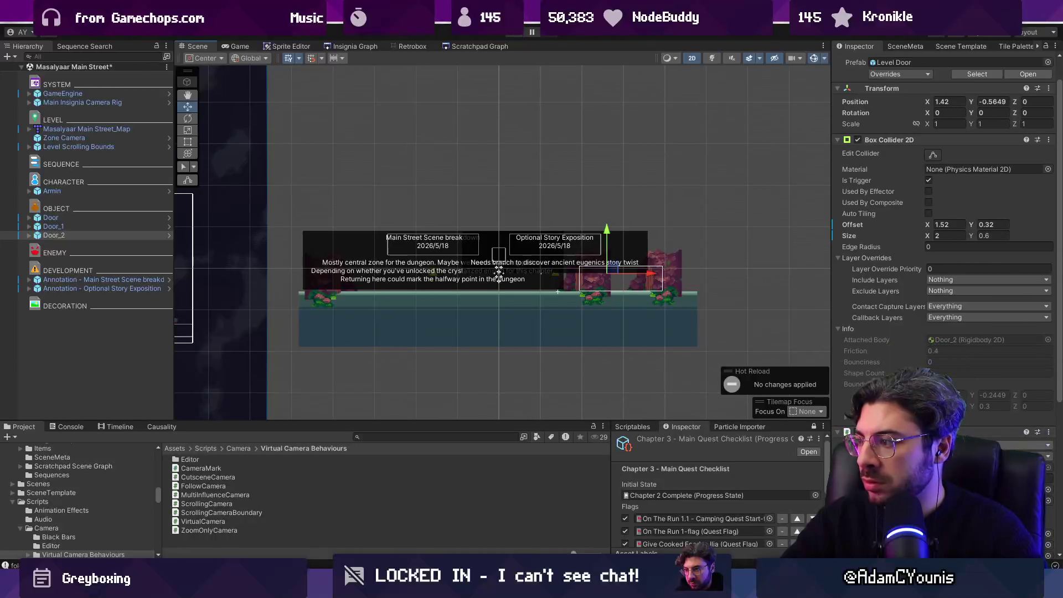
key("ctrl+z")
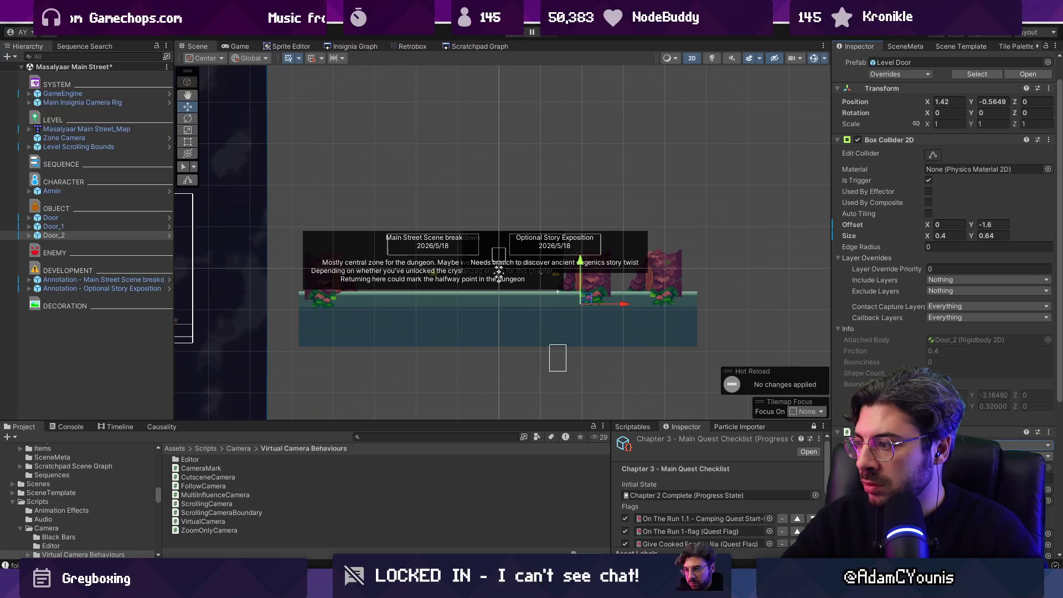
key("ctrl+s")
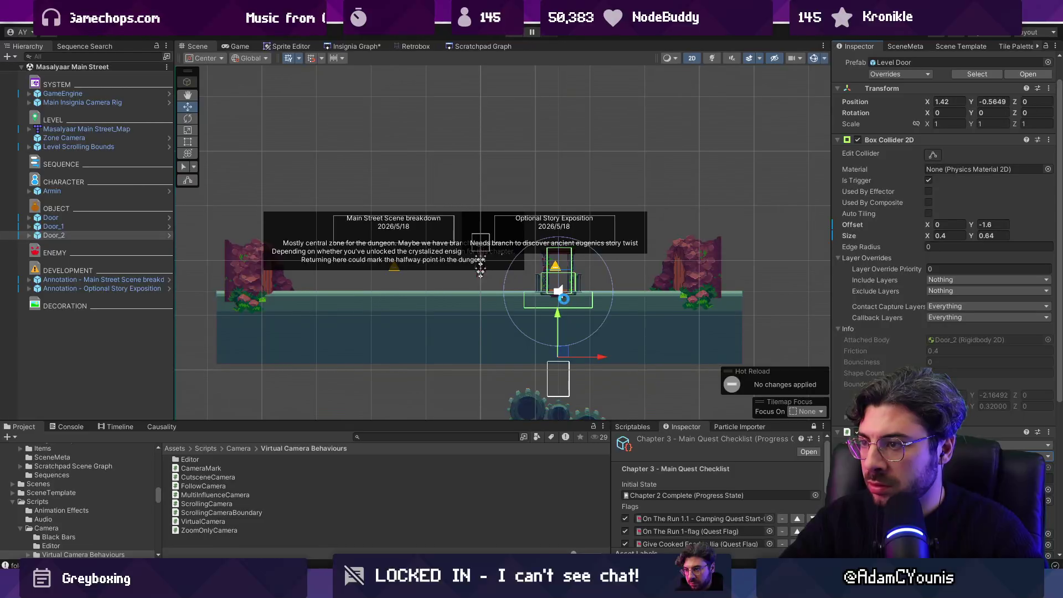
Shift the Optional Story Exposition annotation right to x 2.598, removing a stray duplicate.
scroll(574, 310, "up", 5)
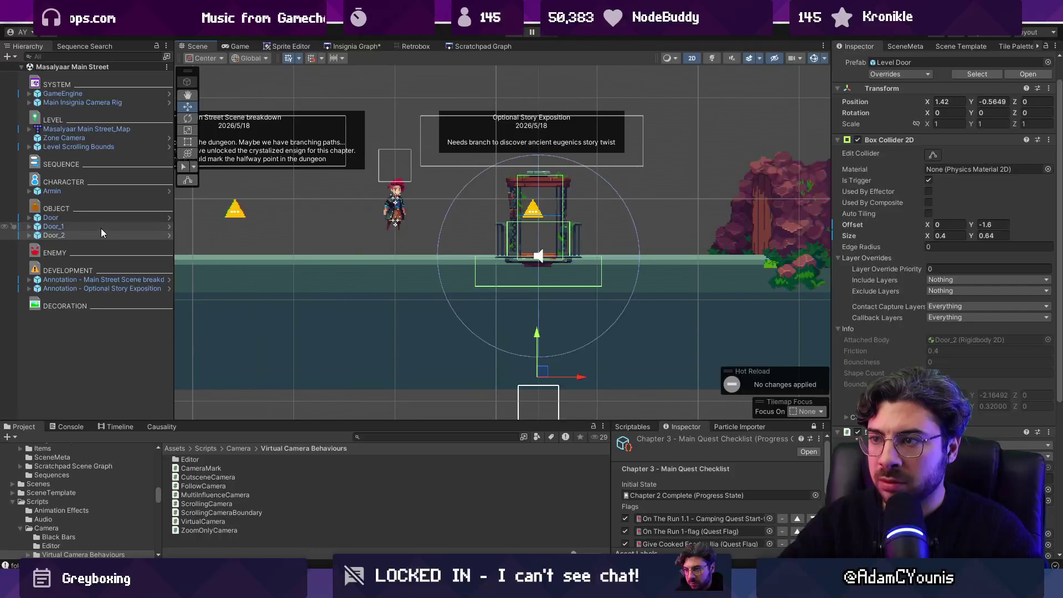
left_click(101, 289)
left_click_drag(571, 189, 697, 194)
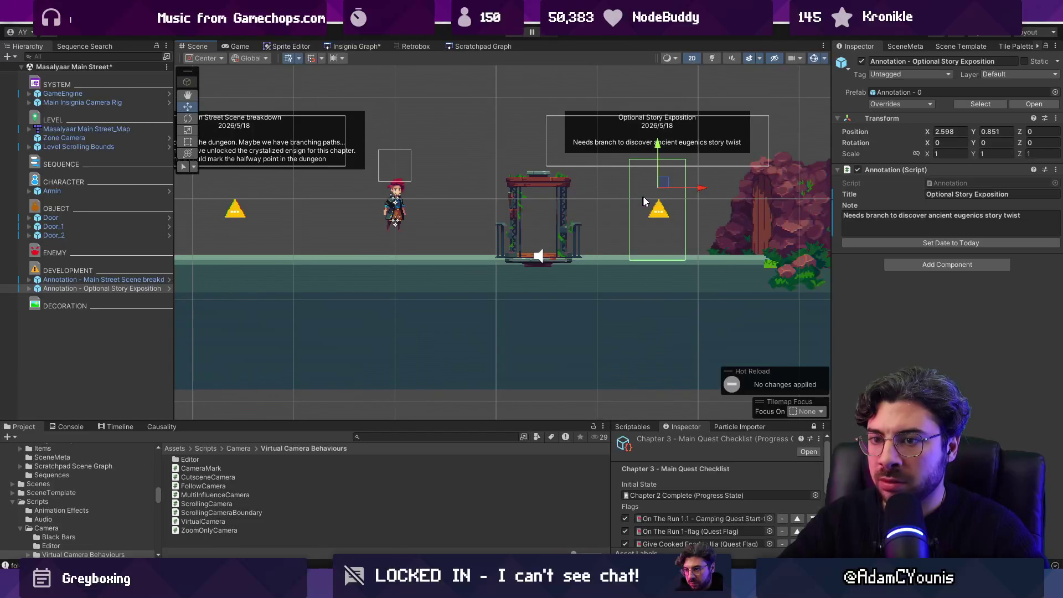
key("ctrl+d")
key("ctrl+z")
key("Delete")
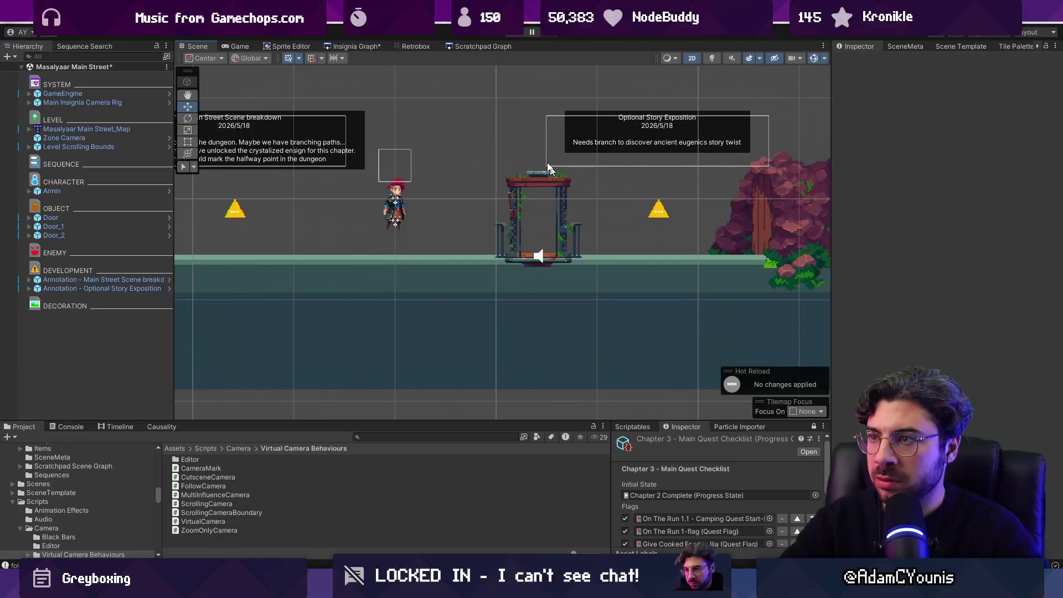
left_click(366, 46)
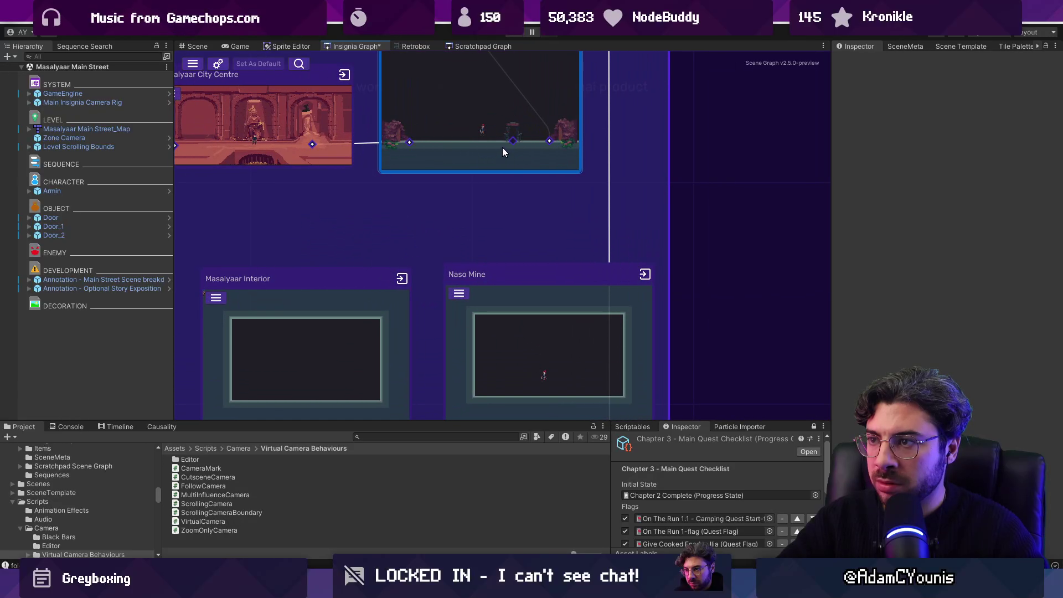
Place the Naso Mine node beside Masalyaar Interior and search the Project for the Level Door.
left_click_drag(329, 301, 393, 250)
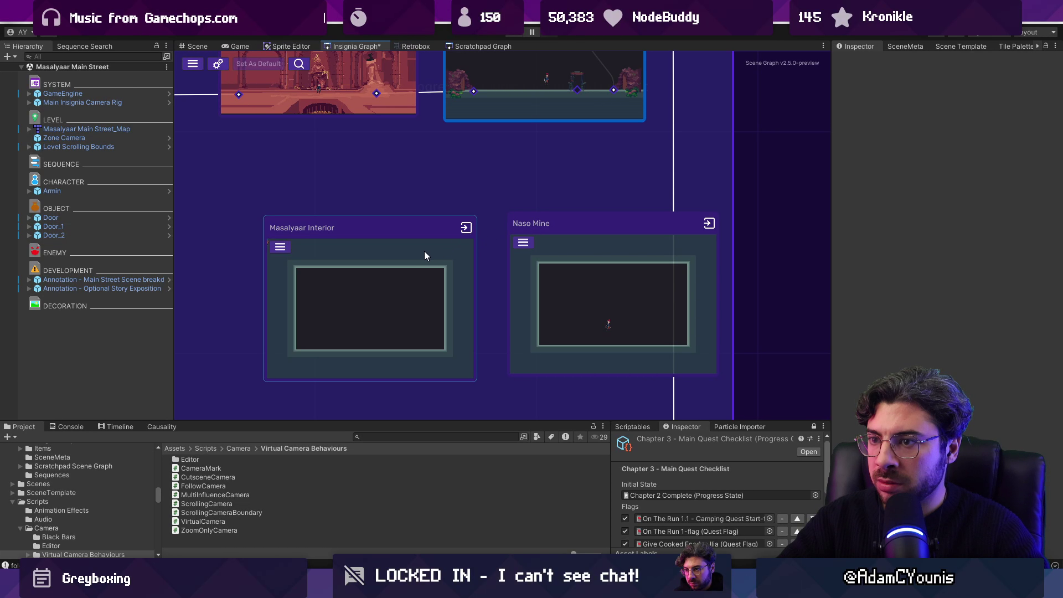
scroll(424, 255, "down", 4)
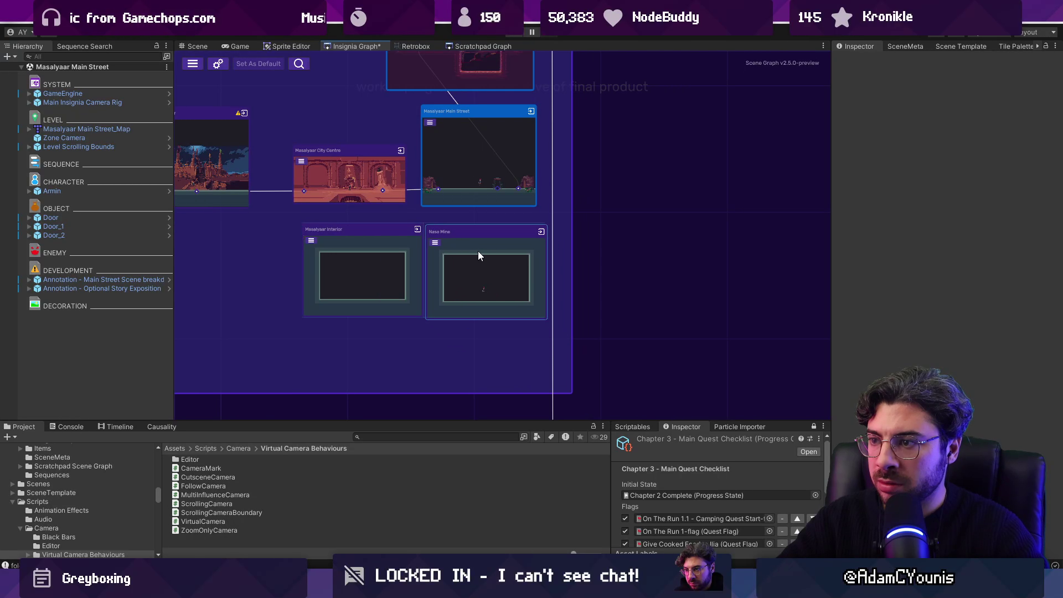
left_click_drag(481, 252, 465, 261)
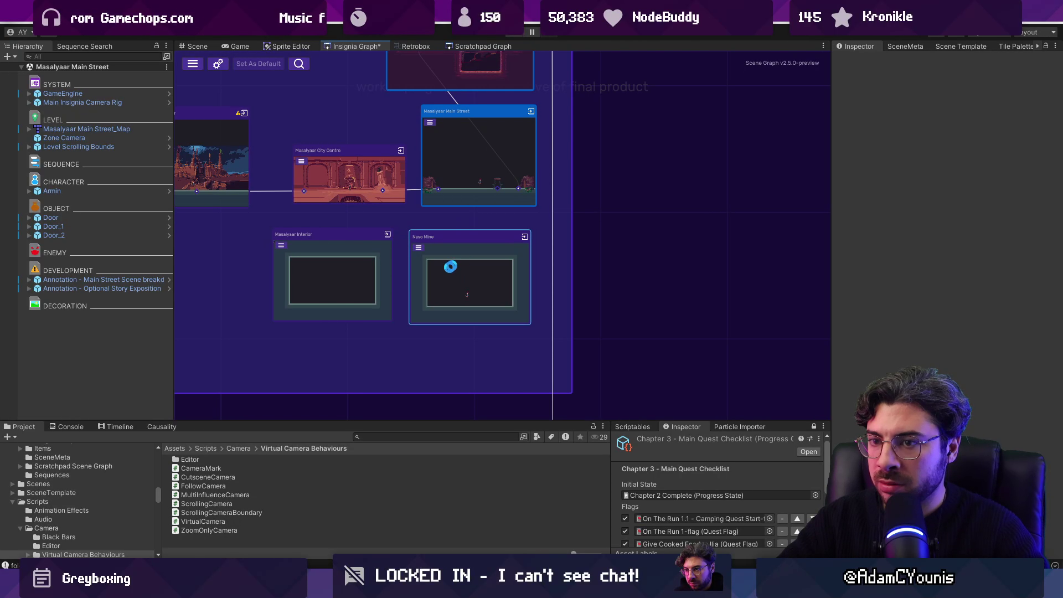
type("door")
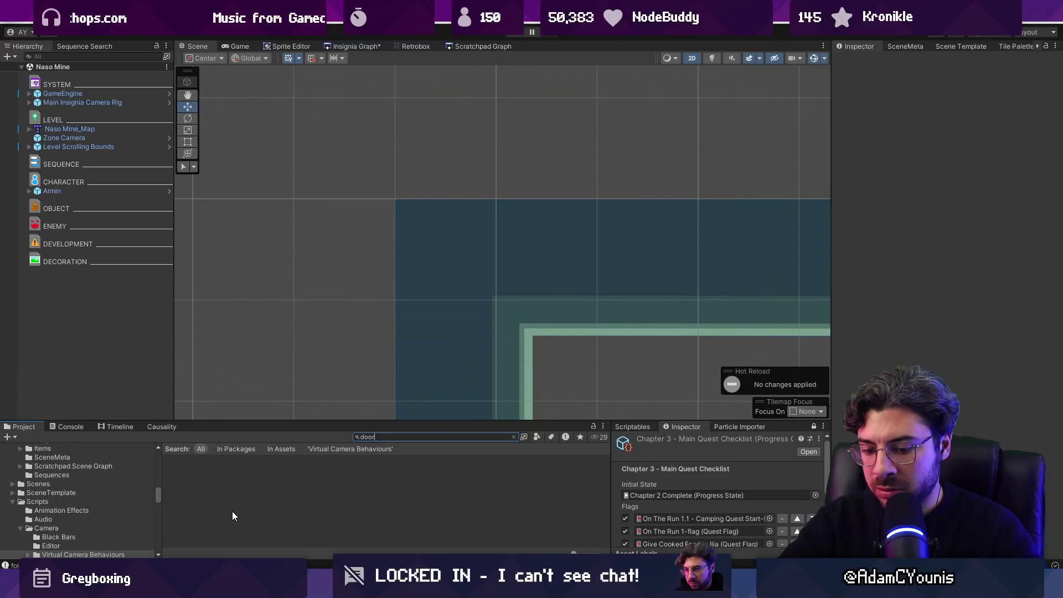
type(" lev")
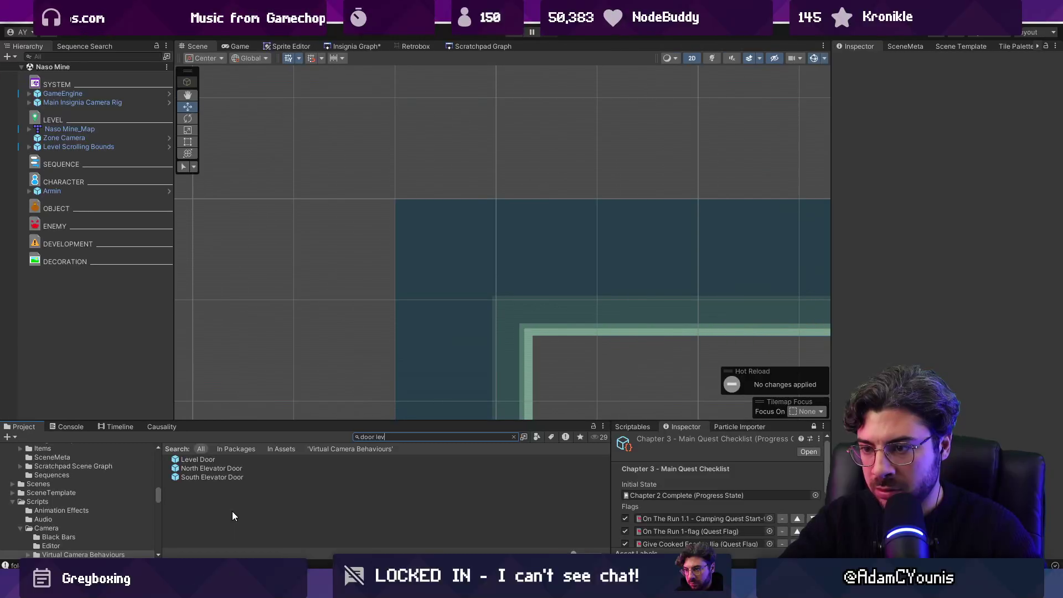
Add a Level Door prefab inside the Naso Mine room with collider Offset Y 3.
left_click_drag(199, 461, 309, 359)
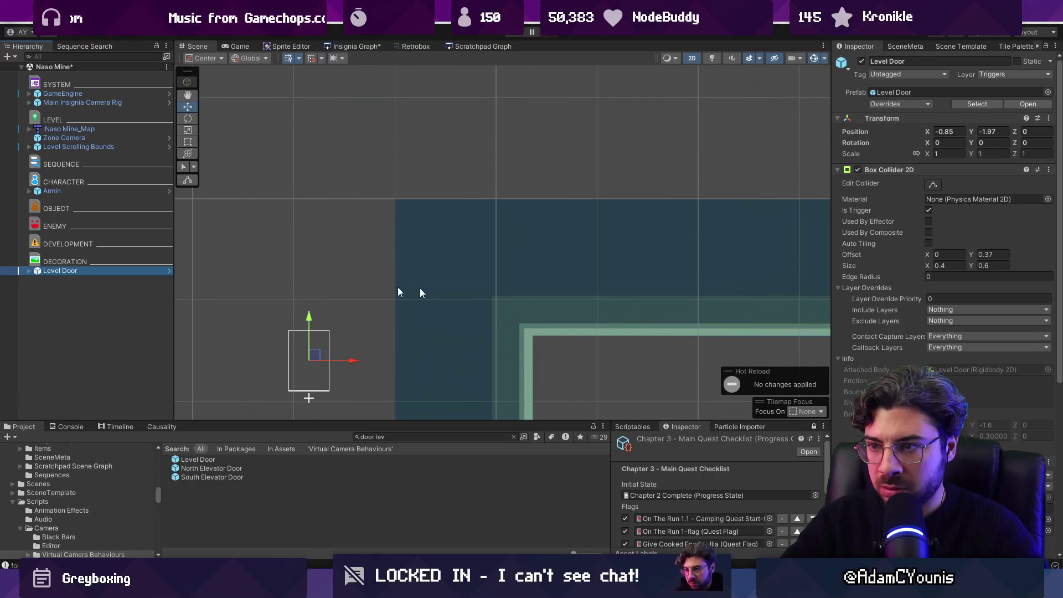
left_click_drag(308, 397, 309, 398)
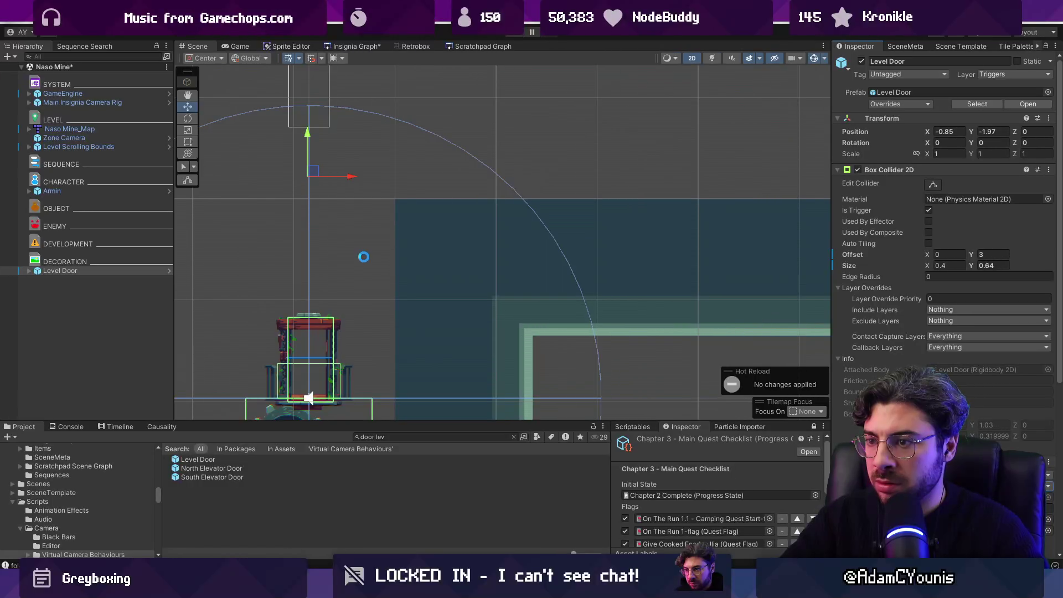
scroll(355, 238, "down", 5)
mouse_move(339, 205)
left_mouse_down()
mouse_move(466, 290)
mouse_move(476, 311)
left_mouse_up()
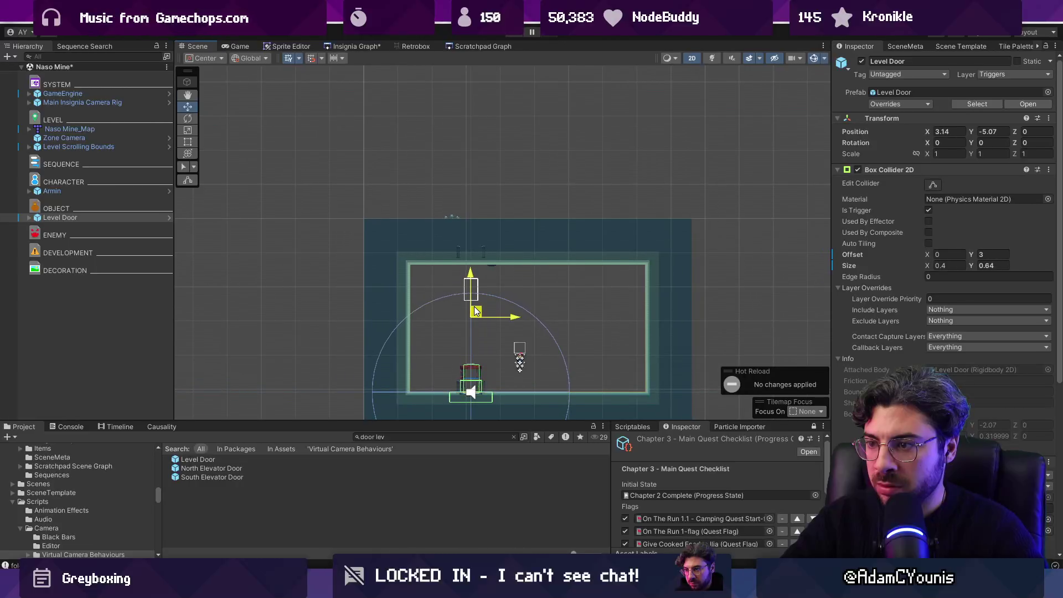
Connect the Naso Mine node to Masalyaar Main Street in the scene graph and save.
left_click(377, 48)
left_click_drag(467, 285, 551, 79)
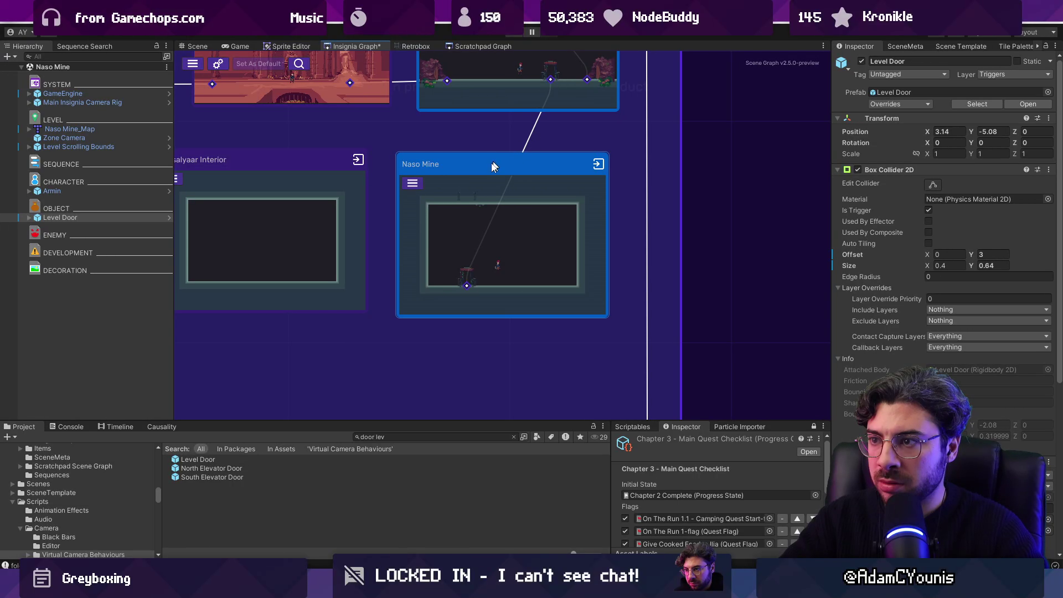
key("ctrl+s")
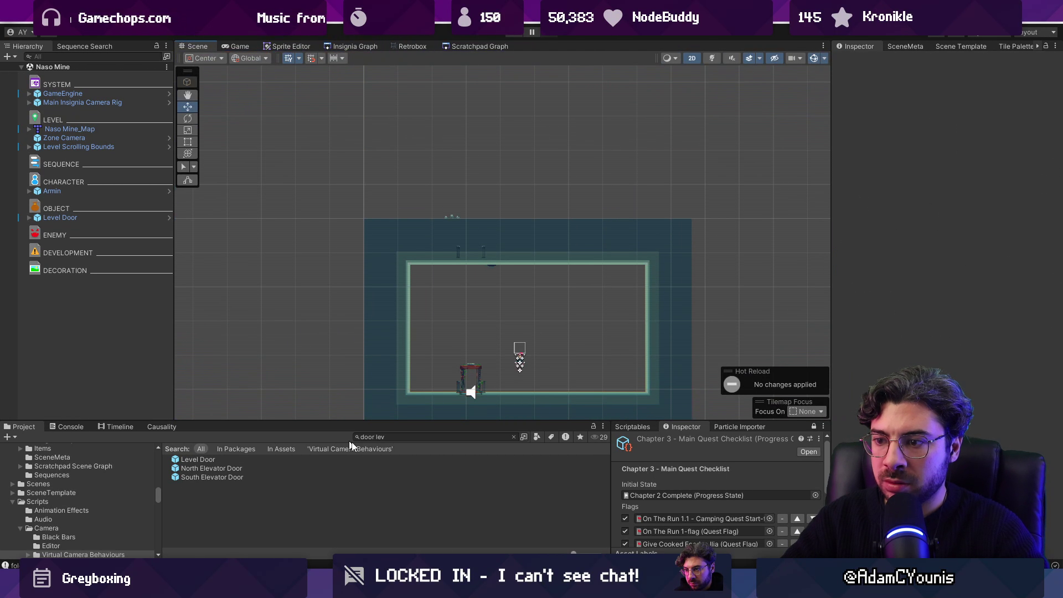
left_click(403, 436)
type("annotati")
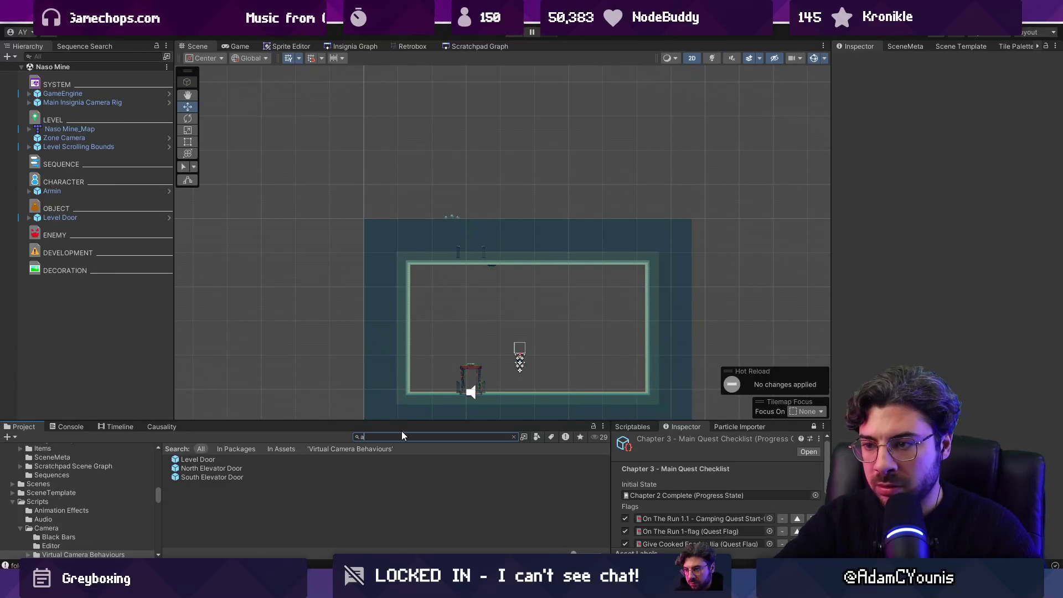
type("on")
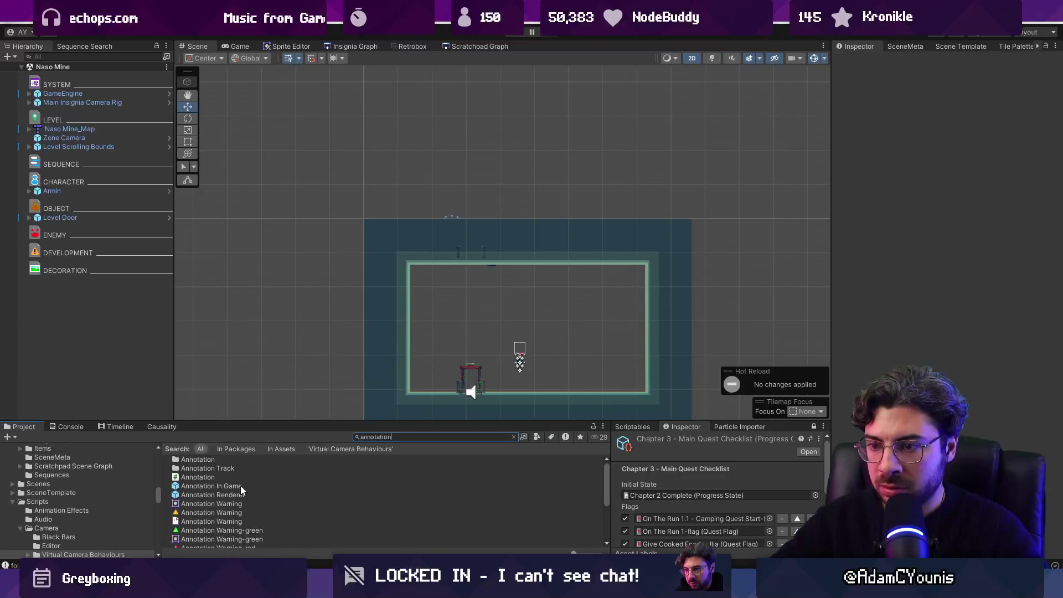
Add a 'Masalyaar Mine' annotation noting Armin fights new enemies in search for the Ruby, and save.
mouse_move(221, 487)
left_mouse_down()
mouse_move(545, 367)
mouse_move(533, 355)
left_mouse_up()
double_click(67, 279)
left_click(865, 243)
left_click(924, 216)
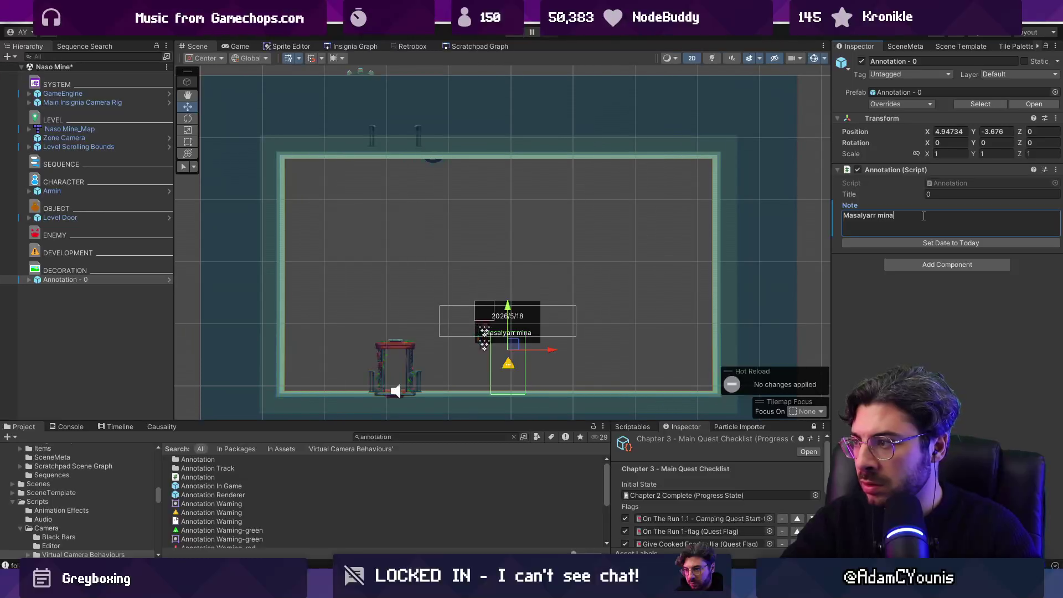
type("Mine")
key("ctrl+s")
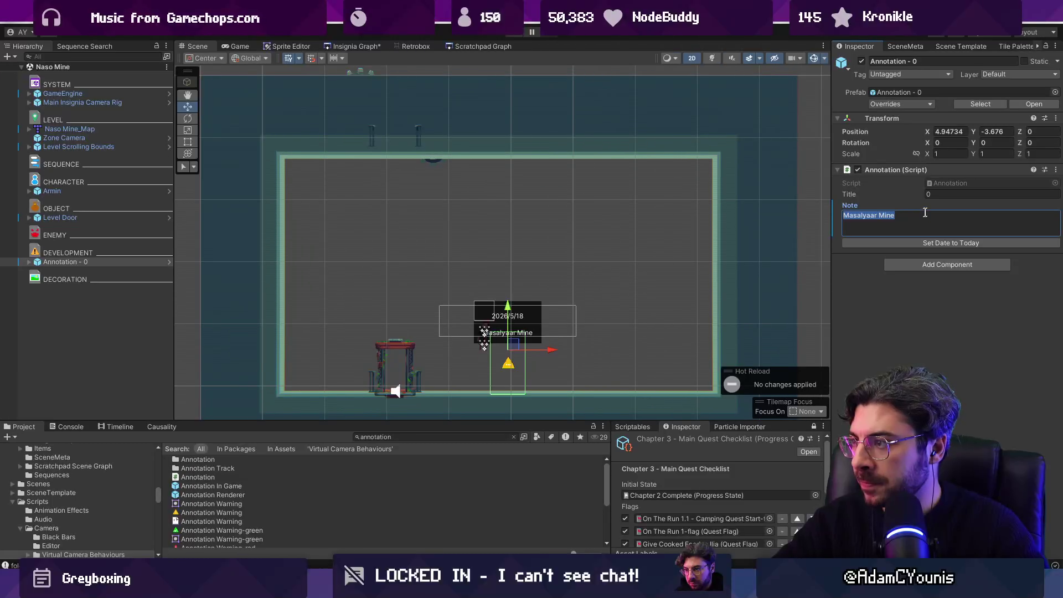
type("Level where armi")
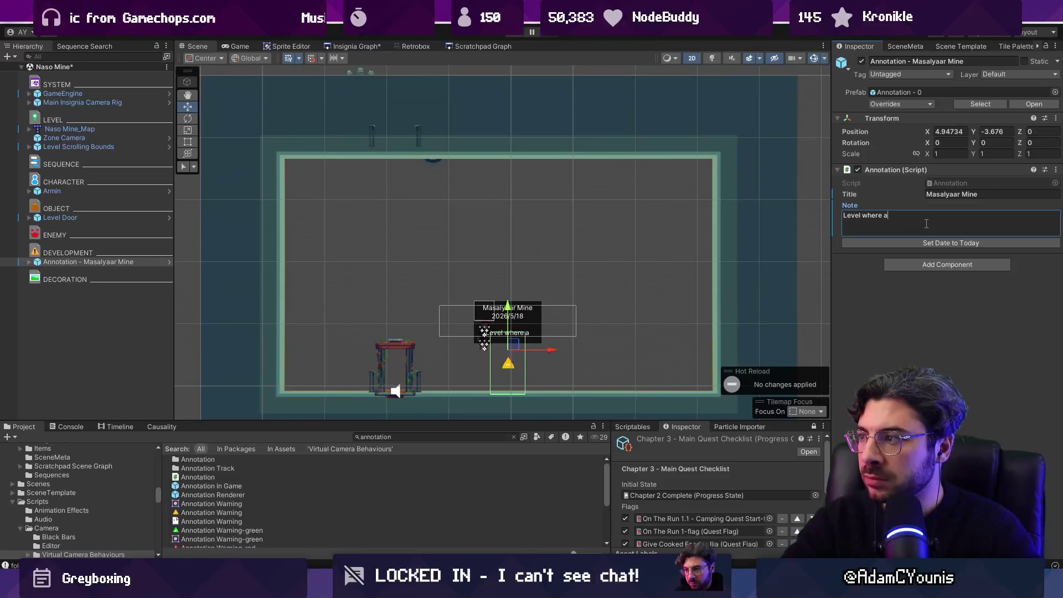
type("n do")
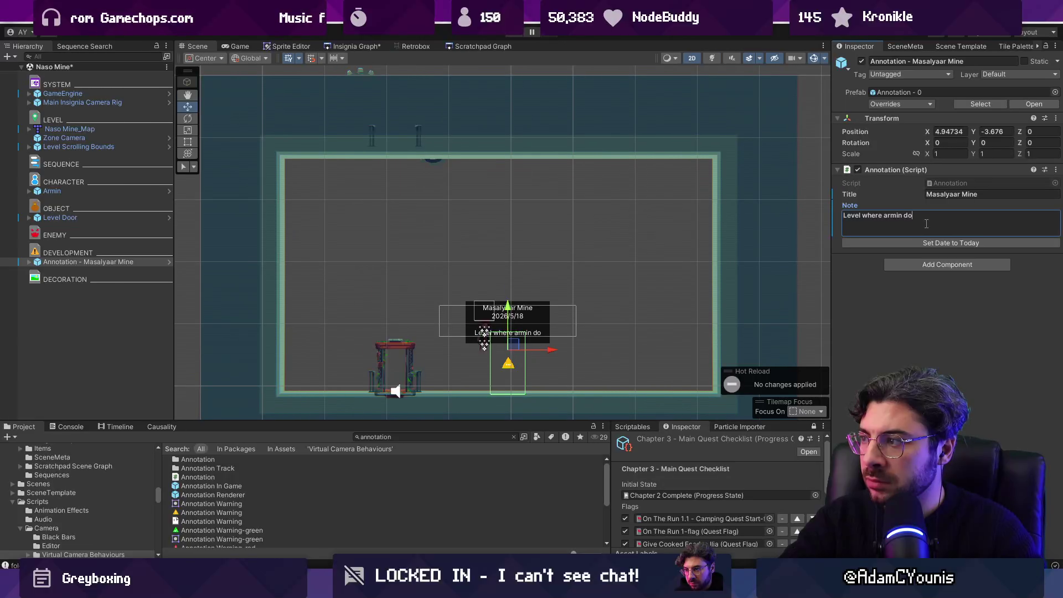
type("es new things and fights new wn")
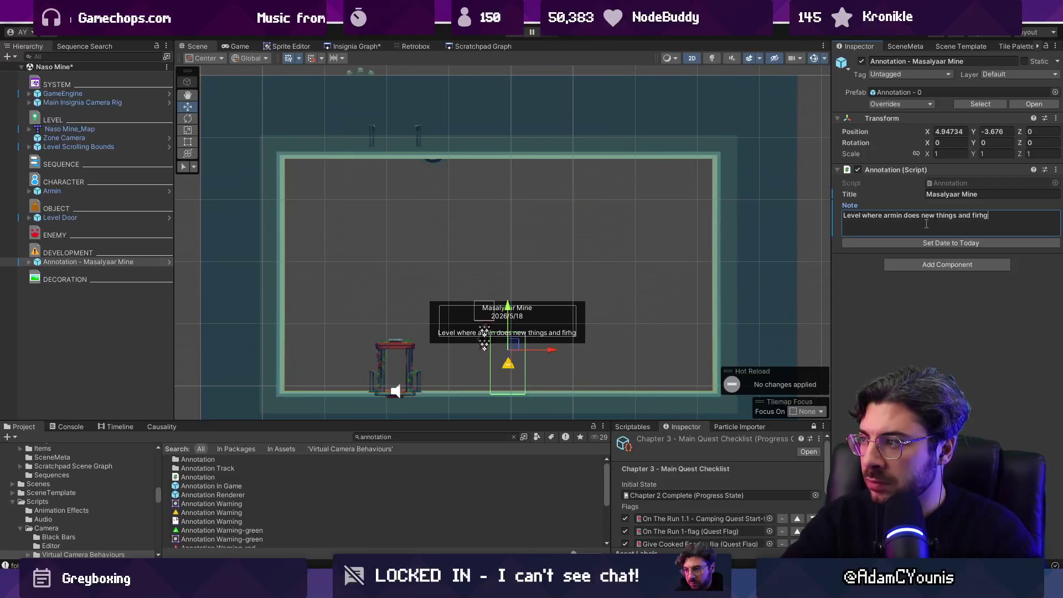
key("BackSpace")
key("BackSpace")
type("e")
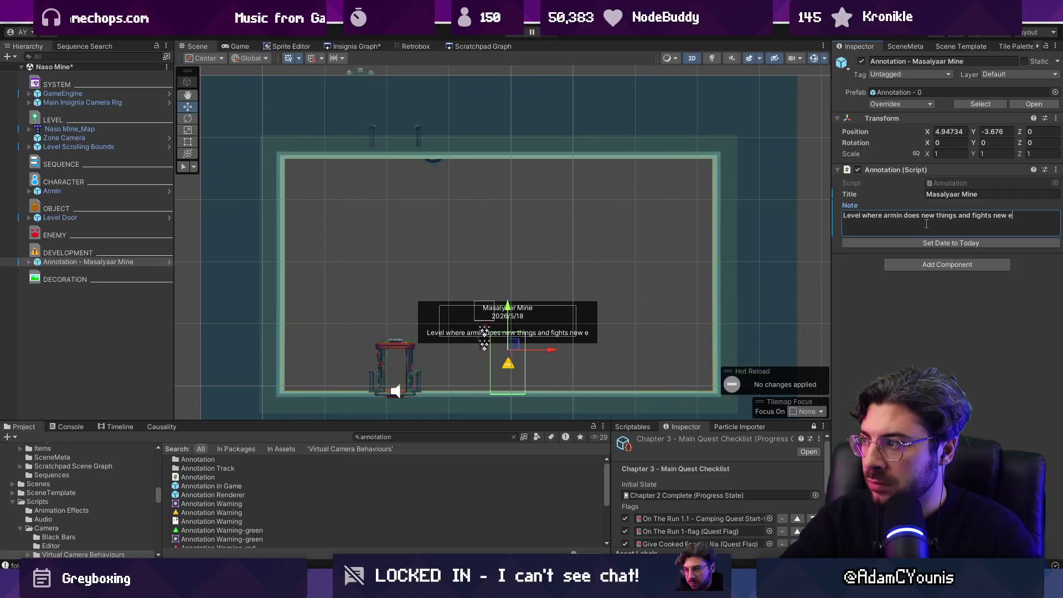
type("nemies in search for the Ruby")
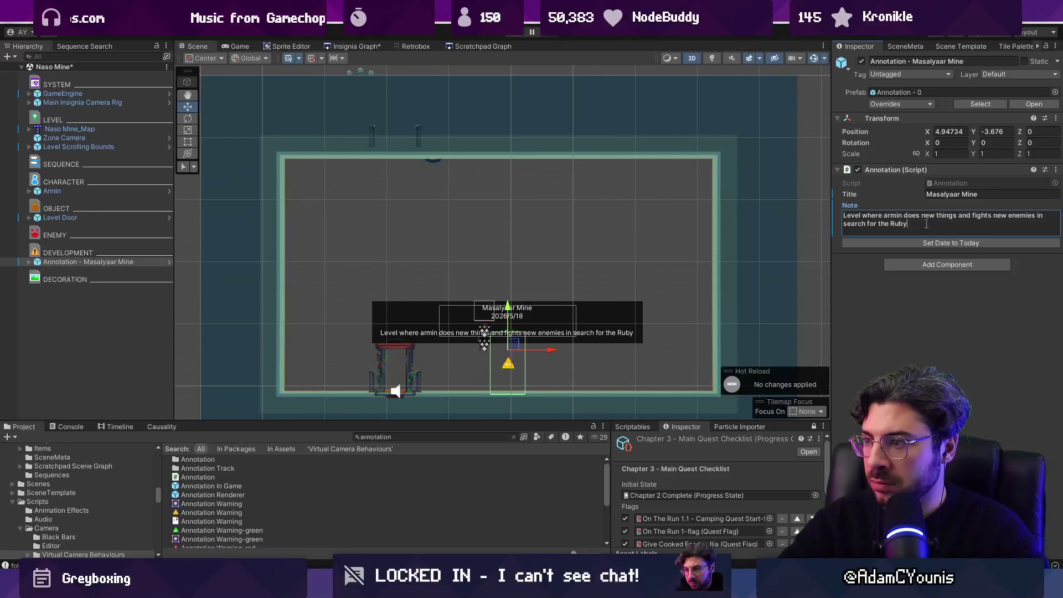
key("ctrl+s")
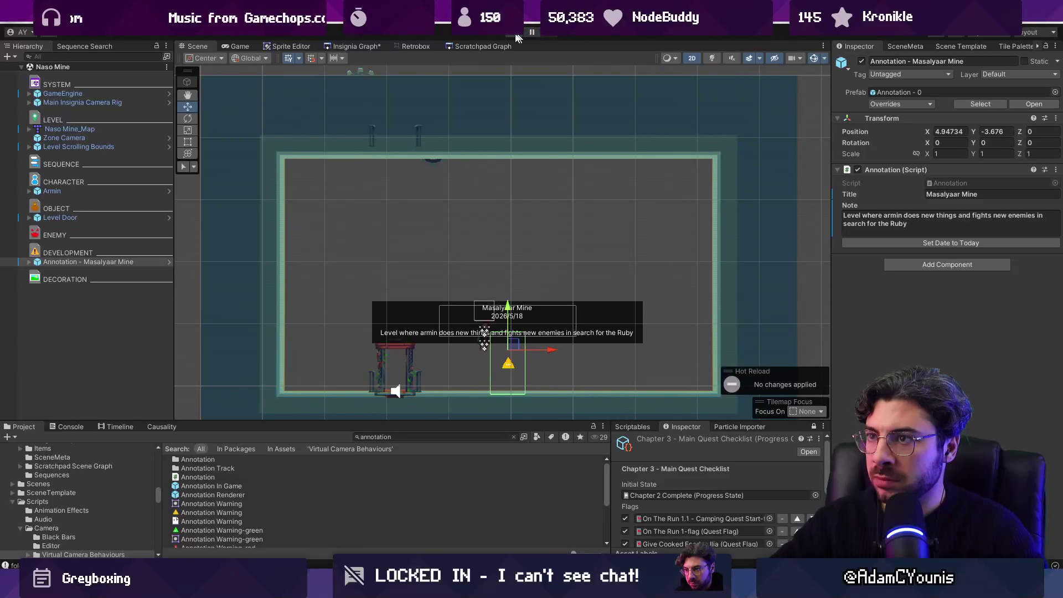
left_click(356, 48)
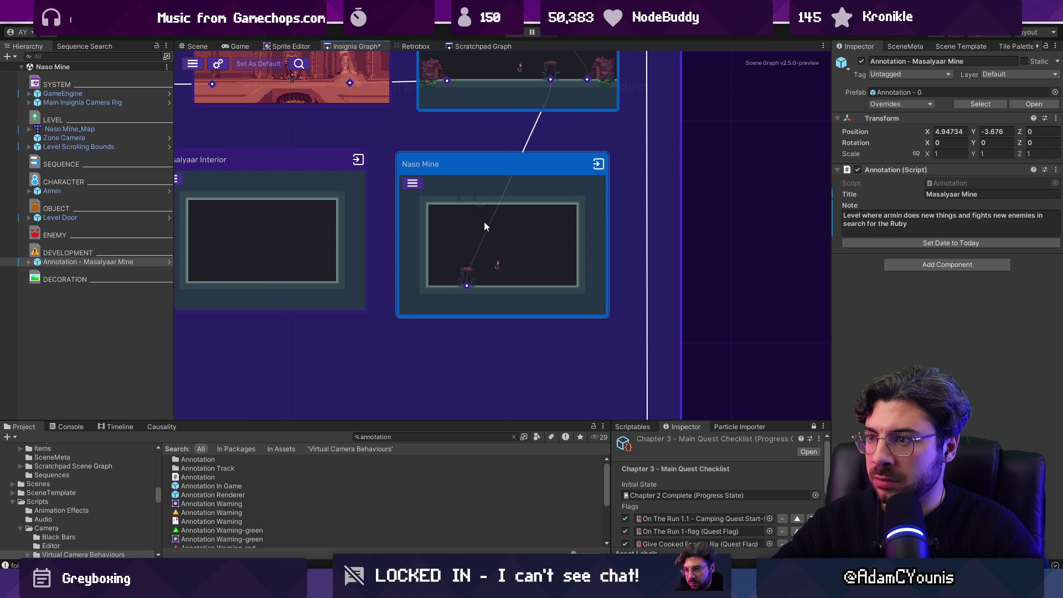
Play-test Naso Mine, stop play mode, and return to its Scene view.
left_click(516, 34)
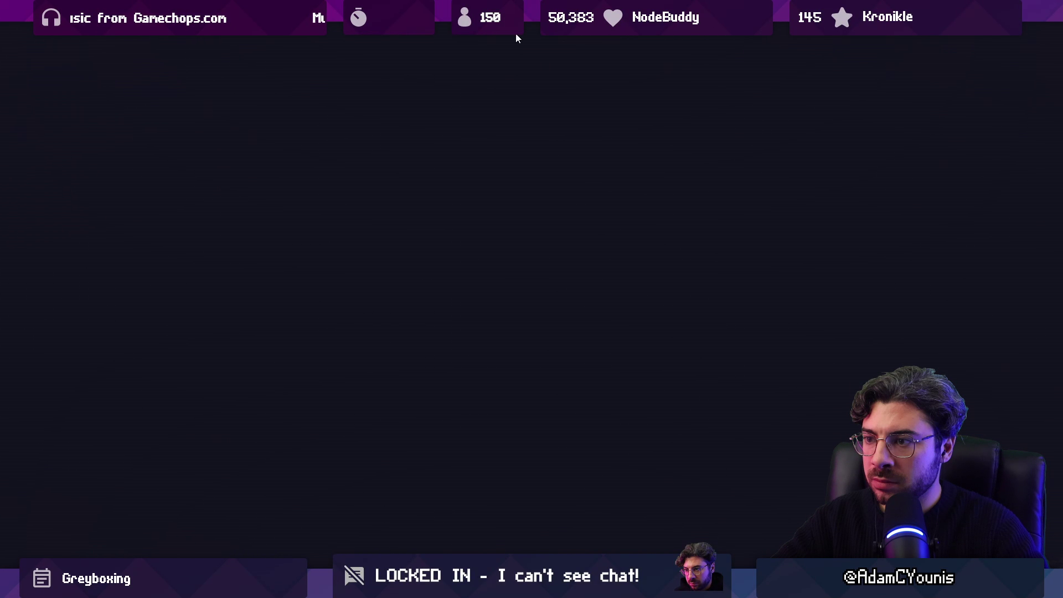
key("shift+space")
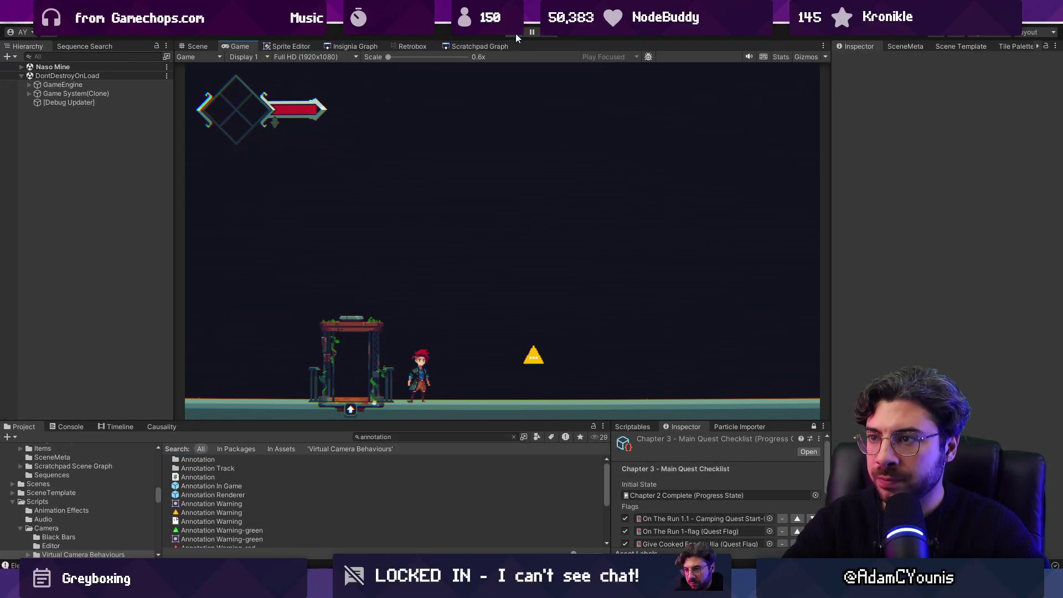
left_click(516, 34)
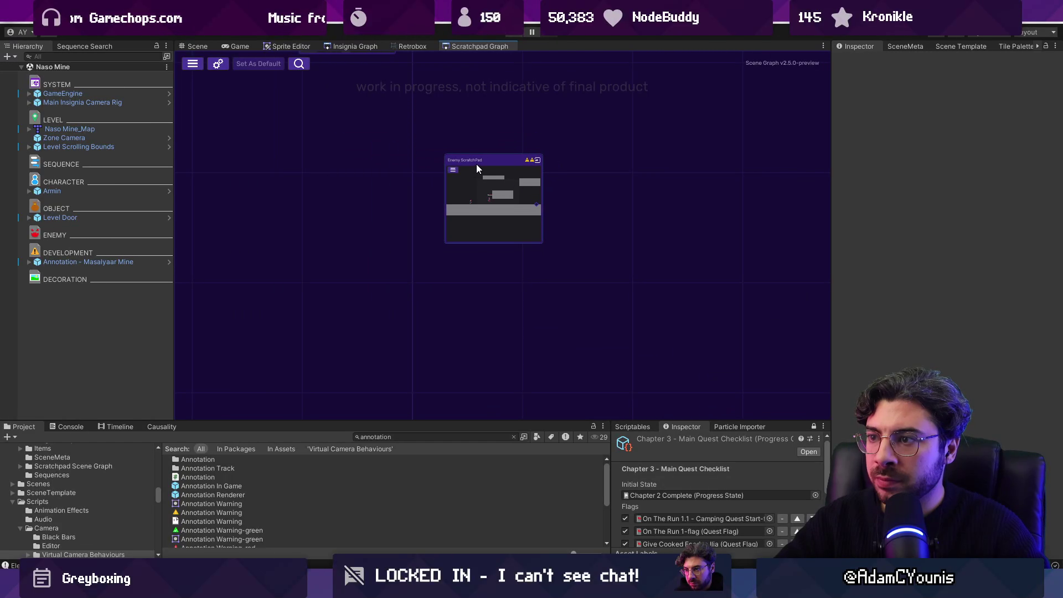
left_click(396, 46)
left_click(342, 48)
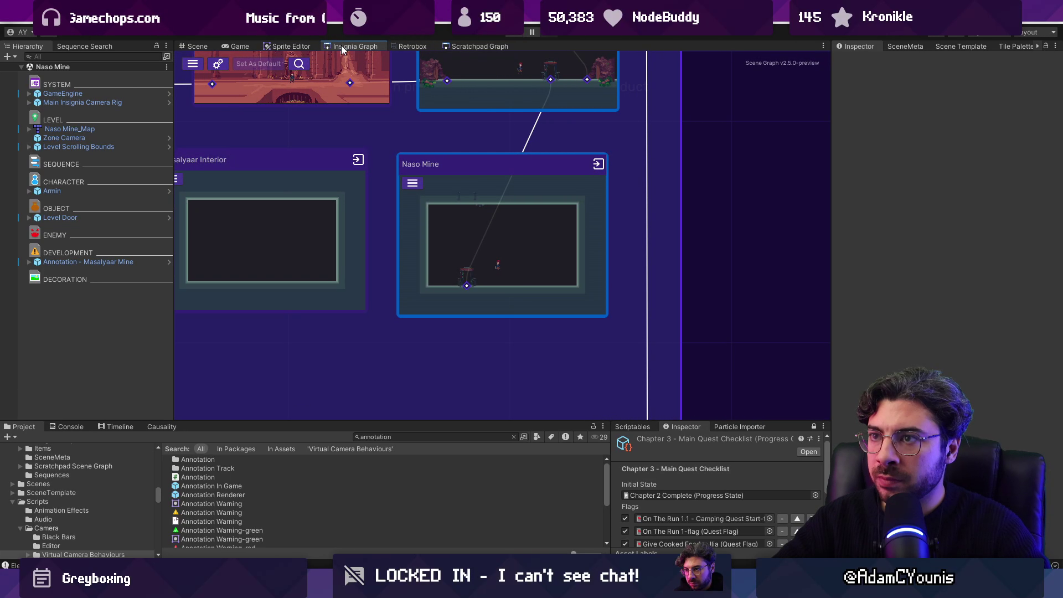
left_click(440, 351)
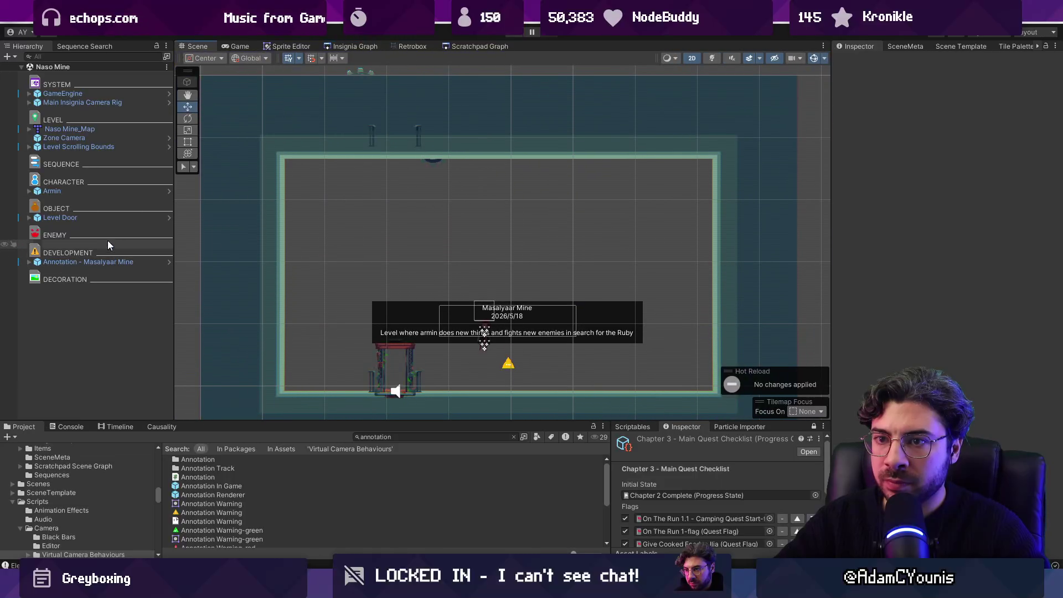
Duplicate the Level Door, move the copy Level Door_1 left to X 2.436, and save.
left_click(98, 218)
key("ctrl+d")
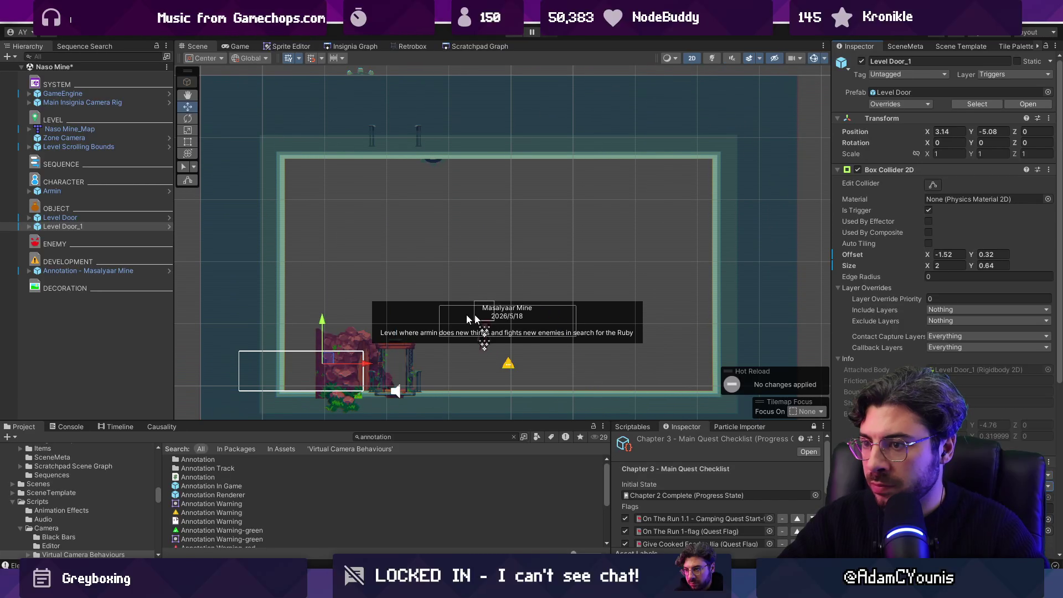
left_click_drag(481, 270, 440, 271)
key("ctrl+s")
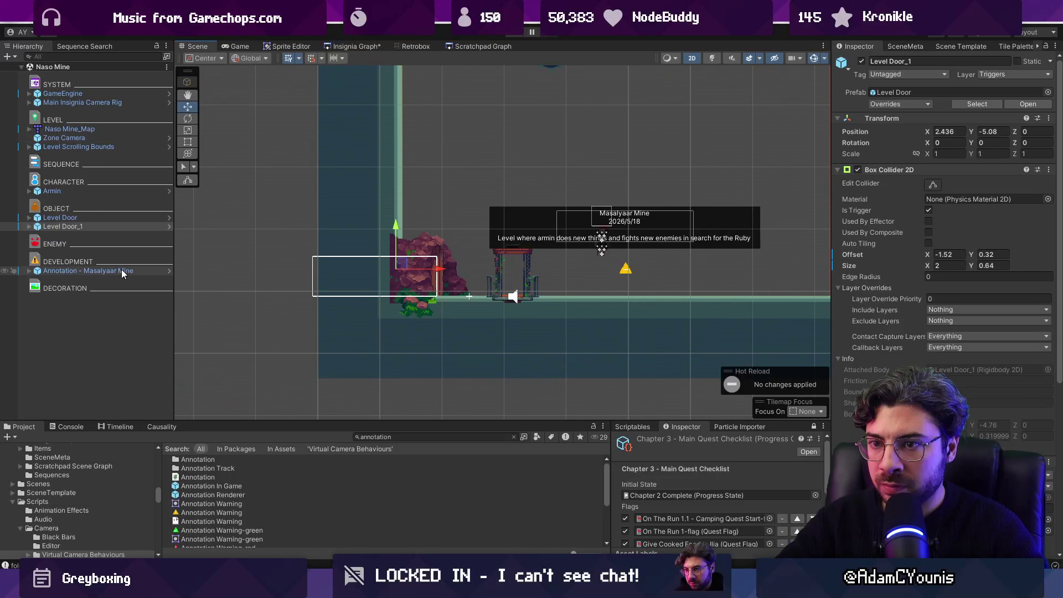
Move the original Level Door right to X 7.036 and save the Naso Mine scene.
left_click(114, 217)
left_click_drag(557, 161, 799, 161)
key("ctrl+s")
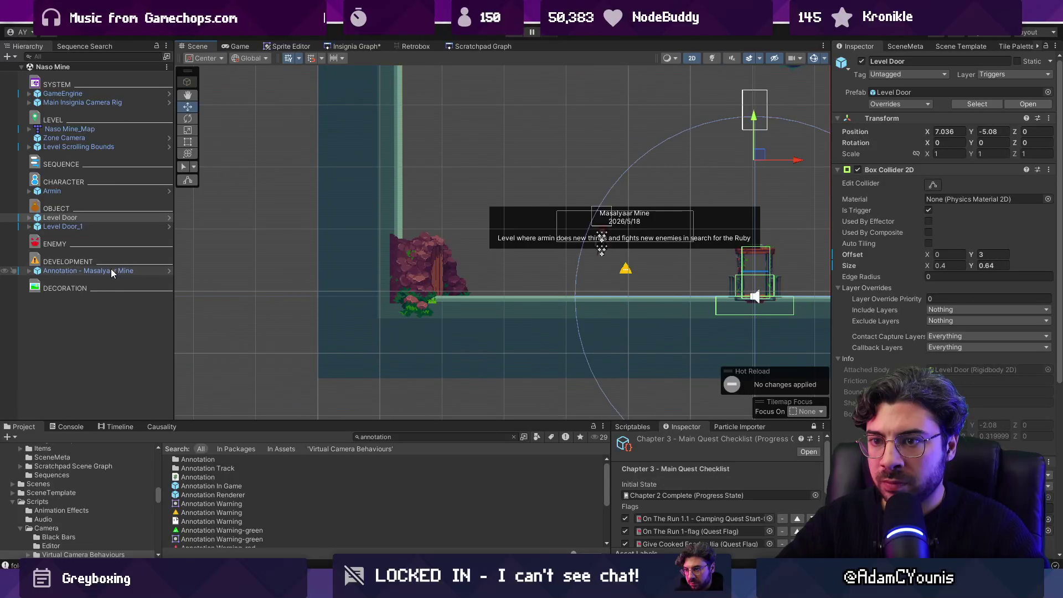
left_click(339, 48)
In Masalyaar Interior, widen the Level Door's collider to 2 × 0.64 and move it to X 7.19.
double_click(280, 240)
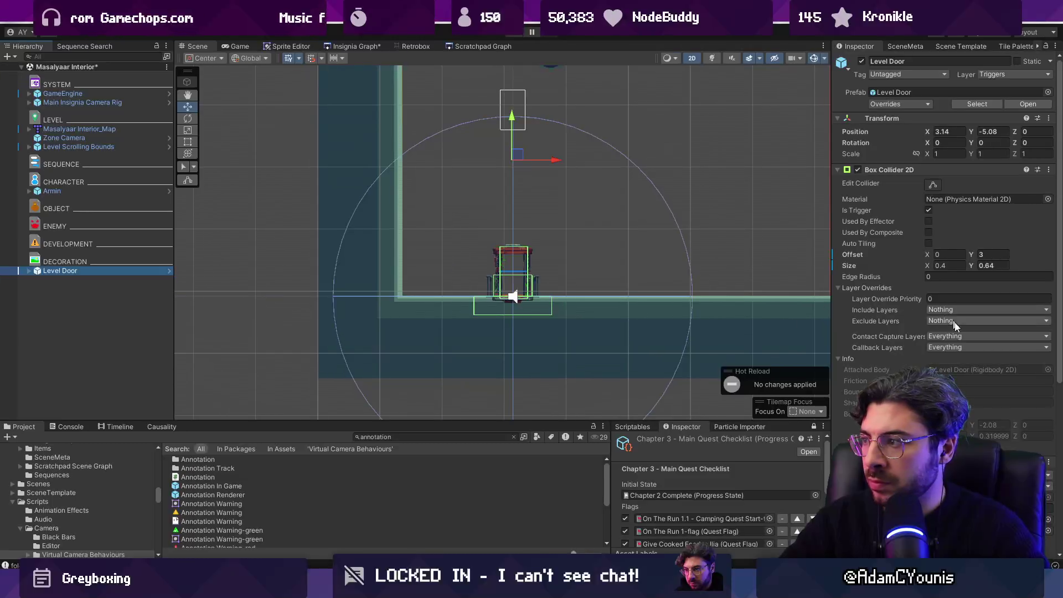
left_click(513, 297)
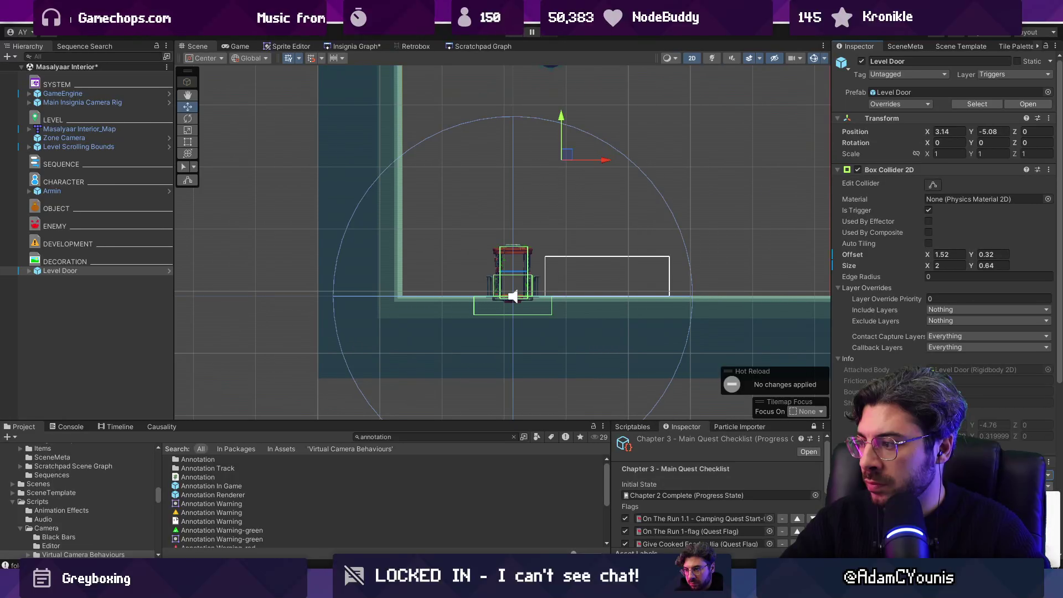
scroll(513, 297, "down", 3)
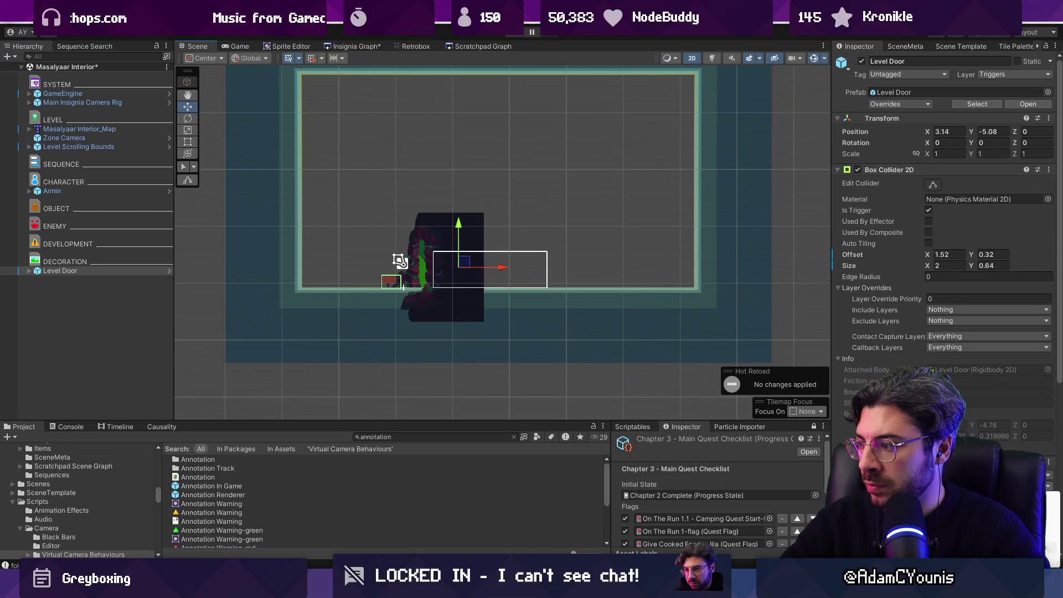
left_click_drag(513, 265, 751, 266)
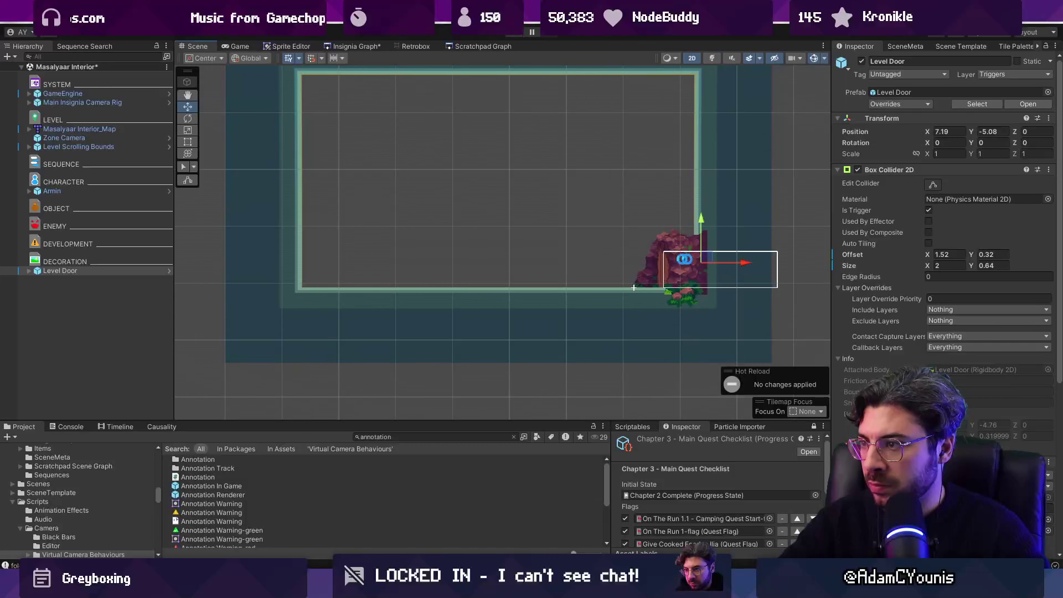
left_click(221, 486)
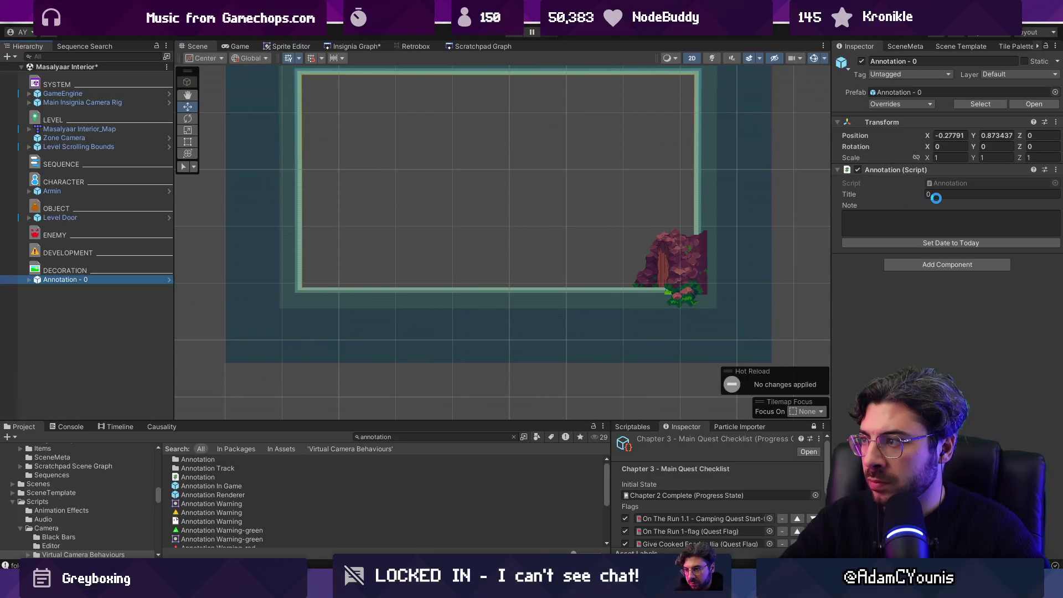
Title the annotation 'More Dungeon Level gameplay' with the note 'Not quite at the Ruby yet'.
left_click(944, 194)
type("More Level gameplay")
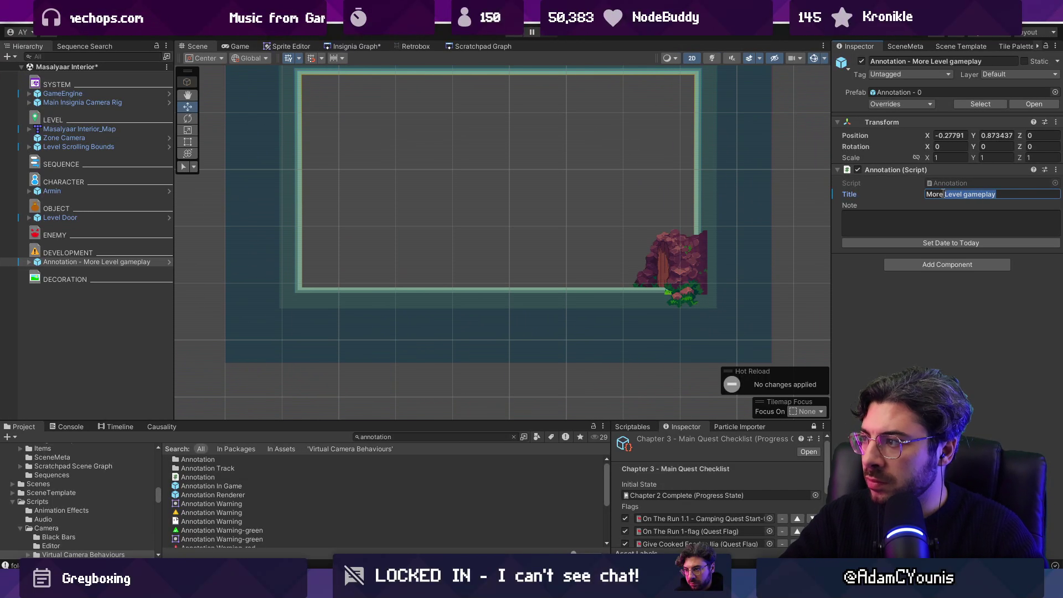
left_click(944, 194)
type("Dungeon")
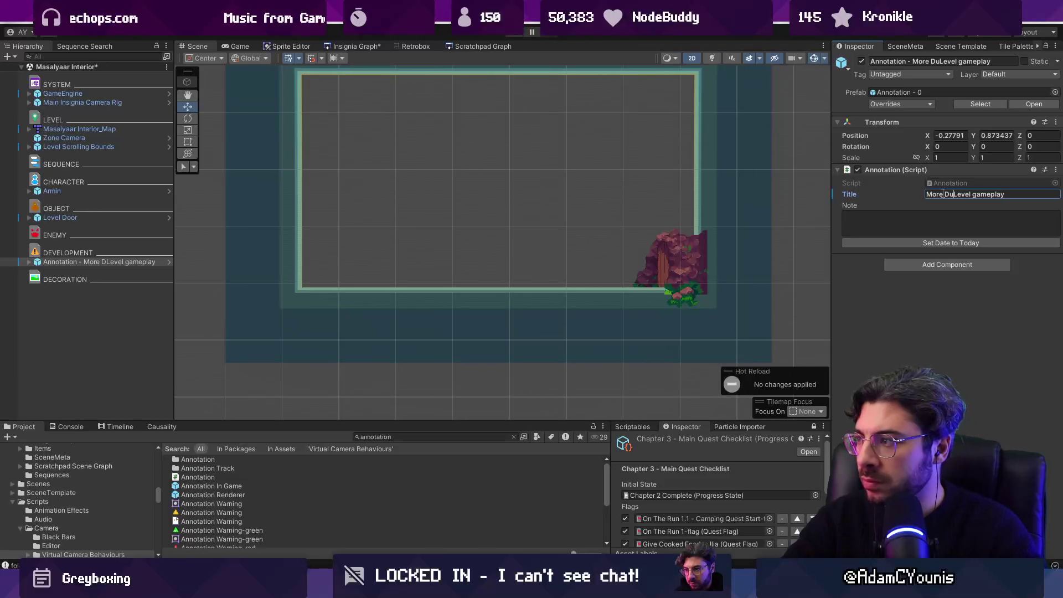
left_click(910, 219)
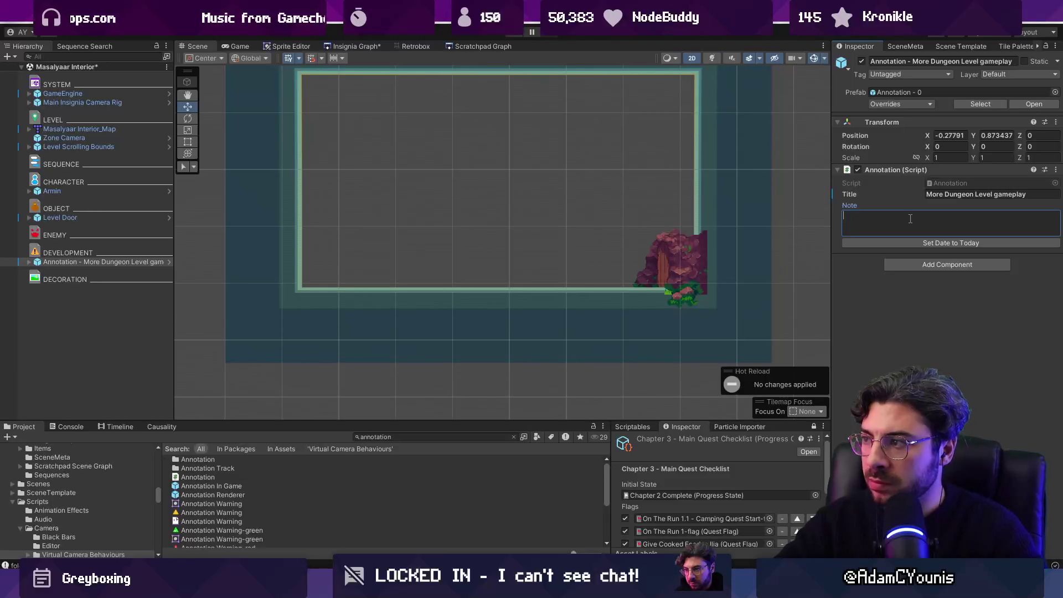
type("NOtg quite a")
key("ctrl+a")
type("No")
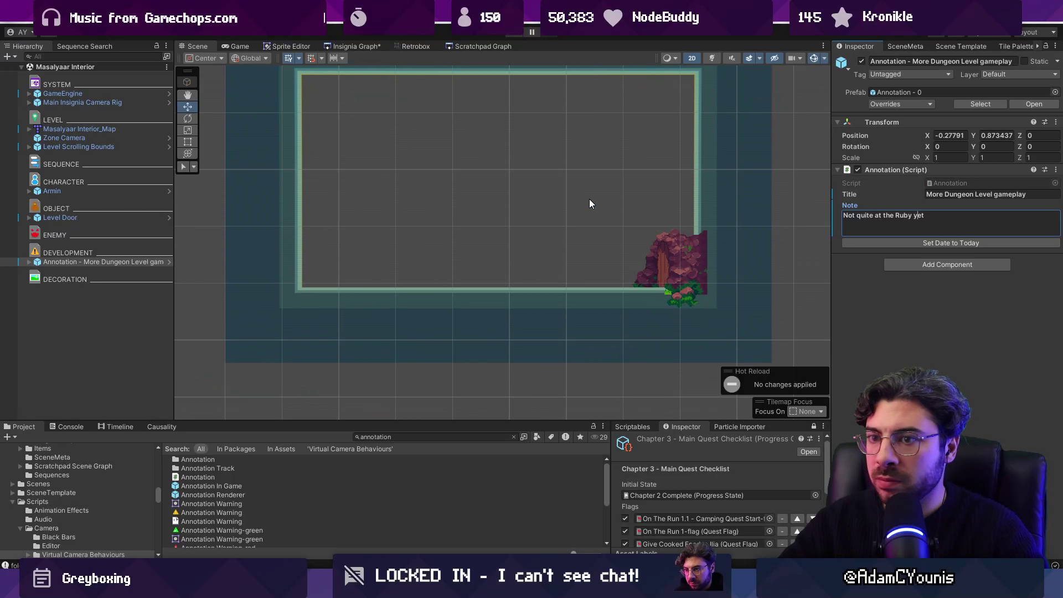
left_click(361, 47)
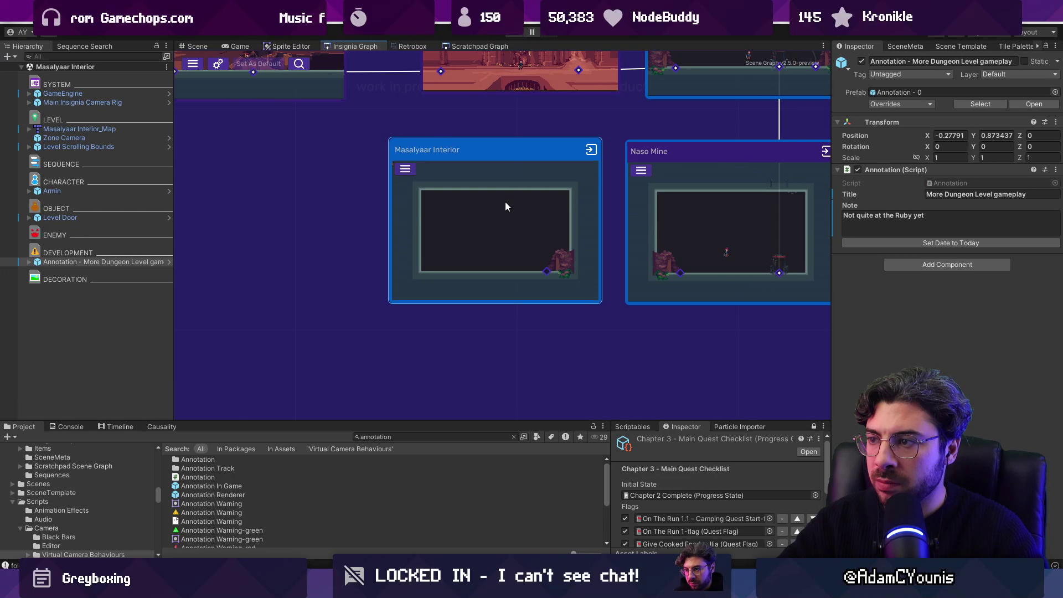
Move the More Dungeon Level gameplay annotation and Armin into the room.
double_click(446, 218)
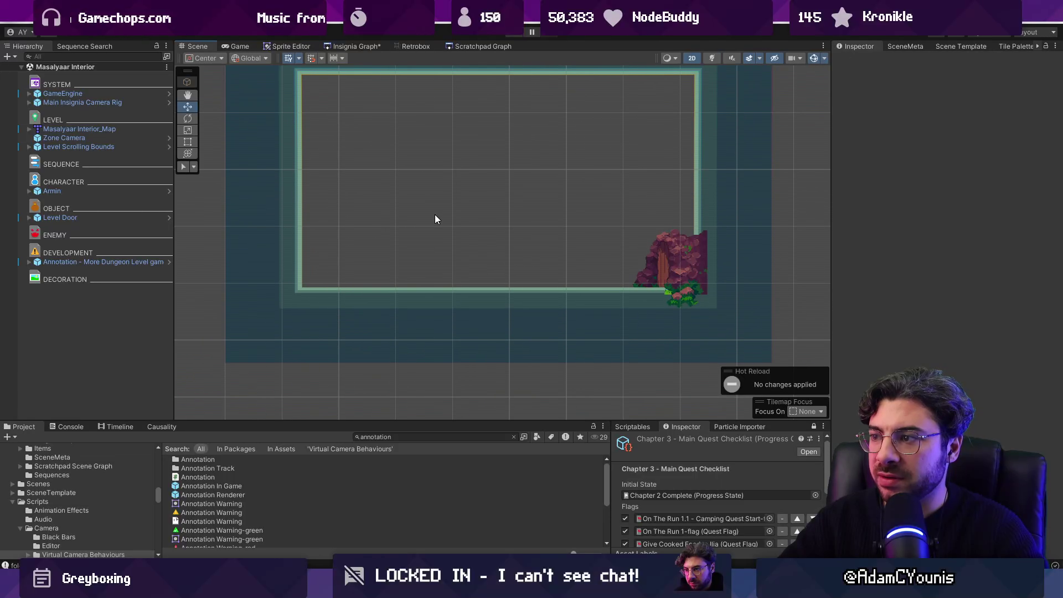
left_click(80, 261)
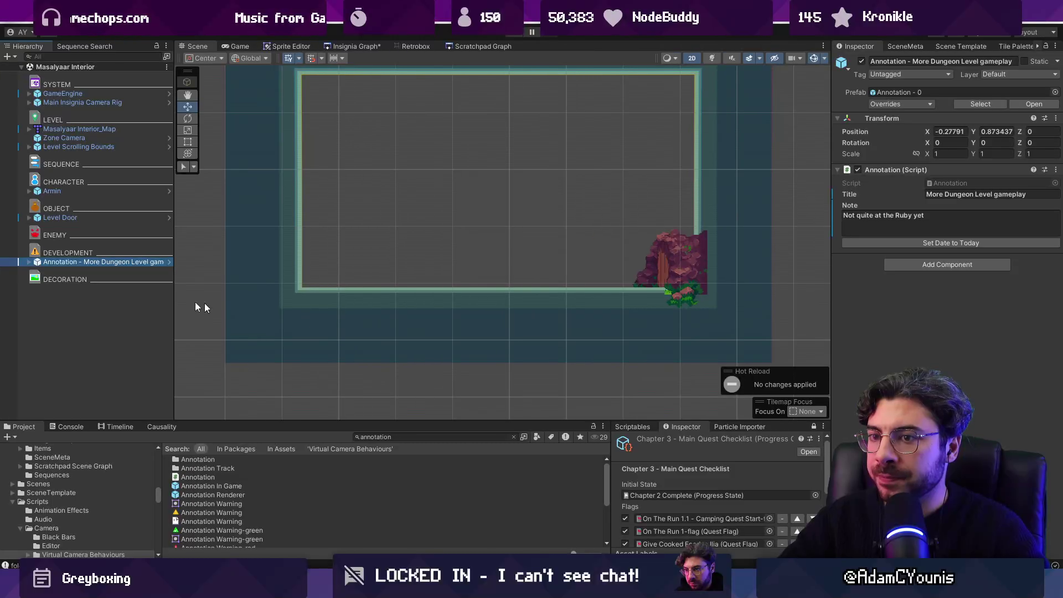
double_click(128, 261)
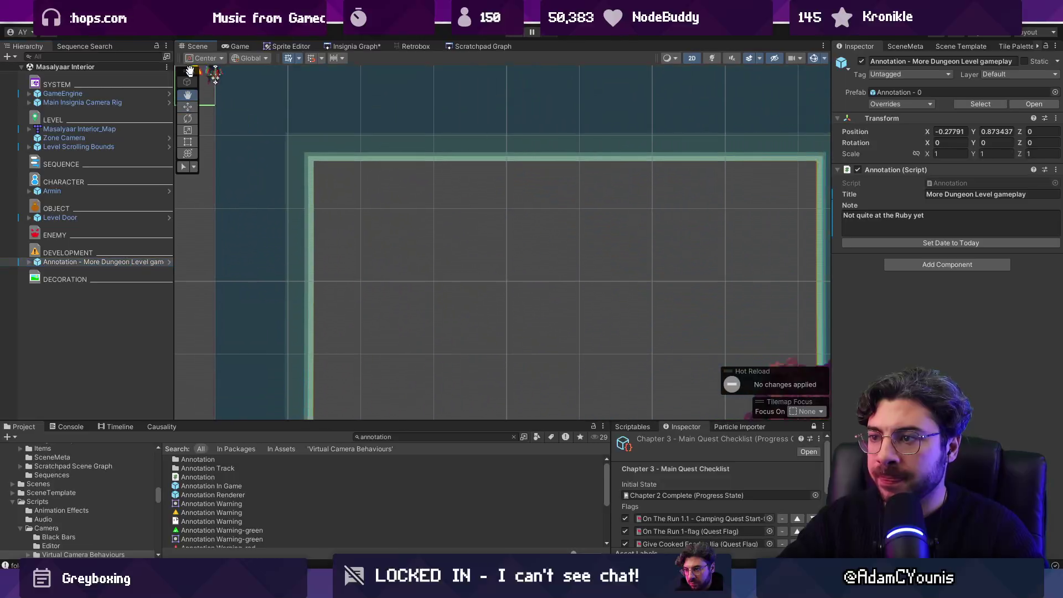
scroll(284, 124, "down", 3)
left_click_drag(238, 80, 366, 226)
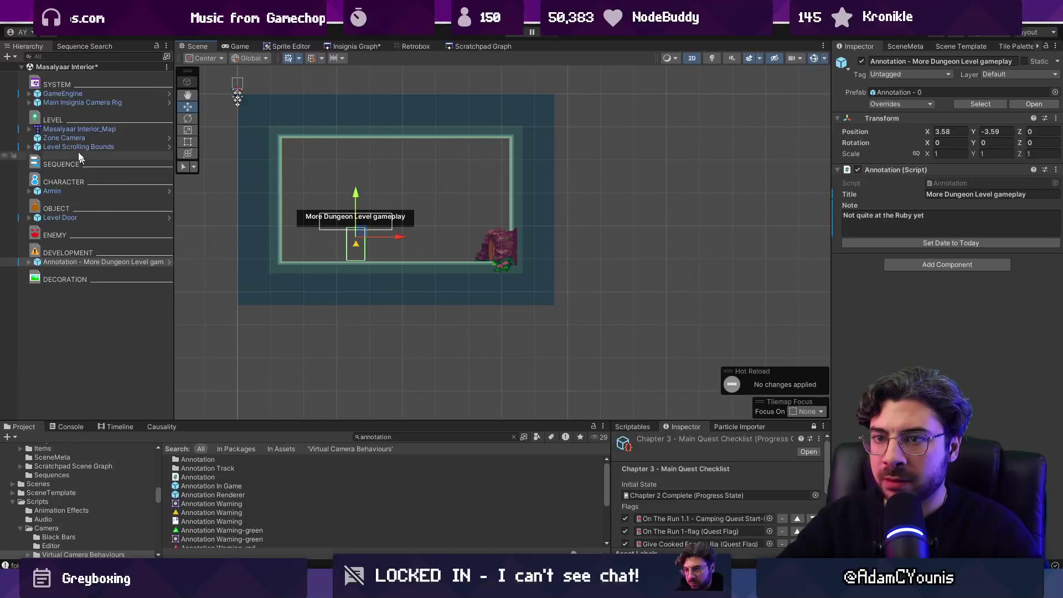
left_click(52, 191)
mouse_move(238, 93)
left_mouse_down()
mouse_move(443, 246)
mouse_move(584, 230)
mouse_move(359, 232)
left_mouse_up()
Duplicate the annotation and retitle the copy 'Ruby' with the note 'Armin finds the Ruby'.
double_click(104, 261)
key("ctrl+d")
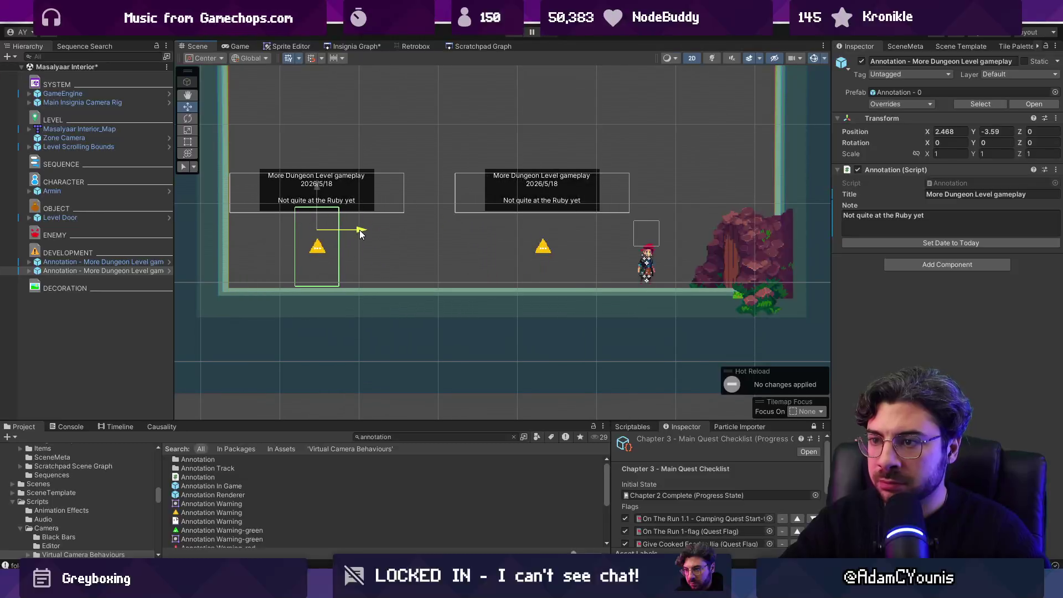
left_click(935, 219)
left_click(957, 194)
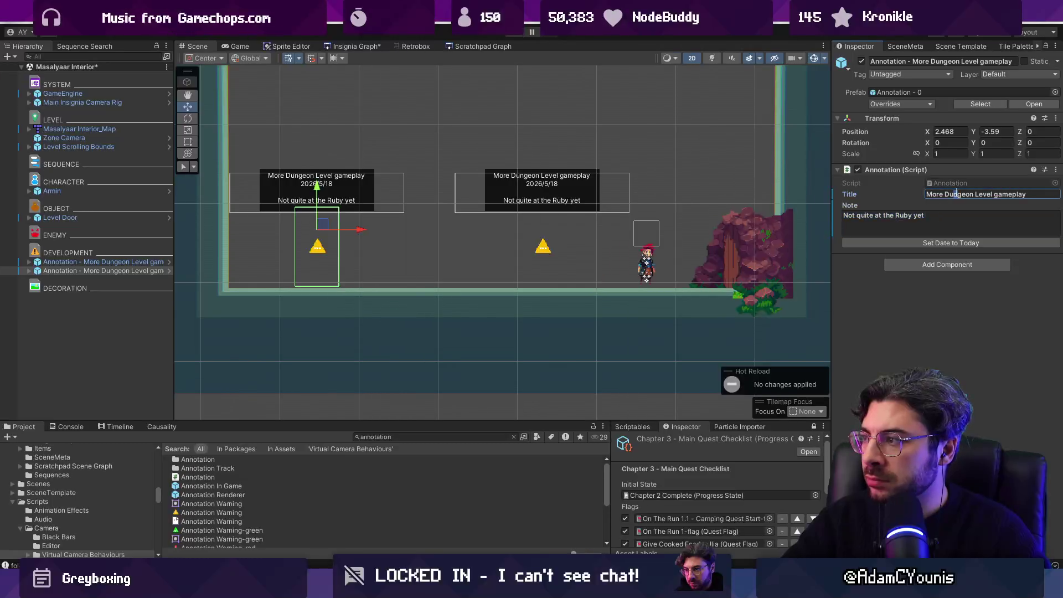
type("Ruby")
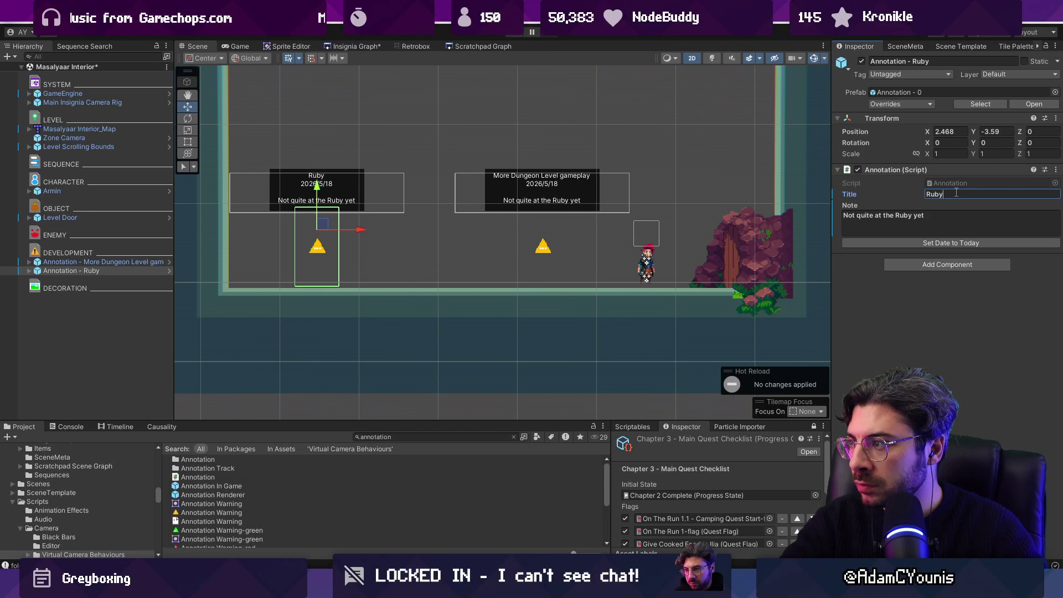
key("Tab")
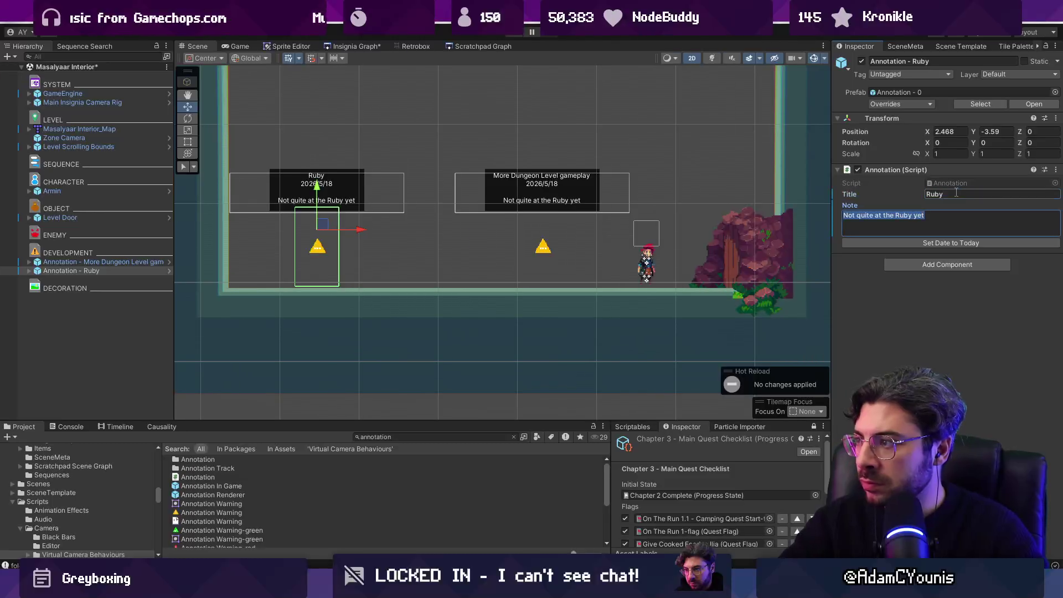
type("Armin fin")
type("ds teh R")
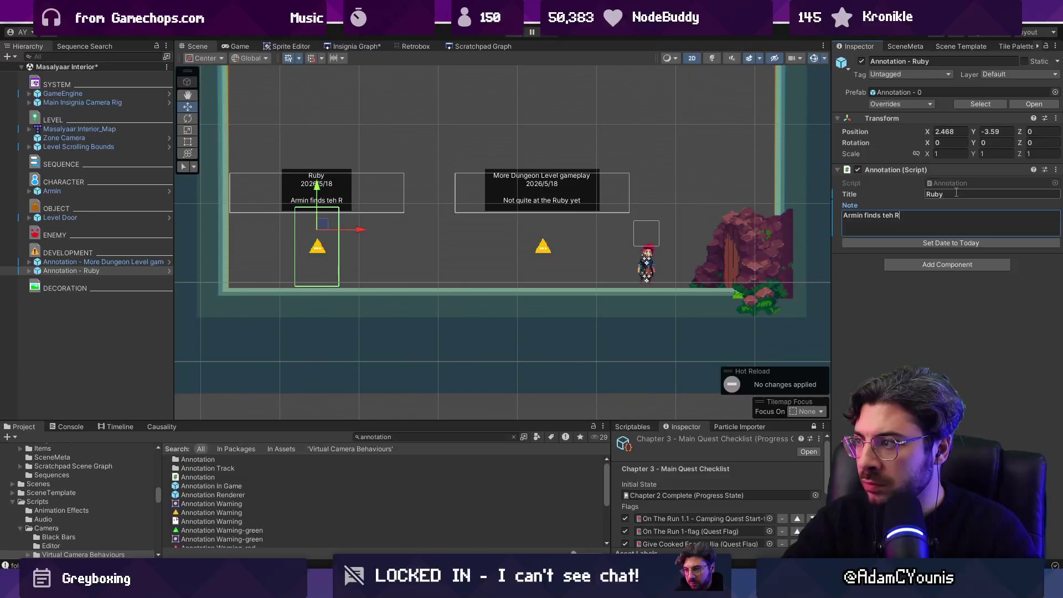
key("BackSpace")
key("BackSpace")
key("BackSpace")
key("BackSpace")
type("he Ruby")
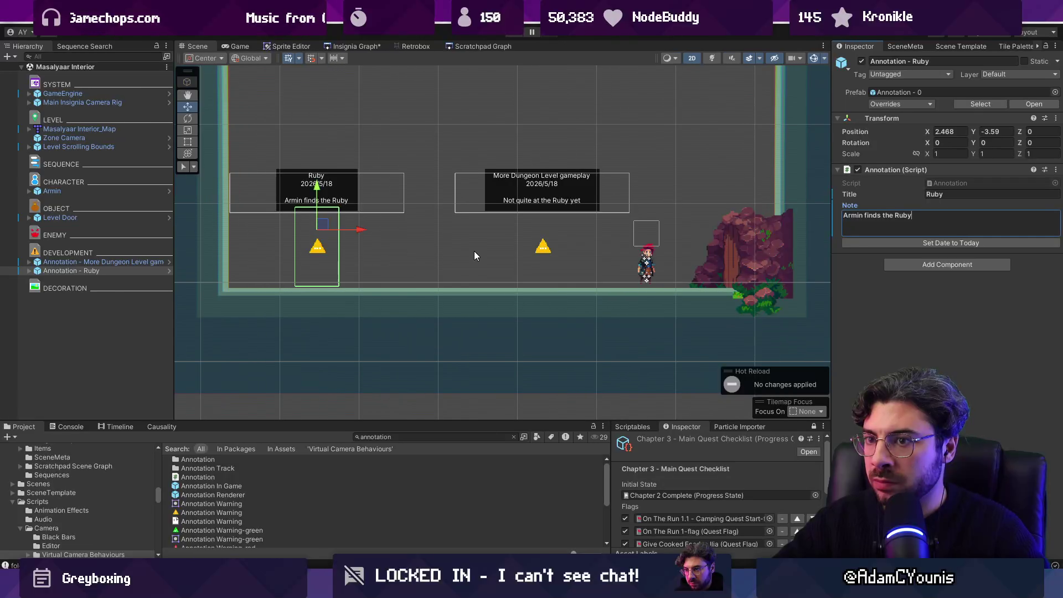
scroll(474, 251, "down", 8)
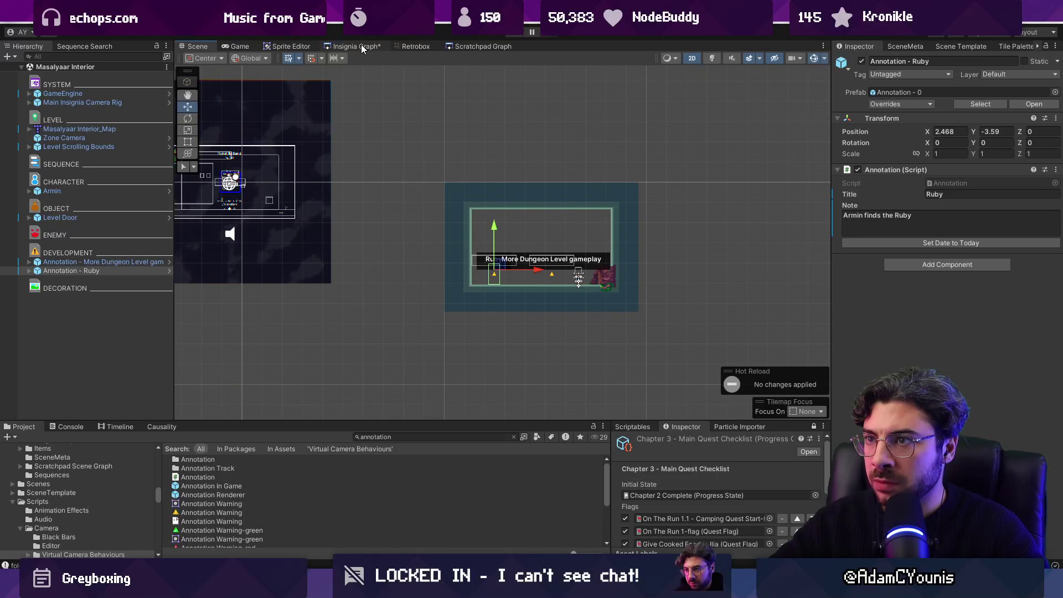
Using Level Template Scene, create a Midboss Room node below Masalyaar Interior and save.
left_click(361, 47)
scroll(485, 210, "down", 3)
scroll(480, 216, "up", 1)
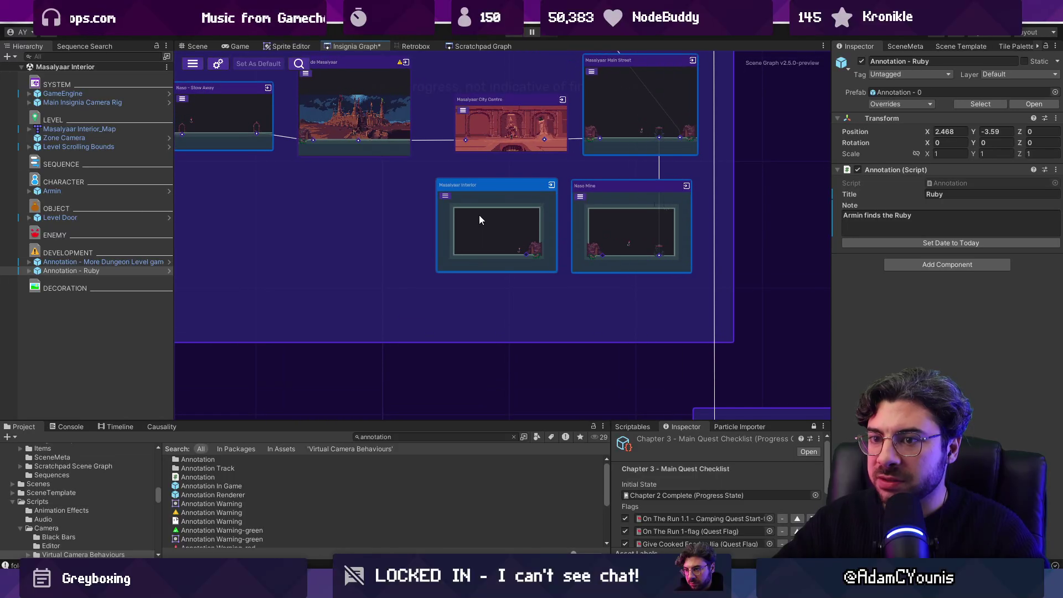
left_click(963, 46)
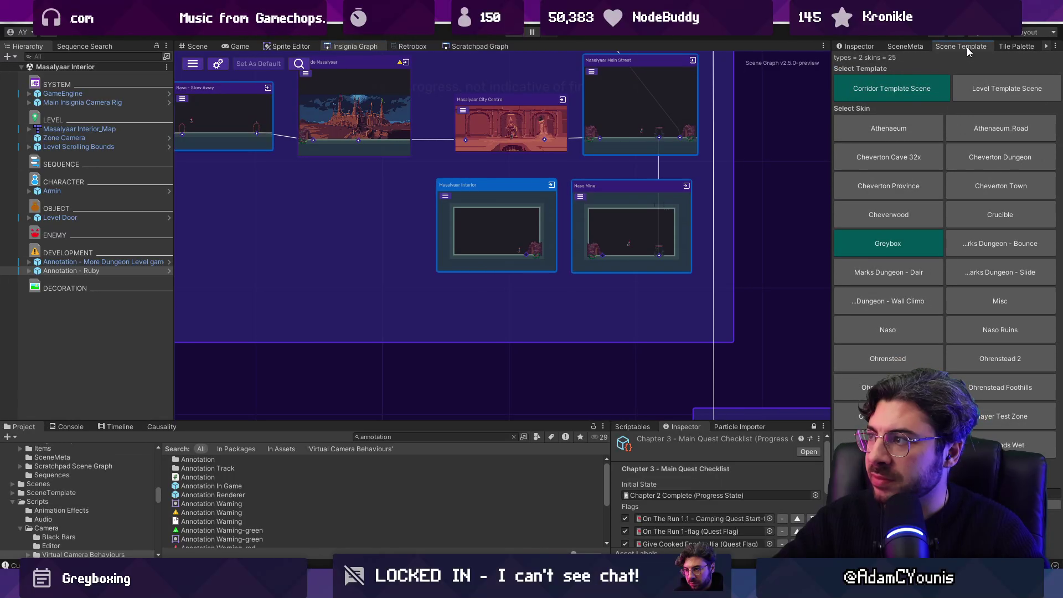
left_click(997, 89)
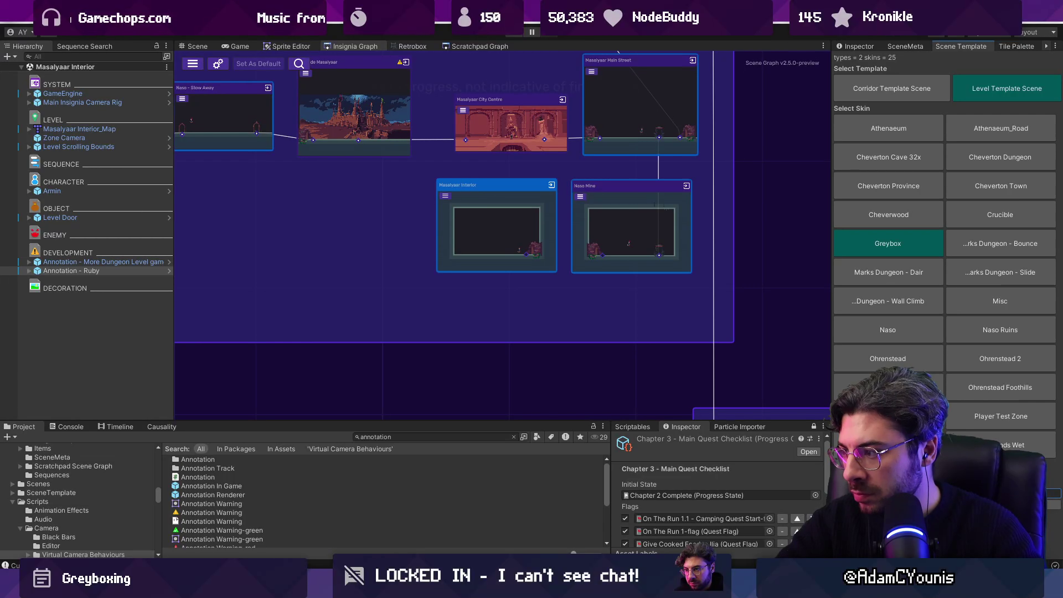
mouse_move(230, 460)
left_mouse_down()
mouse_move(407, 264)
mouse_move(512, 324)
mouse_move(488, 318)
mouse_move(486, 330)
left_mouse_up()
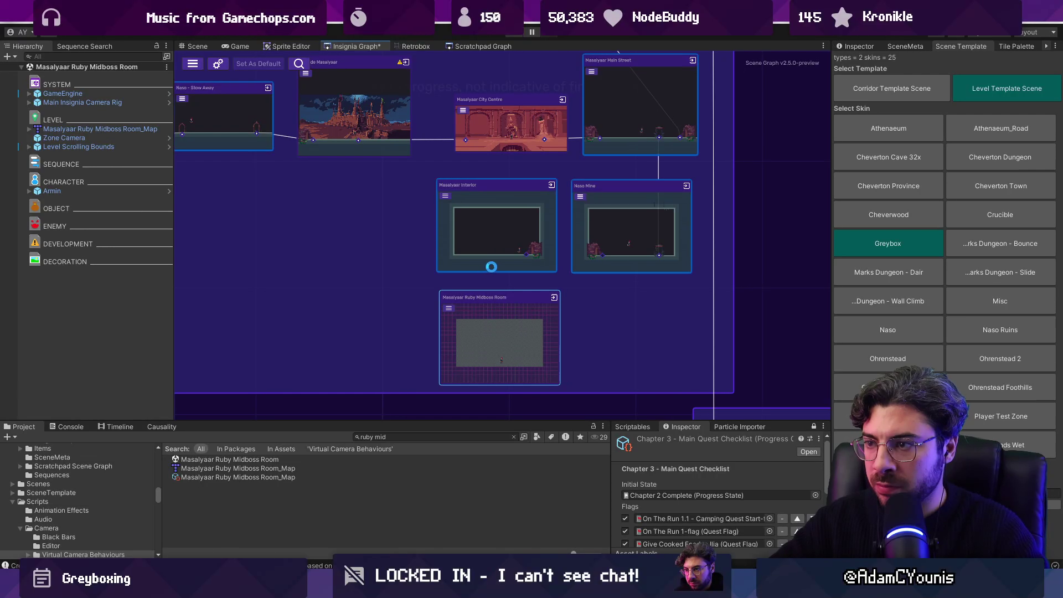
key("ctrl+s")
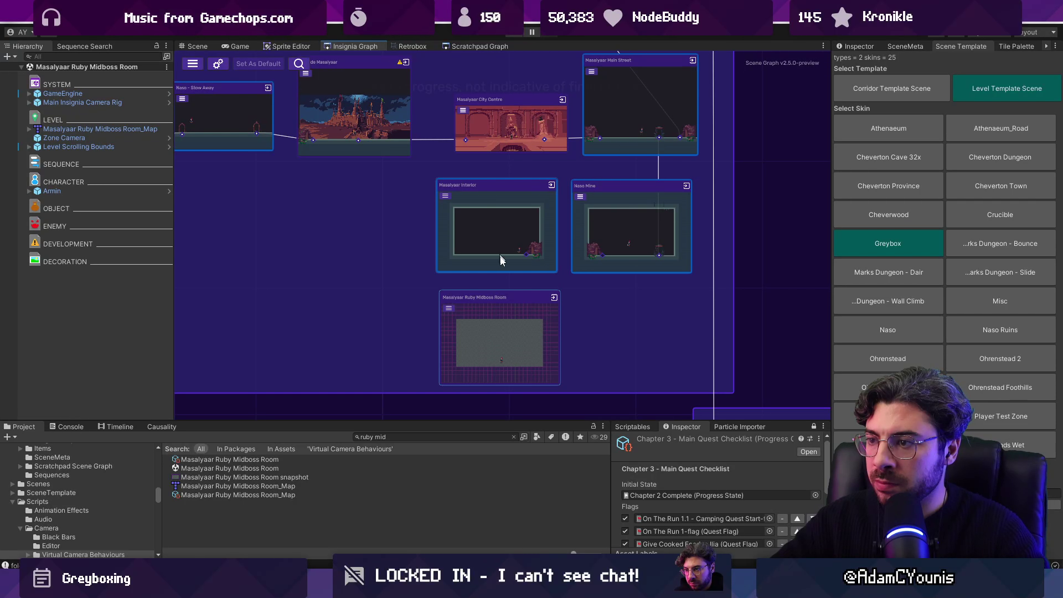
Open the Midboss Room map in Tiled, AutoMap a ground layer, and mark the prototype unity:ignore.
double_click(492, 310)
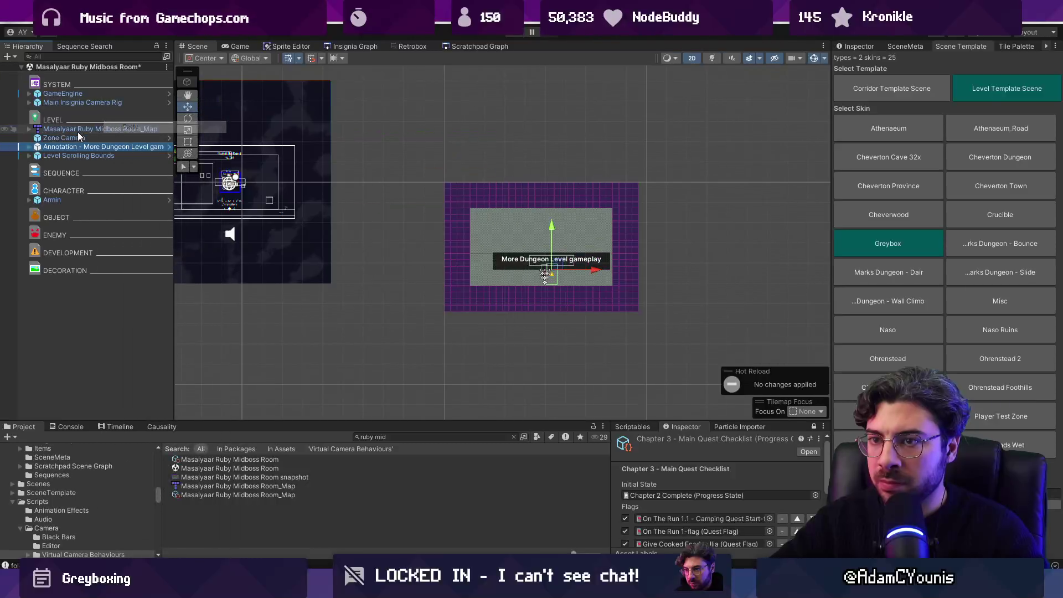
left_click(78, 131)
right_click(78, 130)
mouse_move(157, 256)
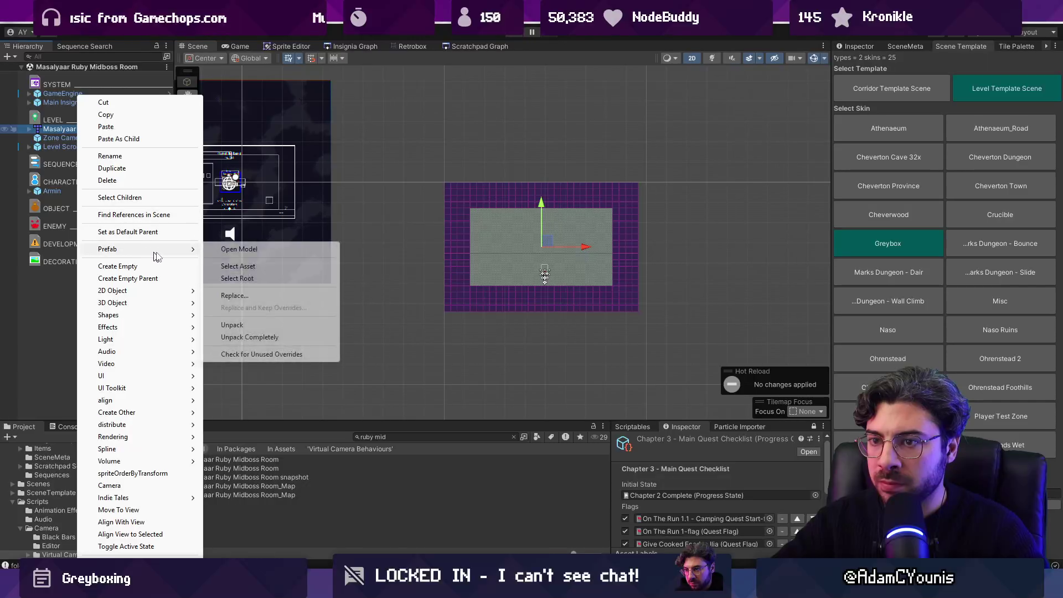
left_click(240, 249)
scroll(367, 288, "down", 1)
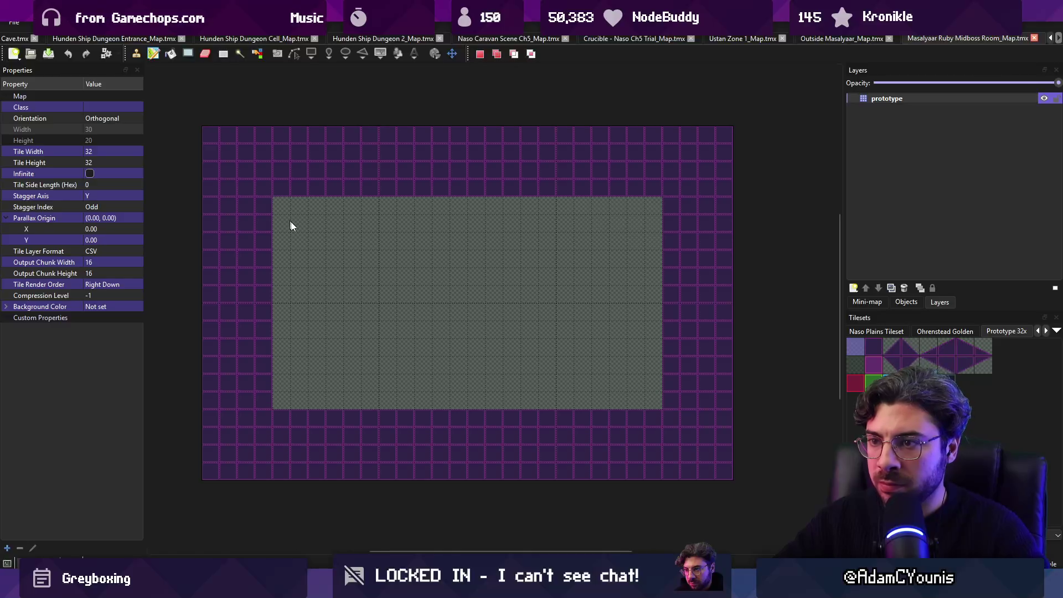
key("ctrl+m")
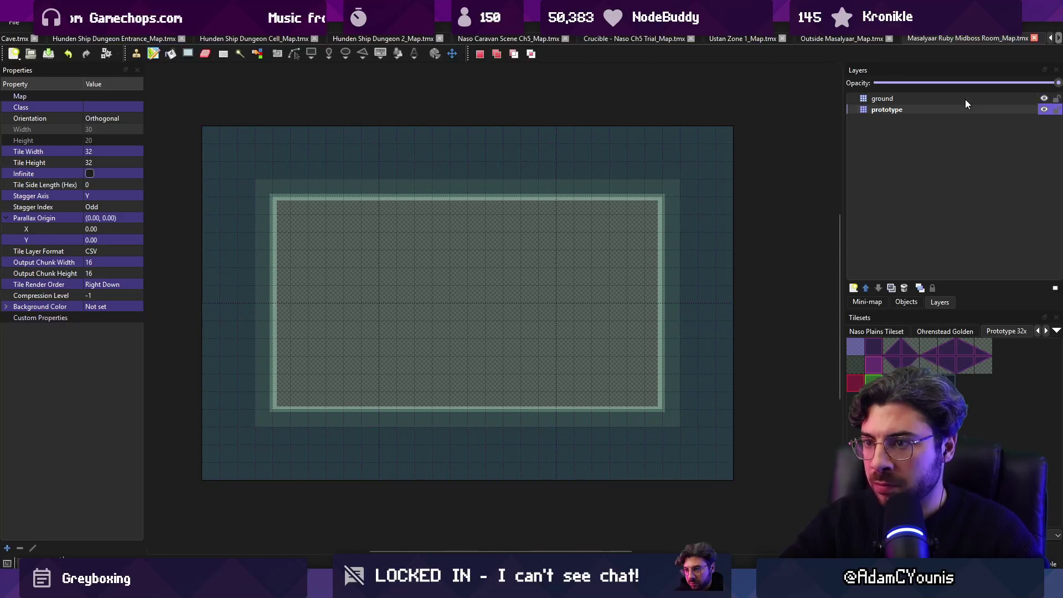
left_click(78, 251)
left_click(76, 251)
key("alt+Tab")
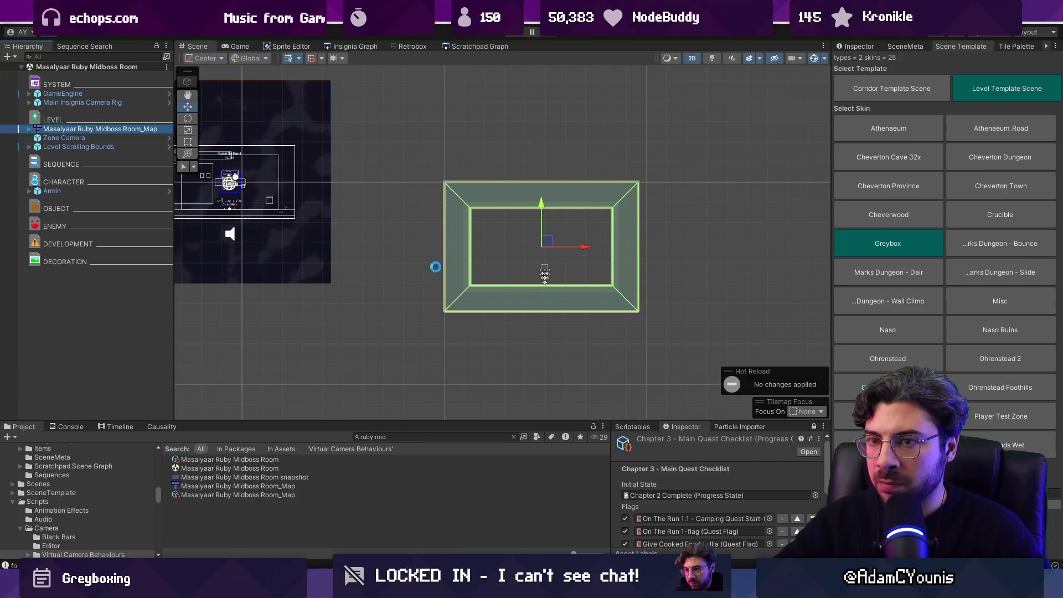
Find the Level Door prefab with 'door level', place it in the Midboss Room, and save.
scroll(520, 261, "up", 3)
left_click(469, 437)
type("door")
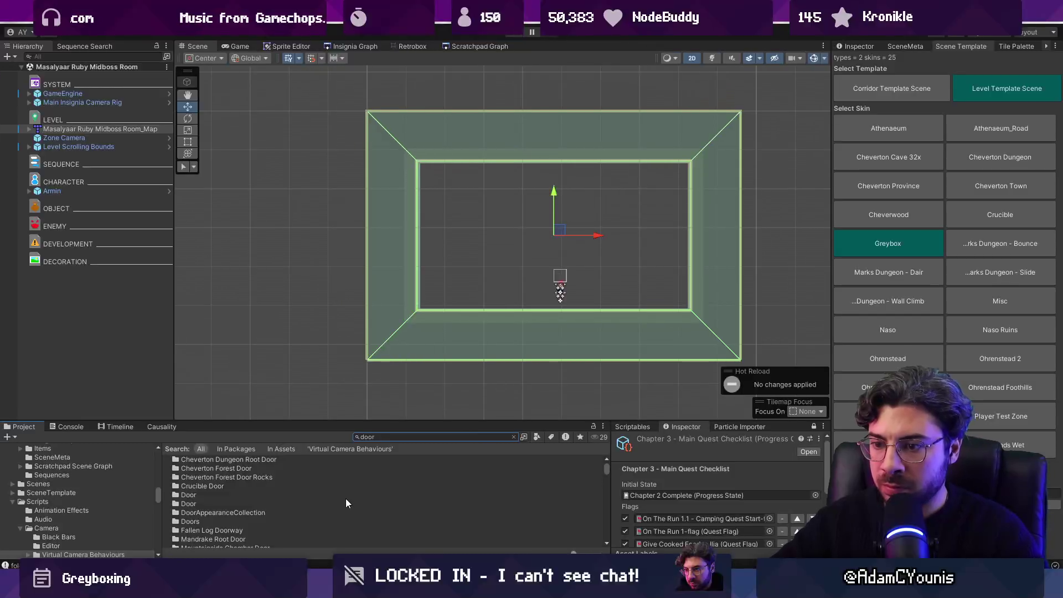
type(" level")
left_click(237, 463)
mouse_move(237, 463)
left_mouse_down()
mouse_move(522, 275)
mouse_move(571, 298)
left_mouse_up()
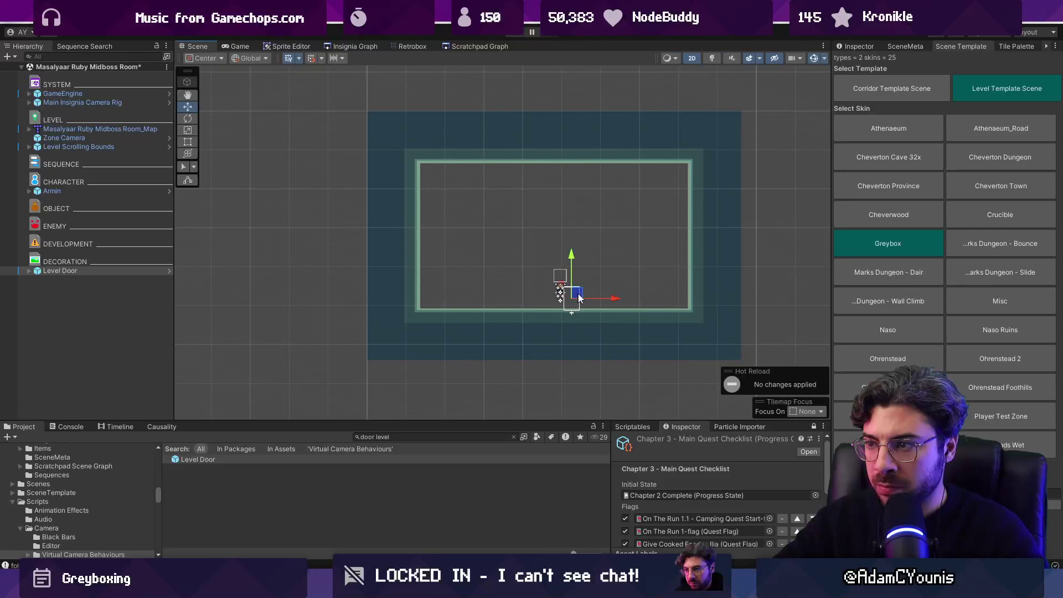
left_click(856, 48)
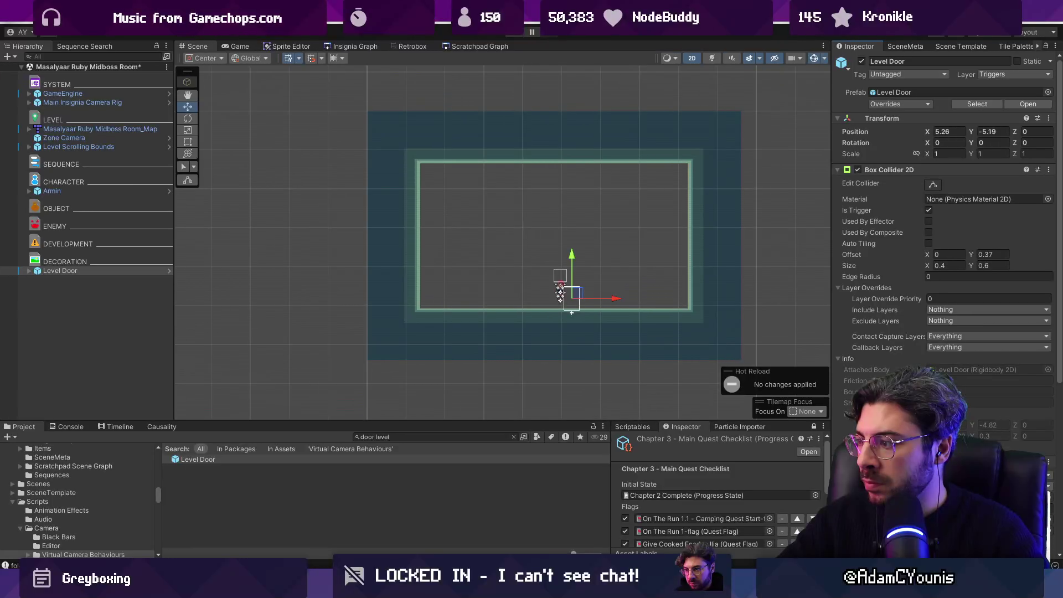
scroll(585, 288, "up", 2)
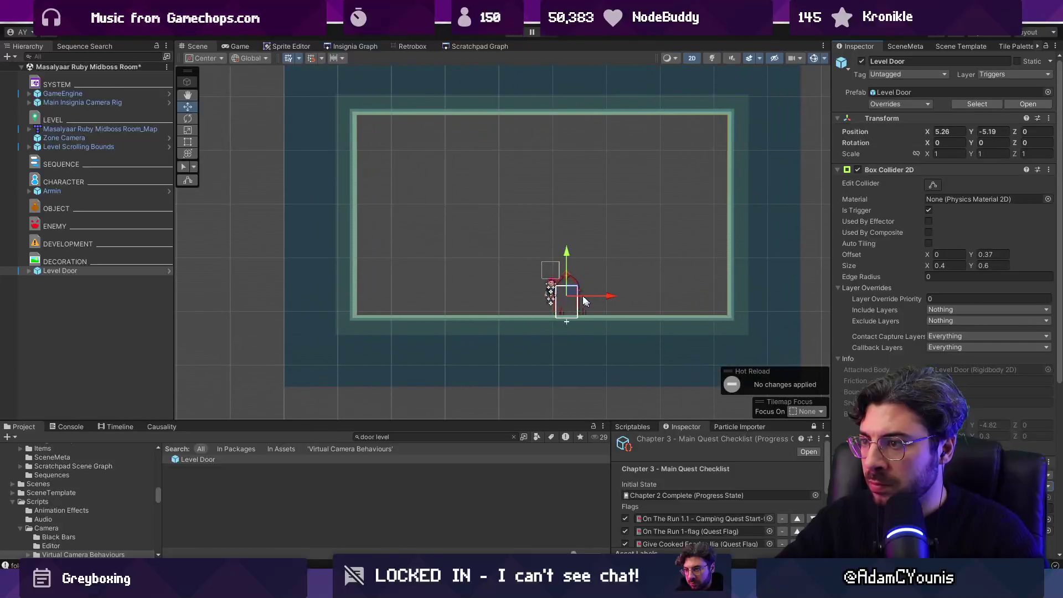
key("ctrl+s")
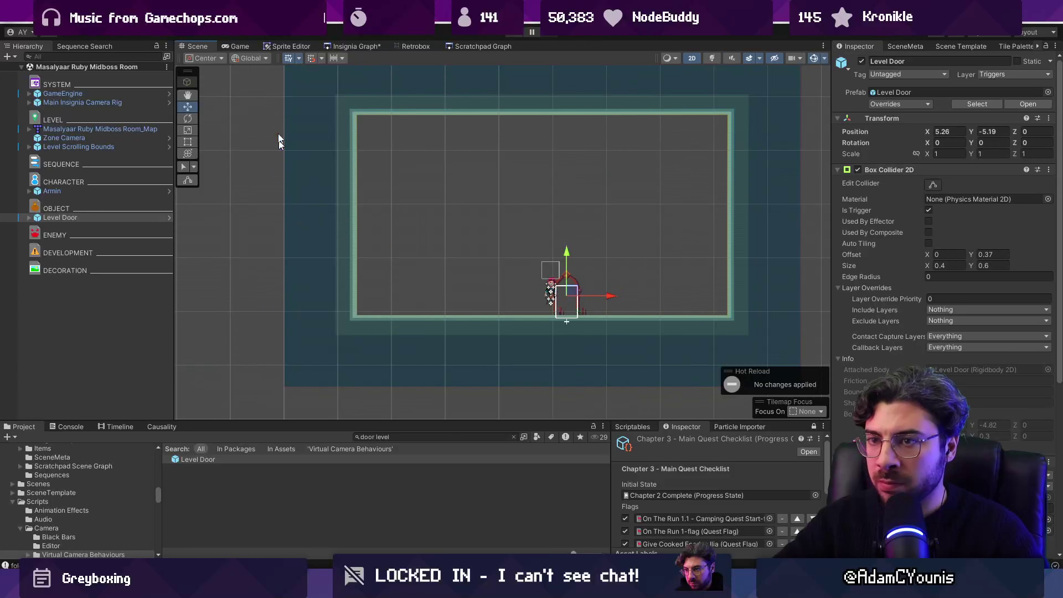
In Masalyaar Interior, paste a second door, Level Door_1, and move it left to X 3.08.
left_click(352, 47)
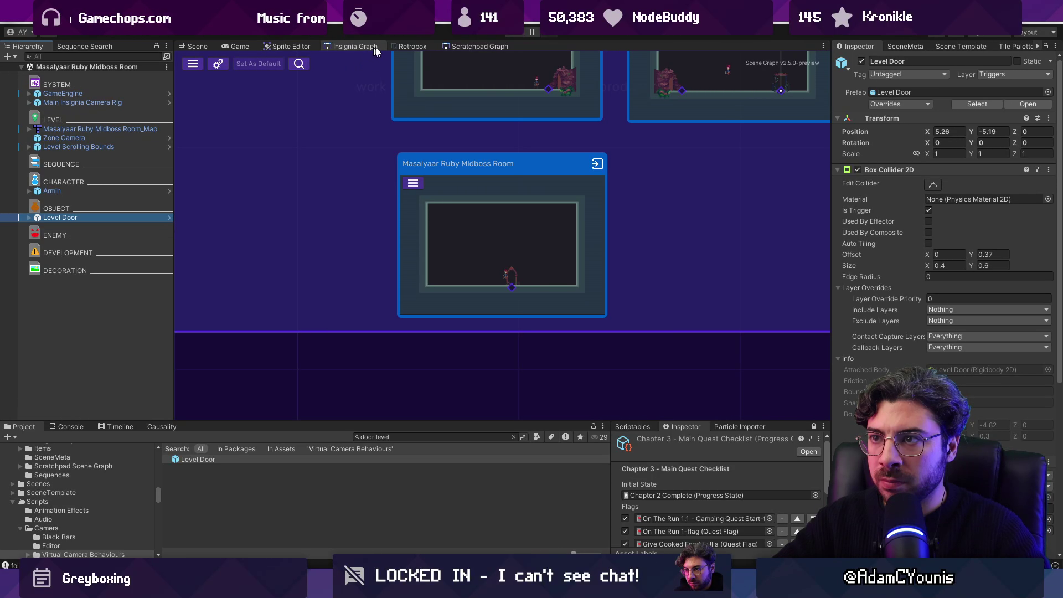
left_click(196, 45)
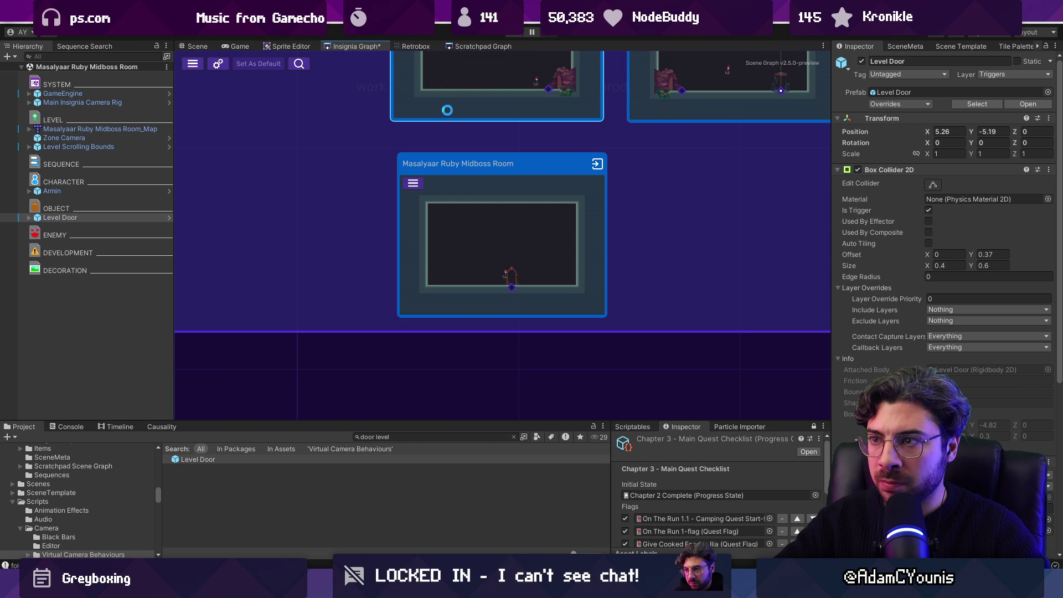
double_click(447, 111)
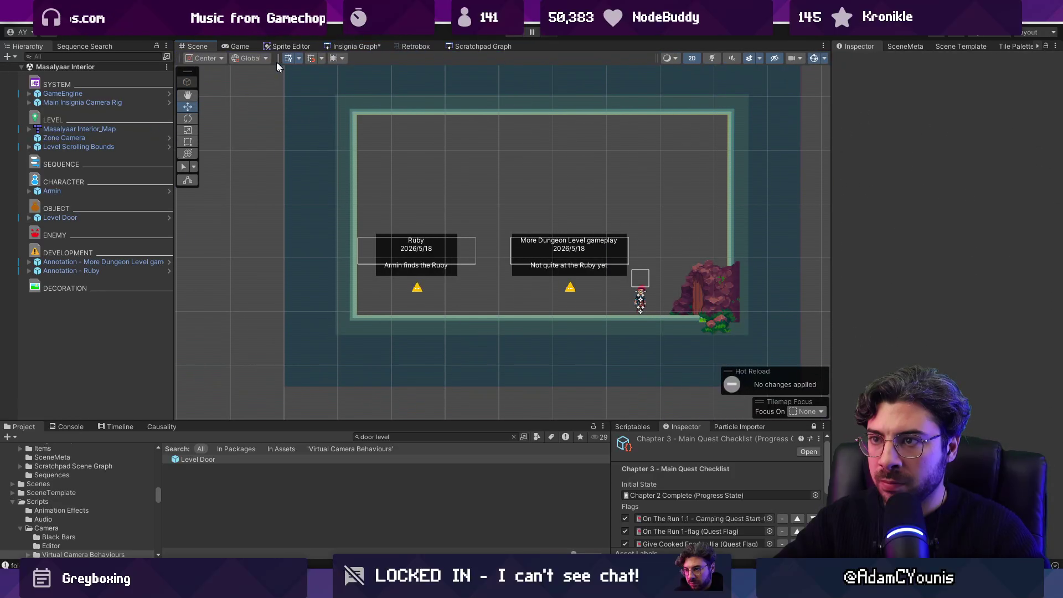
key("ctrl+v")
mouse_move(568, 299)
left_mouse_down()
mouse_move(436, 300)
mouse_move(450, 299)
left_mouse_up()
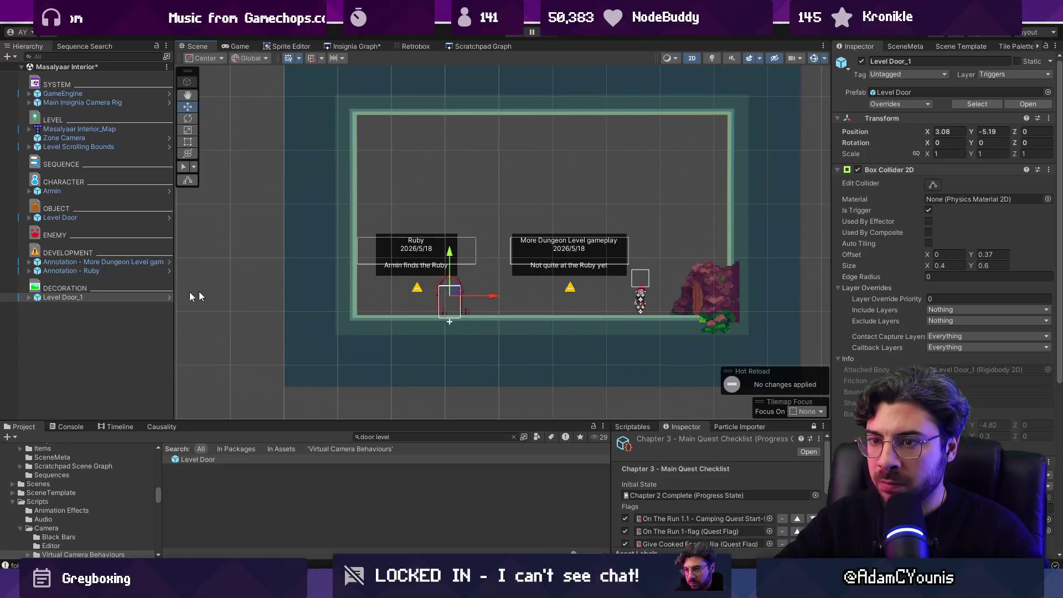
Save Masalyaar Interior, then in the Midboss Room shift the Ruby annotation right and duplicate it.
left_click(115, 271)
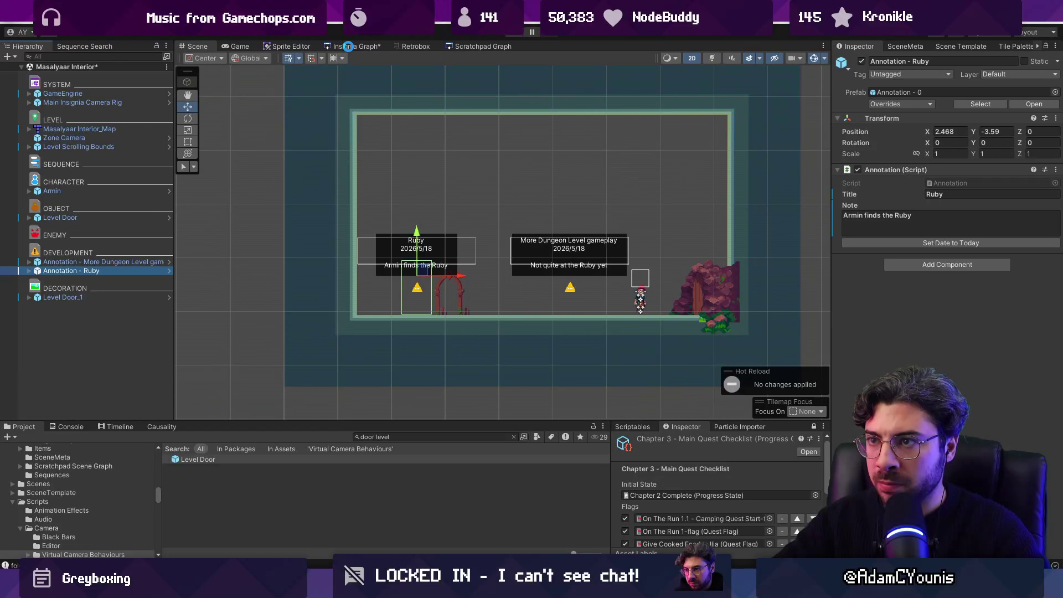
key("ctrl+s")
left_click(348, 46)
double_click(465, 382)
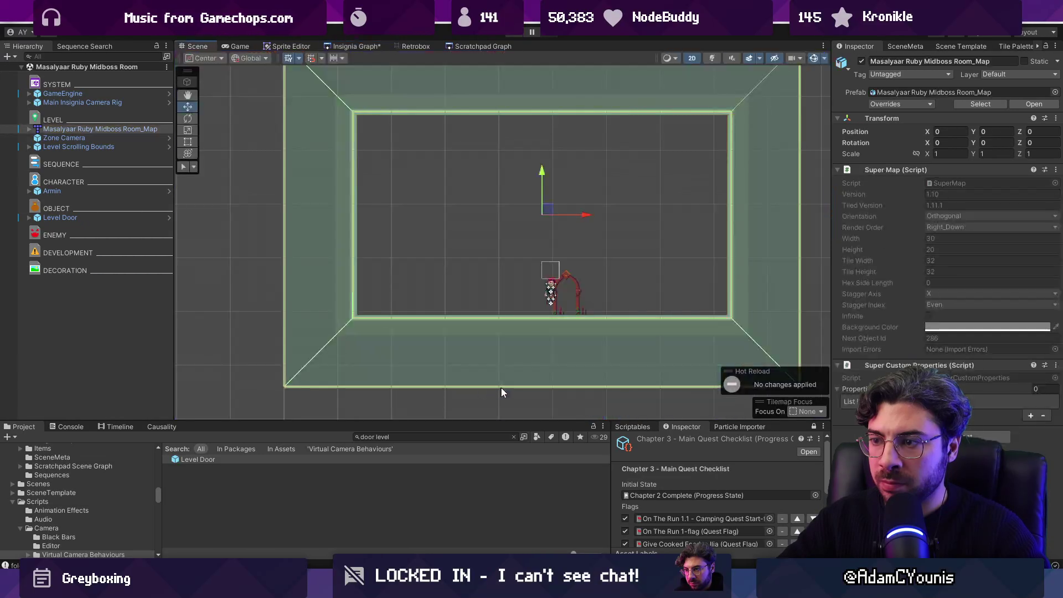
left_click(429, 218)
left_click_drag(429, 218, 664, 231)
key("ctrl+d")
Give the duplicate the note 'Midboss fight ensues' and the title 'Midboss Fight', then save.
left_click(901, 215)
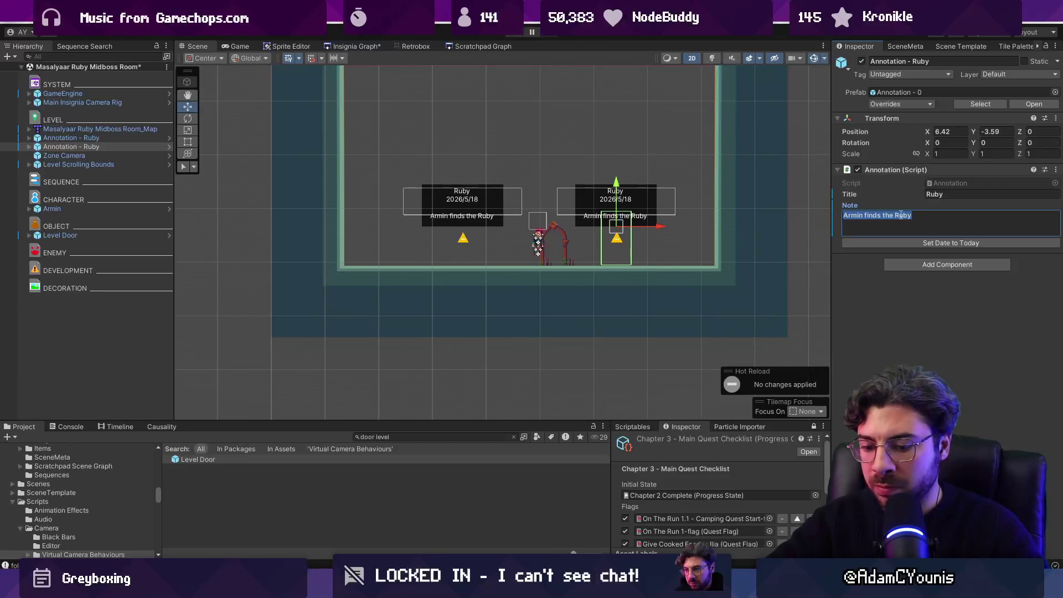
type("Midboss fih")
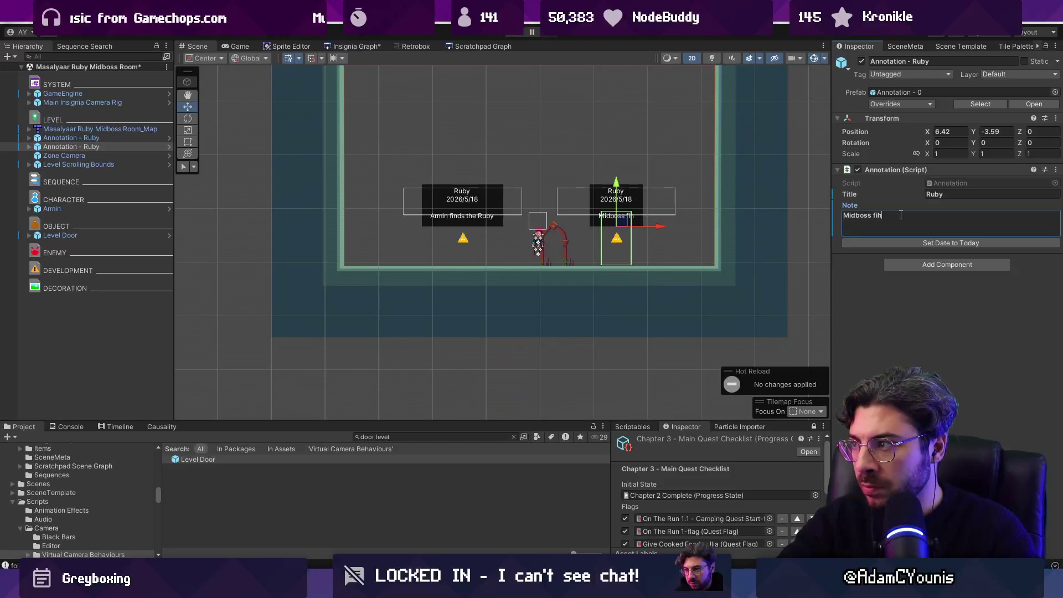
key("BackSpace")
type("ght ensues")
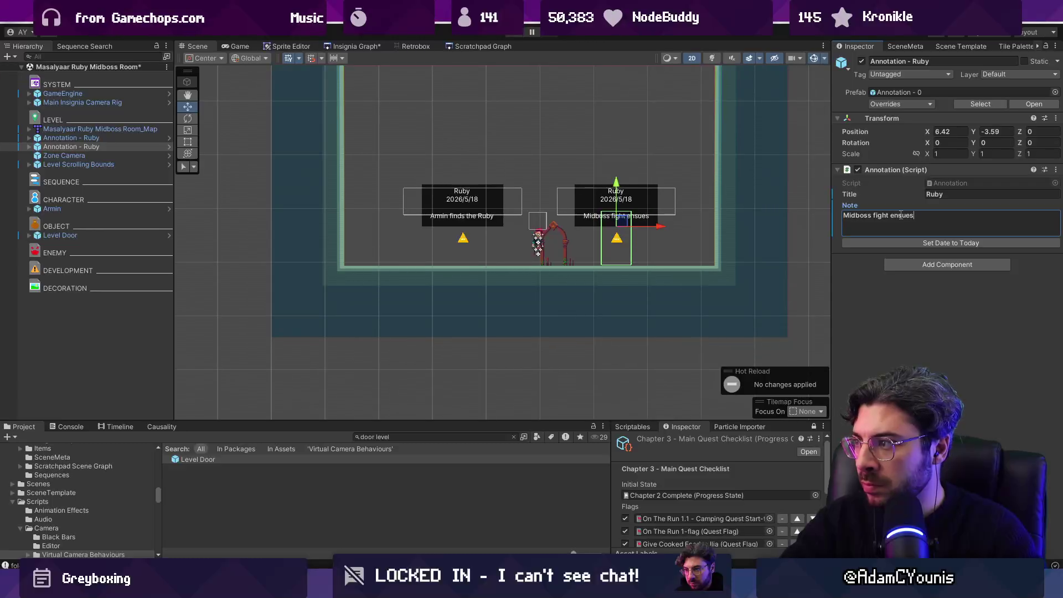
key("ctrl+s")
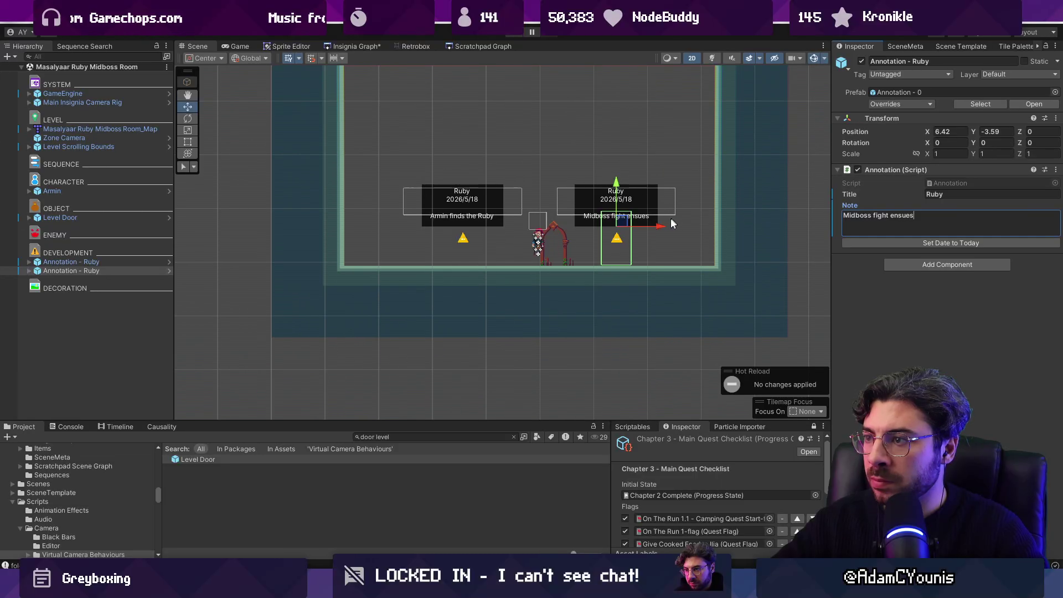
left_click(951, 194)
type("Mif")
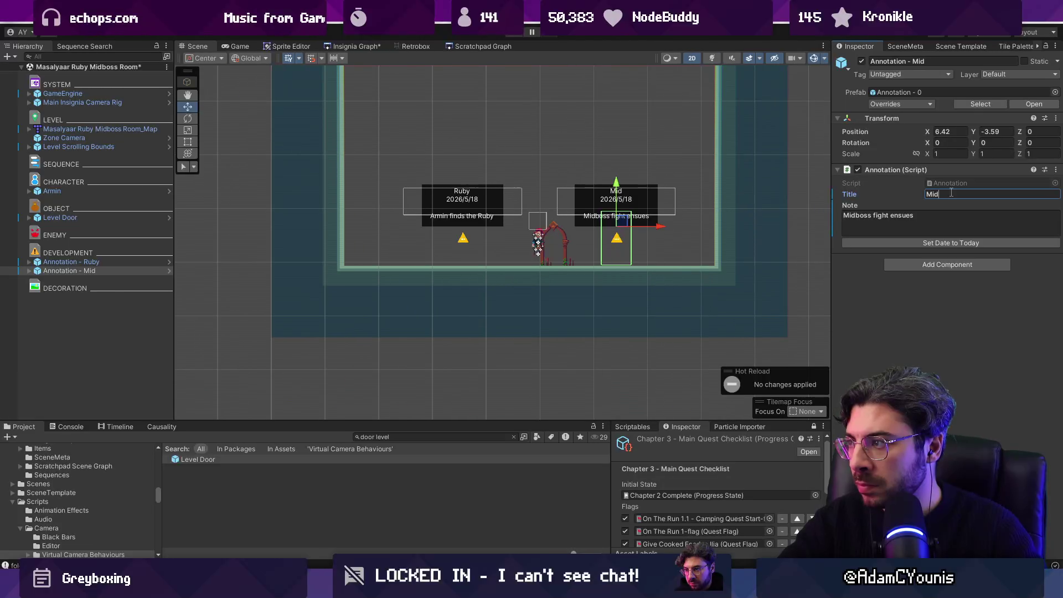
type("Fight")
key("ctrl+s")
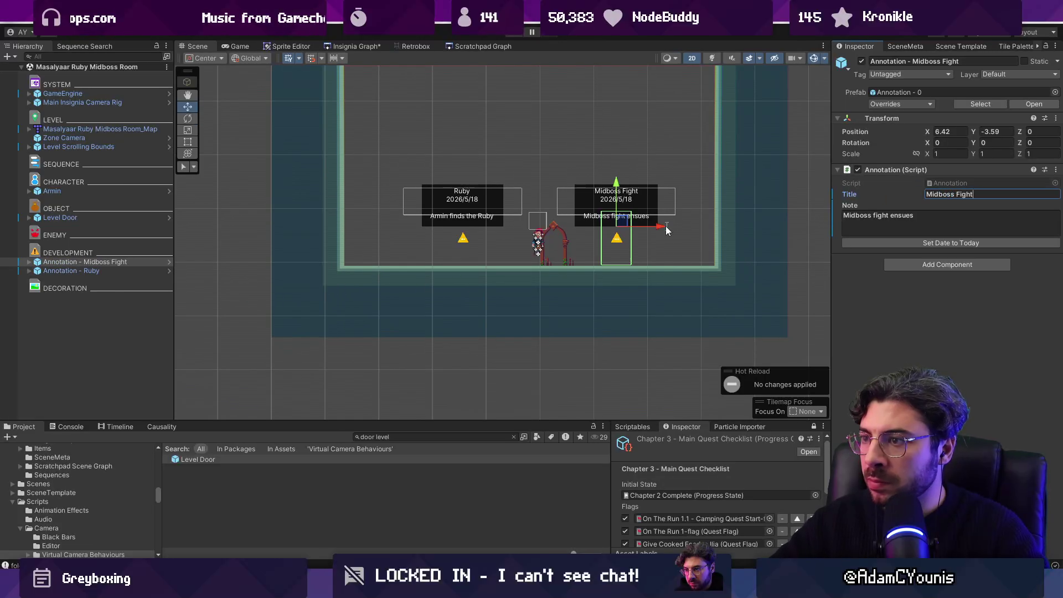
scroll(375, 242, "up", 2)
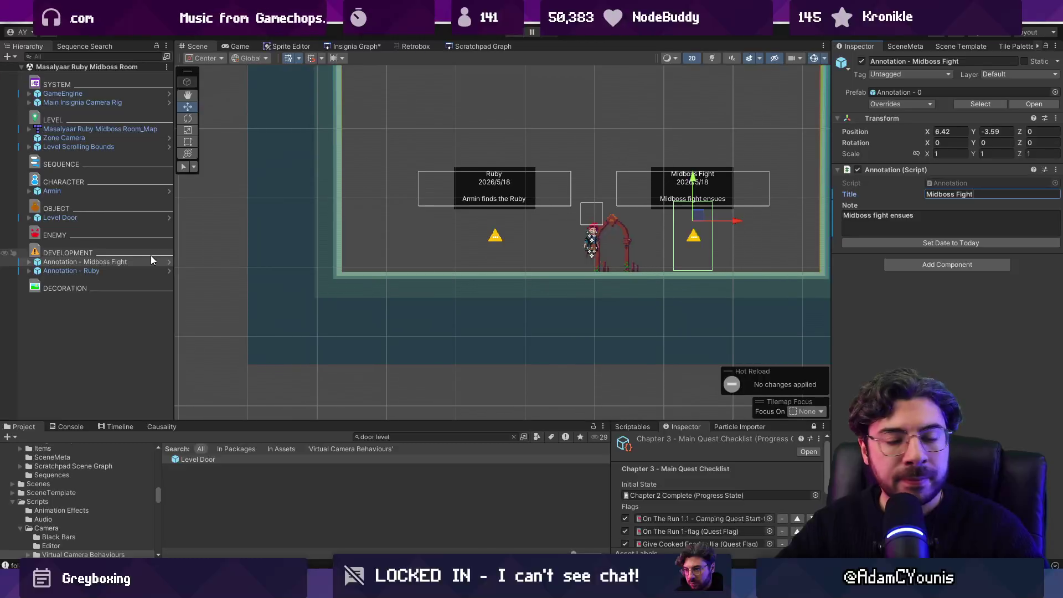
Enable the Ruby annotation's Flag Toggle child and search the flag picker for Acquire Emerald, leaving None.
left_click(118, 270)
left_click(29, 271)
left_click(62, 288)
left_click(862, 61)
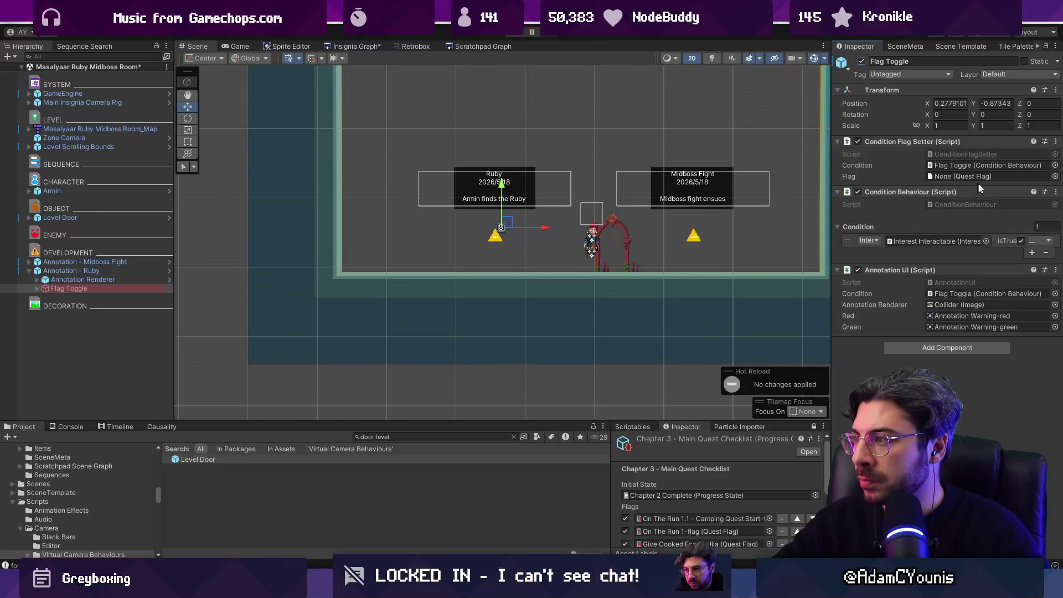
left_click(1055, 176)
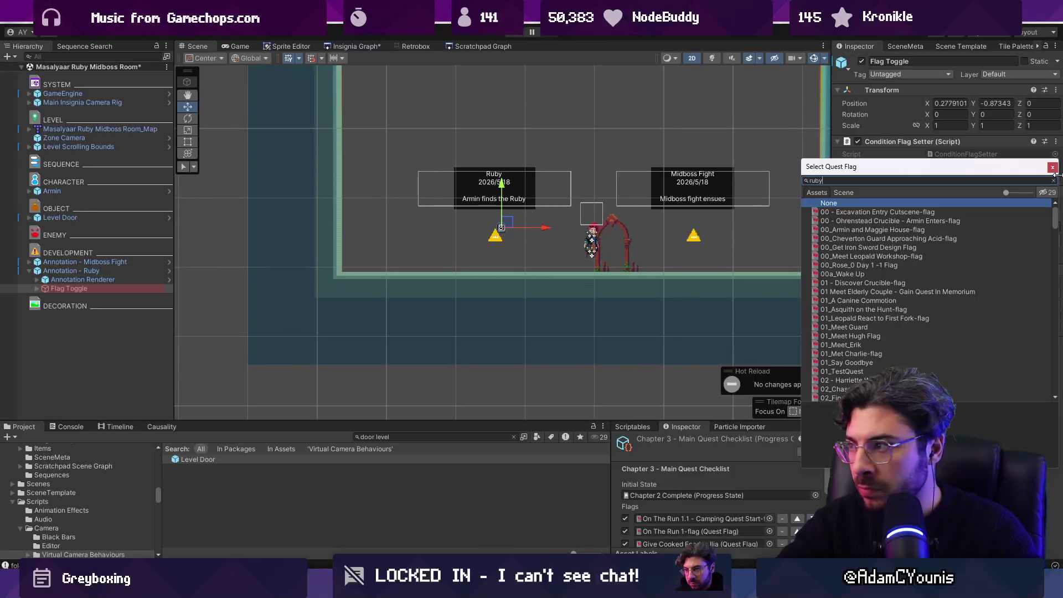
type("armin")
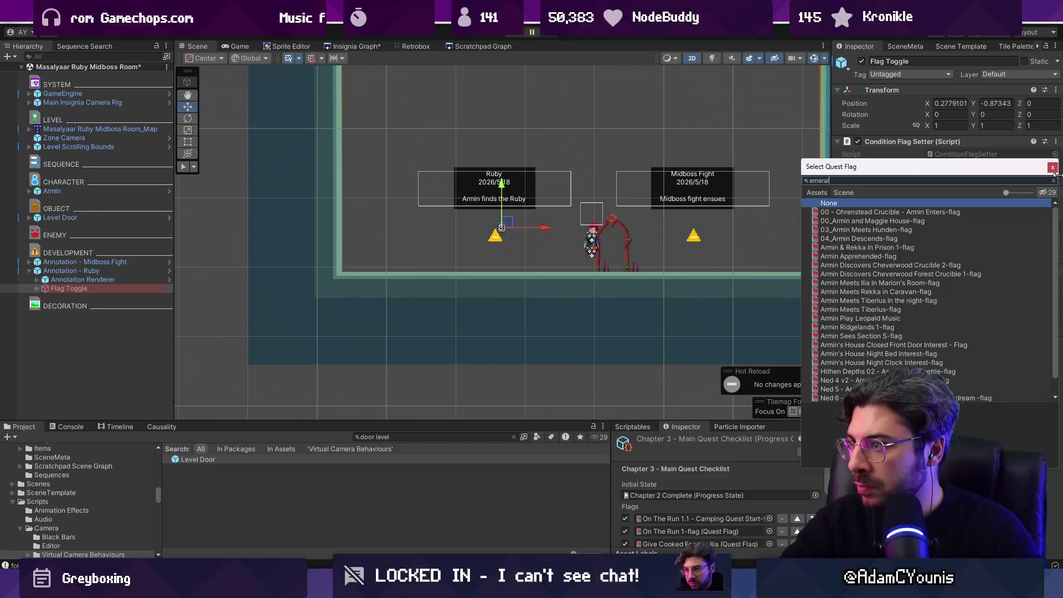
type("Ax")
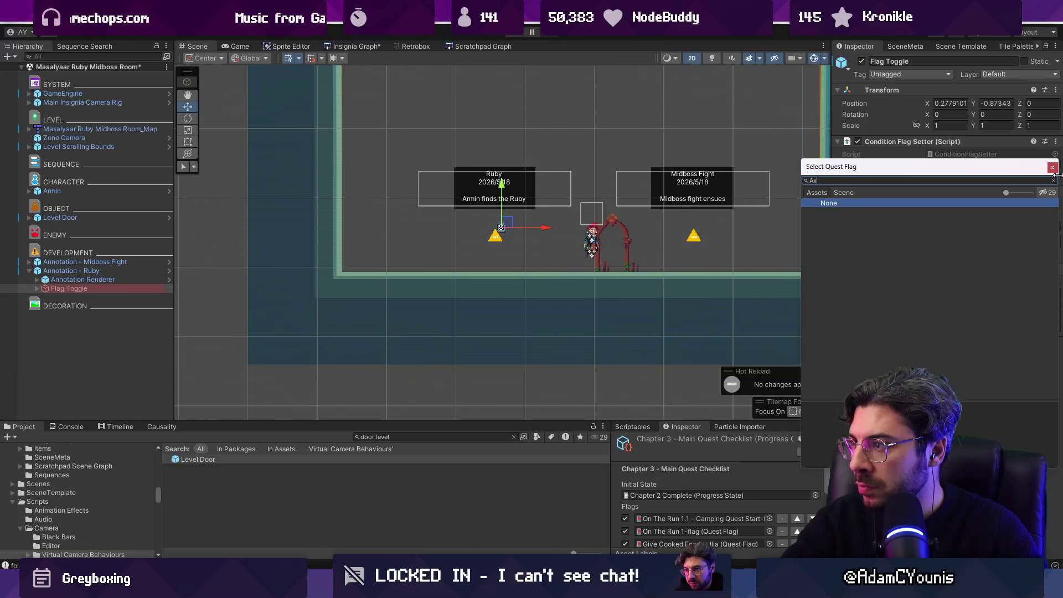
key("BackSpace")
type("cquire")
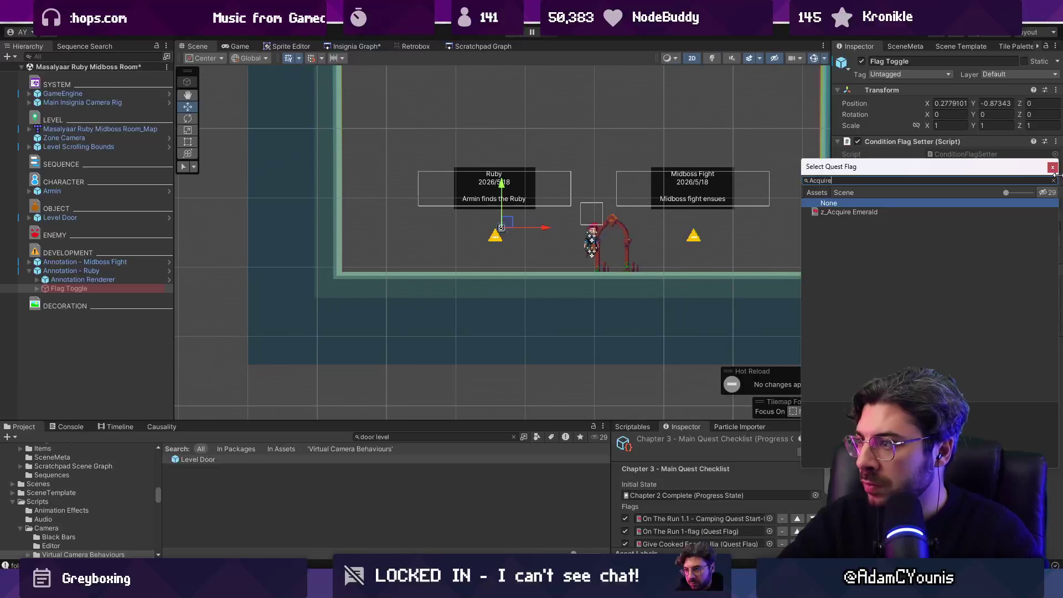
key("Escape")
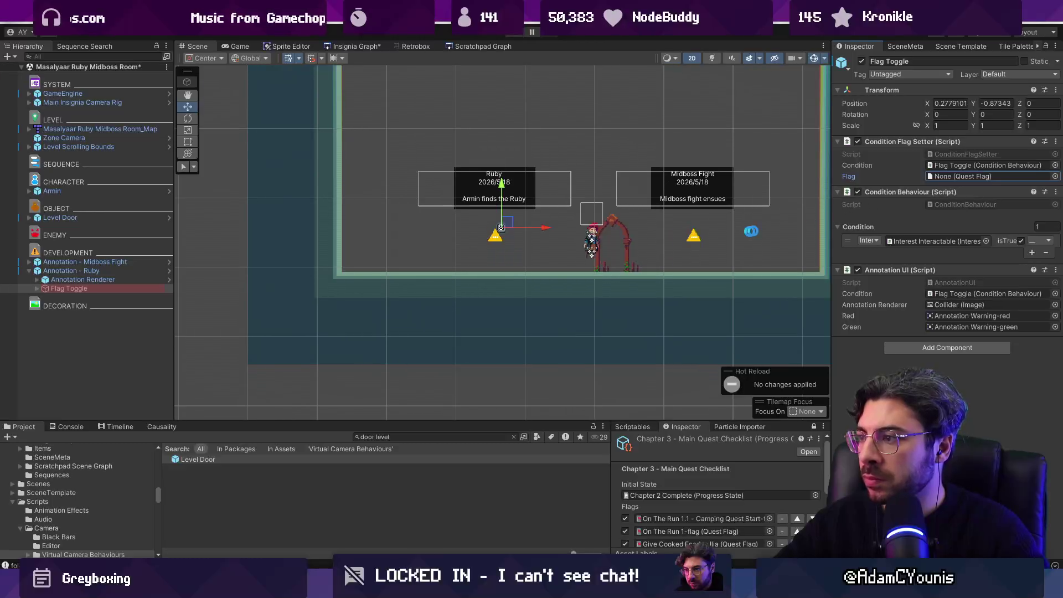
left_click(454, 438)
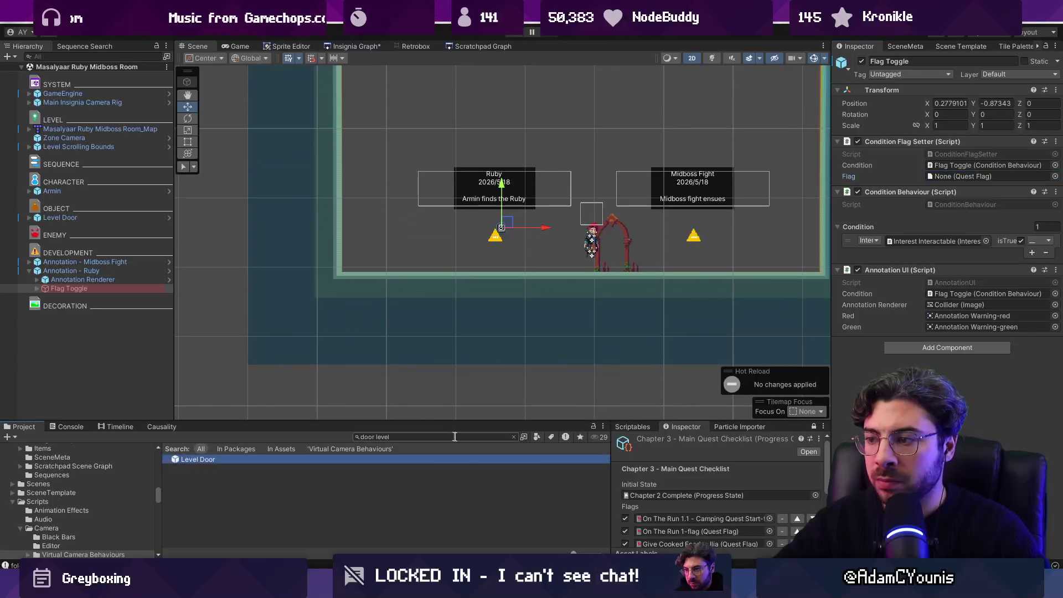
Find the z_Acquire Emerald flag asset in the project and reveal its folder.
left_click(468, 437)
type("acquire emeral")
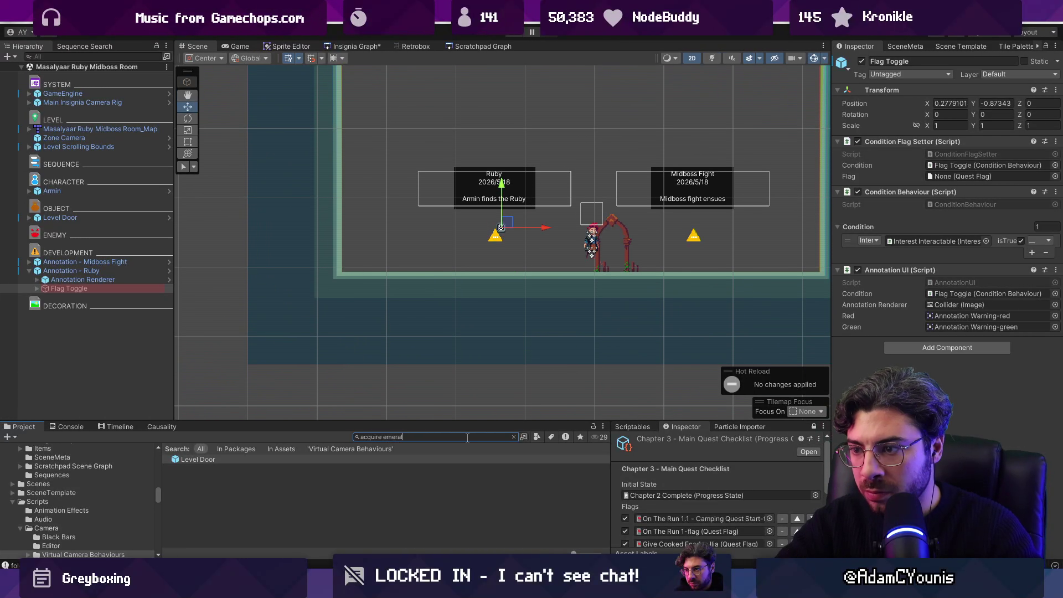
type("s")
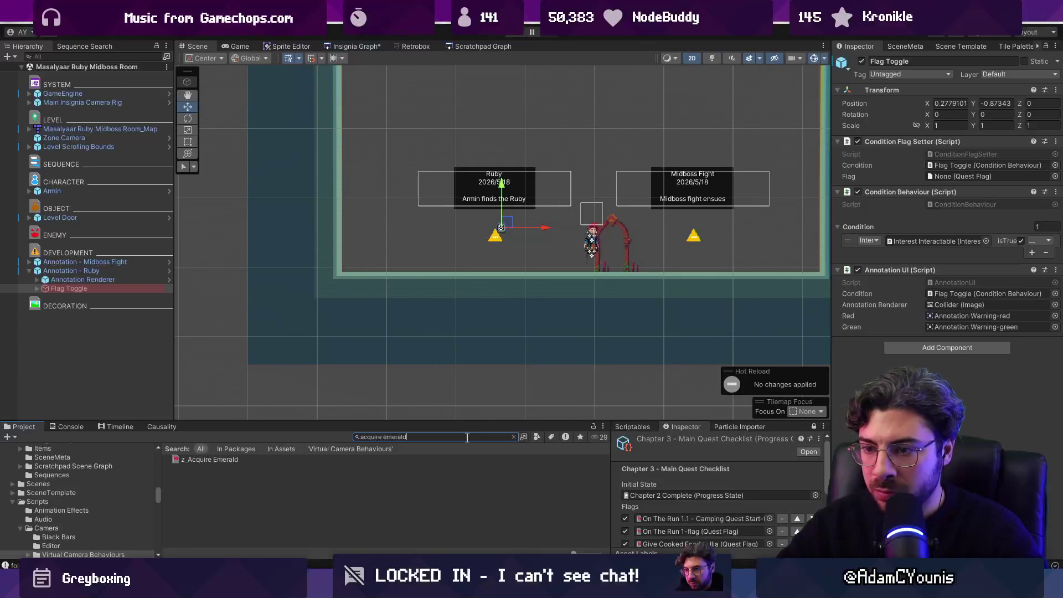
left_click(273, 463)
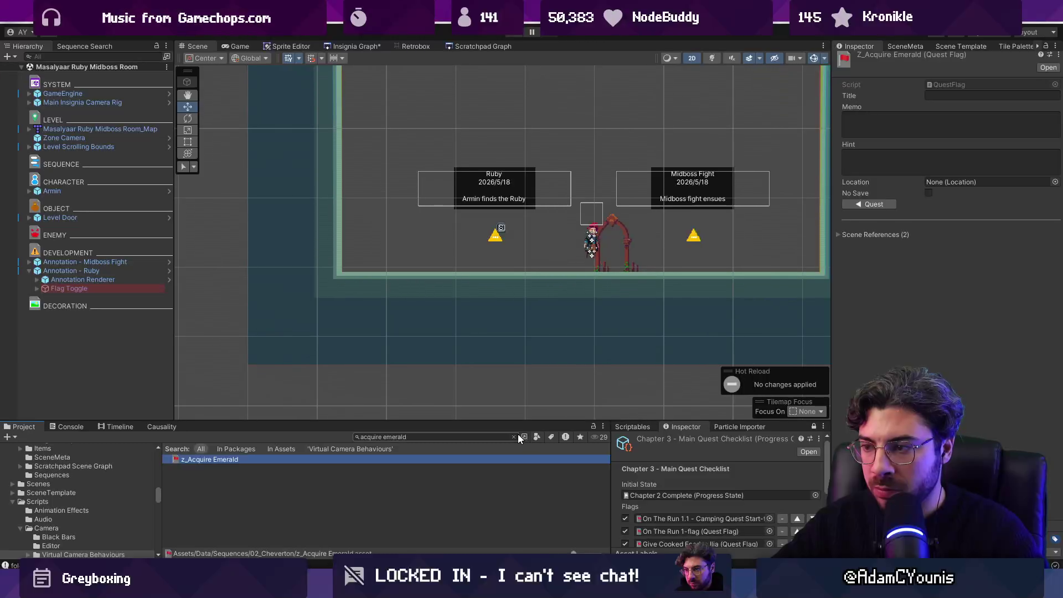
left_click(514, 436)
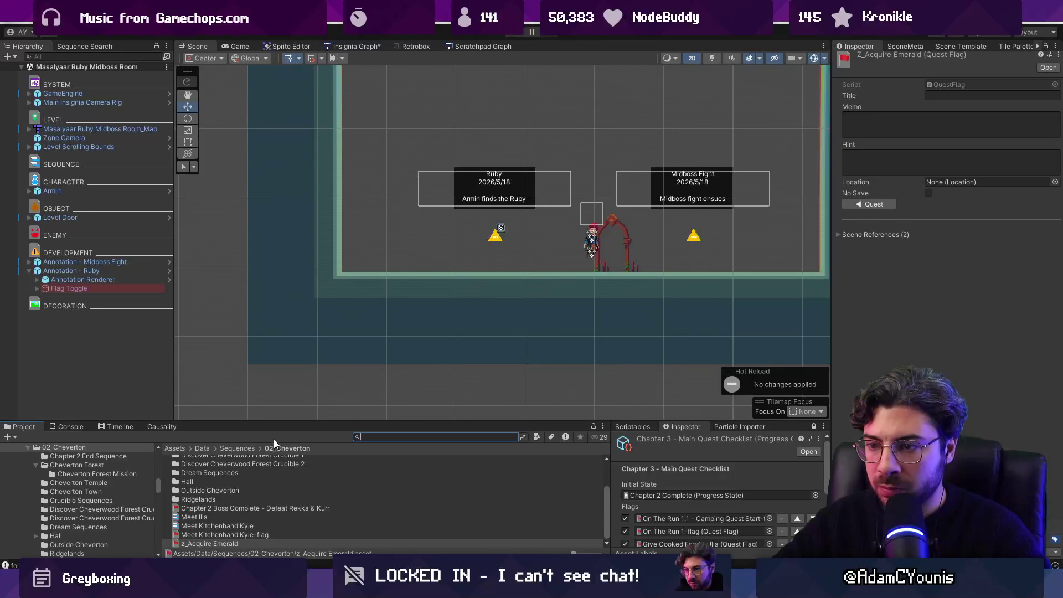
left_click_drag(278, 422, 278, 302)
left_click(228, 475)
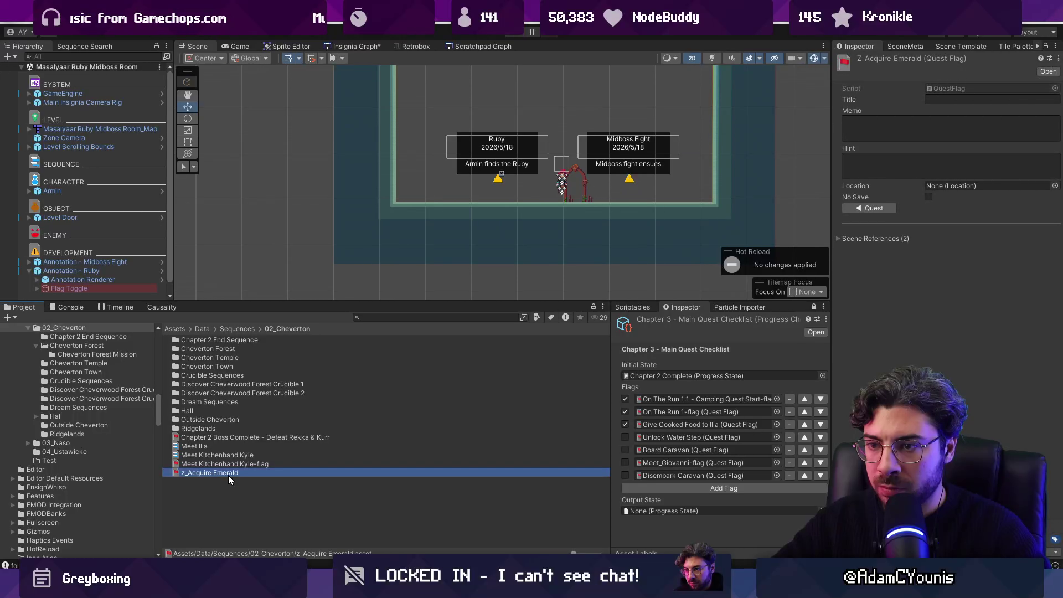
Browse up through the Data folders and into Sequences > 03_Naso.
left_click(228, 329)
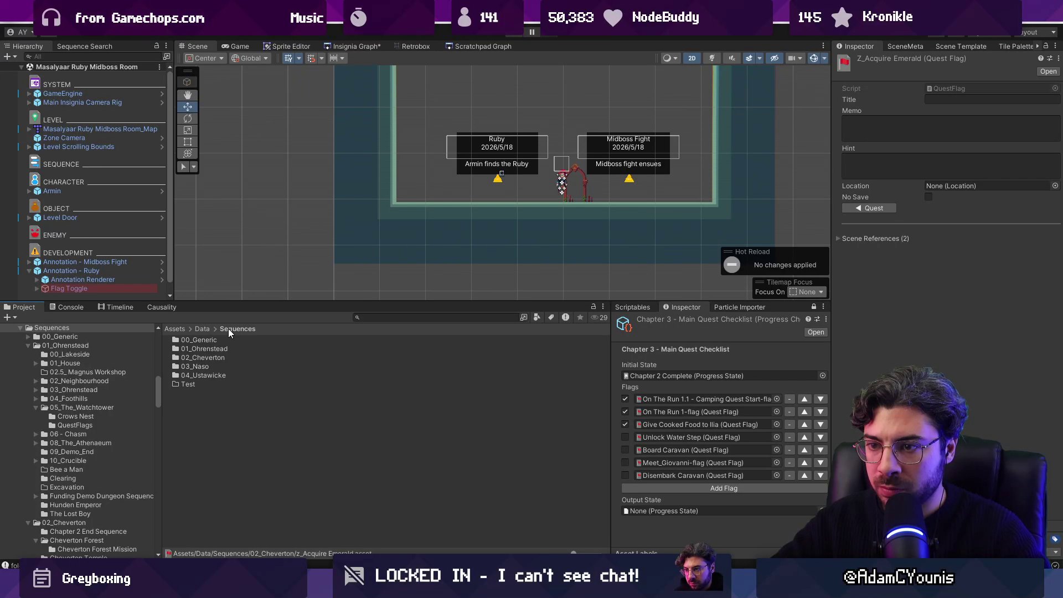
left_click(203, 329)
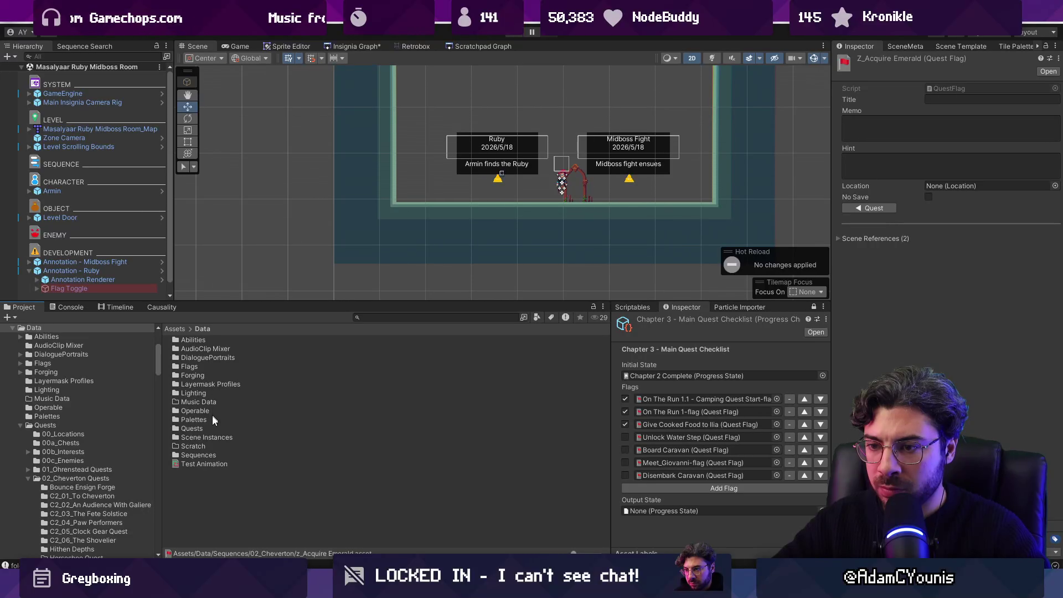
left_click(210, 438)
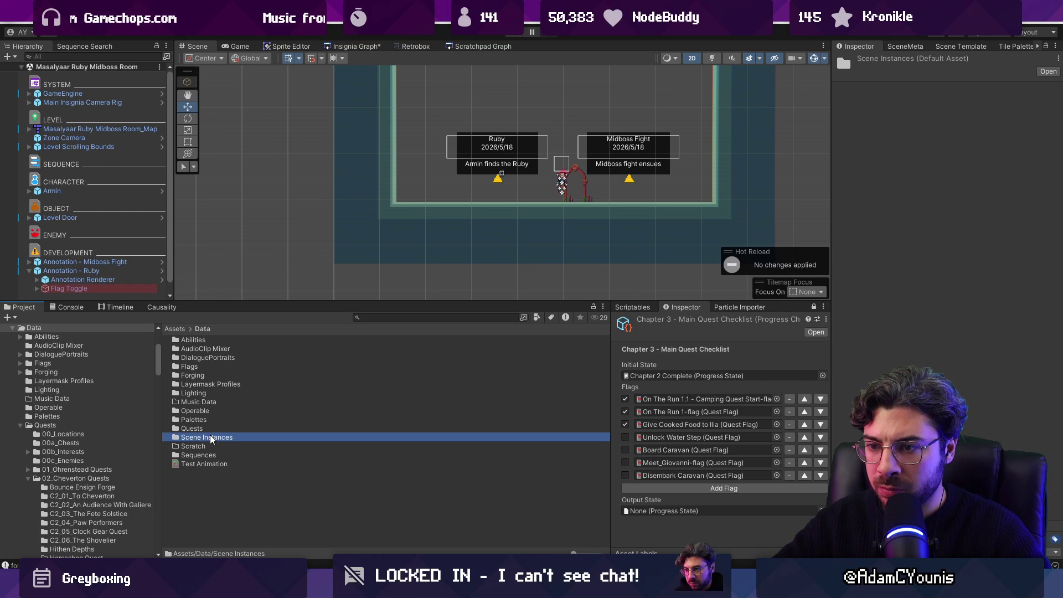
double_click(202, 369)
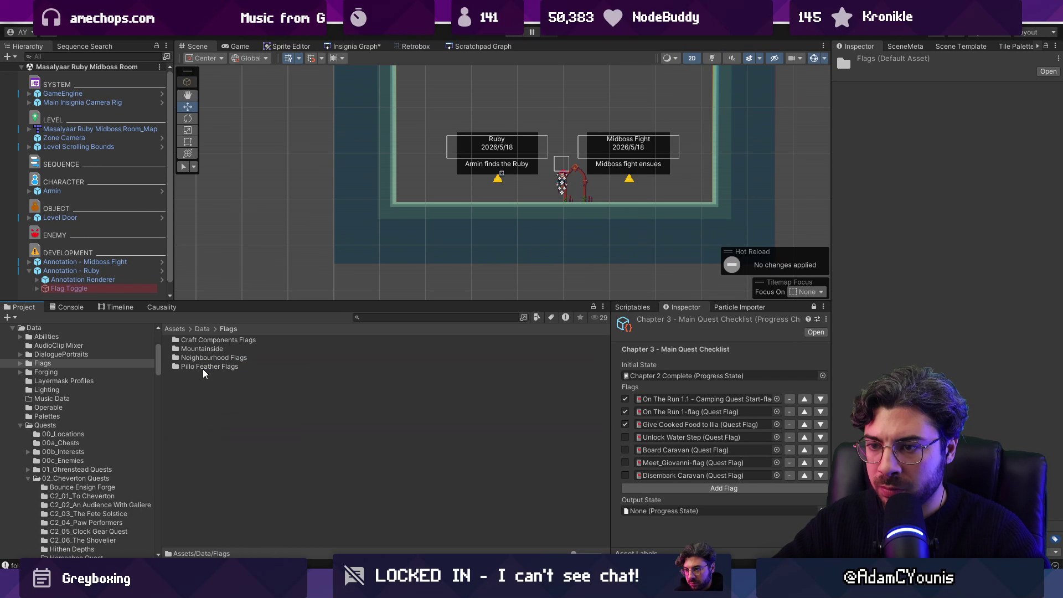
left_click(202, 329)
left_click(214, 429)
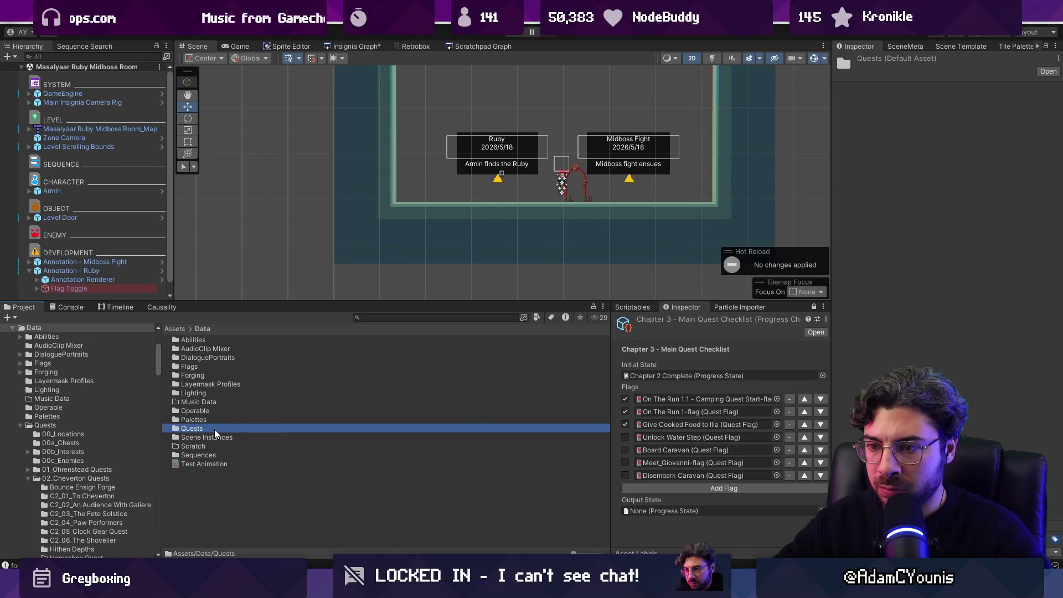
double_click(219, 455)
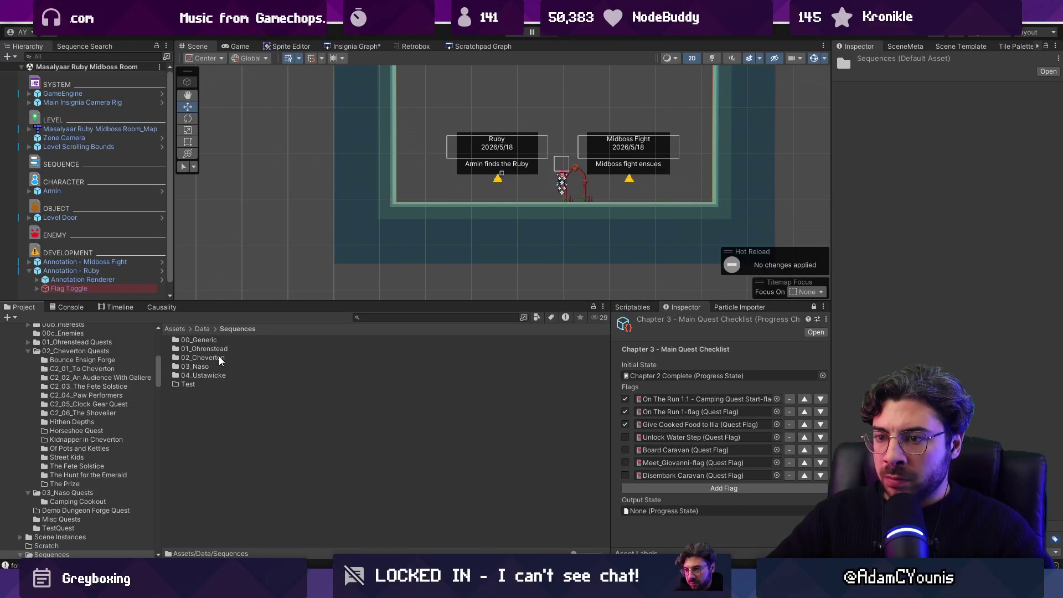
double_click(220, 358)
left_click(237, 329)
double_click(214, 367)
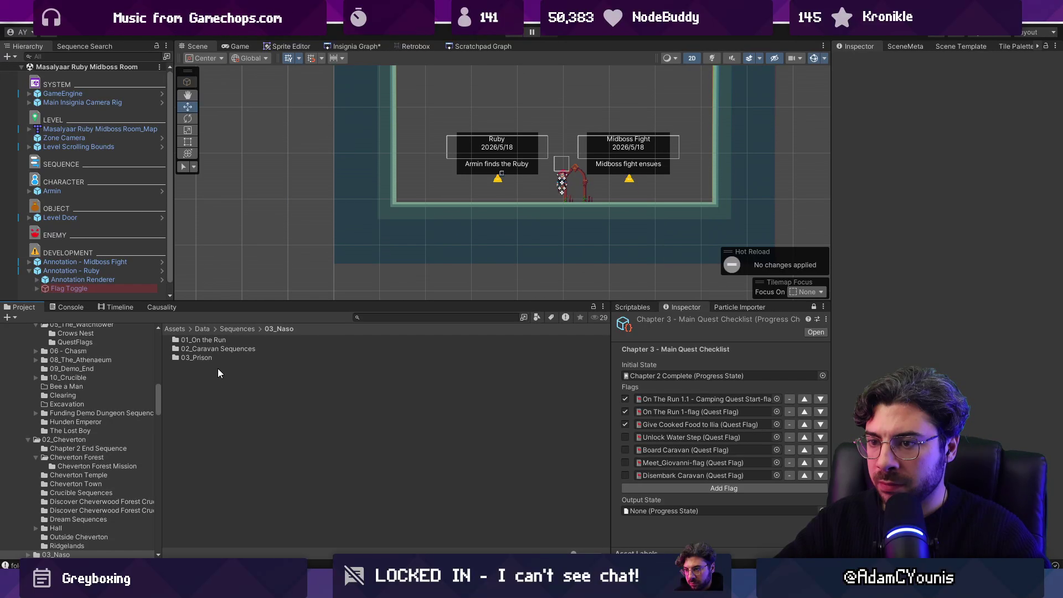
Create a new folder named 04_Masalyaar inside 03_Naso.
right_click(218, 370)
mouse_move(276, 34)
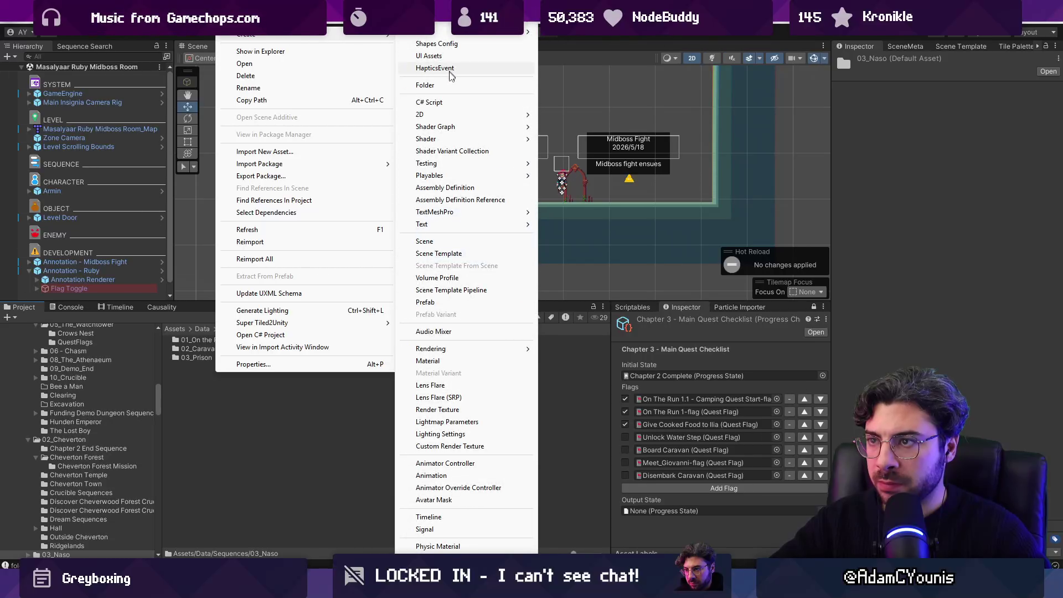
left_click(446, 86)
type("04_Masal")
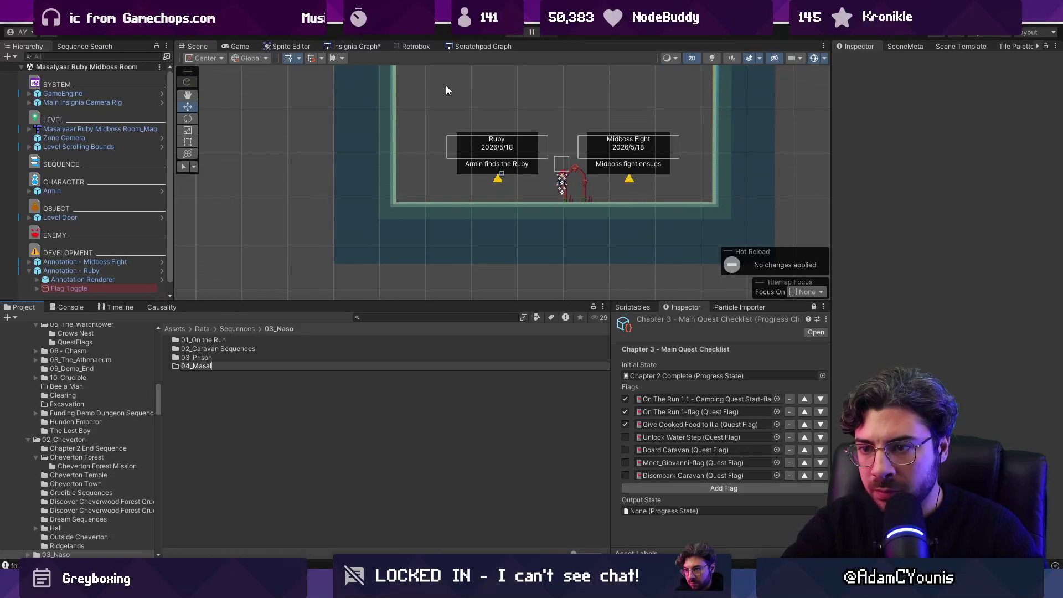
type("yaar")
key("Return")
Create a QuestFlag named 'Acquire Ruby' in 04_Masalyaar and save.
left_click(645, 308)
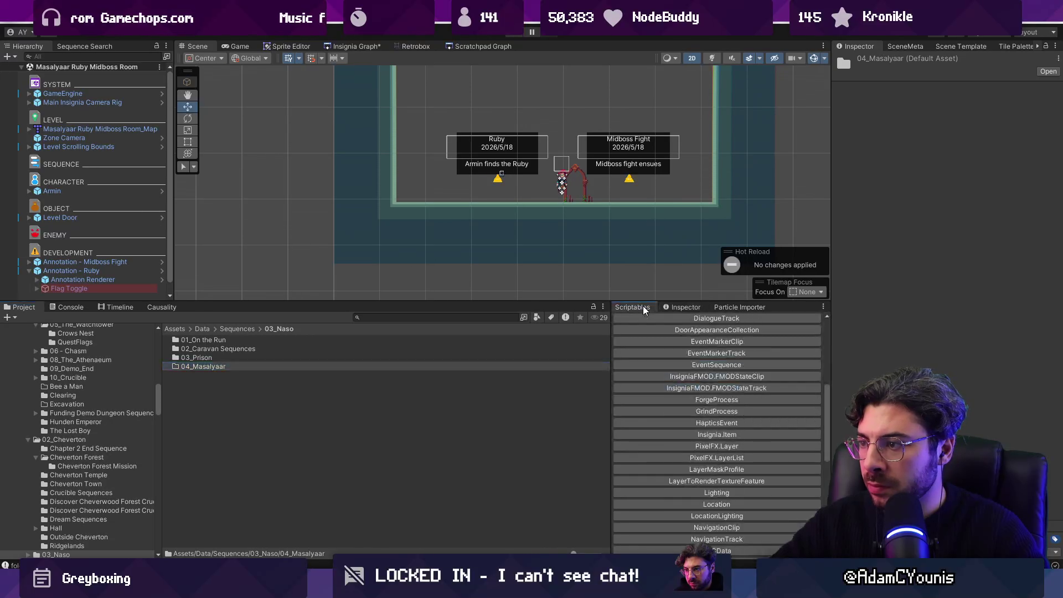
scroll(693, 451, "down", 10)
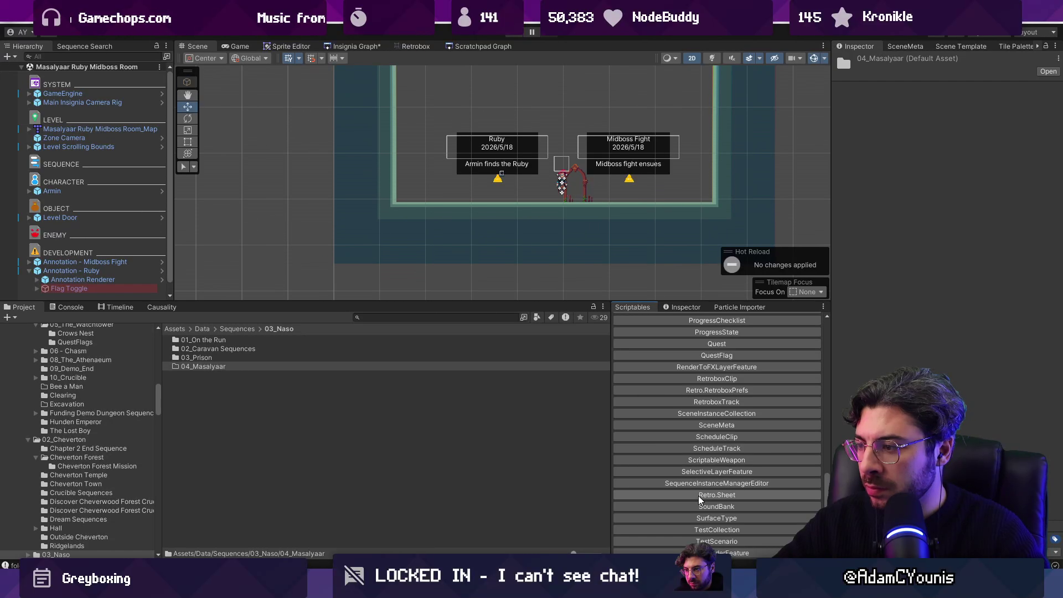
left_click(717, 355)
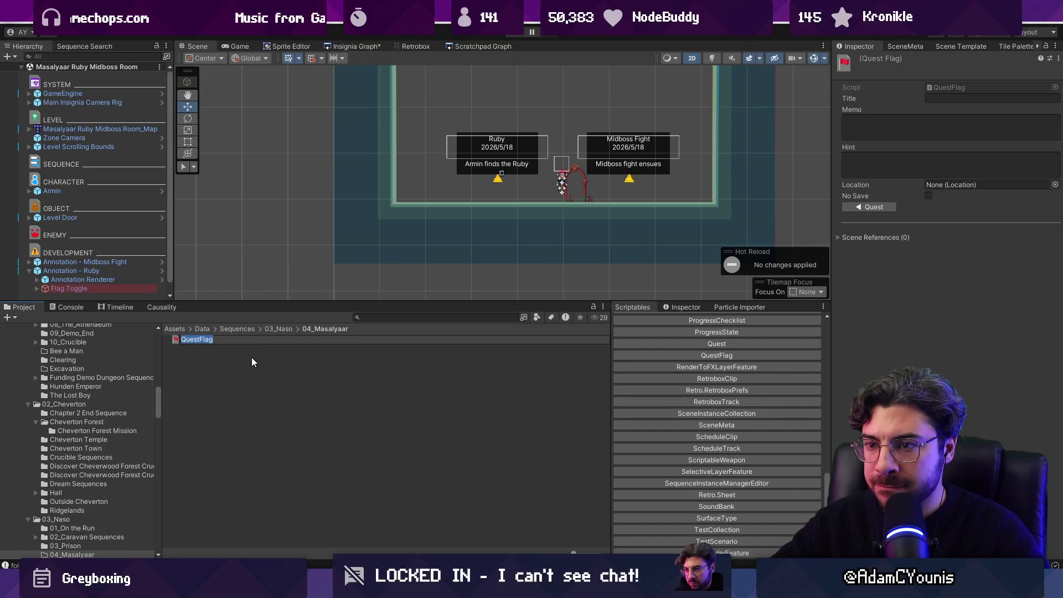
type("Acqui")
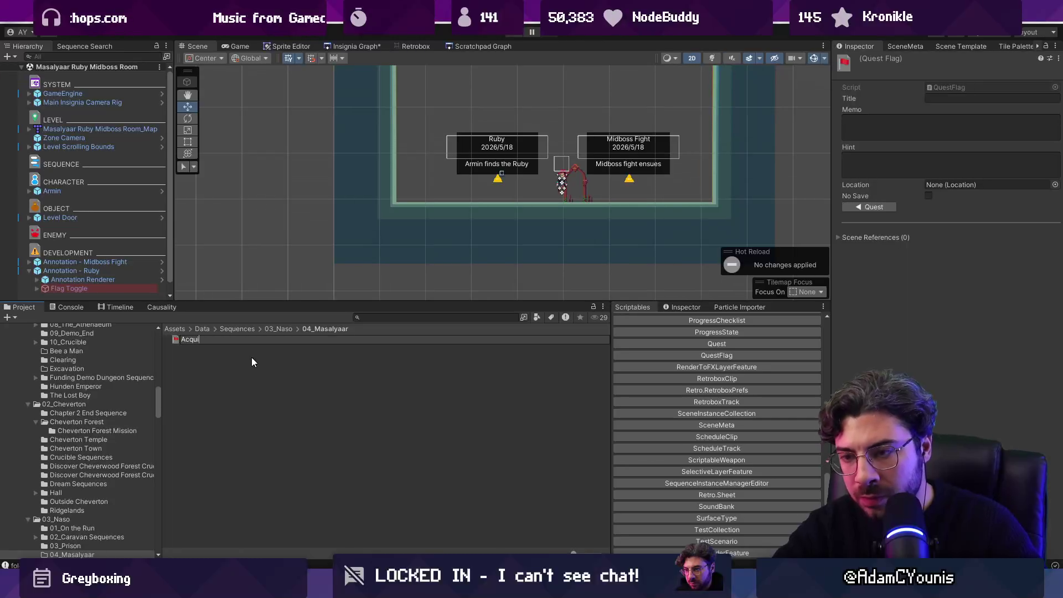
type("re Ruby")
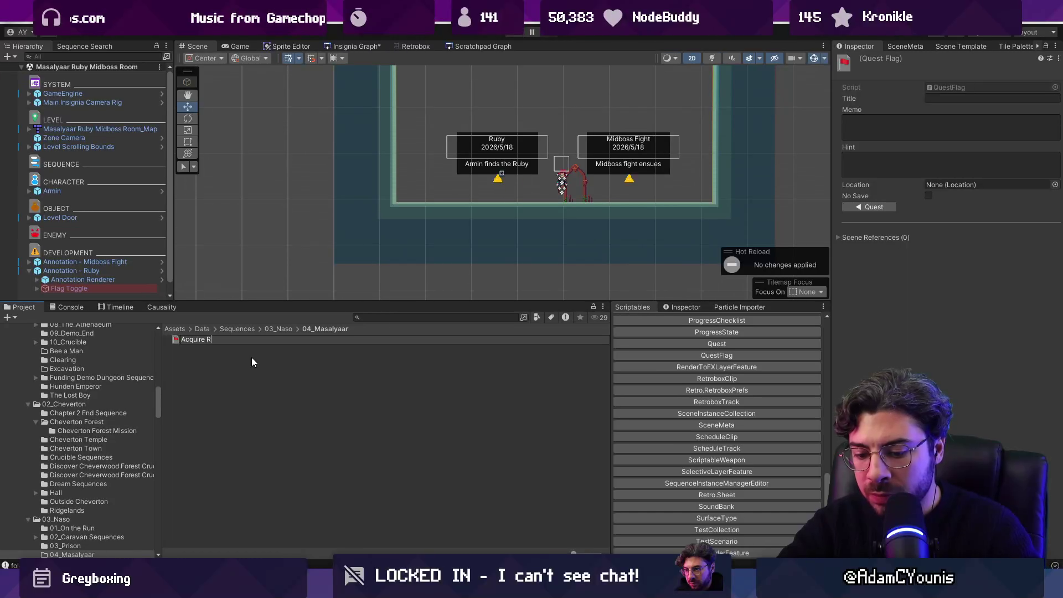
key("Return")
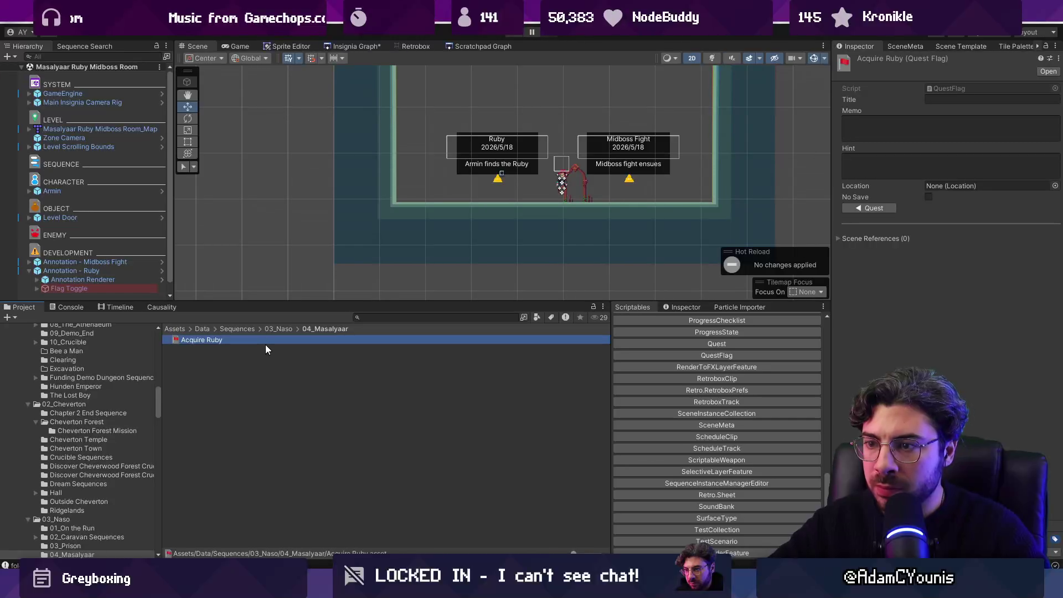
key("ctrl+s")
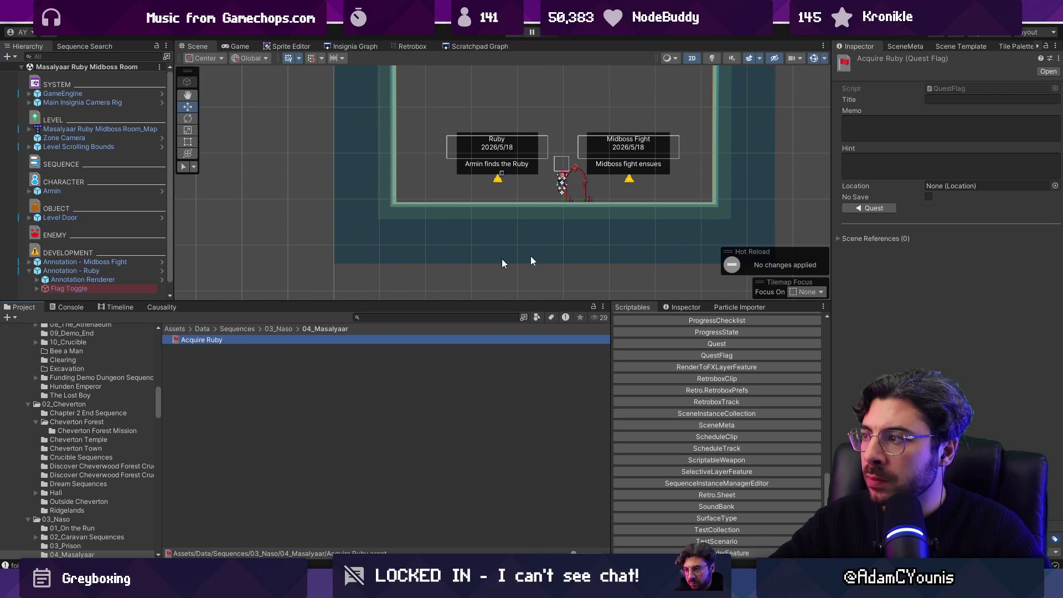
Assign Acquire Ruby as the flag of the Ruby annotation's Flag Toggle.
left_click(92, 287)
left_click(1056, 176)
type("ru")
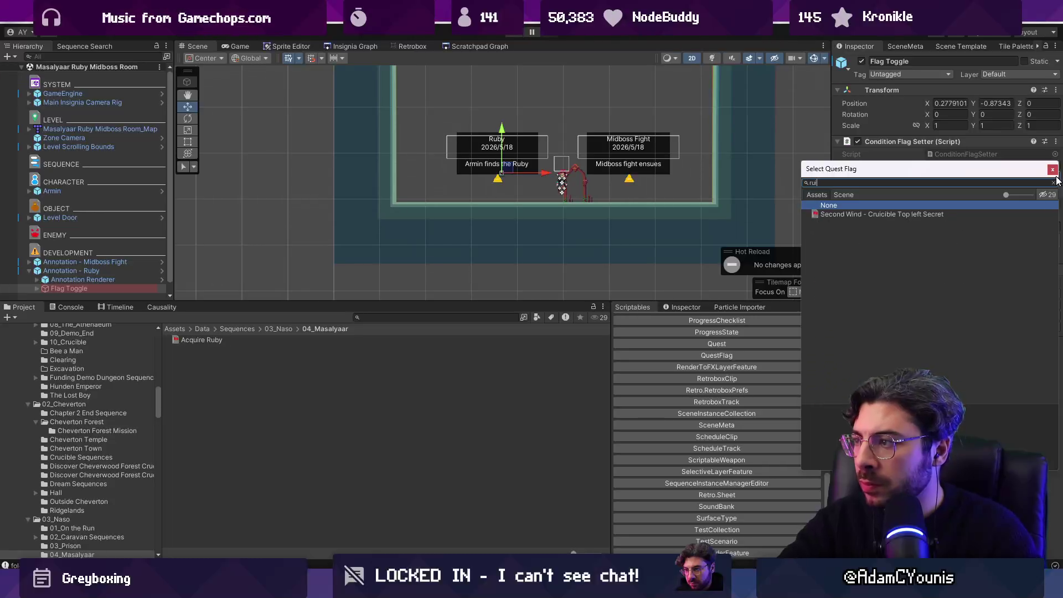
type("by")
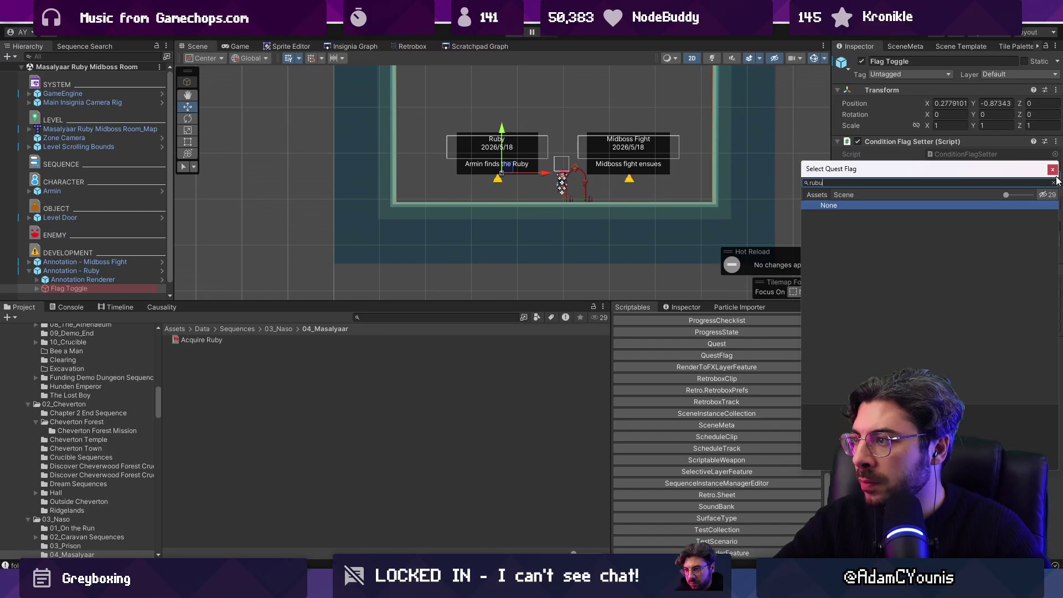
key("Down")
key("Return")
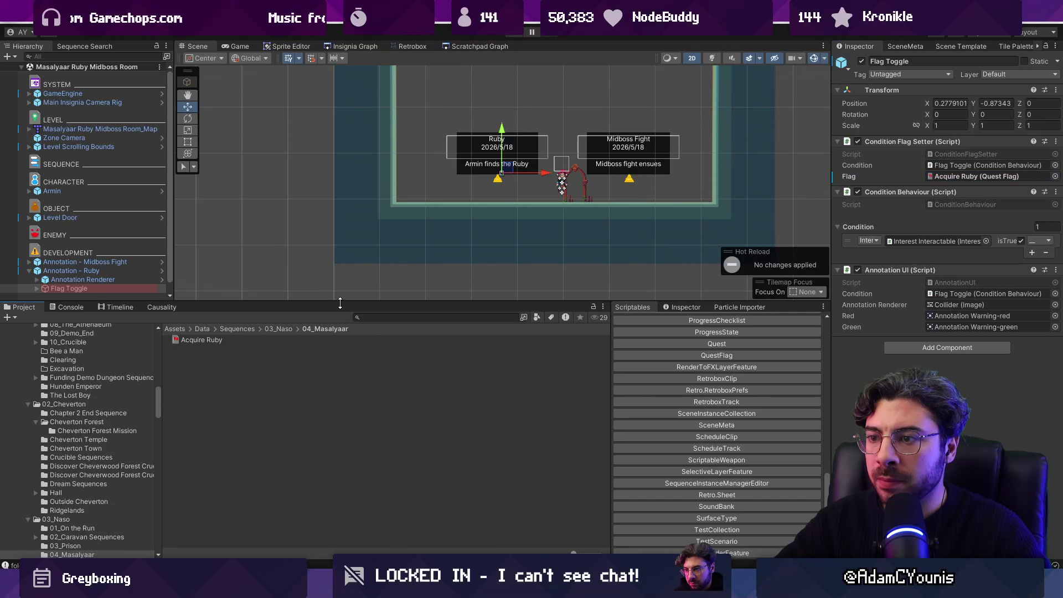
left_click_drag(340, 309, 340, 370)
left_click(956, 46)
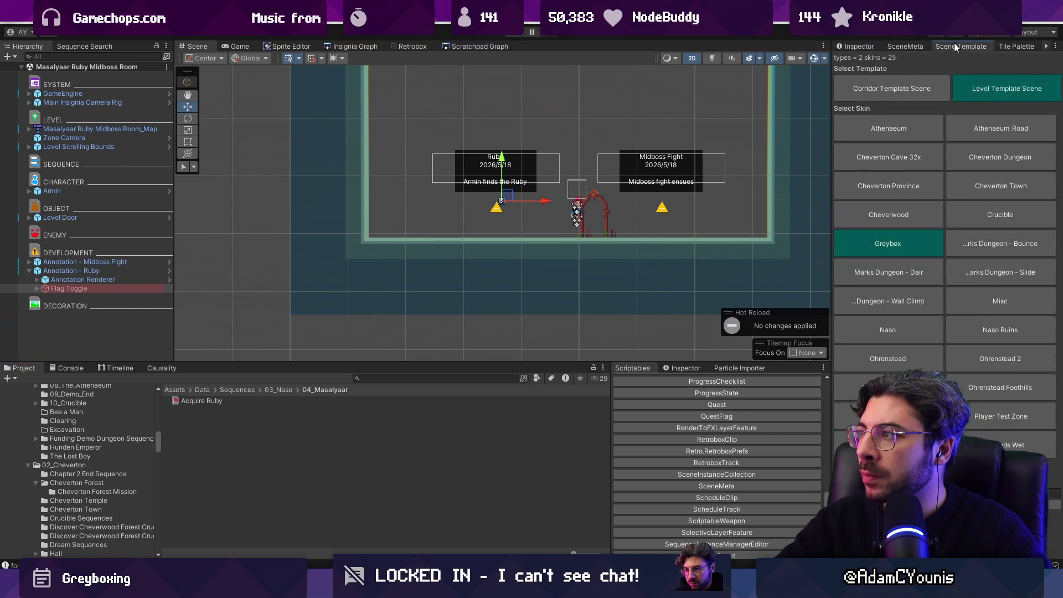
left_click(906, 47)
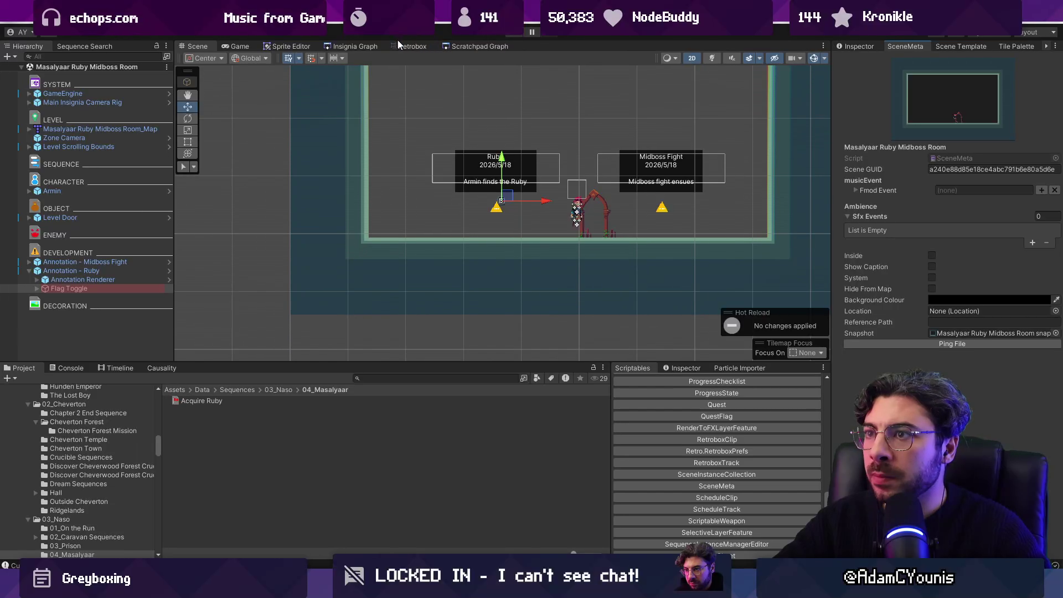
left_click(349, 46)
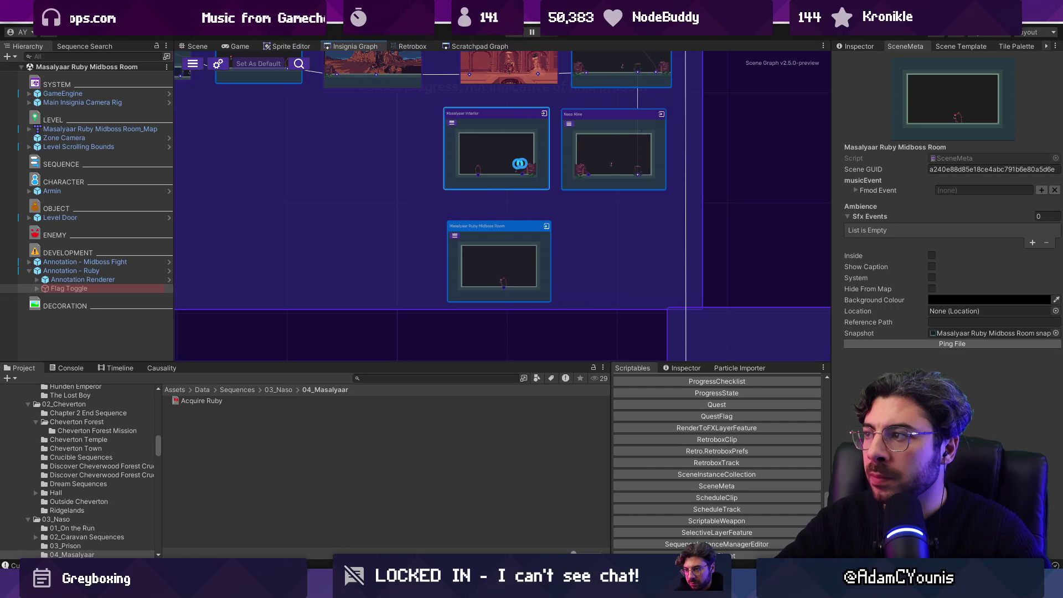
In the room graph, connect the Midboss Room to Masalyaar Interior's door and save.
left_click(519, 163)
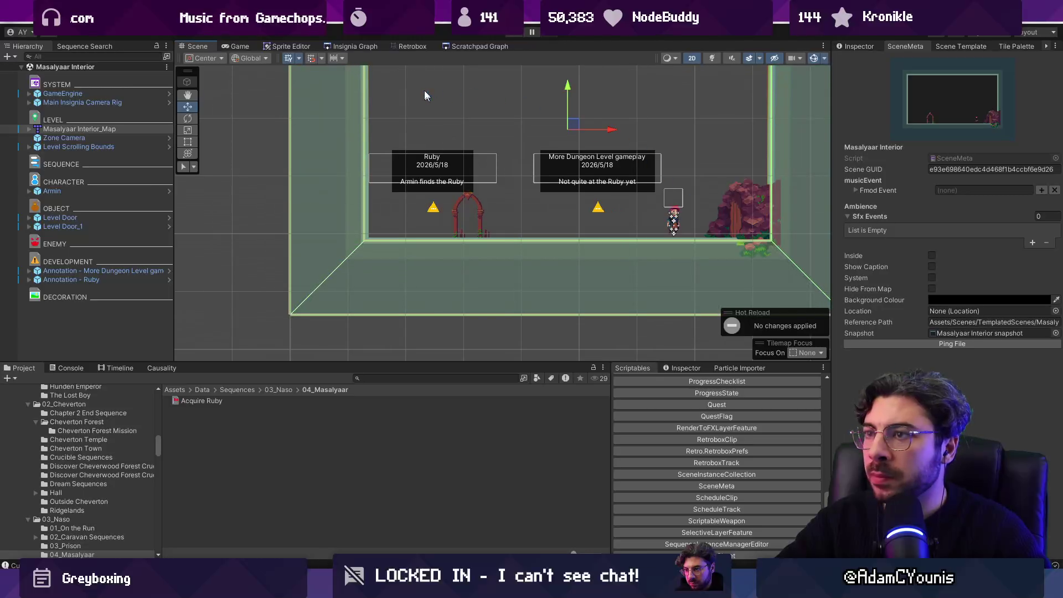
left_click(371, 48)
left_click_drag(494, 326, 443, 99)
key("ctrl+s")
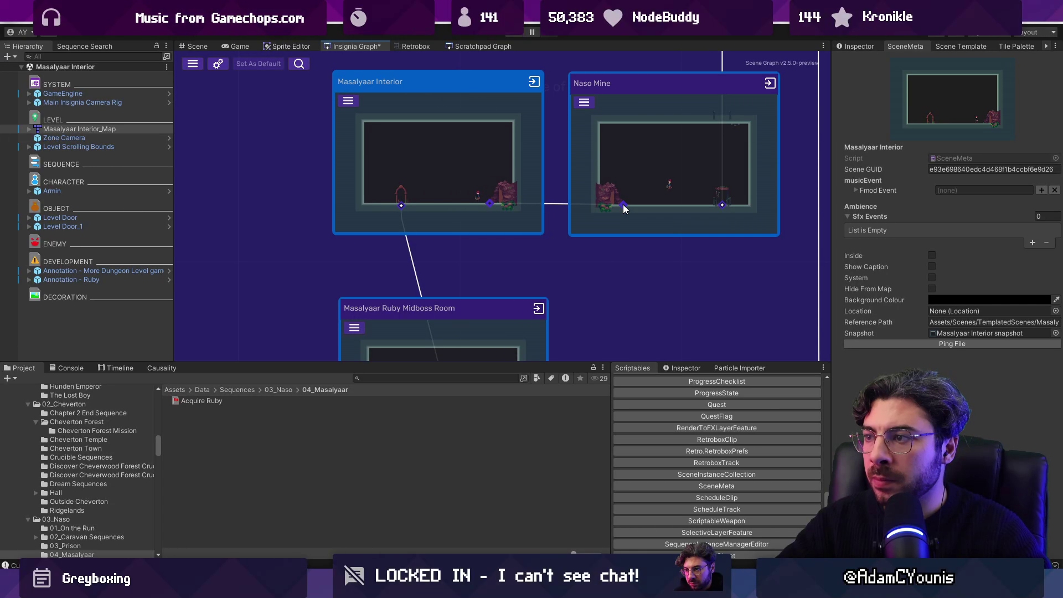
Playtest the Masalyaar Ruby Midboss Room past the Ruby and midboss markers, then stop play mode.
scroll(484, 238, "down", 4)
double_click(478, 253)
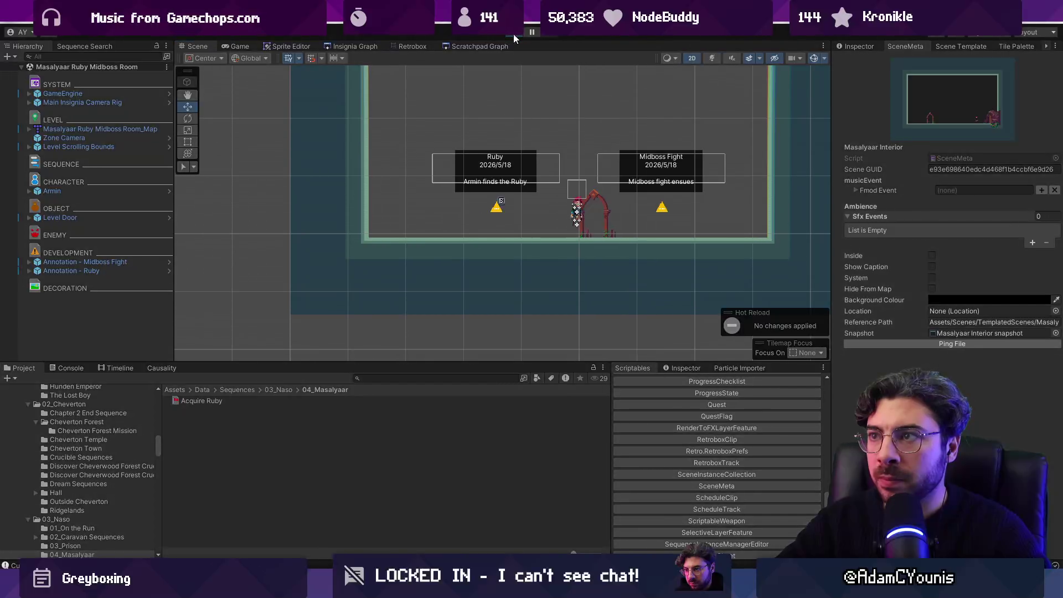
key("Left")
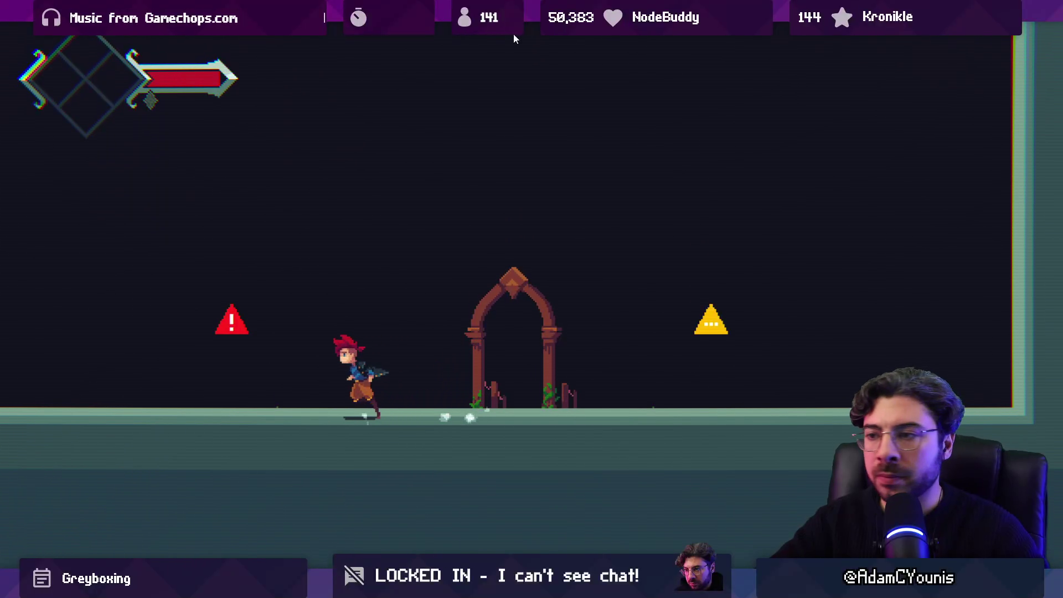
key("s")
key("Right")
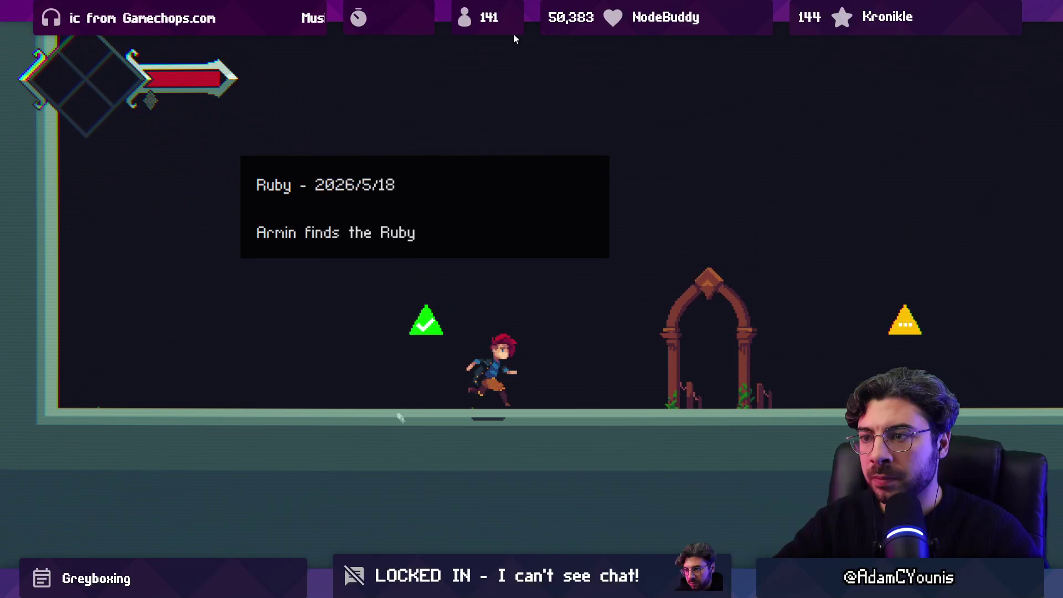
key("Left")
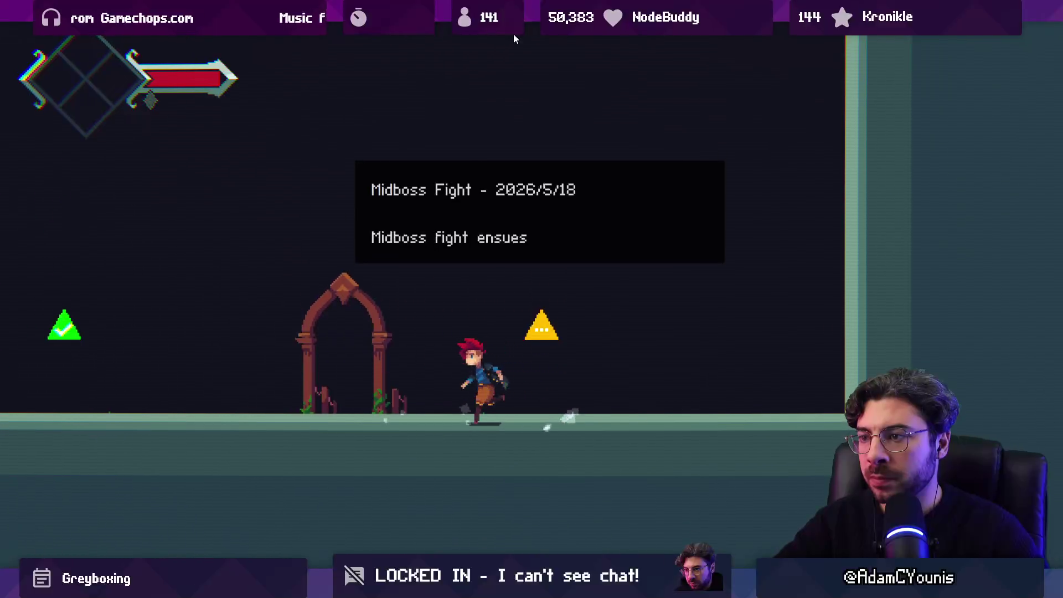
key("s")
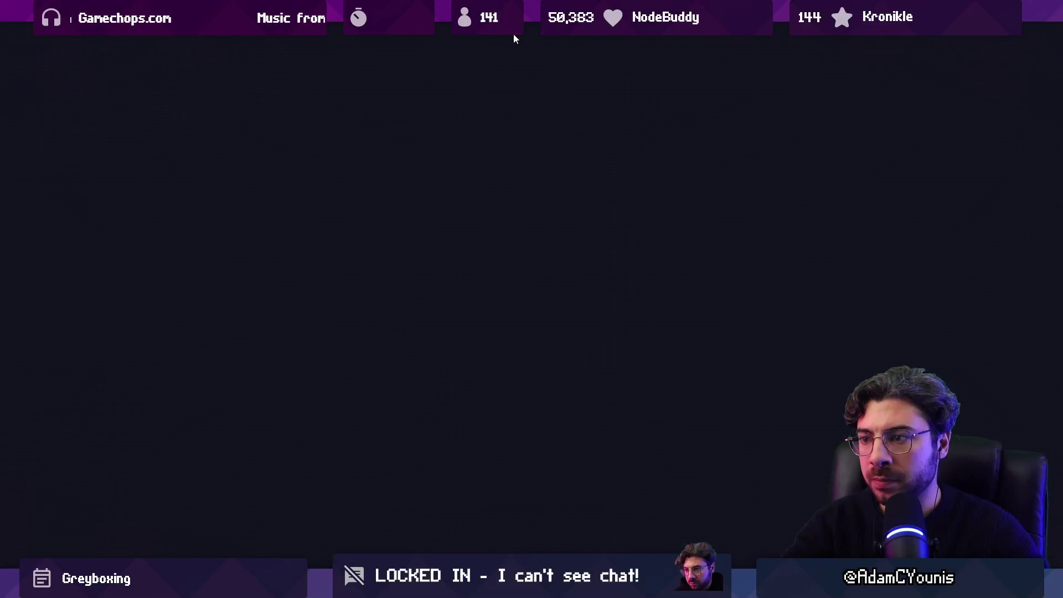
key("Right")
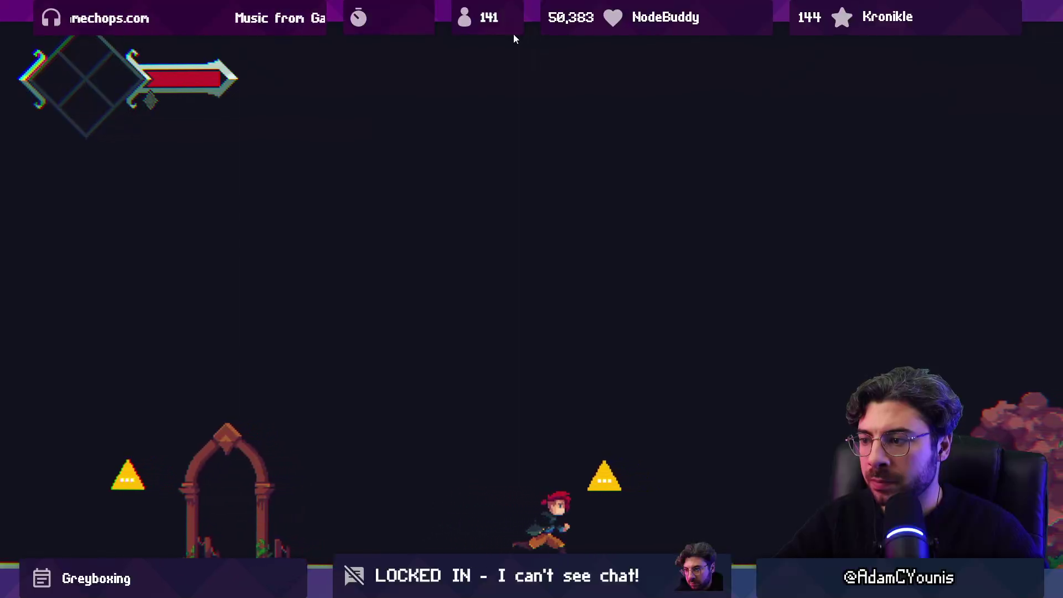
left_click(513, 34)
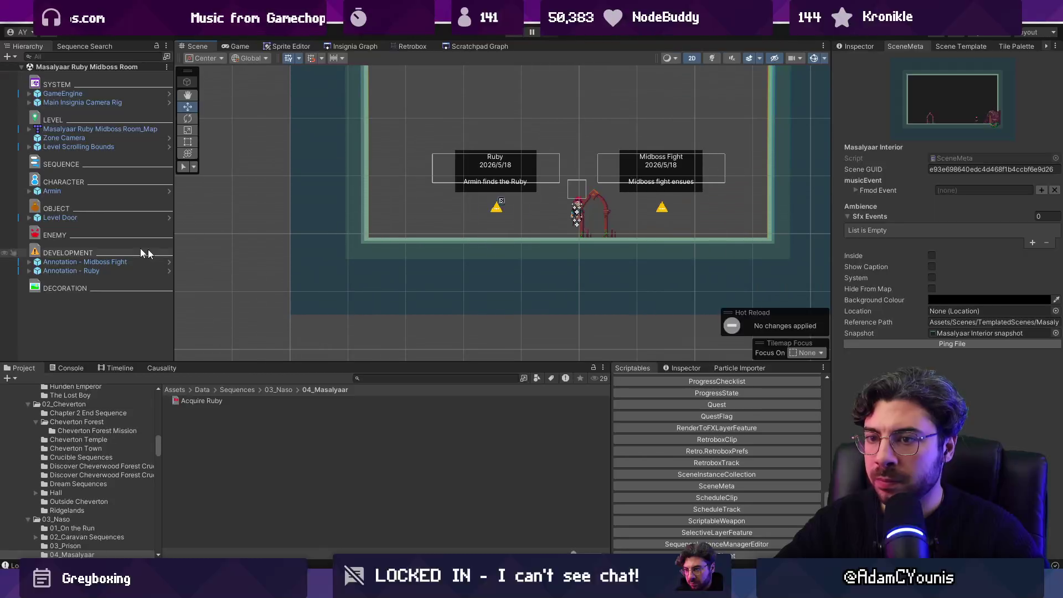
Try moving the Midboss Fight annotation left past Ruby, then undo the move.
left_click(136, 262)
left_click(134, 269)
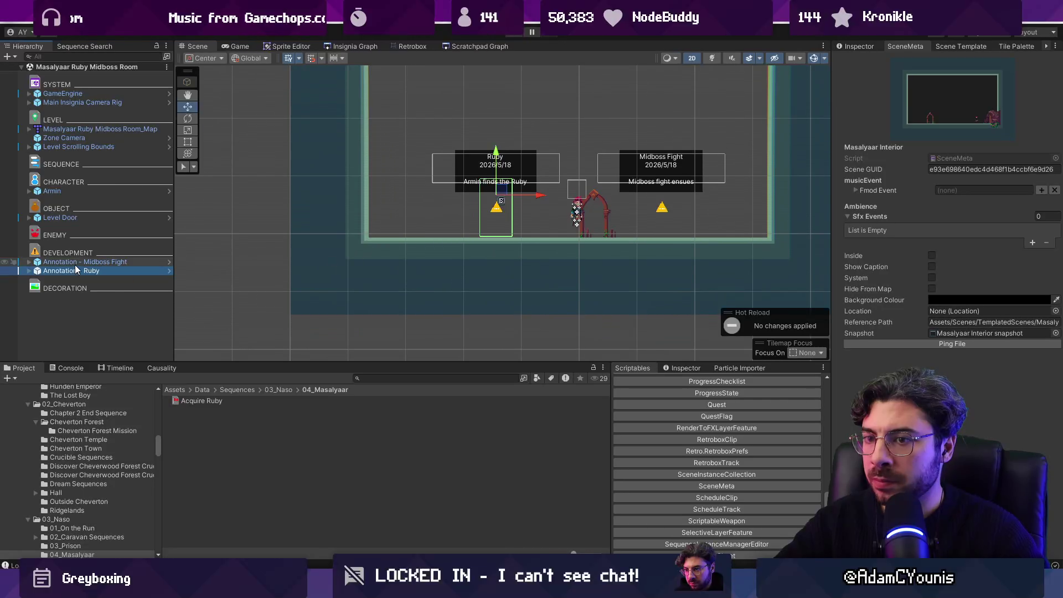
left_click(127, 263)
left_click_drag(702, 199, 436, 194)
left_click_drag(435, 194, 443, 194)
key("ctrl+z")
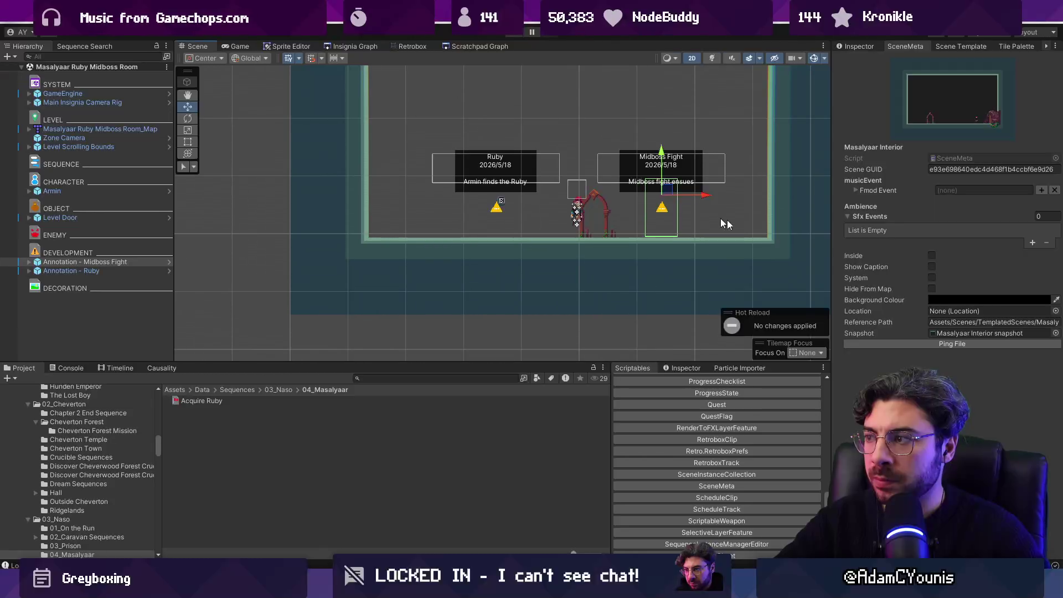
Append ', midboss fight ensues' to the Ruby annotation's note and delete the Midboss Fight annotation.
left_click(111, 270)
left_click(859, 47)
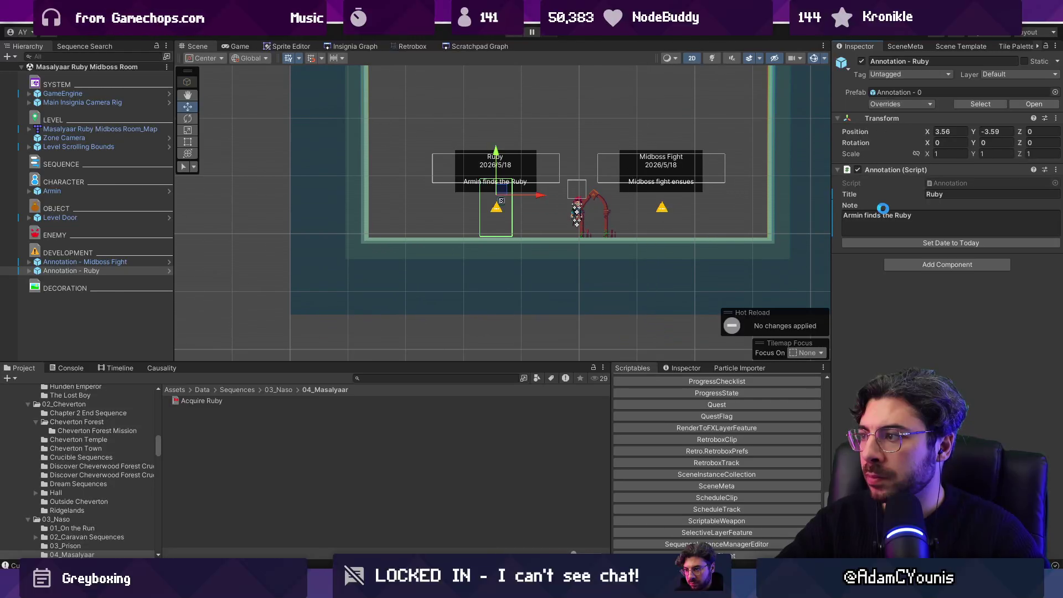
type(", midbo")
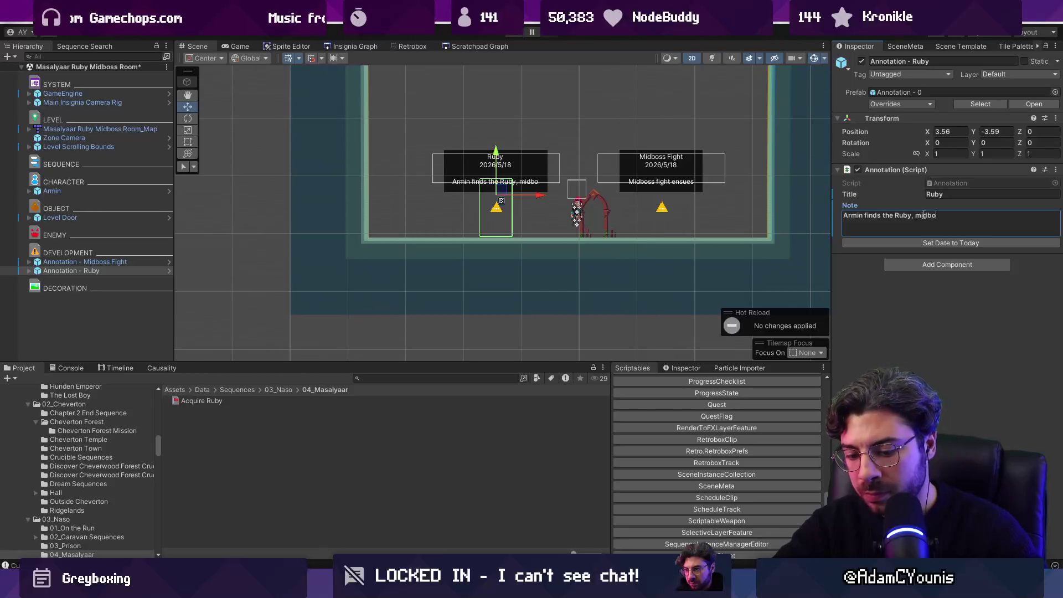
type("ss fight ensues")
left_click(105, 262)
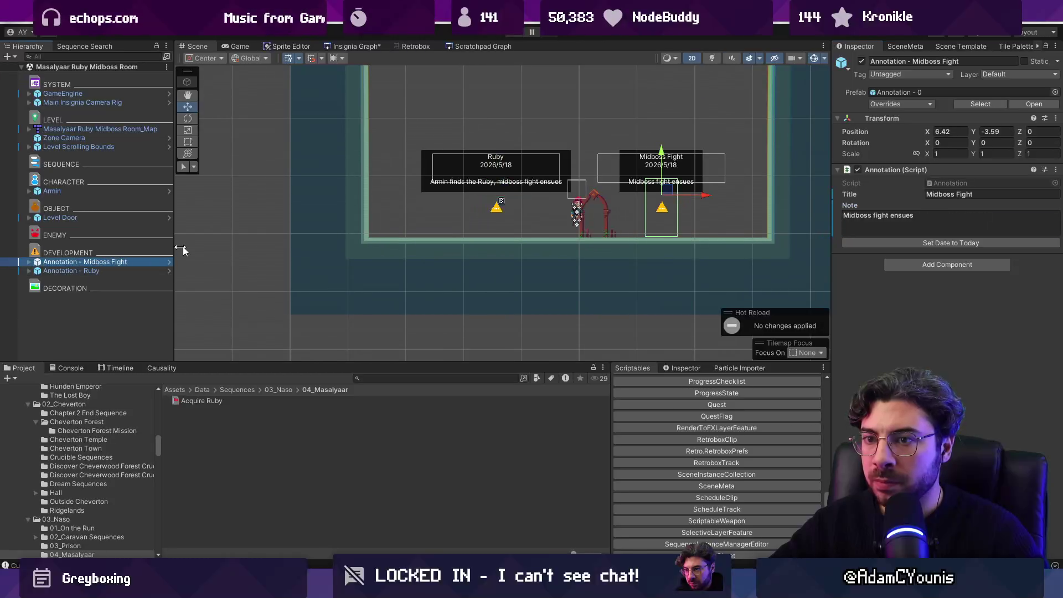
key("Delete")
left_click(354, 46)
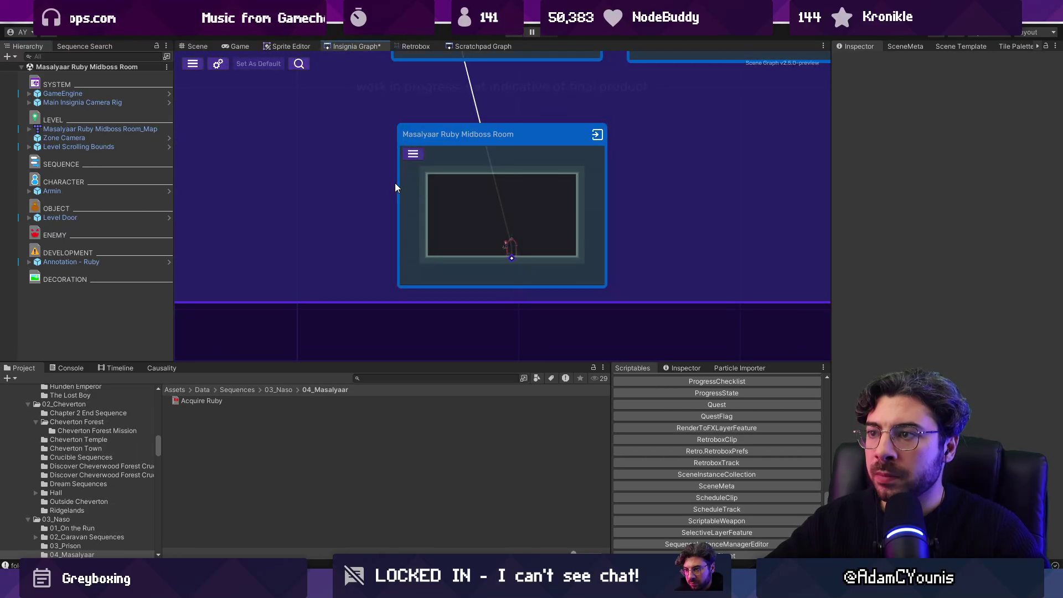
Add the Armin & Rekka In Prison 1-flag to the Chapter 3 Main Quest Checklist.
scroll(495, 248, "down", 3)
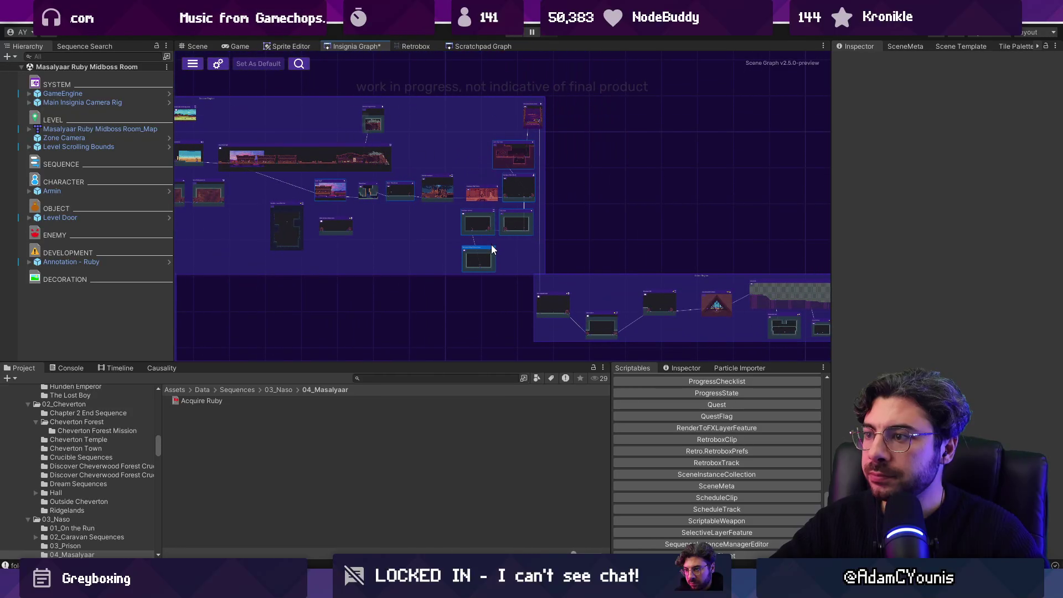
scroll(497, 257, "up", 3)
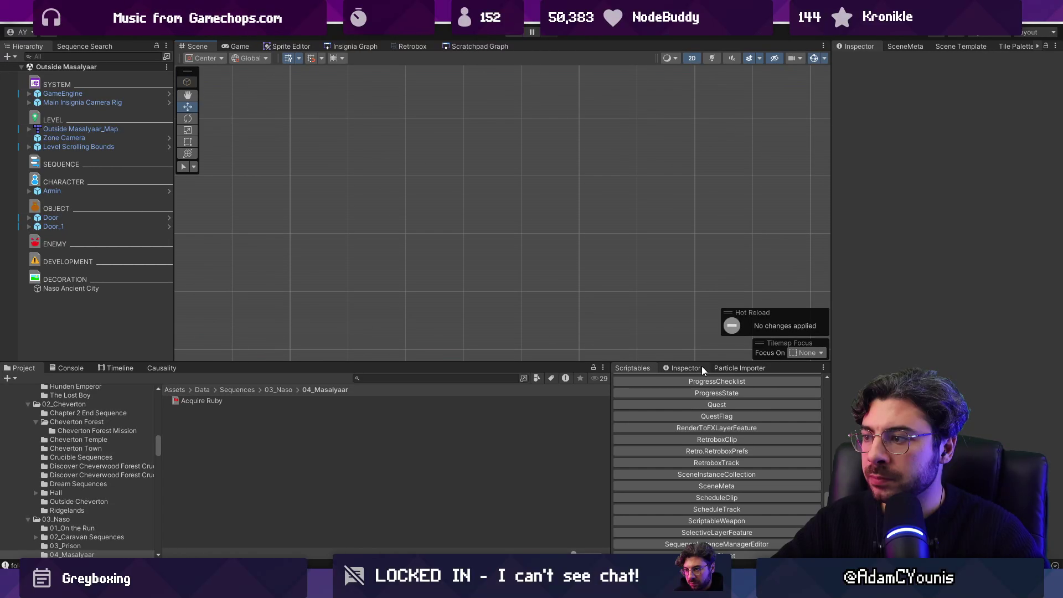
mouse_move(683, 367)
left_mouse_down()
mouse_move(647, 367)
mouse_move(679, 278)
left_mouse_up()
left_click(680, 465)
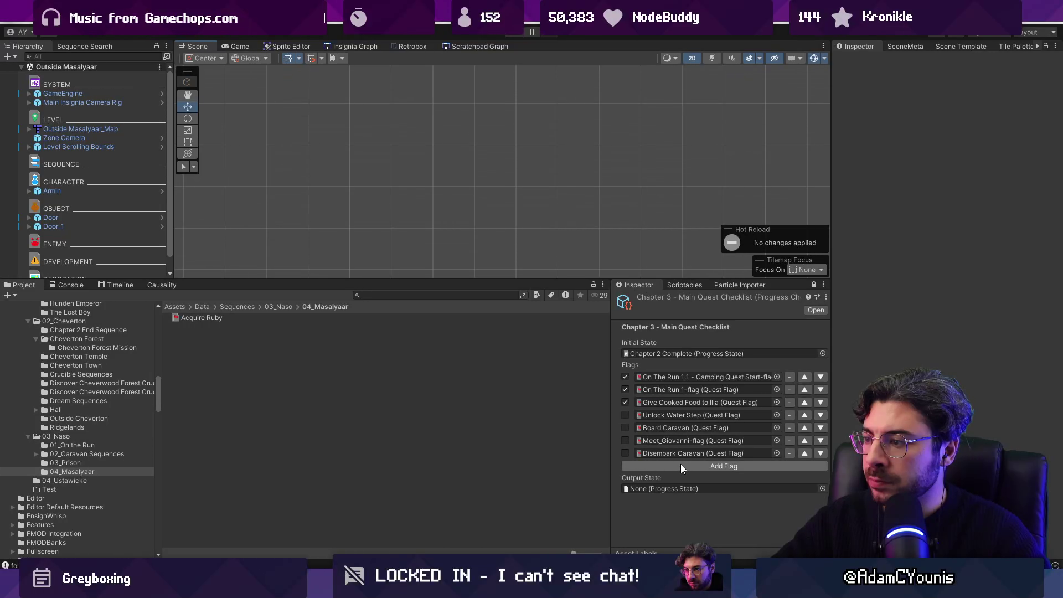
left_click(776, 466)
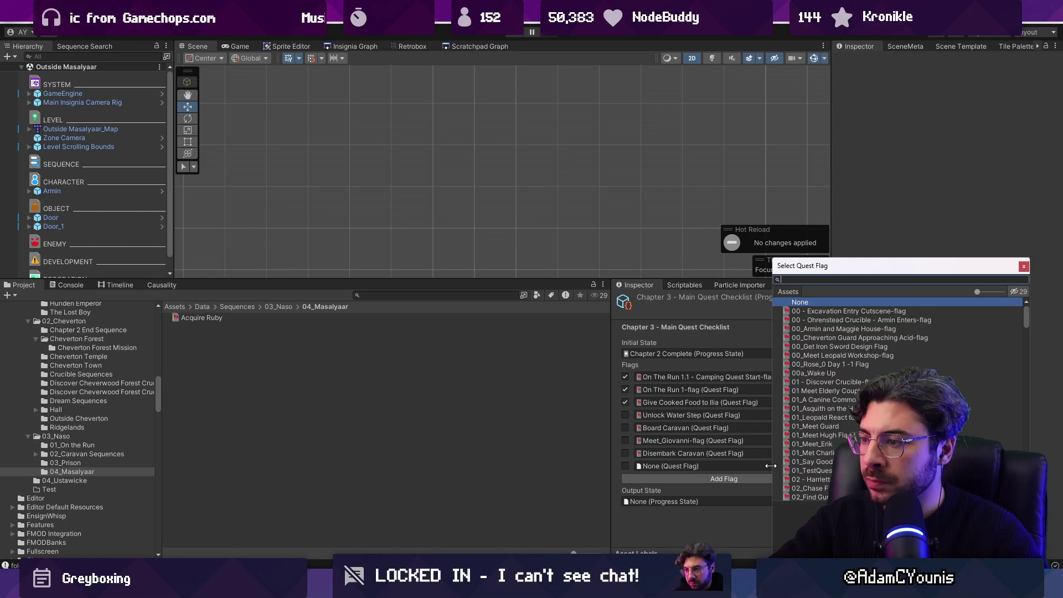
type("[e")
type("prison")
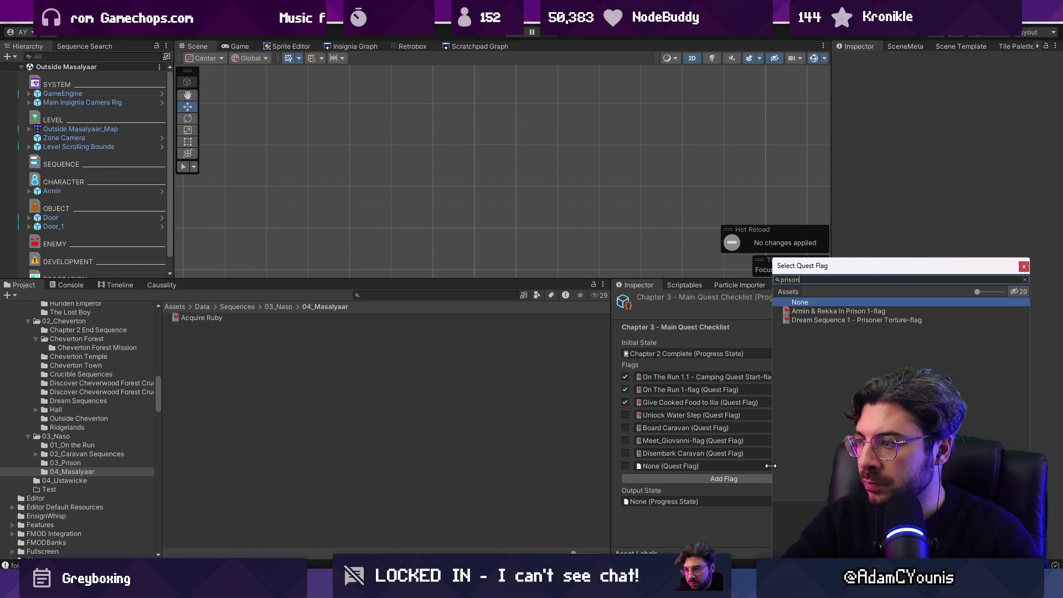
key("Down")
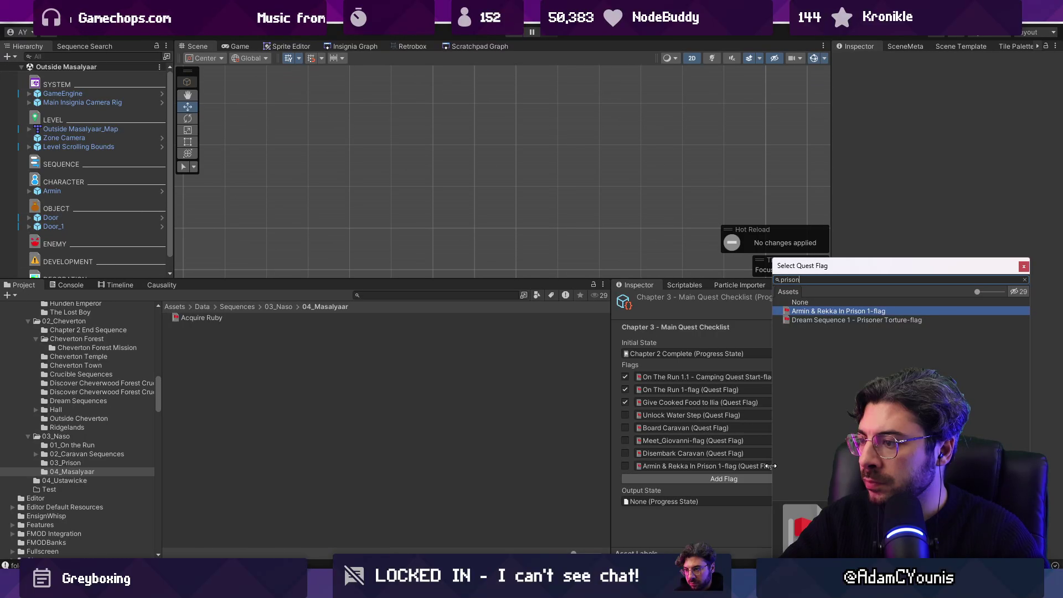
key("Return")
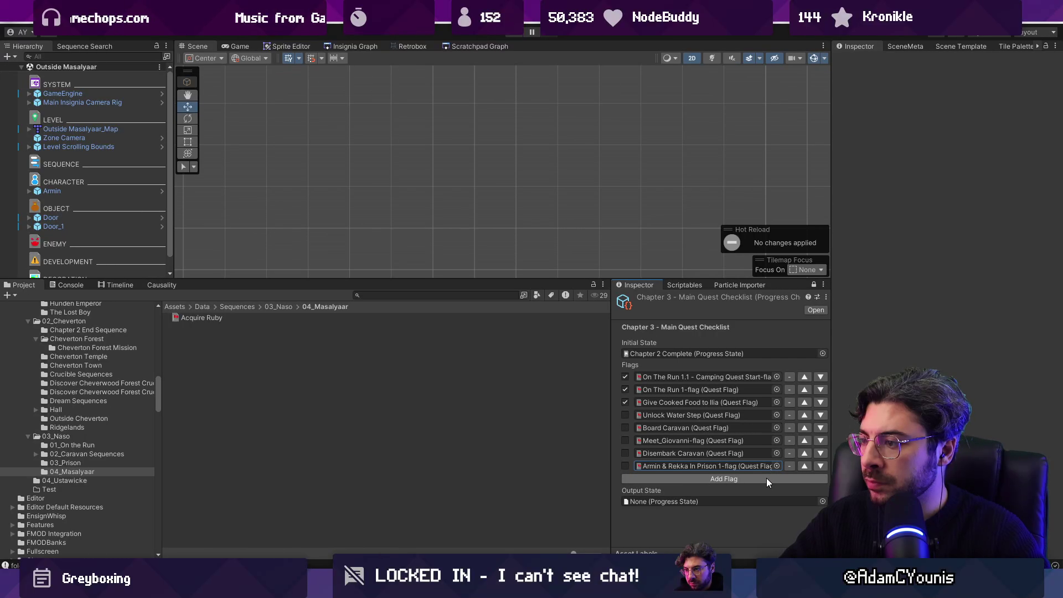
Add Acquire Ruby as the checklist's last quest flag.
left_click(769, 479)
left_click(777, 478)
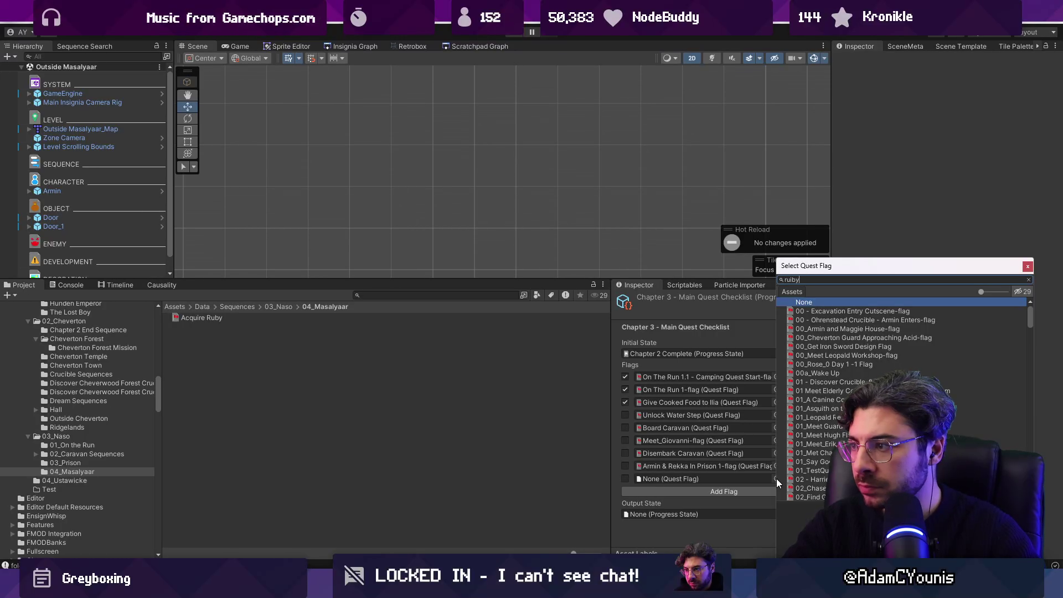
type("ruby")
key("Down")
key("Return")
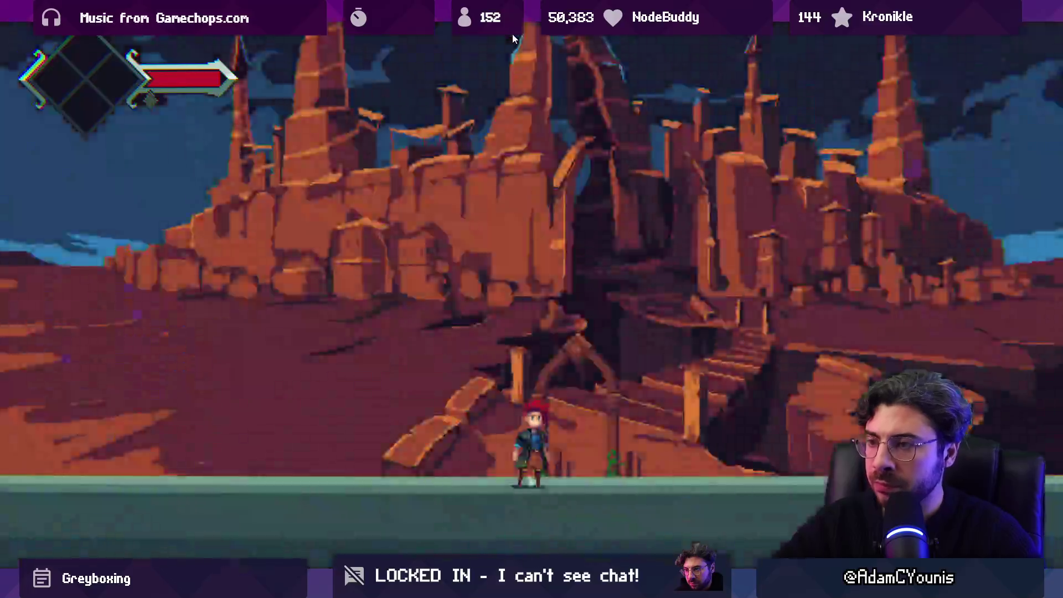
In play mode, walk from Outside Masalyaar through the city and mine rooms into Masalyaar Interior.
key("s")
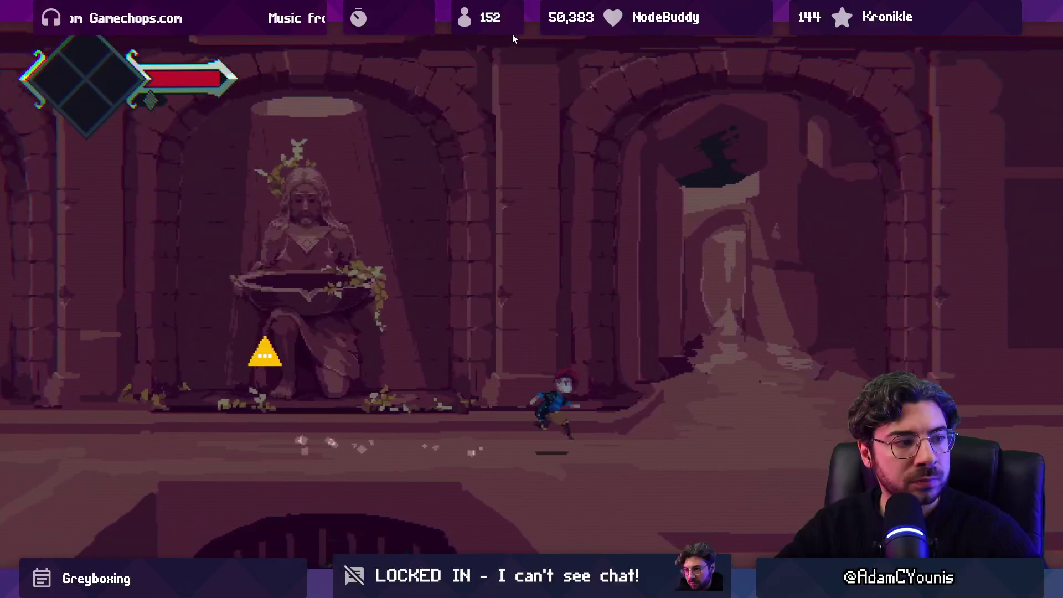
key("s")
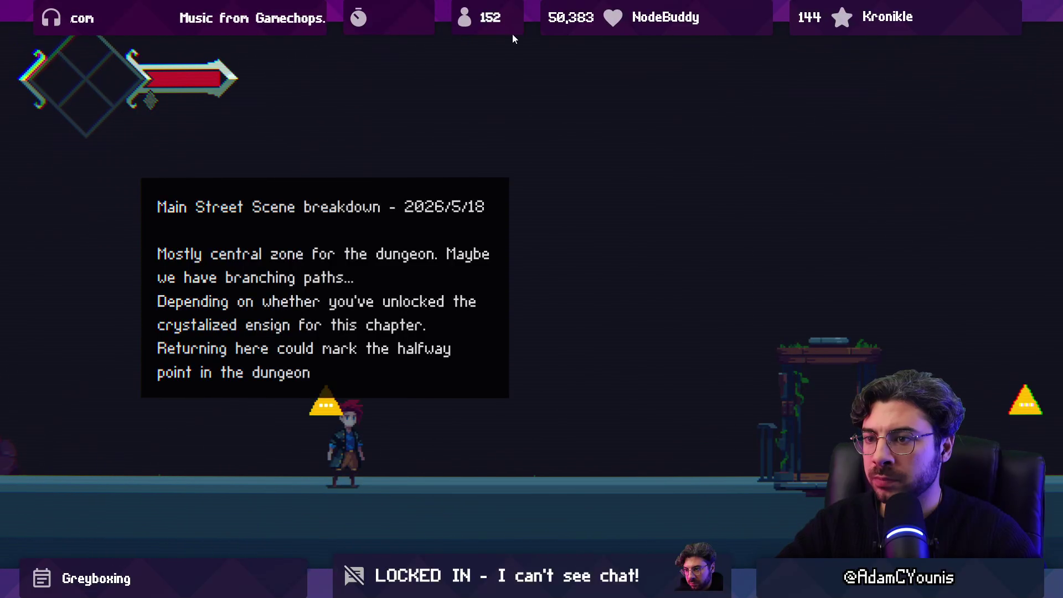
key("Right")
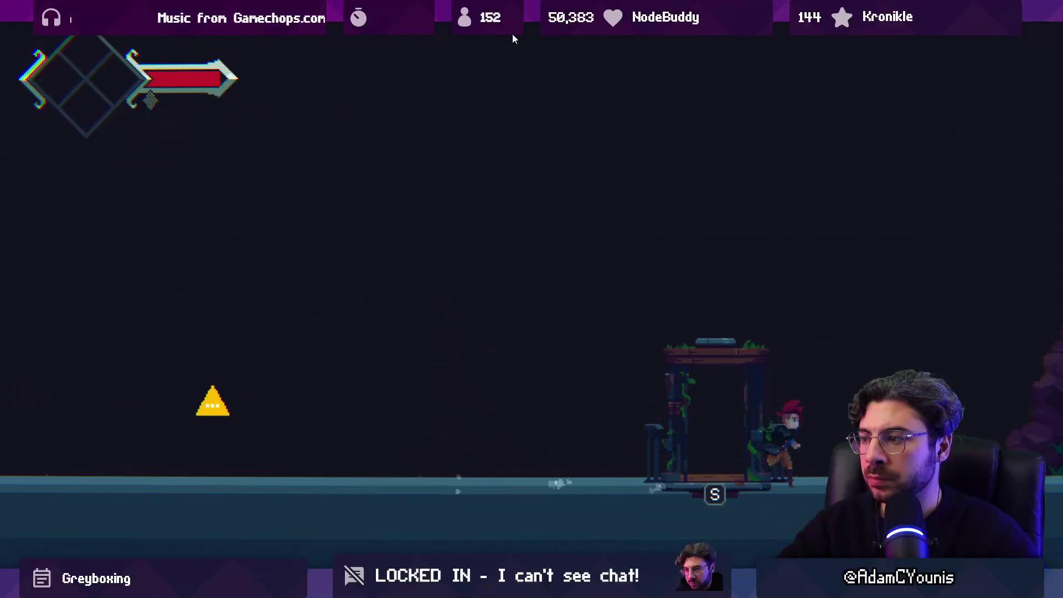
key("s")
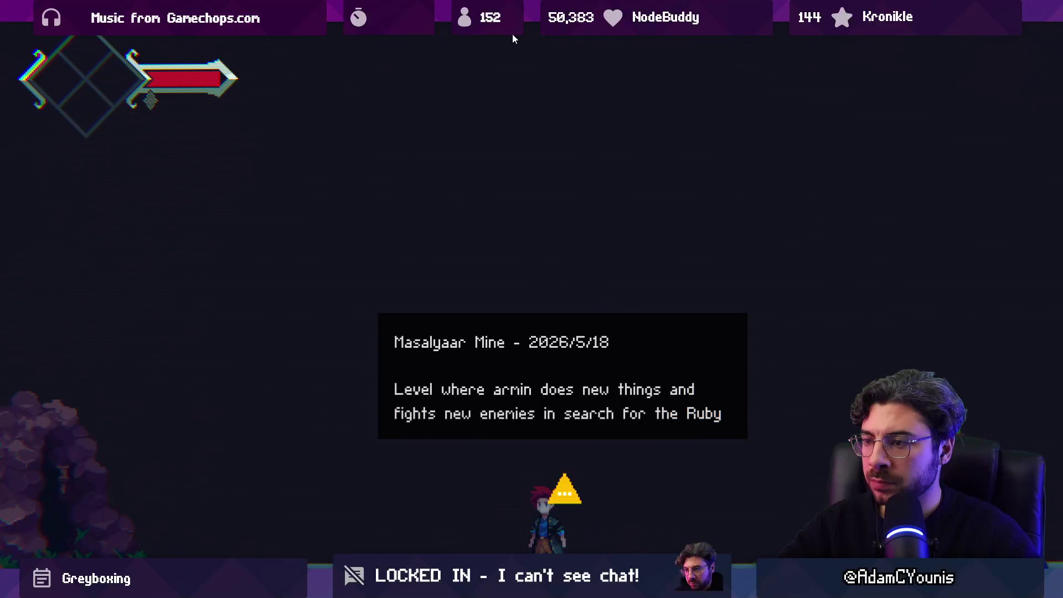
key("Left")
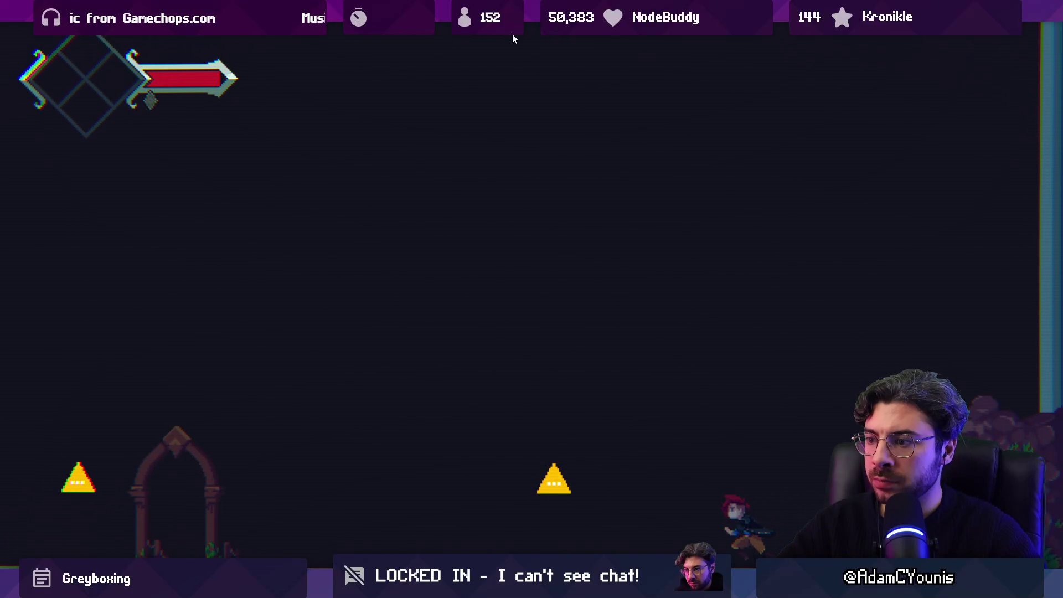
key("Left")
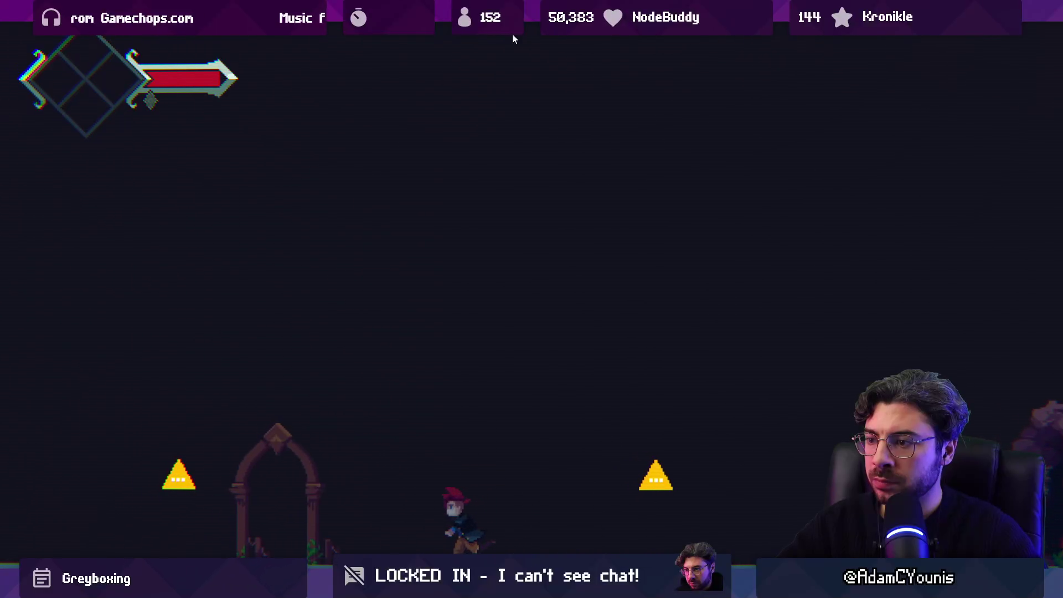
key("Right")
key("s")
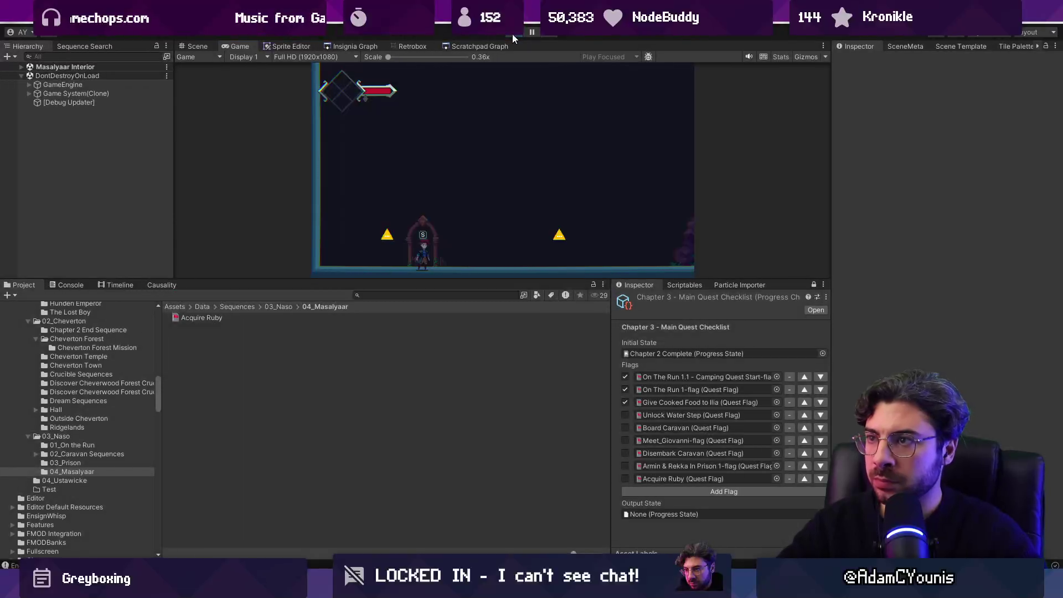
Open the Ruby Midboss Room from the room graph, then remove and re-add Masalyaar Interior to the build.
left_click(355, 46)
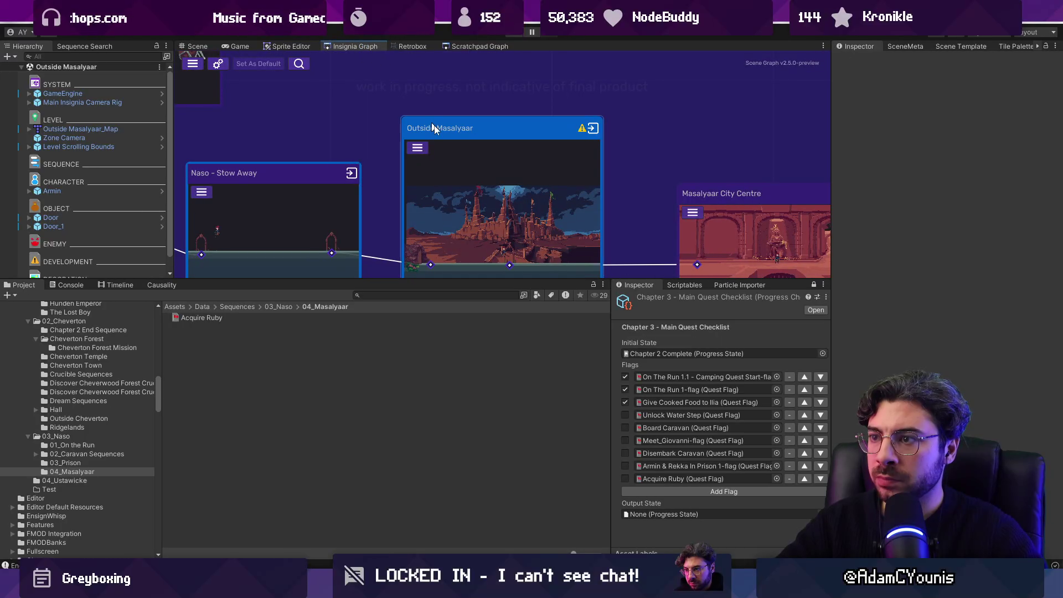
scroll(518, 187, "up", 2)
double_click(483, 201)
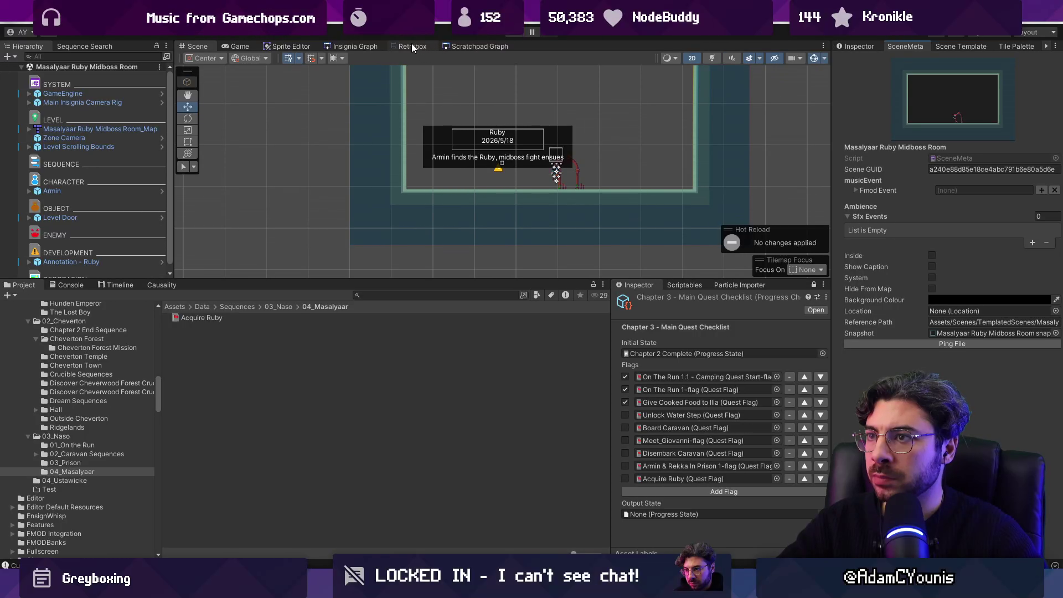
left_click(374, 48)
right_click(541, 99)
left_click(540, 118)
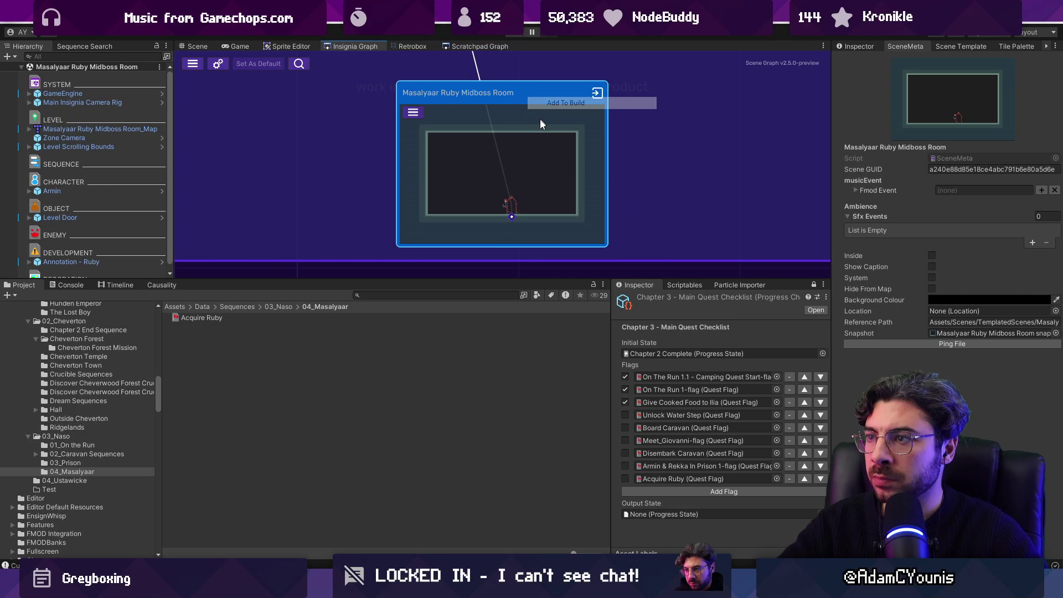
scroll(547, 205, "down", 4)
right_click(546, 124)
left_click(554, 132)
right_click(554, 132)
left_click(562, 139)
Open the Masalyaar Interior scene, select Annotation - Ruby and start a playtest.
double_click(562, 191)
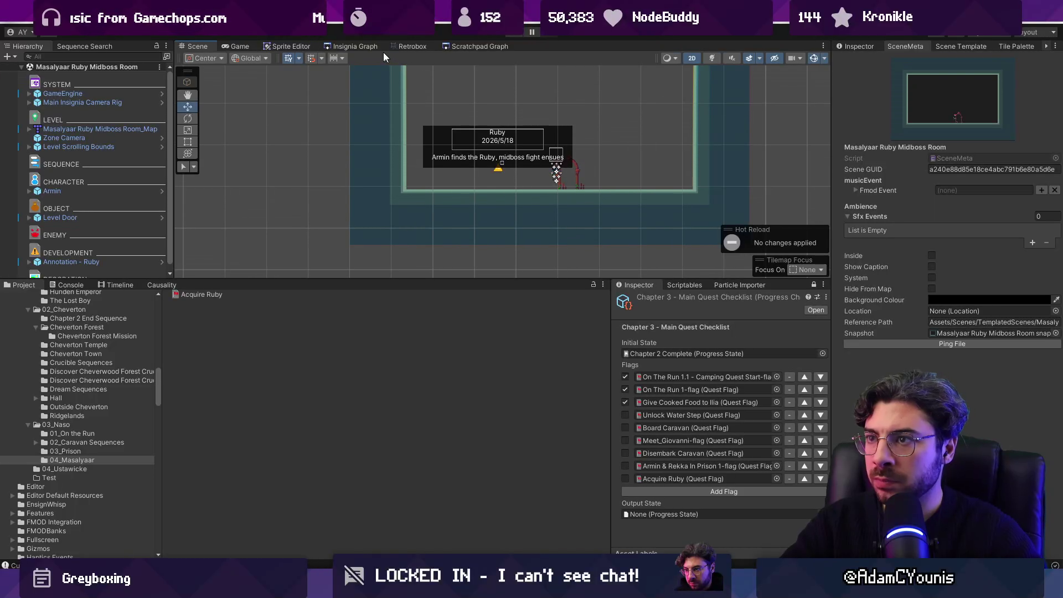
left_click(359, 47)
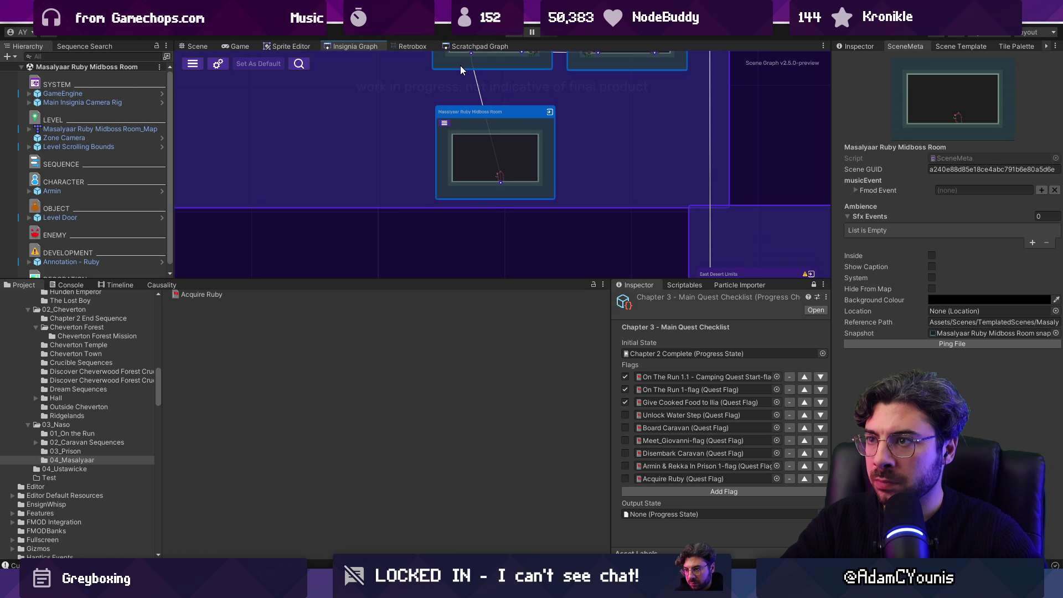
double_click(477, 124)
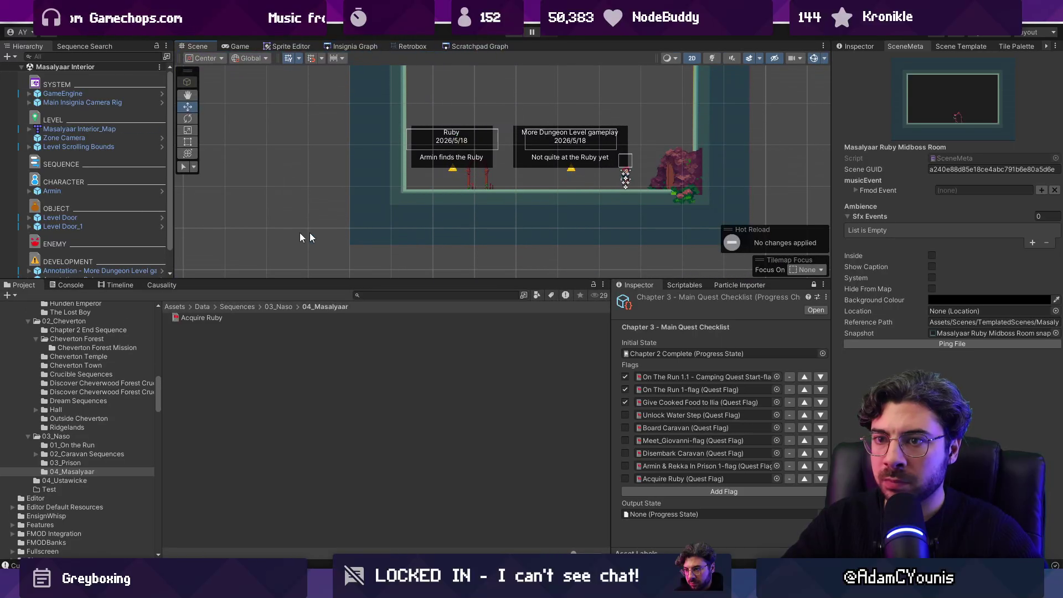
scroll(115, 231, "down", 1)
left_click(126, 256)
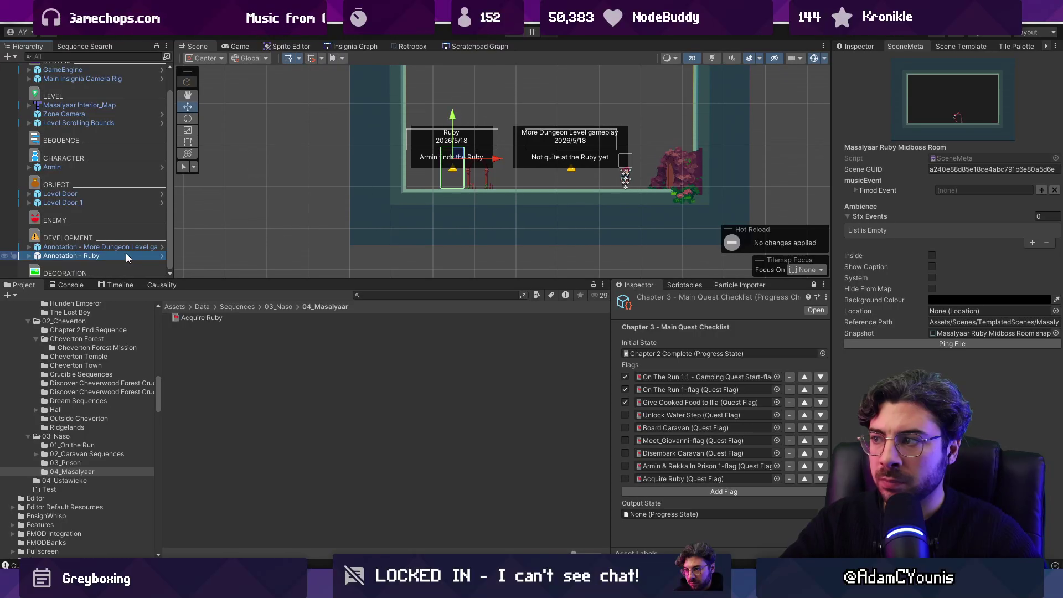
key("Delete")
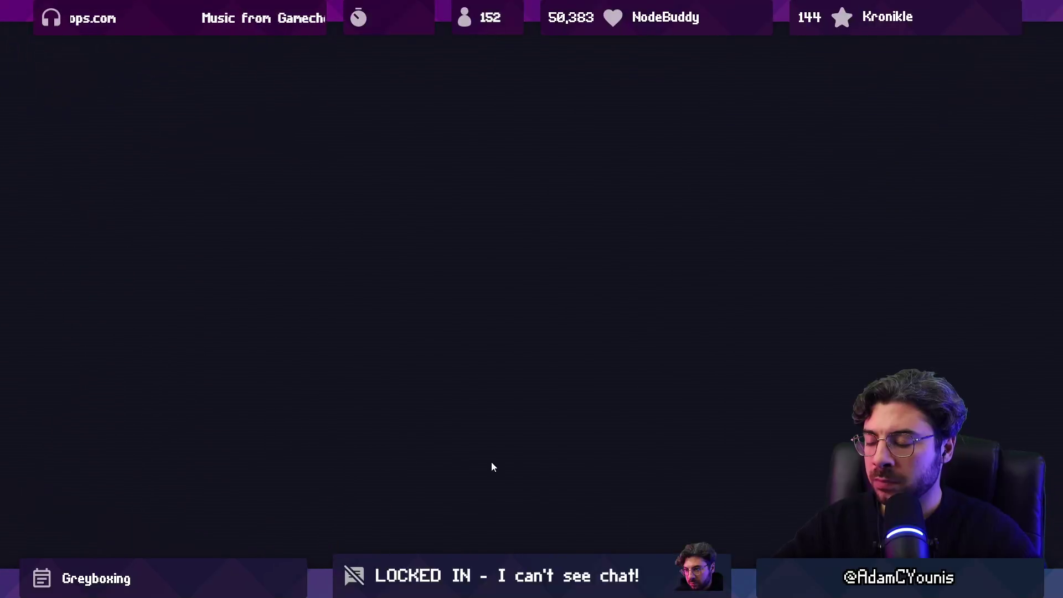
Run the character through the rooms past the Ruby and Dungeon notes, then exit full-screen and stop the playtest.
key("Left")
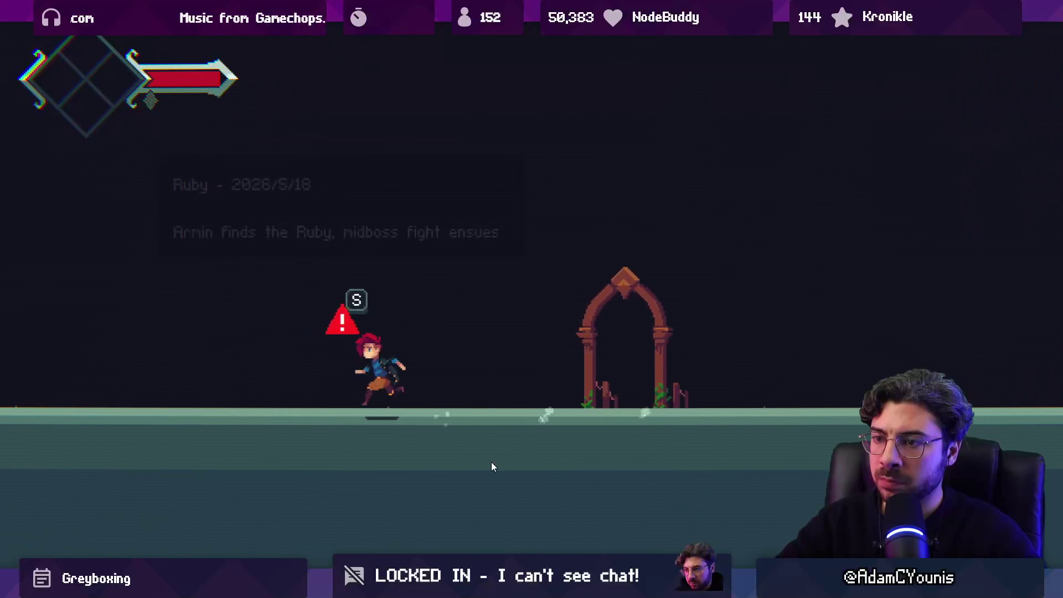
key("Right")
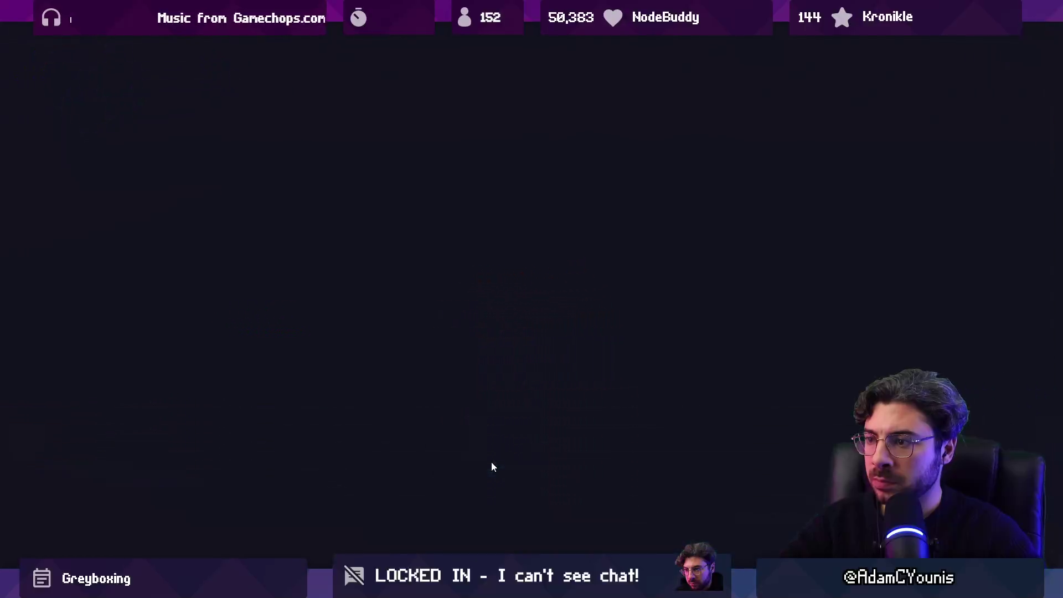
key("Right")
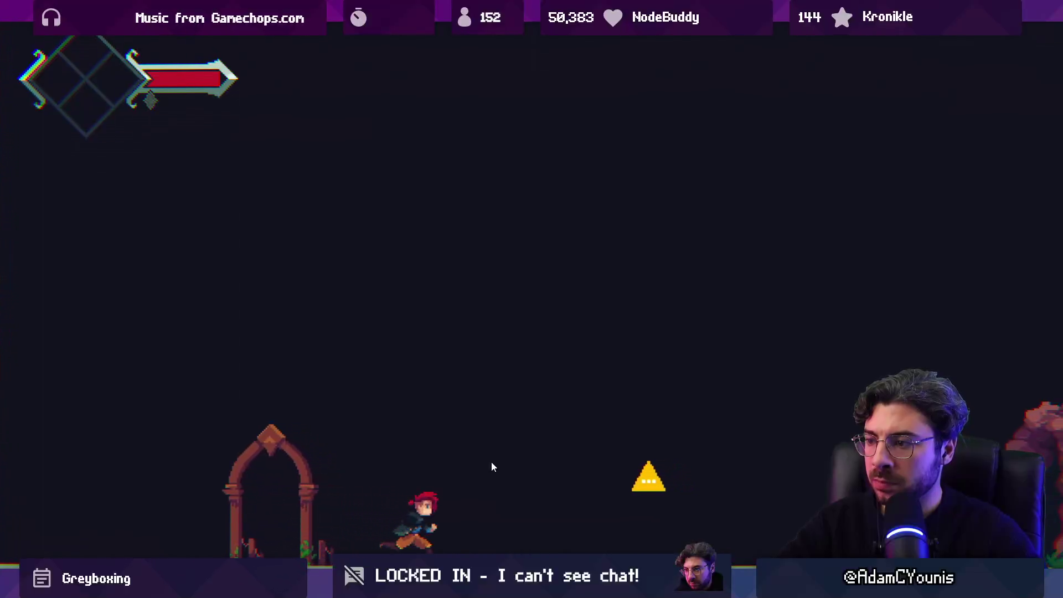
key("Right")
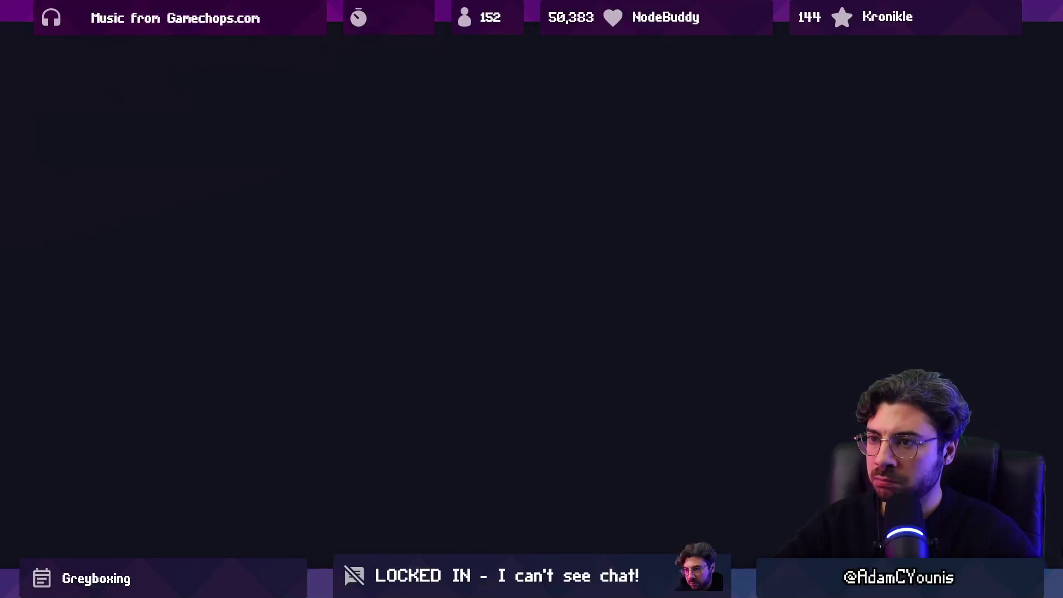
key("Right")
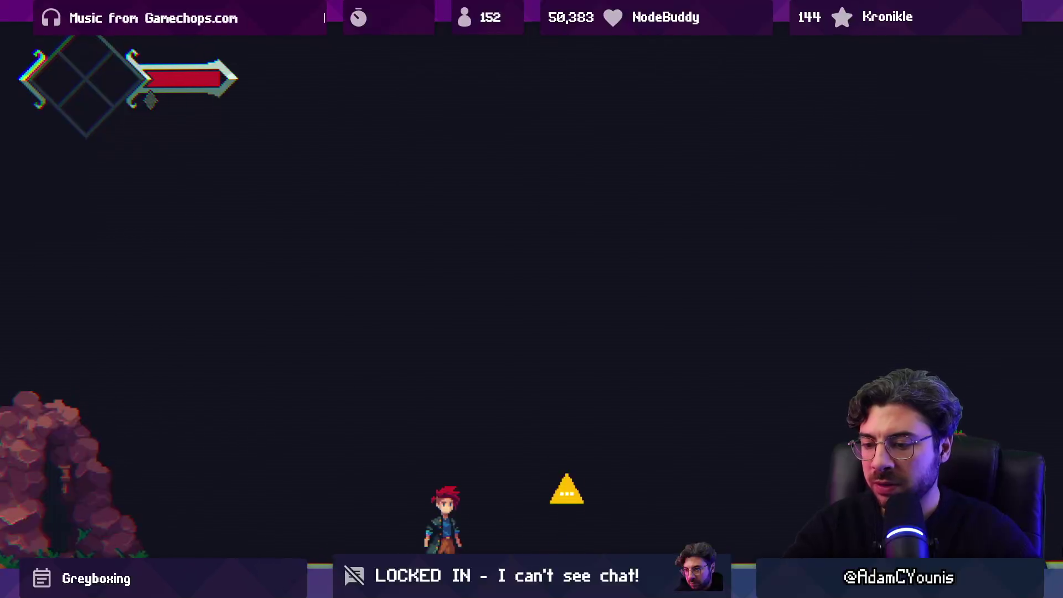
key("shift+space")
left_click(517, 36)
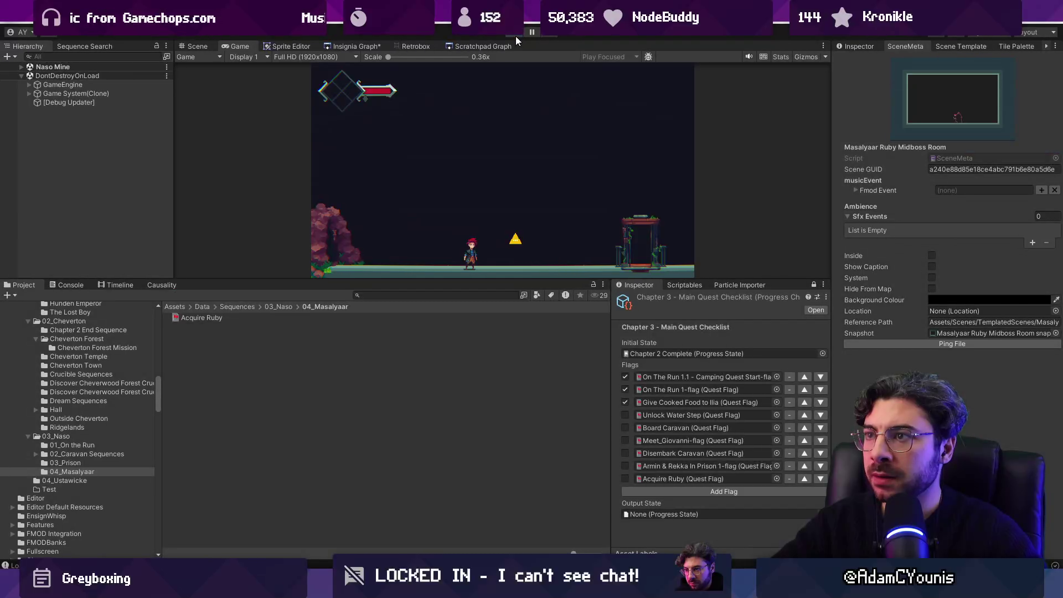
Review the room links in the Insignia Graph, then return to the Scene view and select the archway door.
left_click(359, 47)
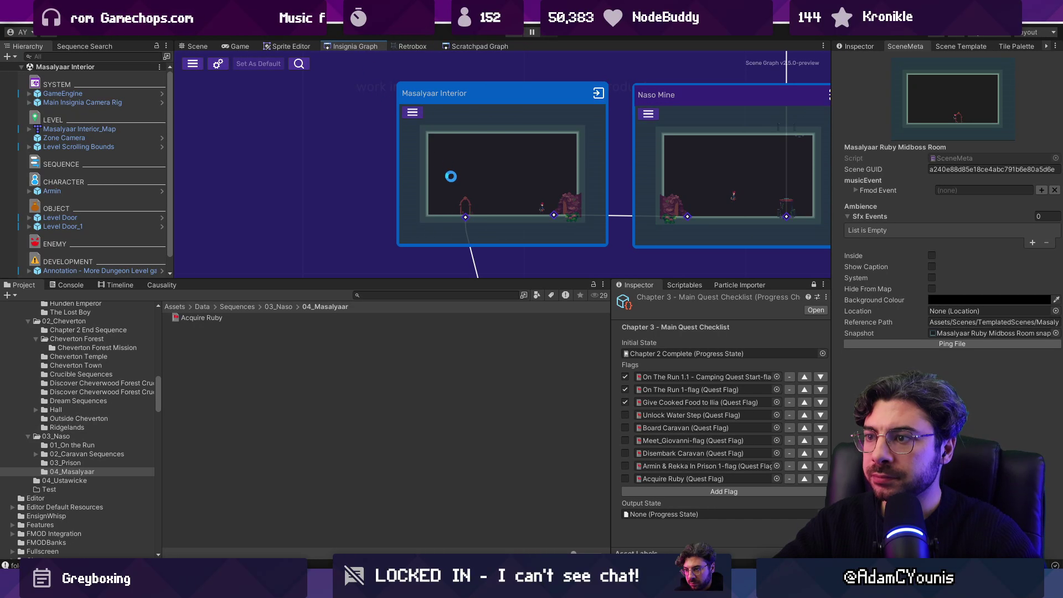
scroll(467, 172, "down", 5)
scroll(490, 234, "up", 3)
scroll(490, 233, "down", 3)
scroll(480, 230, "up", 5)
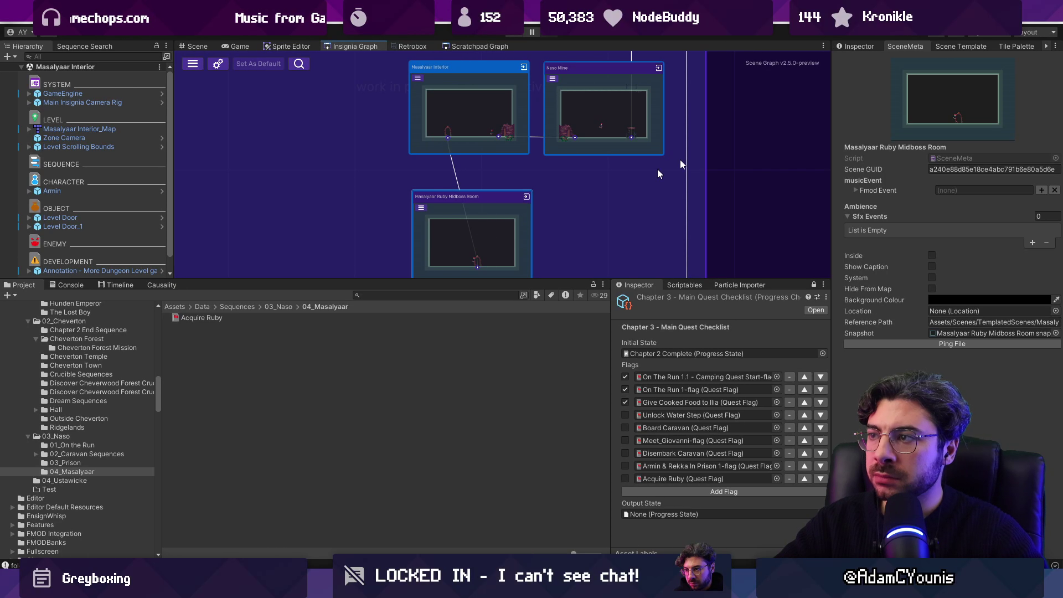
left_click(770, 116)
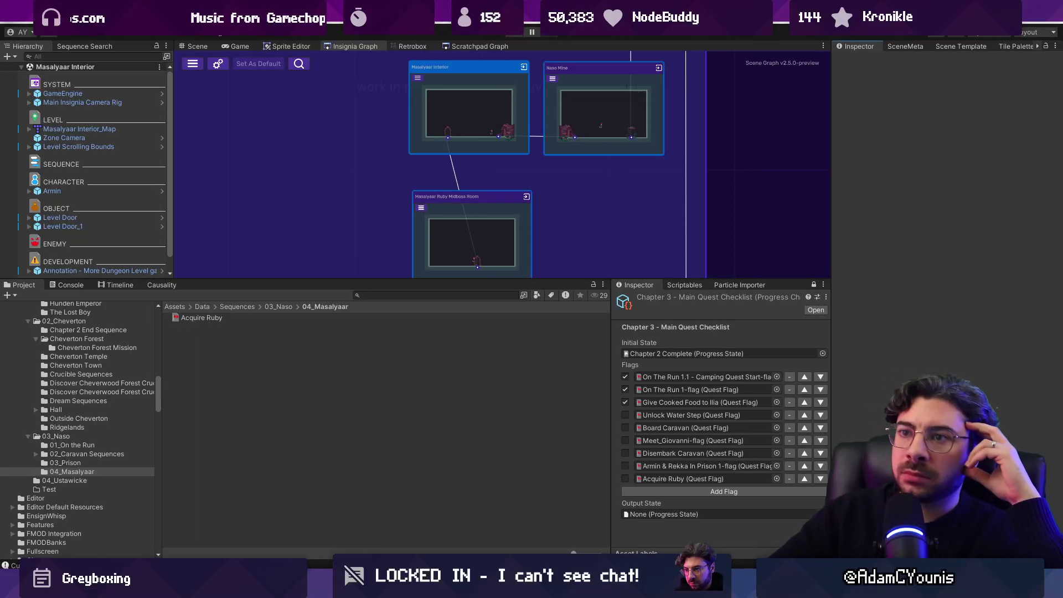
left_click(200, 46)
left_click(479, 176)
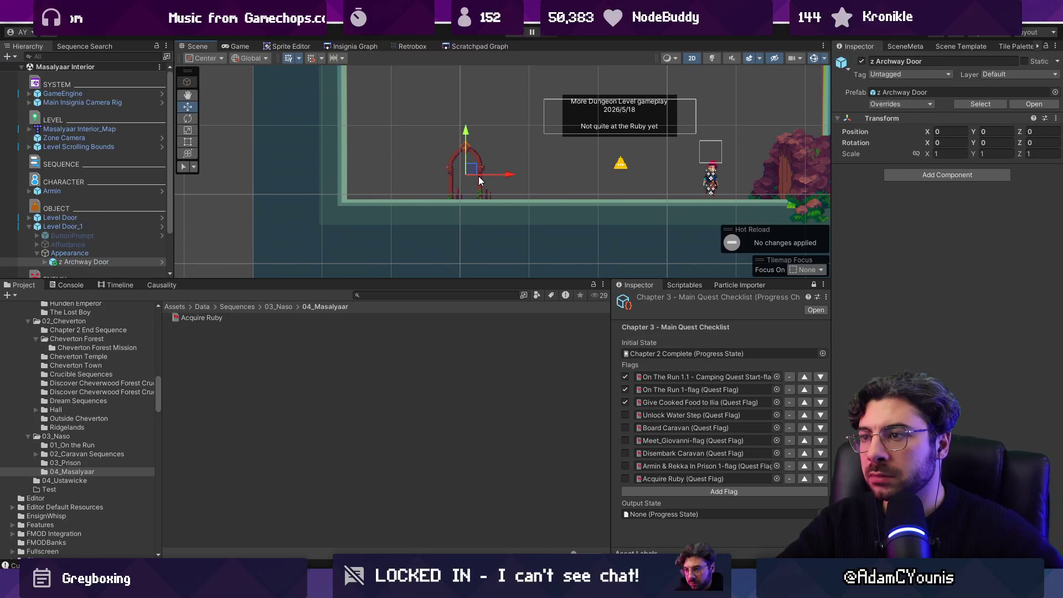
In the Ruby Midboss Room, duplicate the Level Door and move the copy right to X 7.297.
left_click_drag(526, 174, 455, 207)
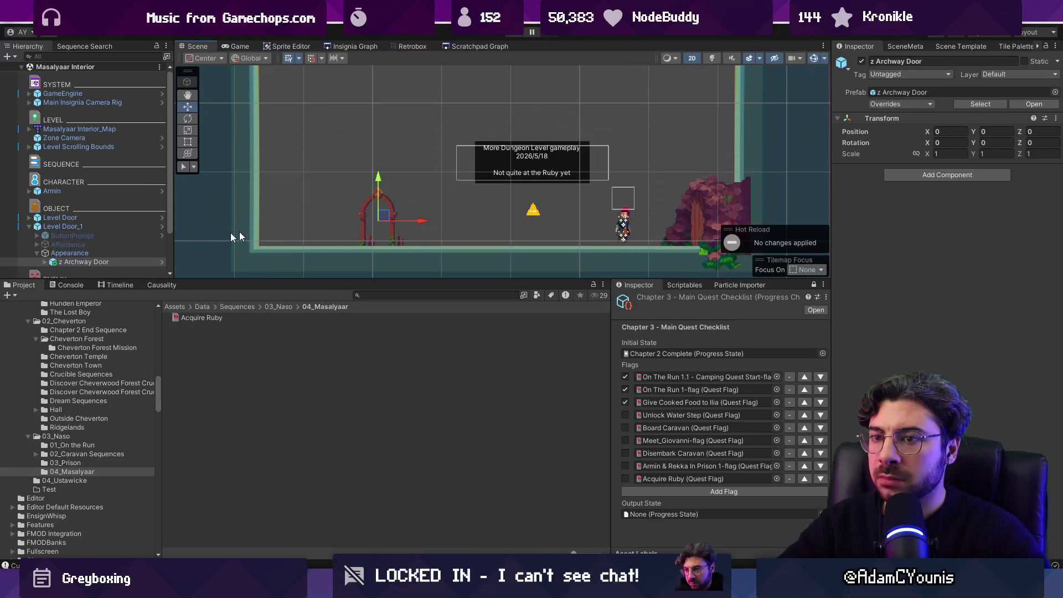
left_click(114, 227)
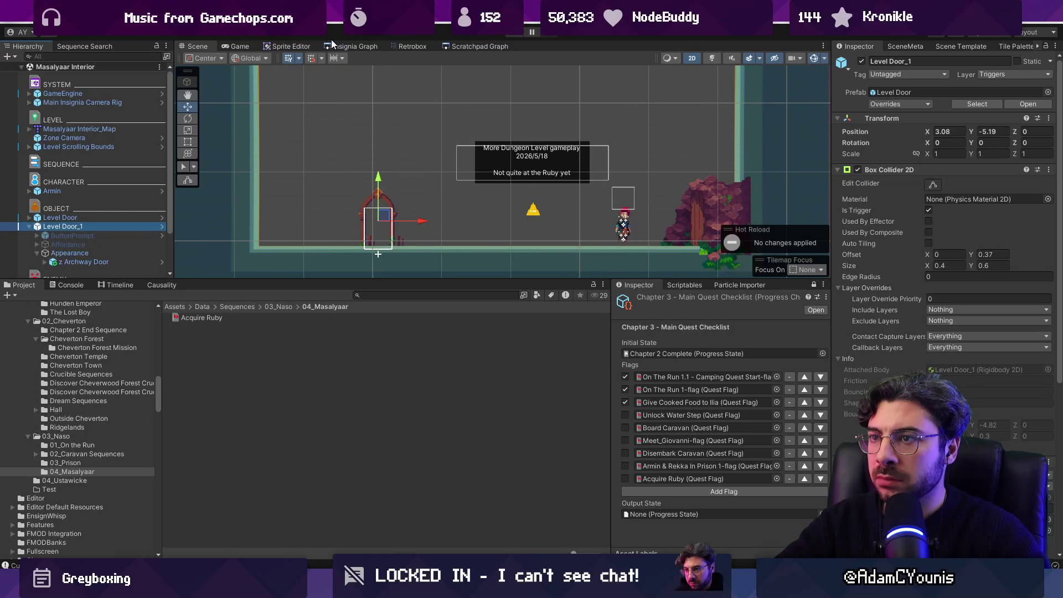
left_click(349, 46)
double_click(469, 224)
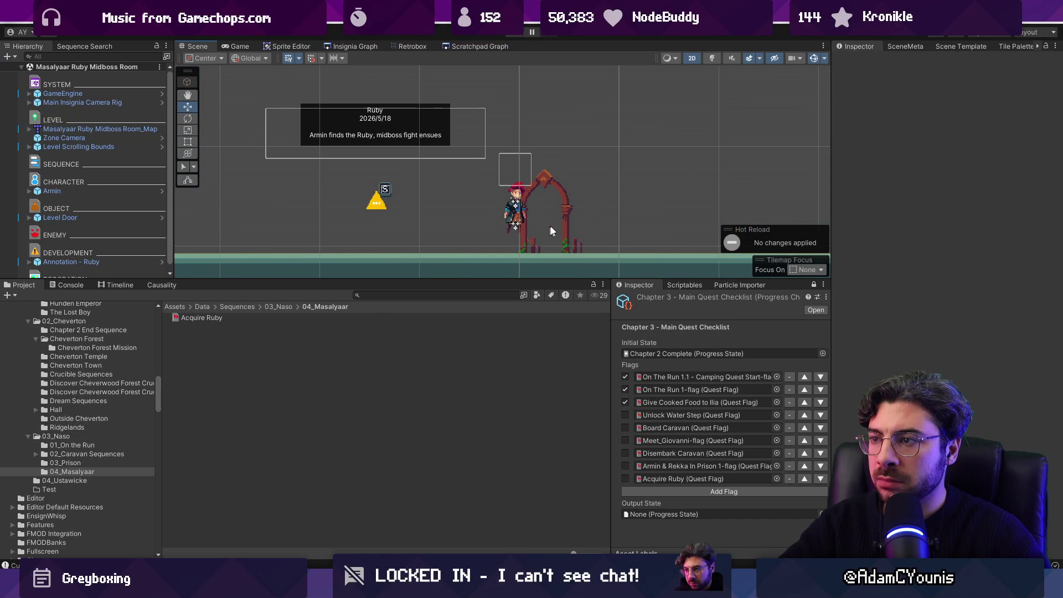
left_click(546, 190)
left_click(119, 216)
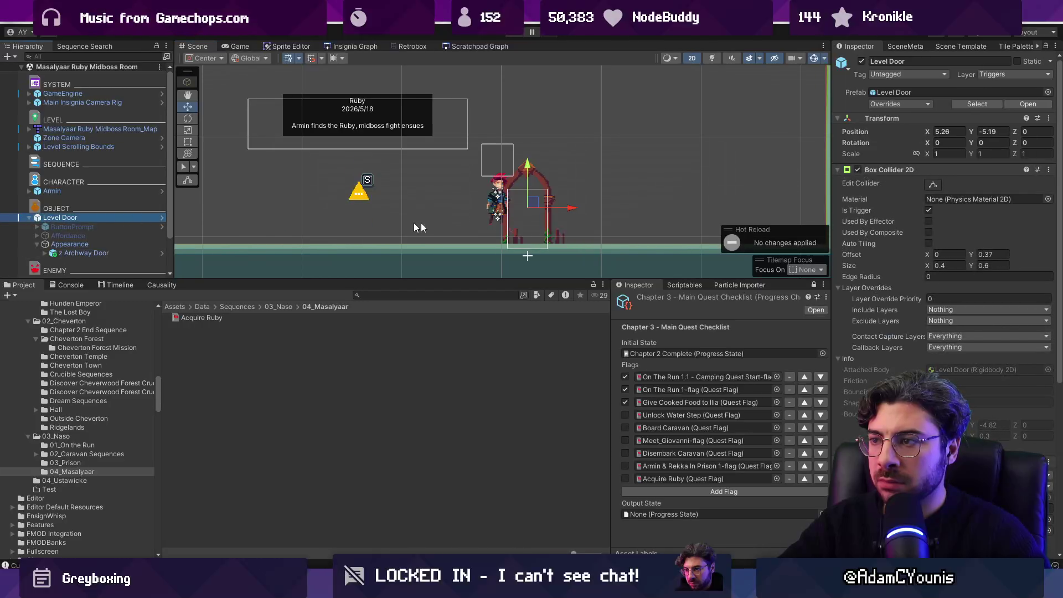
key("ctrl+d")
left_click_drag(564, 213, 765, 213)
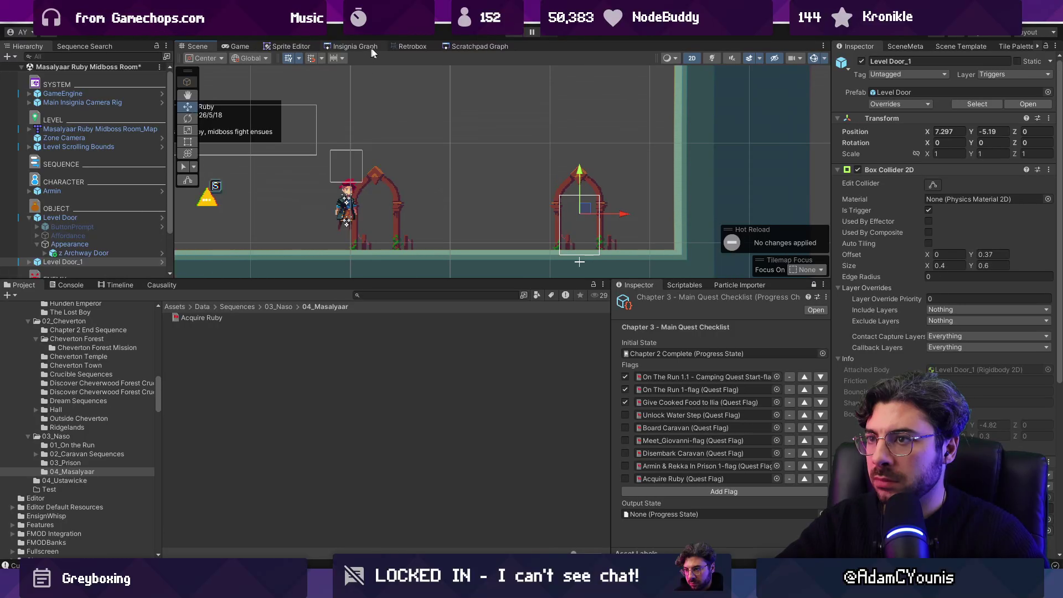
key("ctrl+g")
scroll(521, 242, "up", 2)
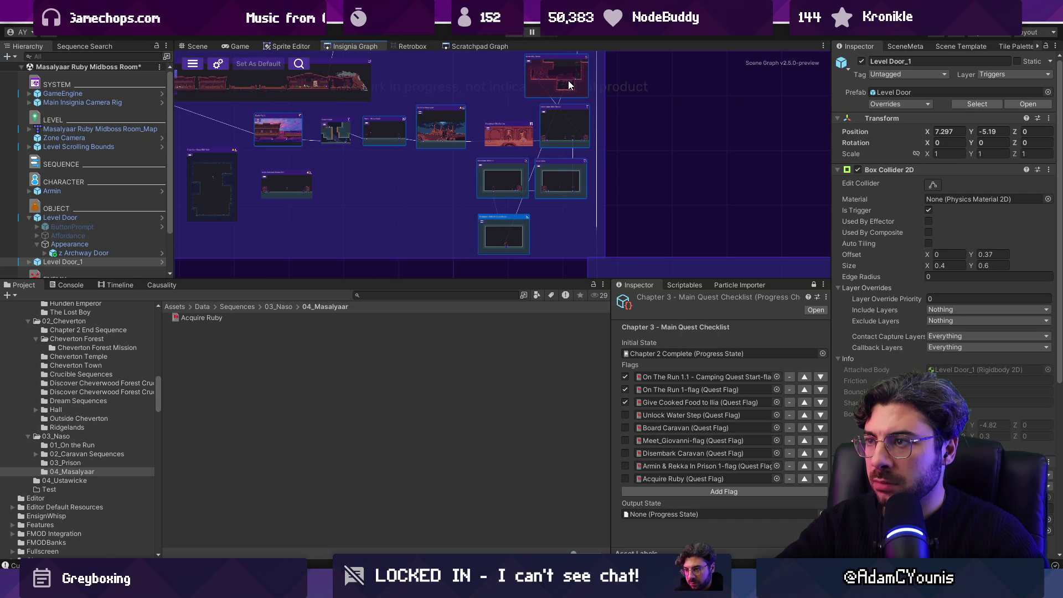
Move a small room node up and place the Midboss Room node under Masalyaar Interior.
left_click_drag(602, 61, 596, 113)
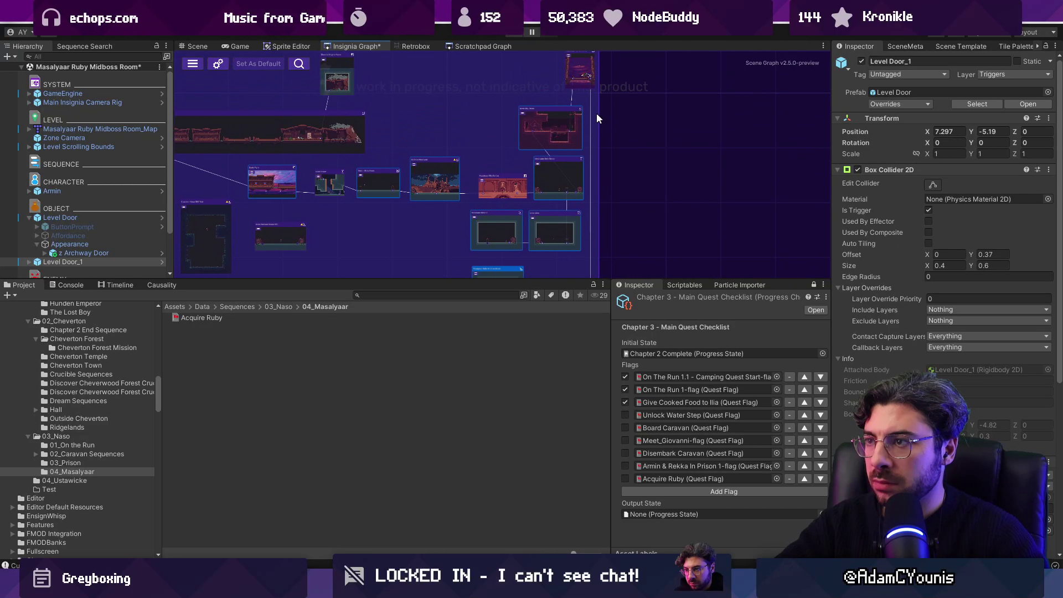
scroll(567, 78, "down", 2)
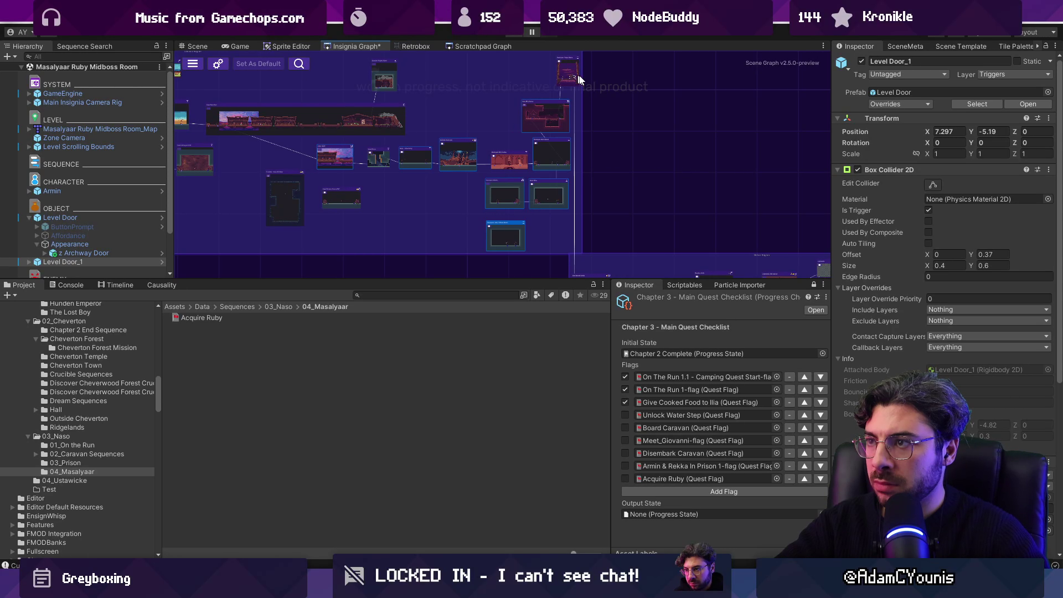
scroll(579, 79, "up", 5)
scroll(566, 162, "down", 5)
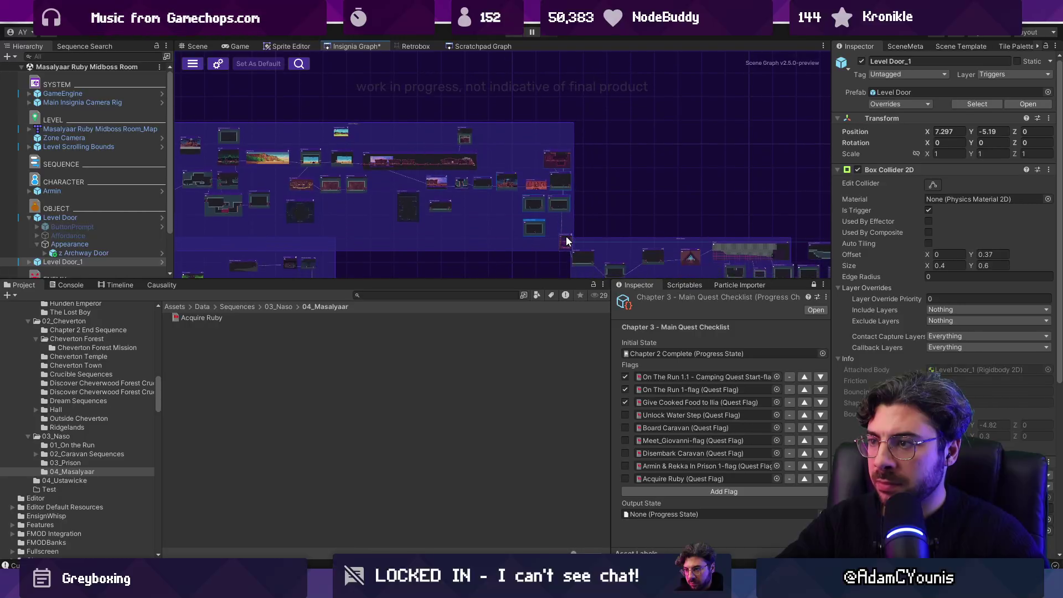
scroll(566, 236, "up", 5)
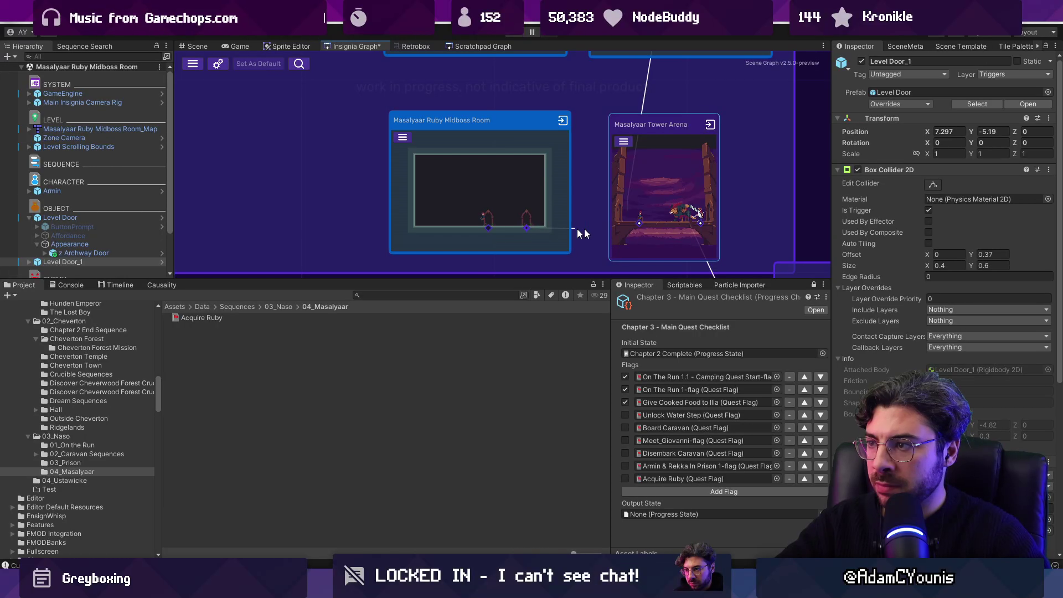
scroll(526, 239, "down", 5)
mouse_move(525, 239)
left_mouse_down()
mouse_move(518, 111)
mouse_move(514, 136)
left_mouse_up()
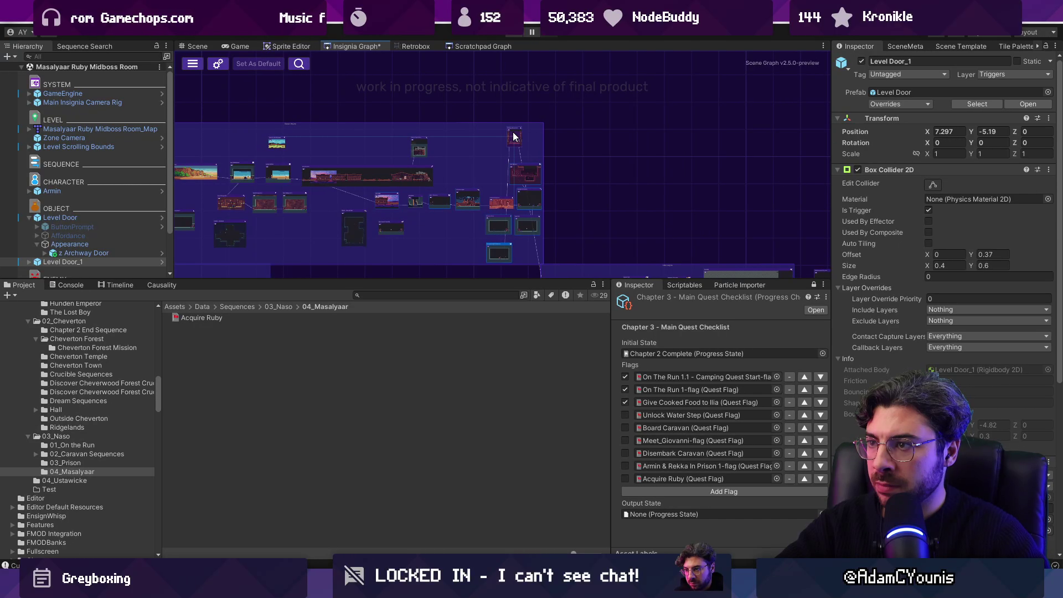
scroll(506, 242, "up", 2)
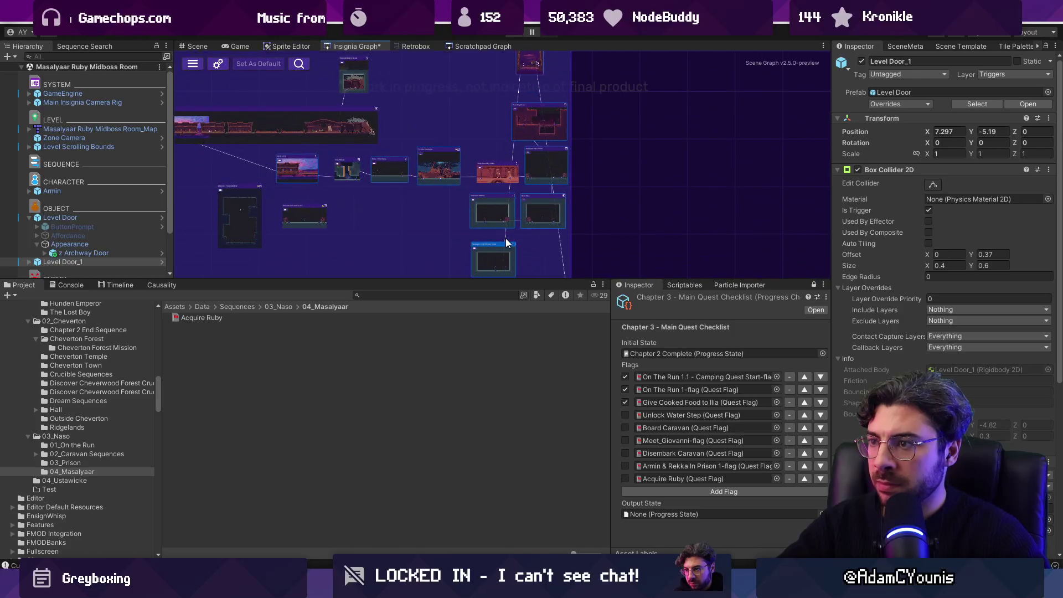
scroll(496, 254, "up", 3)
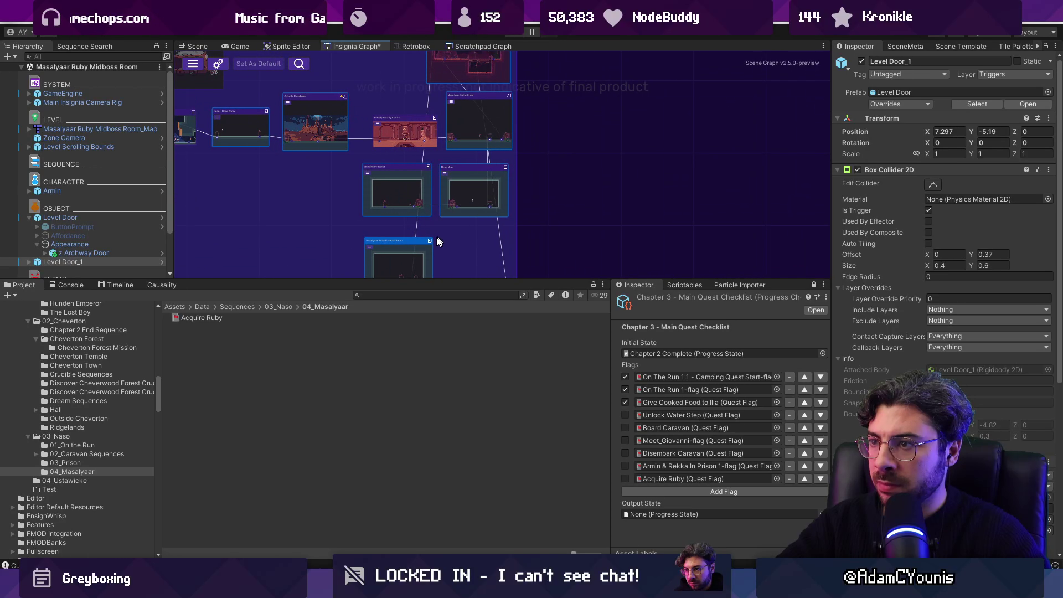
left_click_drag(446, 257, 554, 179)
left_click_drag(409, 139, 569, 124)
Shift the lower room group and Masalyaar Tower Arena node up and right into the top row.
scroll(564, 123, "up", 5)
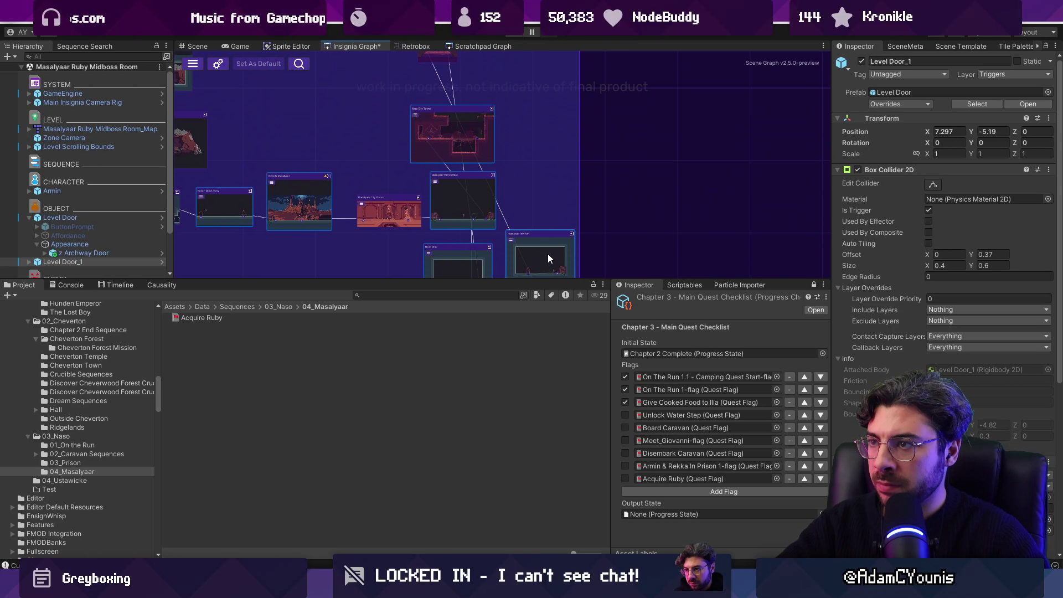
scroll(463, 168, "down", 5)
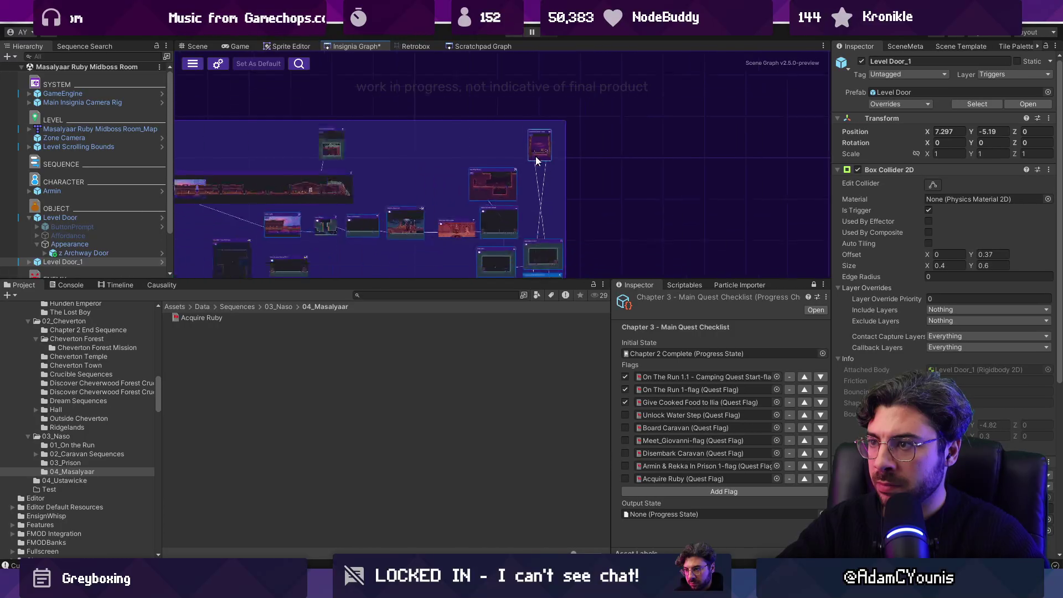
mouse_move(532, 101)
left_mouse_down()
mouse_move(518, 188)
mouse_move(510, 112)
mouse_move(456, 145)
left_mouse_up()
left_click_drag(623, 176, 677, 166)
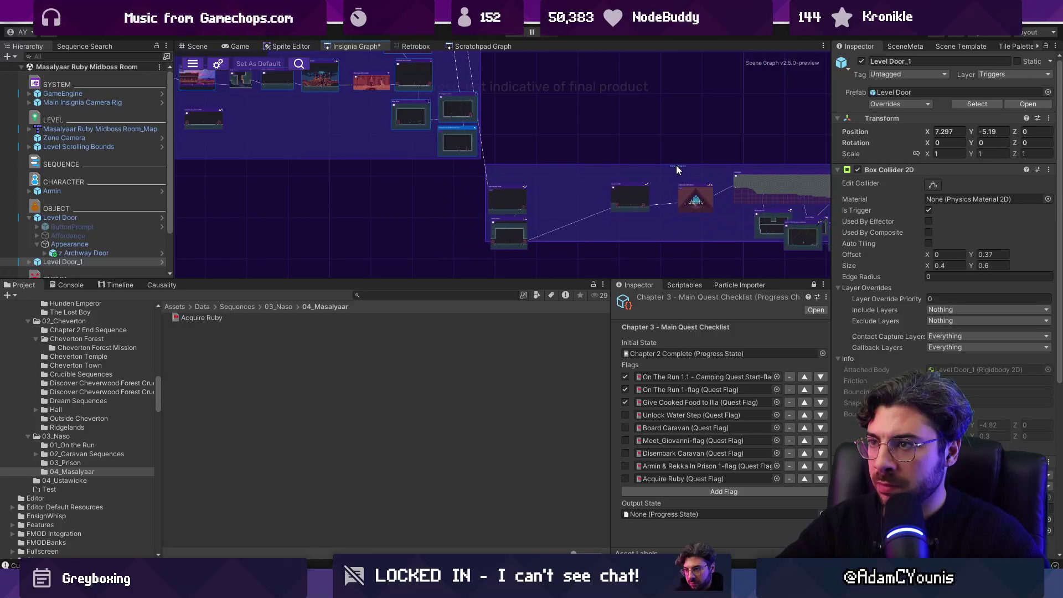
scroll(506, 131, "up", 5)
mouse_move(501, 128)
left_mouse_down()
mouse_move(507, 155)
mouse_move(537, 132)
mouse_move(533, 104)
left_mouse_up()
scroll(533, 104, "down", 5)
scroll(513, 144, "up", 5)
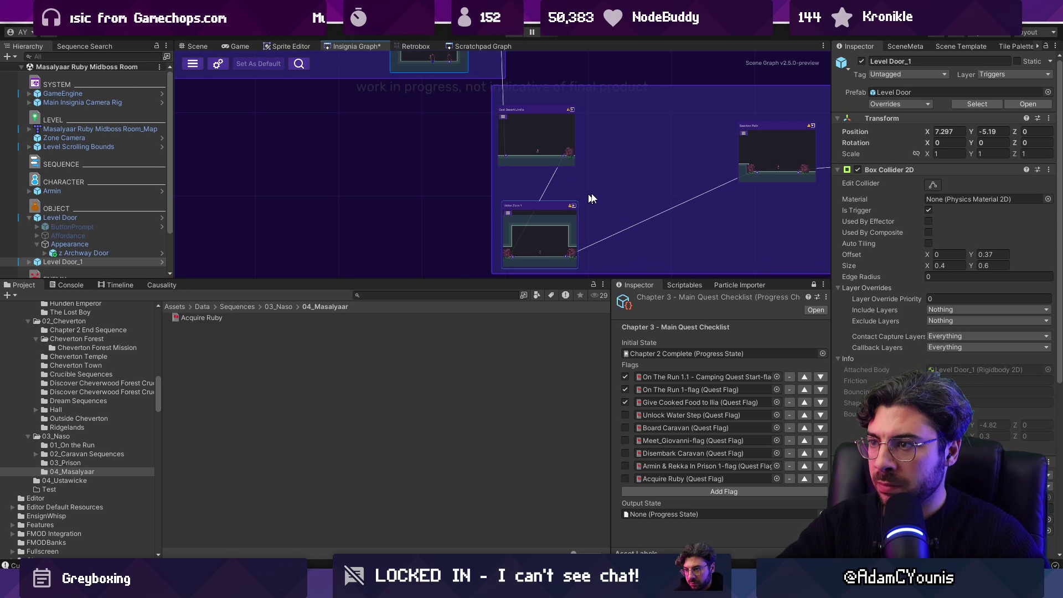
scroll(544, 163, "down", 3)
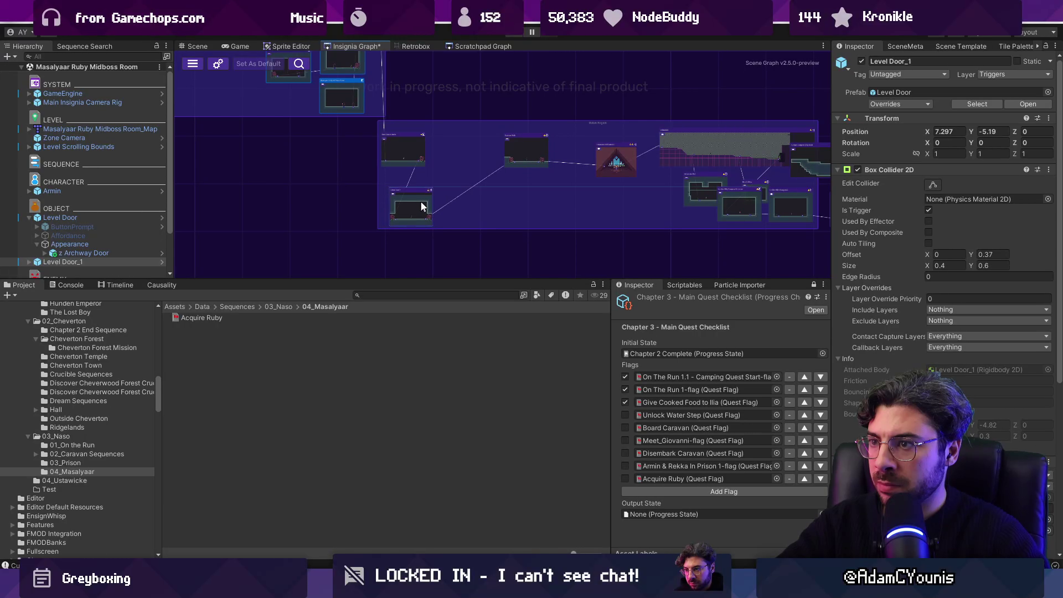
left_click_drag(405, 204, 465, 149)
scroll(634, 177, "down", 3)
scroll(633, 178, "up", 3)
scroll(635, 180, "up", 2)
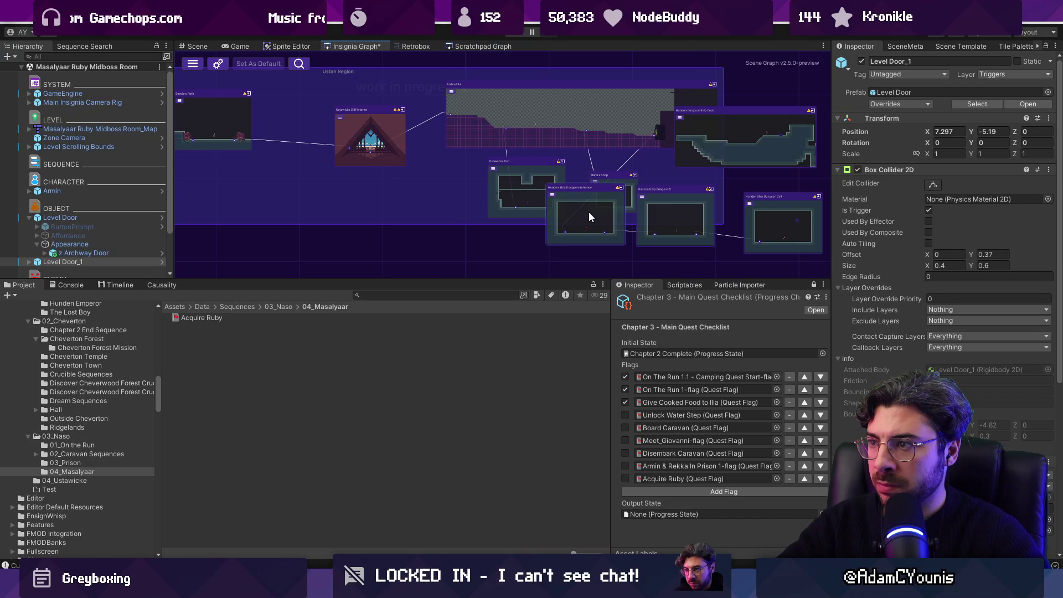
scroll(535, 215, "up", 2)
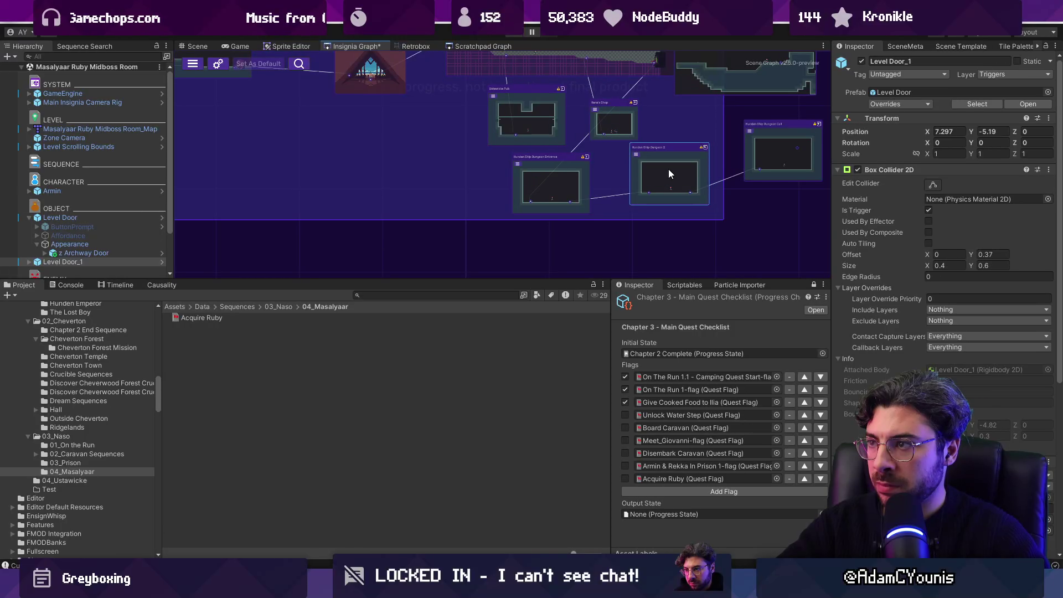
scroll(669, 169, "down", 2)
scroll(643, 138, "up", 2)
Move Hunden Dungeon Ship Deck right, Hamza's Shop up, the dungeon entrance beside the upper room, and save.
mouse_move(644, 138)
left_mouse_down()
mouse_move(666, 124)
mouse_move(664, 133)
left_mouse_up()
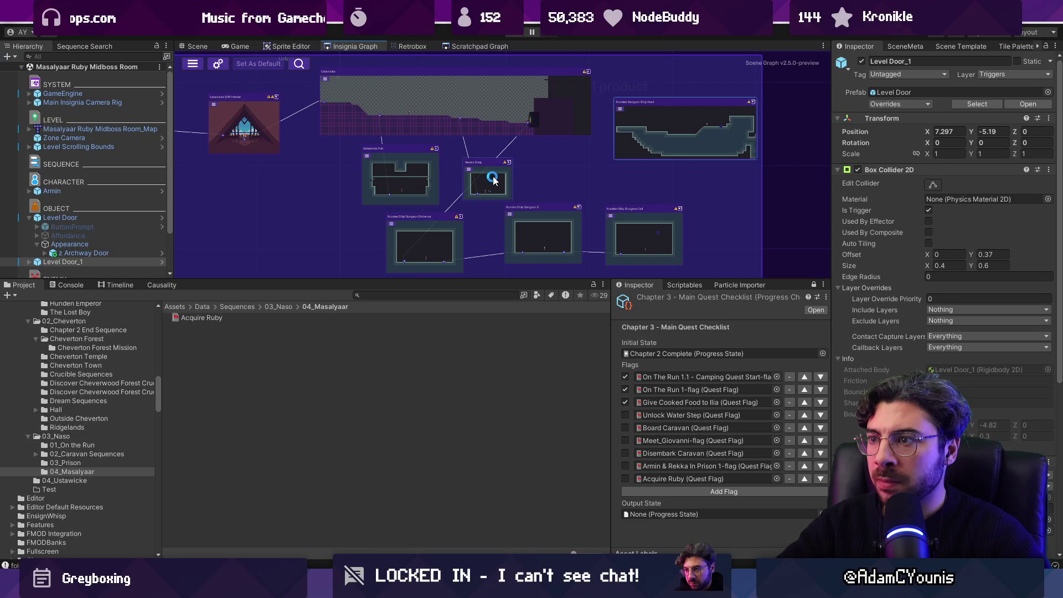
left_click_drag(476, 184, 468, 100)
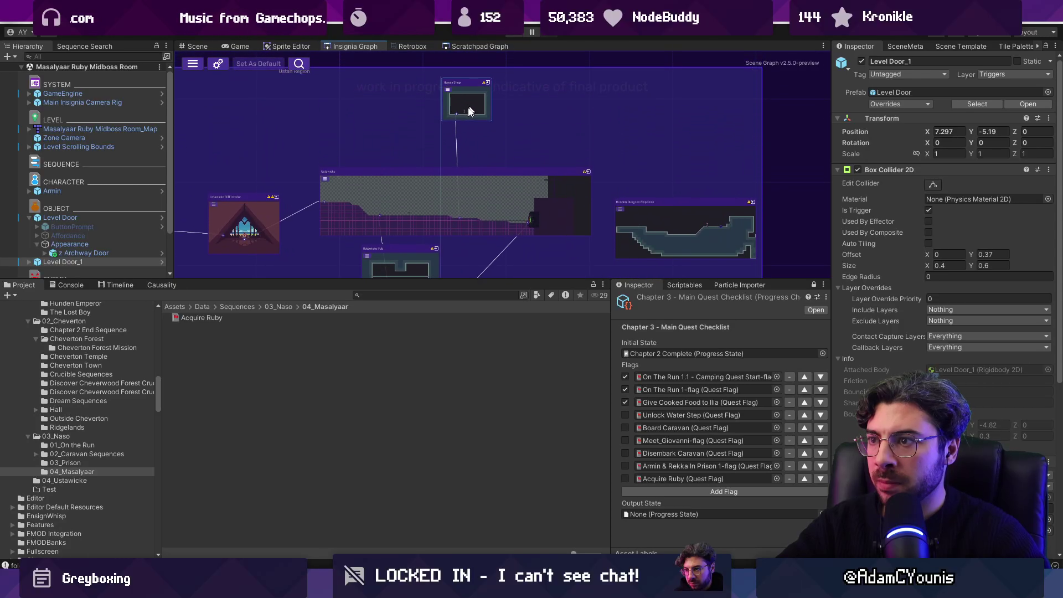
scroll(463, 141, "down", 2)
left_click_drag(450, 216, 510, 165)
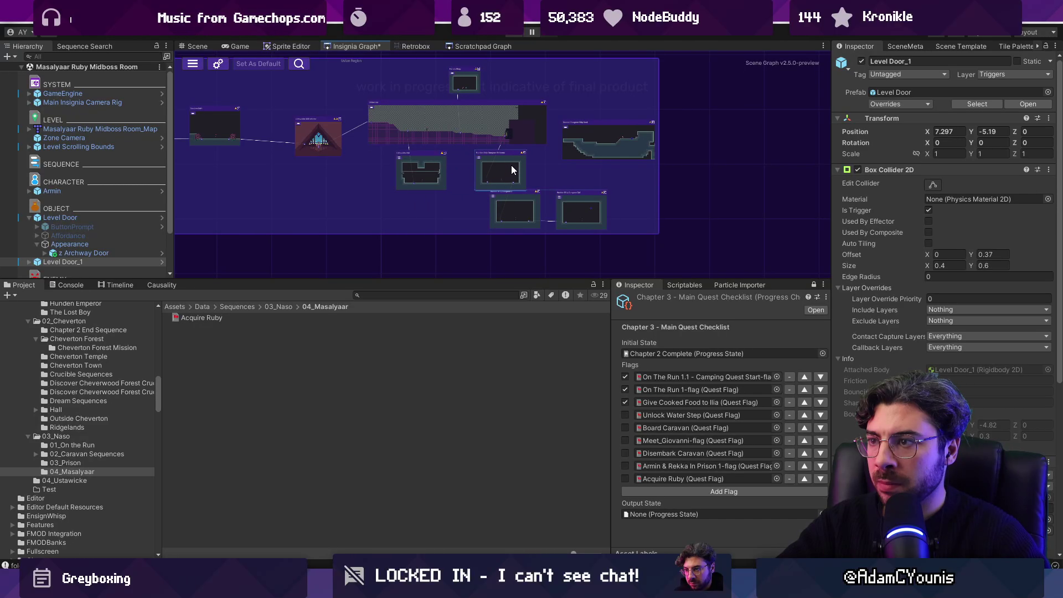
left_click_drag(517, 211, 530, 214)
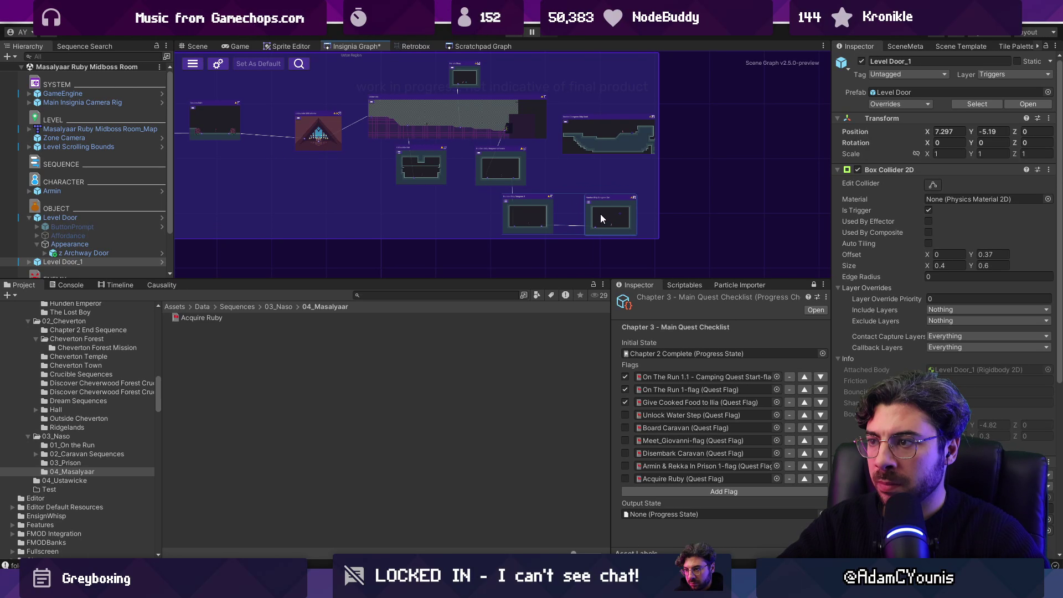
scroll(603, 179, "down", 3)
key("ctrl+s")
Place Masalyaar Ruby Midboss Room beside Masalyaar Interior and connect its door port to Masalyaar Interior.
scroll(462, 125, "up", 5)
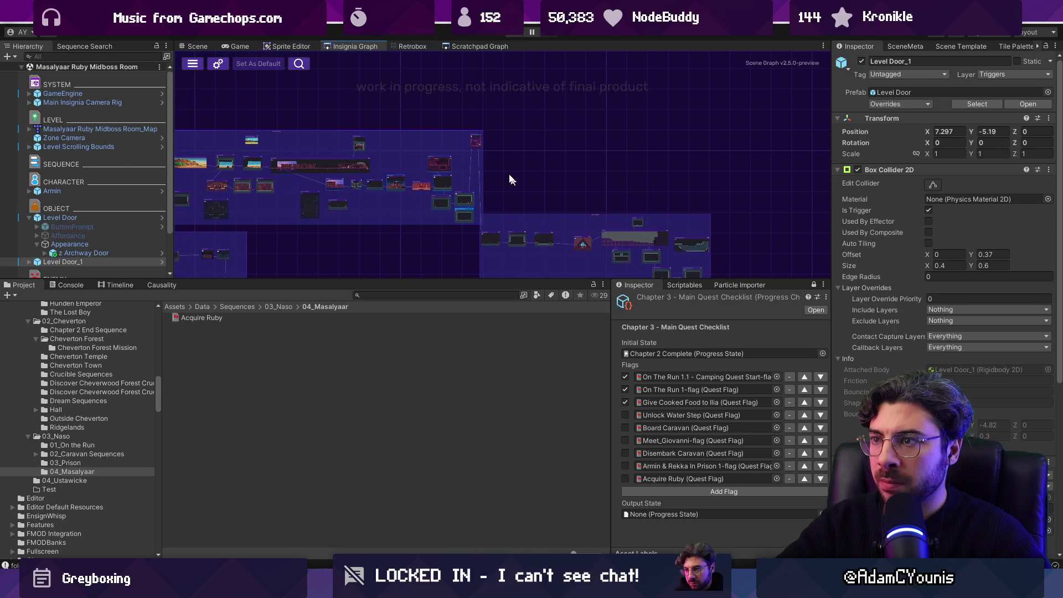
scroll(477, 131, "down", 3)
scroll(461, 158, "up", 3)
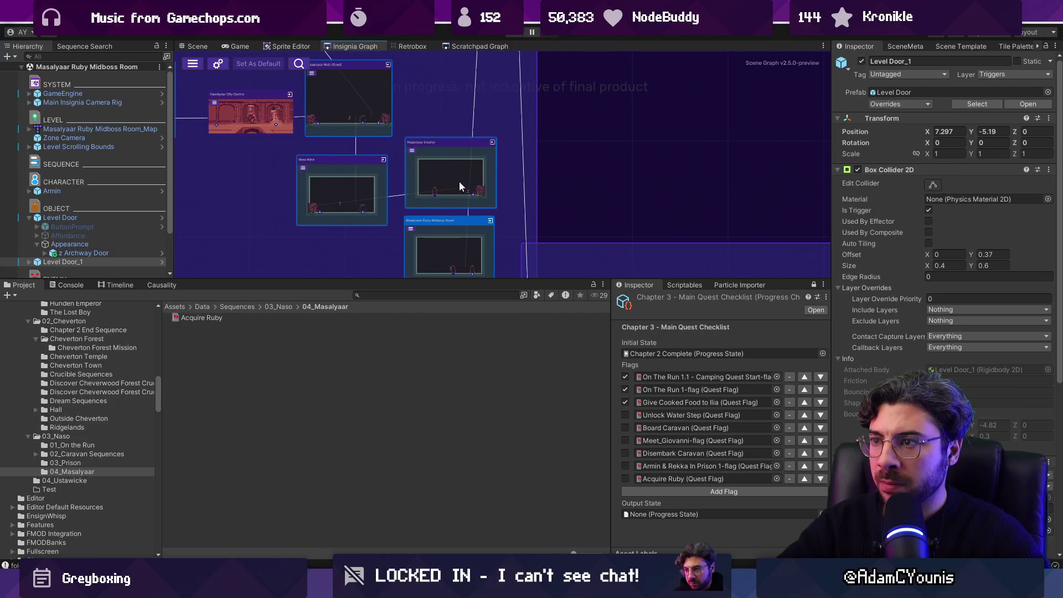
mouse_move(450, 228)
left_mouse_down()
mouse_move(488, 230)
mouse_move(533, 125)
mouse_move(464, 128)
mouse_move(380, 244)
mouse_move(367, 190)
mouse_move(534, 69)
left_mouse_up()
scroll(396, 217, "up", 2)
scroll(526, 147, "down", 3)
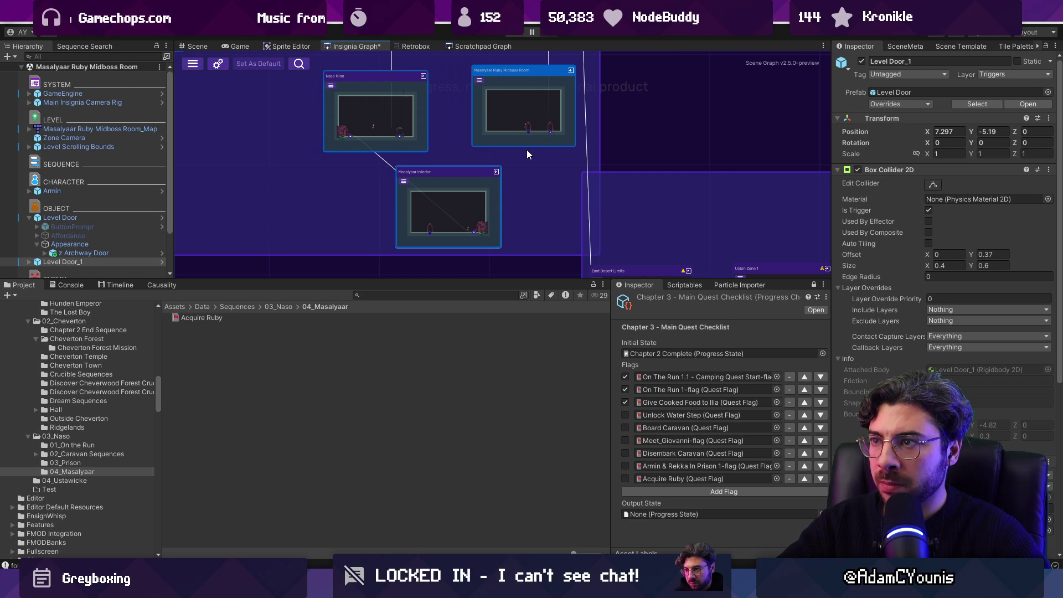
scroll(527, 149, "up", 2)
mouse_move(528, 127)
left_mouse_down()
mouse_move(433, 247)
mouse_move(423, 244)
left_mouse_up()
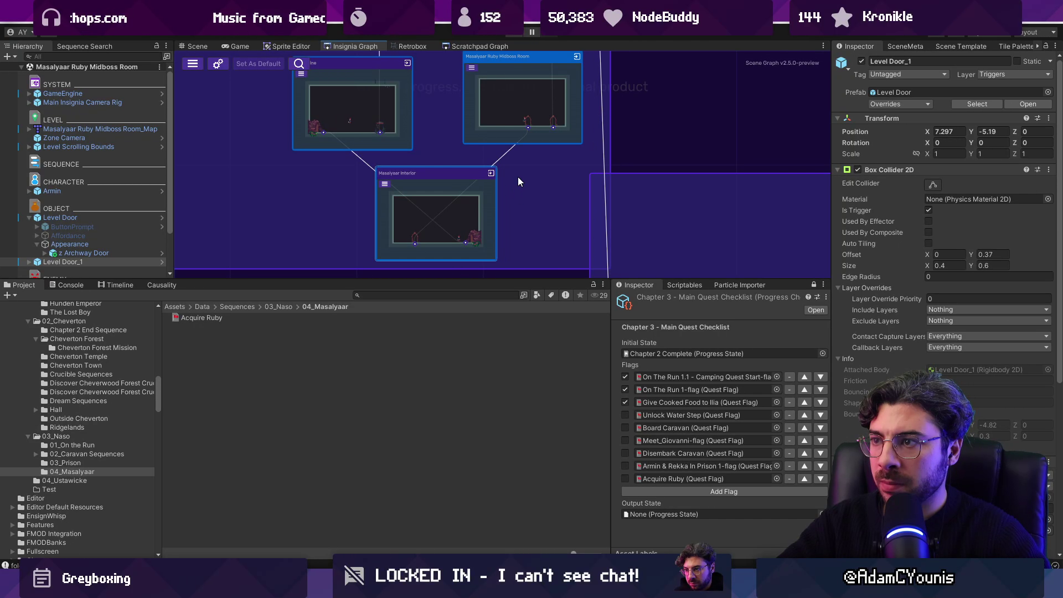
Tuck the top room node down and left and save the graph layout.
scroll(521, 177, "down", 4)
scroll(522, 185, "down", 3)
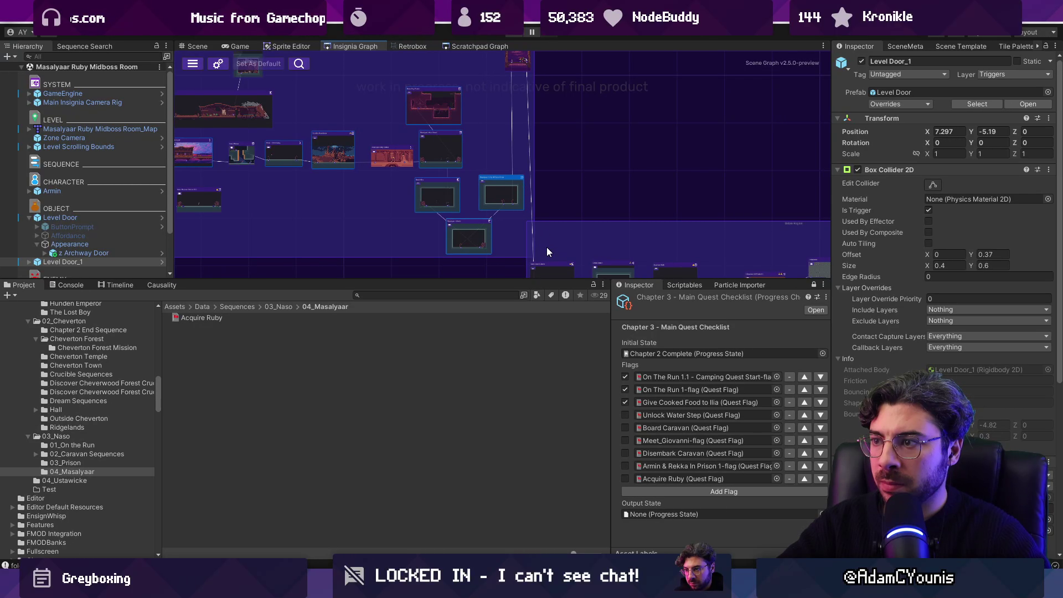
scroll(518, 80, "down", 1)
left_click_drag(518, 81, 514, 85)
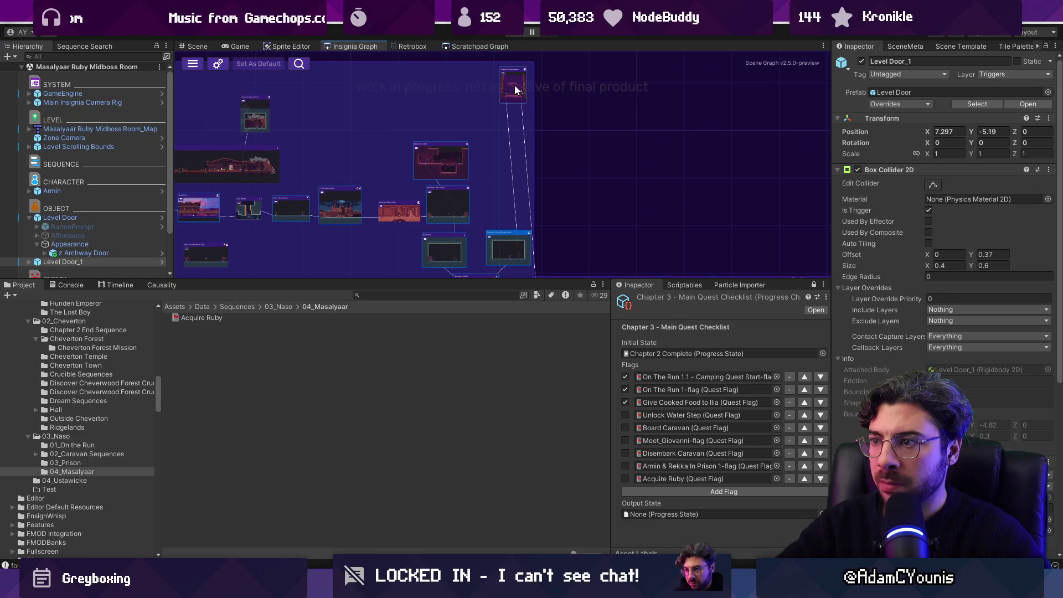
scroll(532, 166, "up", 3)
mouse_move(542, 168)
left_mouse_down()
mouse_move(496, 219)
mouse_move(519, 138)
left_mouse_up()
key("ctrl+s")
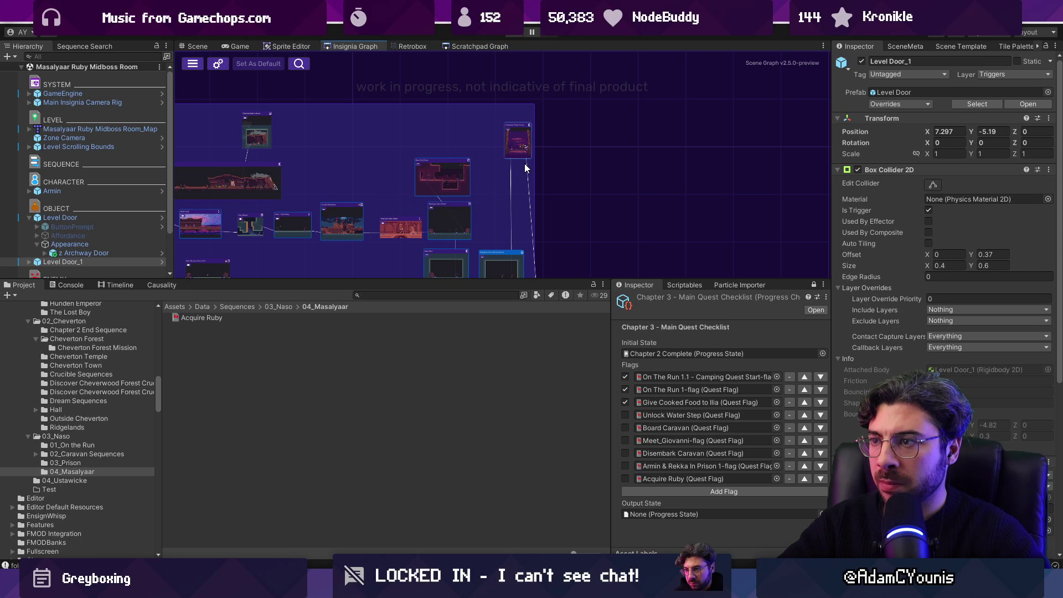
Open the Naso Mine room scene from the graph.
scroll(524, 163, "down", 3)
scroll(510, 244, "up", 5)
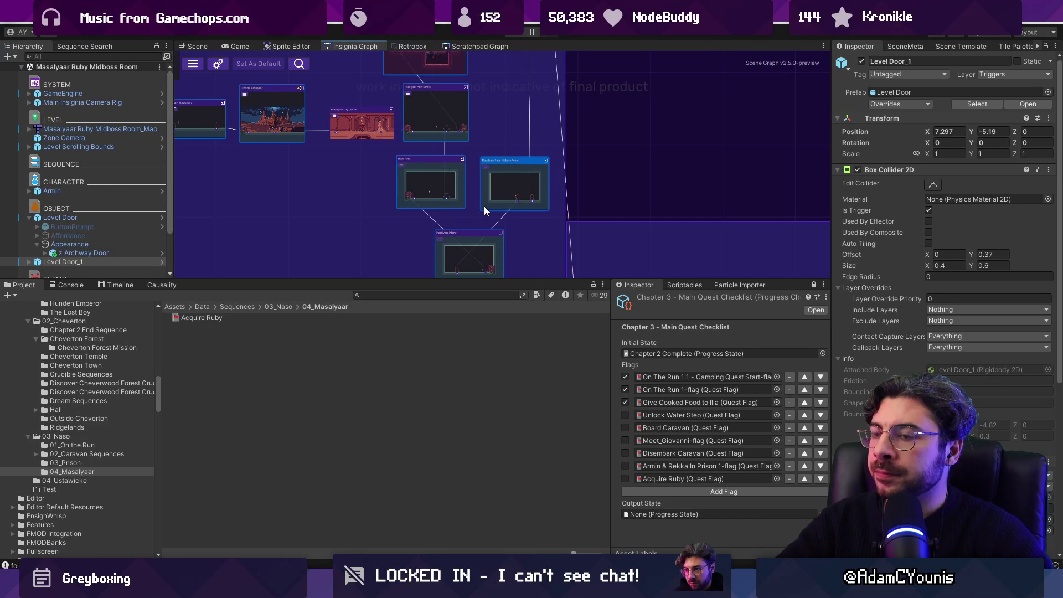
scroll(477, 269, "up", 2)
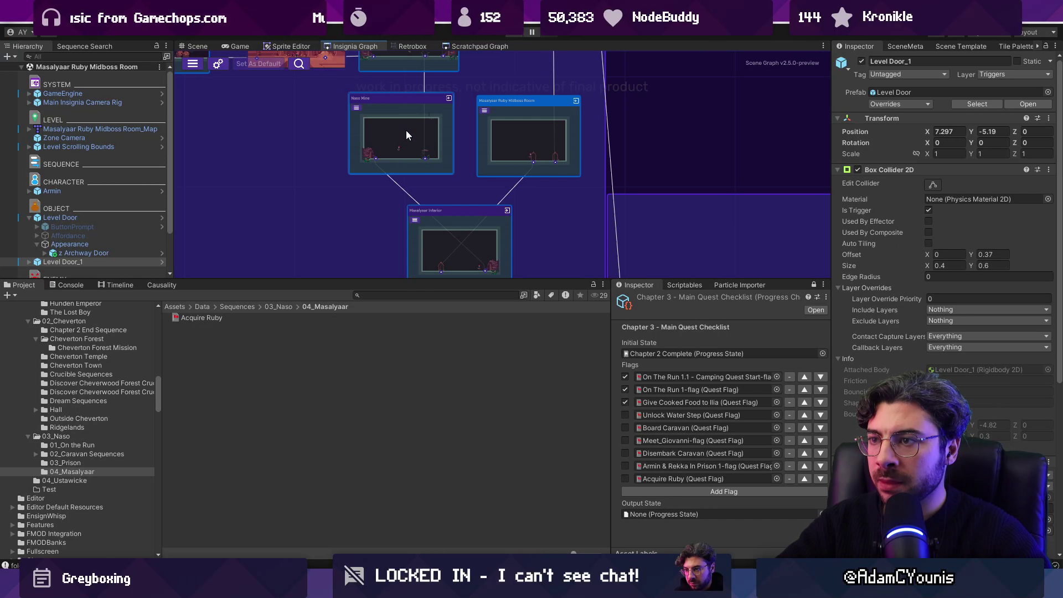
left_click(113, 225)
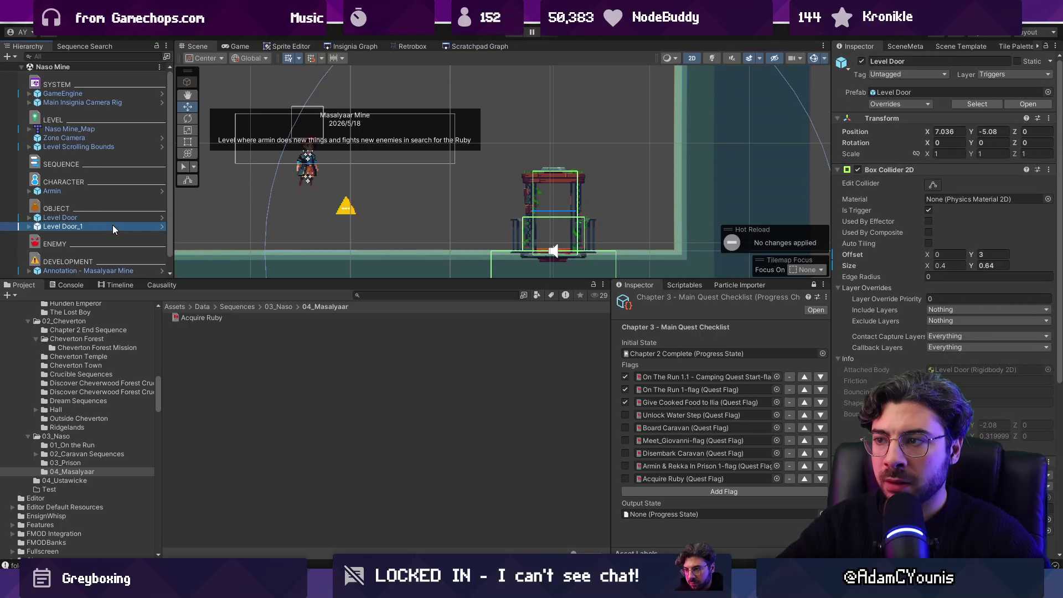
Slide Level Door left, set Level Door_1's collider offset X to 1.52, and move it to the right wall.
left_click(108, 218)
left_click_drag(547, 109, 321, 109)
left_click(282, 154)
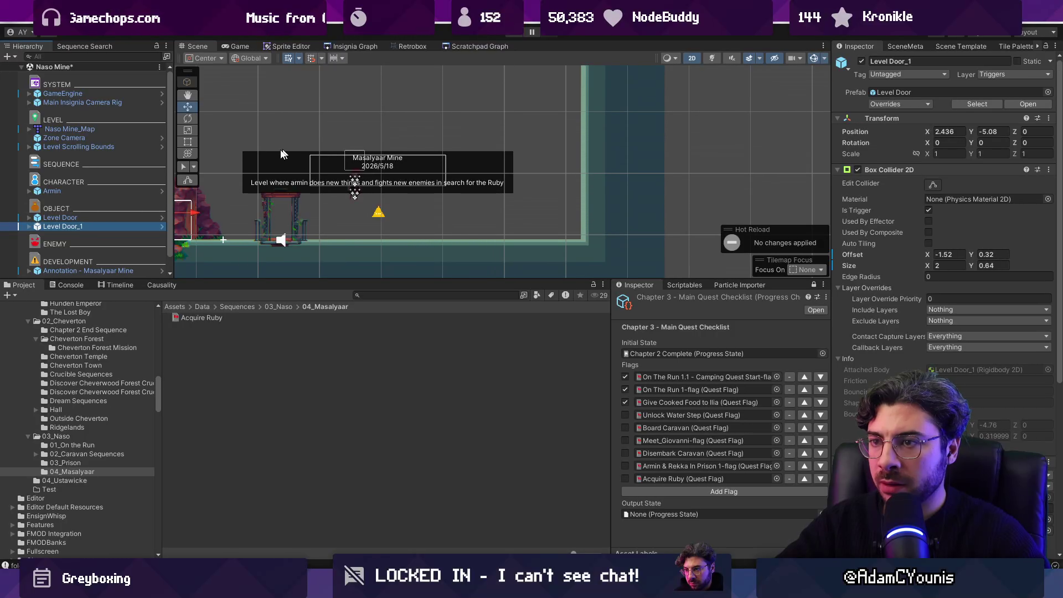
scroll(283, 154, "down", 2)
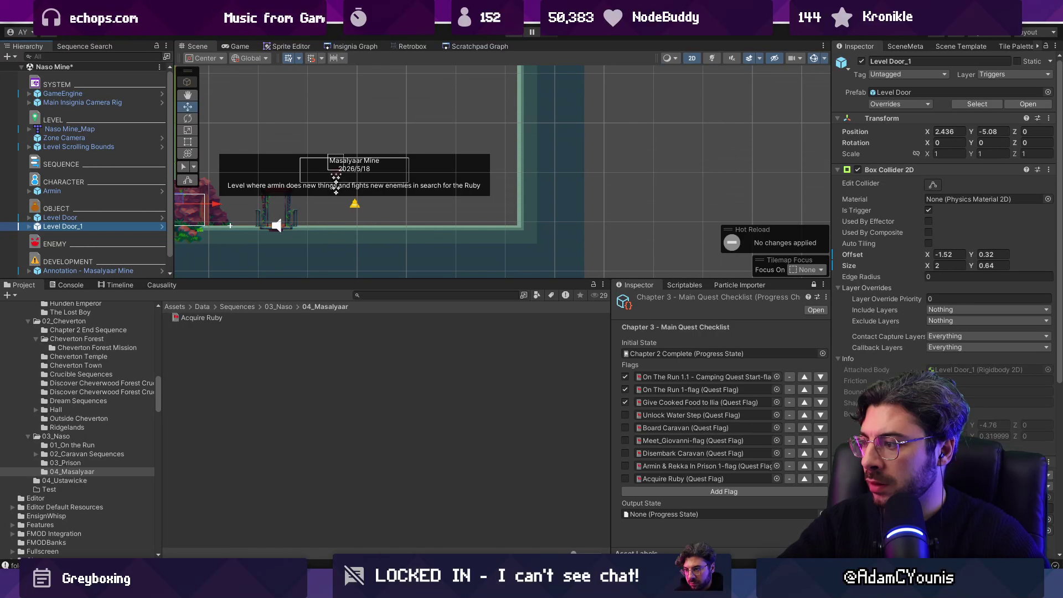
left_click(950, 254)
type("1.52")
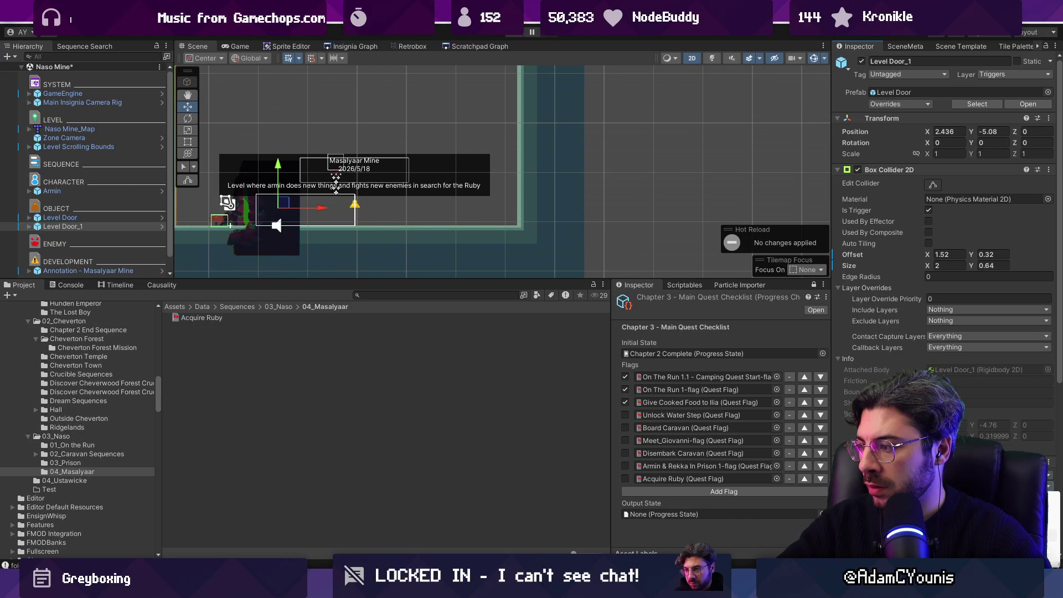
left_click_drag(312, 197, 546, 197)
Return to the Insignia scene graph to reach the Ruby Midboss Room.
left_click(360, 46)
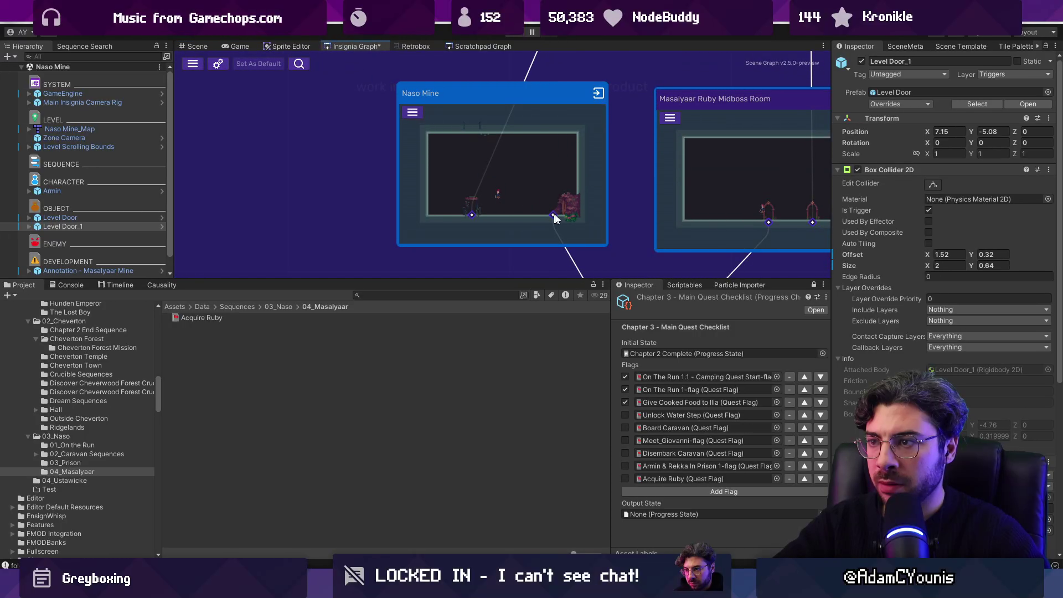
scroll(526, 171, "down", 2)
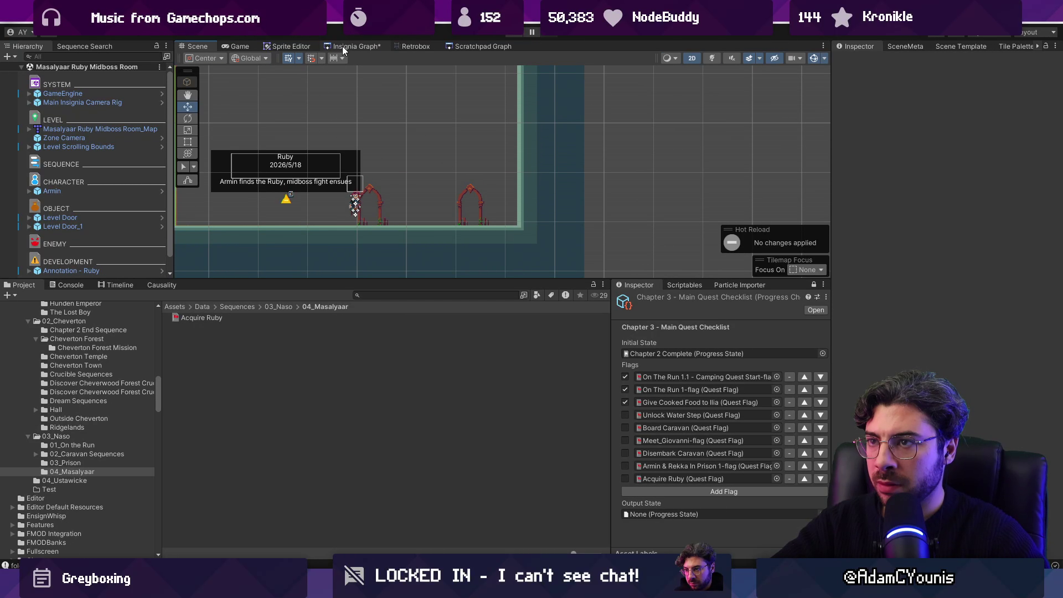
left_click(344, 48)
In Masalyaar Interior, set Level Door's collider offset to -1.52 and move both doors to opposite walls.
double_click(421, 189)
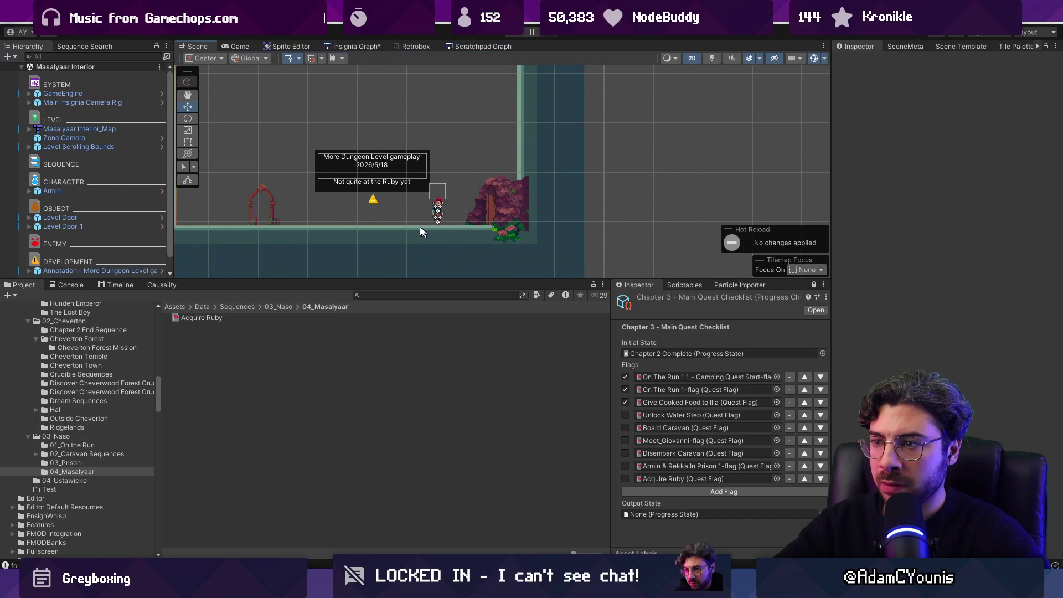
left_click(119, 270)
left_click(84, 217)
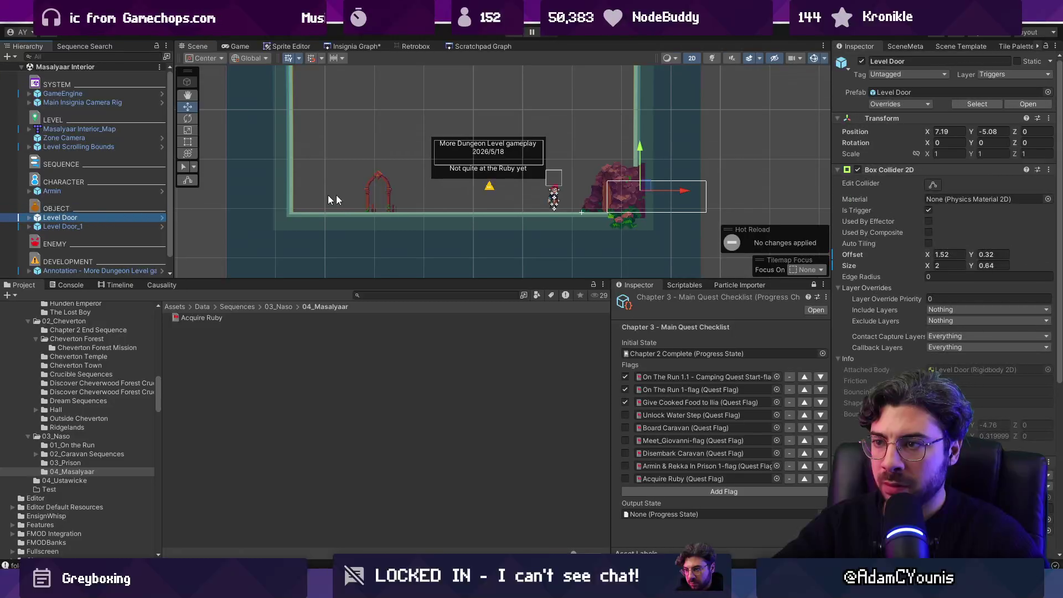
left_click(936, 254)
type("-")
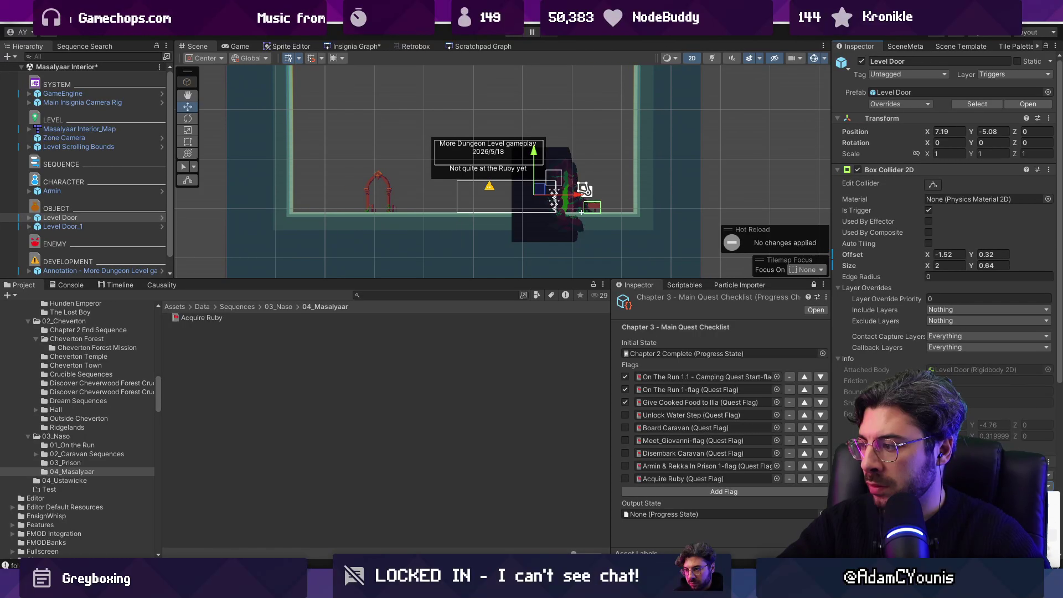
left_click_drag(568, 193, 320, 176)
left_click(61, 226)
left_click_drag(422, 193, 605, 192)
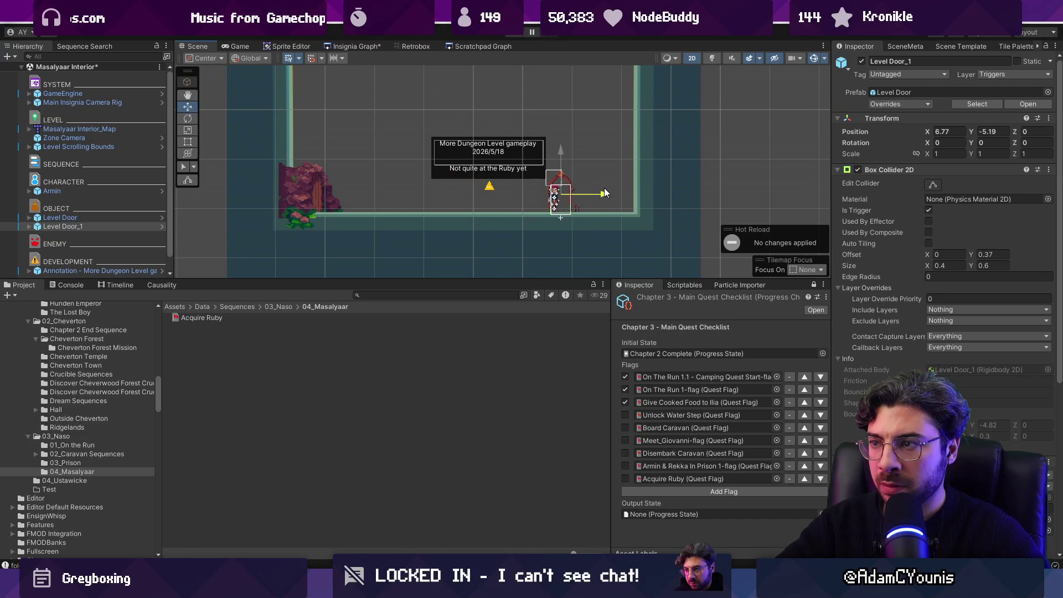
Open the Ruby Midboss Room, move its Level Door left to the wall, save, and start a playtest.
key("ctrl+g")
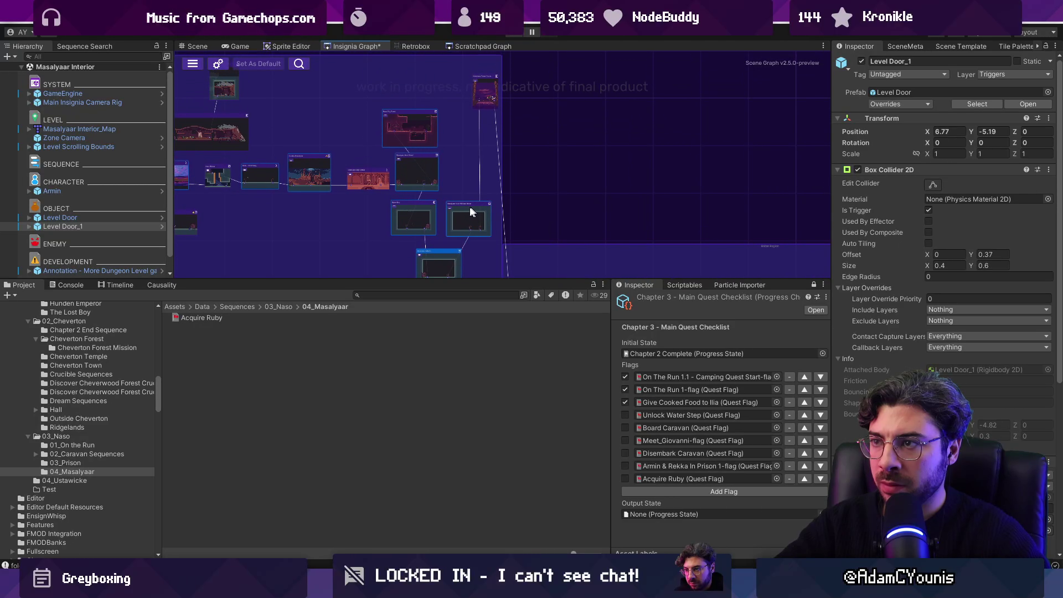
scroll(411, 184, "up", 2)
scroll(411, 184, "up", 4)
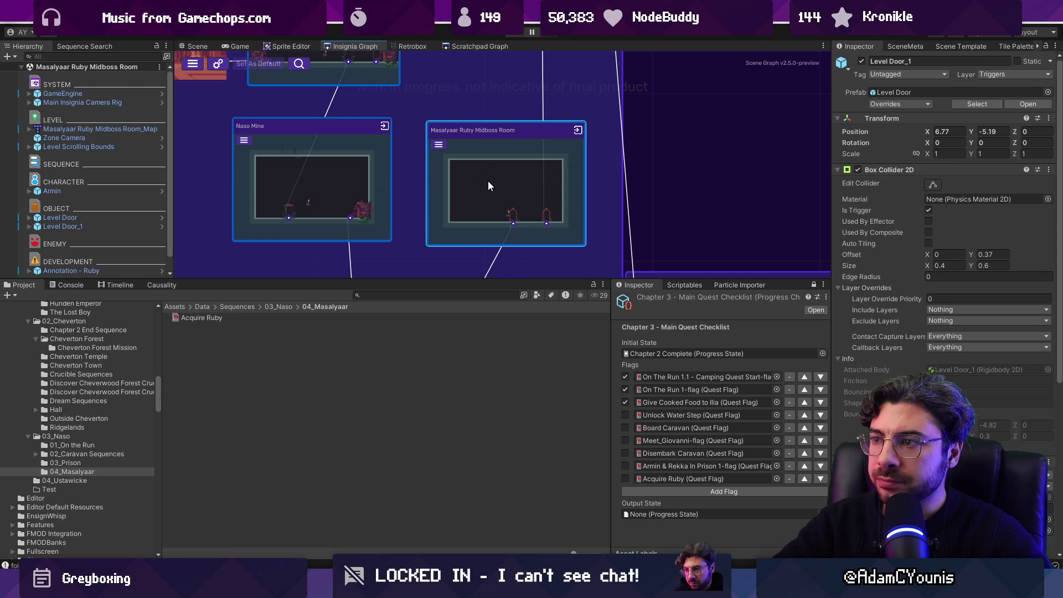
left_click(102, 220)
left_click_drag(528, 194, 391, 191)
key("ctrl+s")
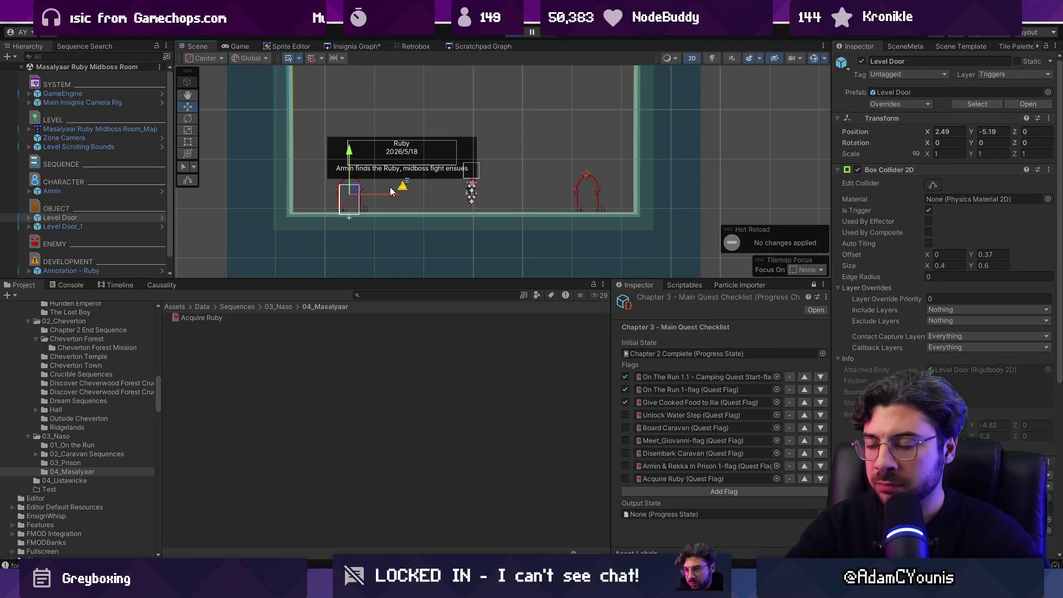
key("ctrl+p")
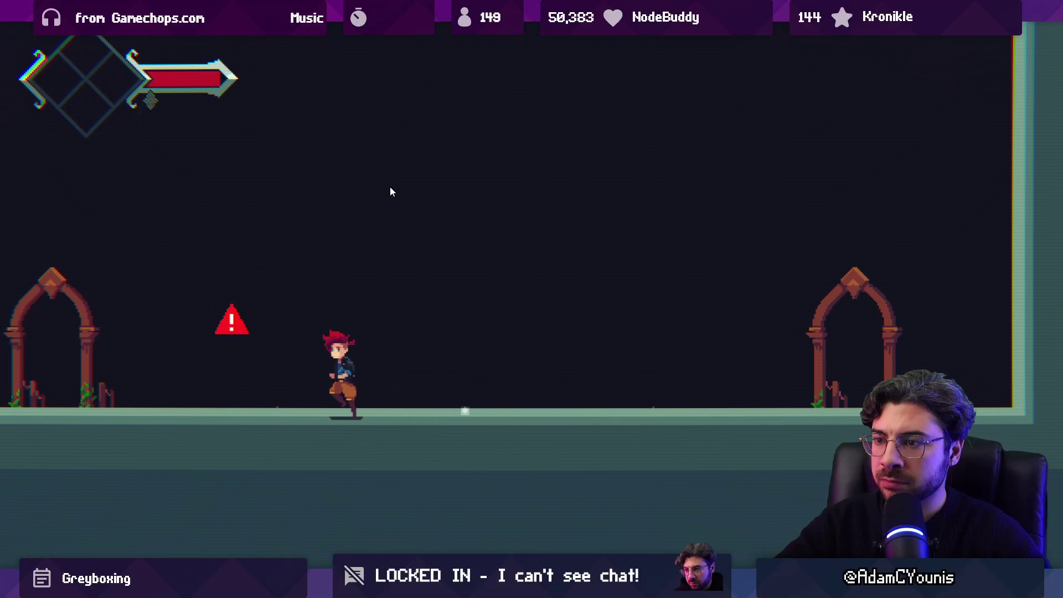
Run the character right through the arched door and jump at the wolf boss.
key("Right")
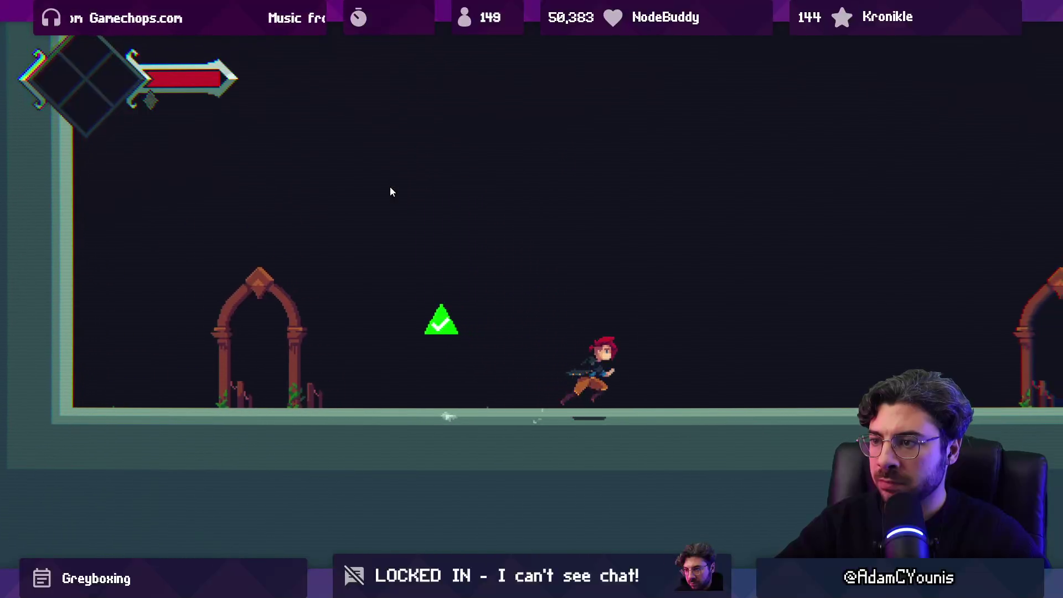
key("Right")
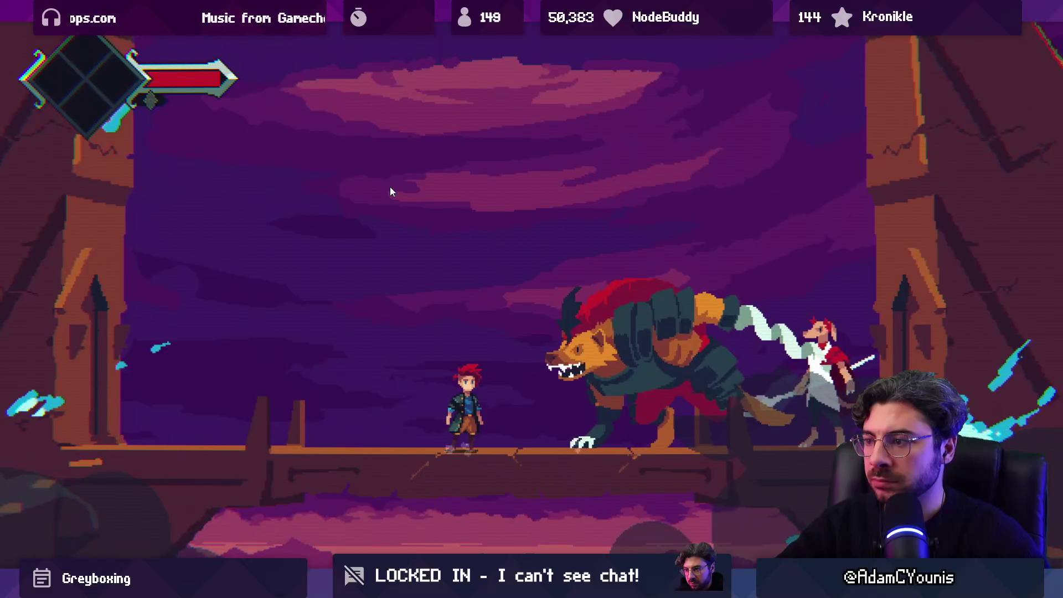
key("Right")
key("space")
Leave the fullscreen Game view, stop Play mode, and open the Console.
key("F11")
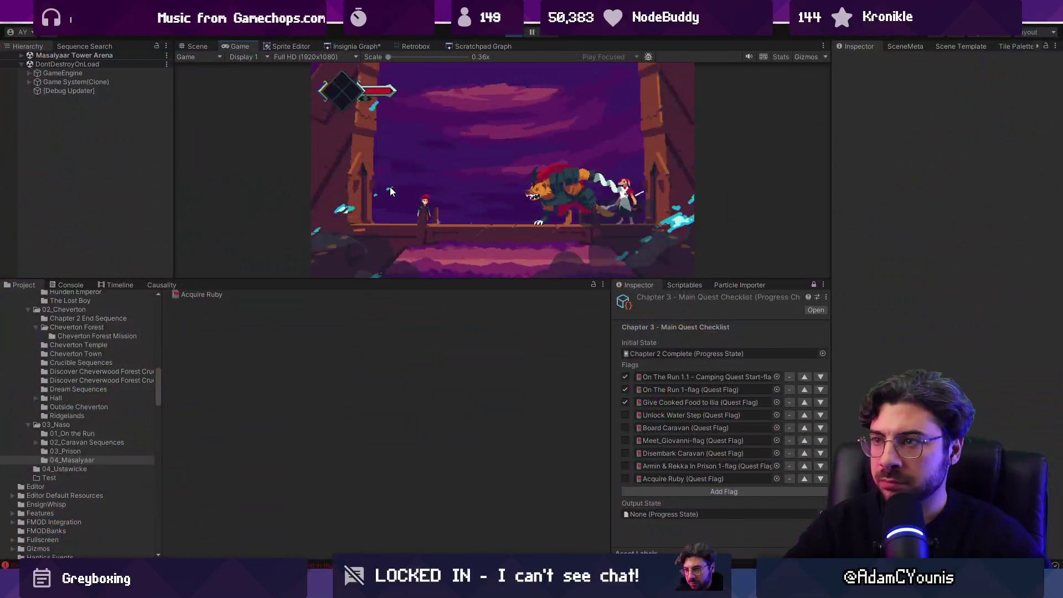
key("ctrl+p")
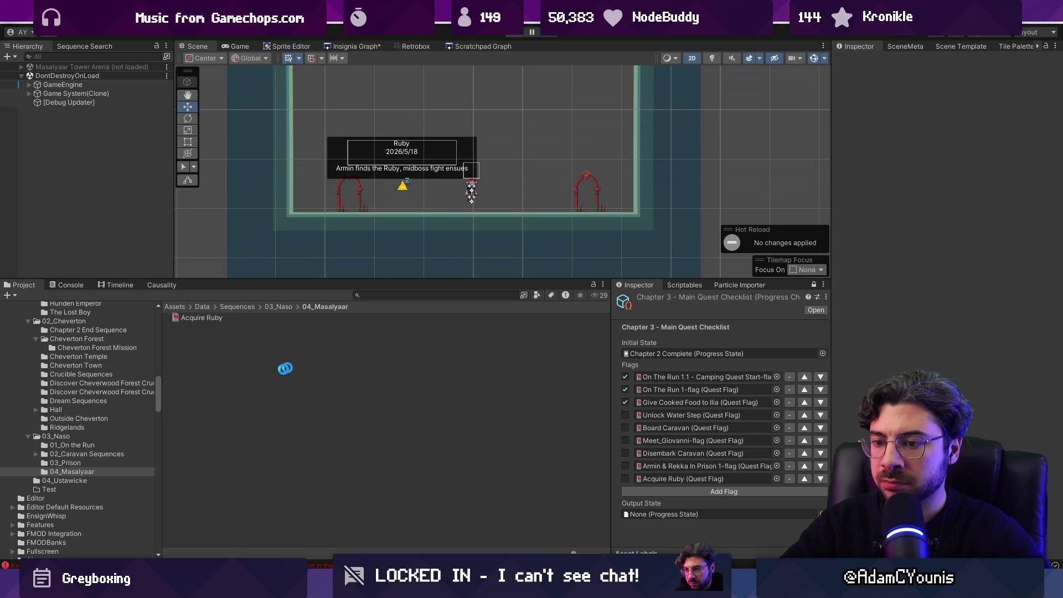
left_click(82, 286)
Inspect the KeyNotFoundException's failing line in SceneMeta.cs, then clear the Console.
left_click(91, 334)
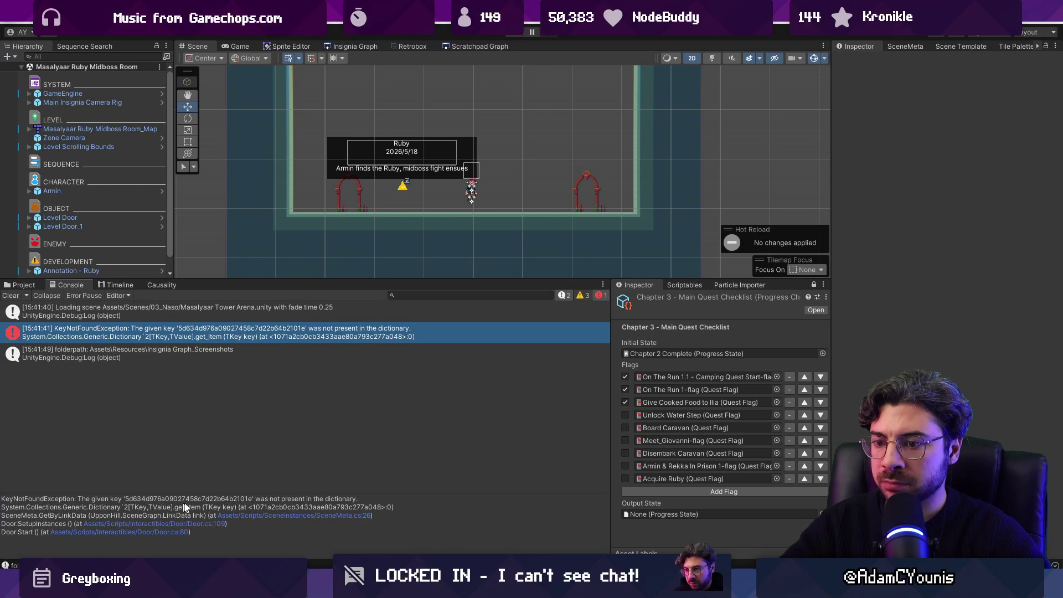
left_click(256, 516)
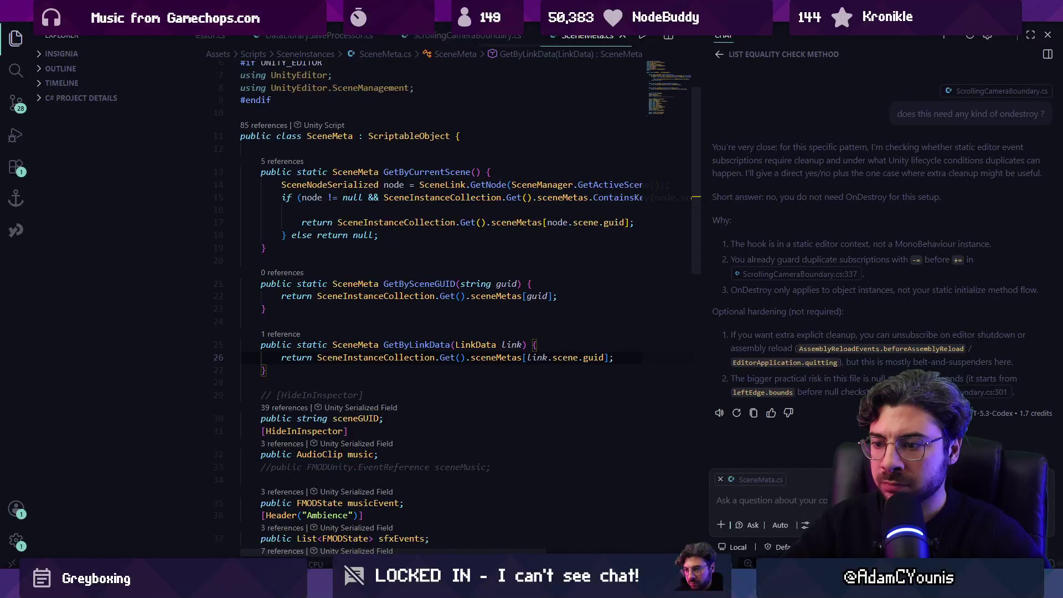
key("alt+Tab")
left_click(910, 44)
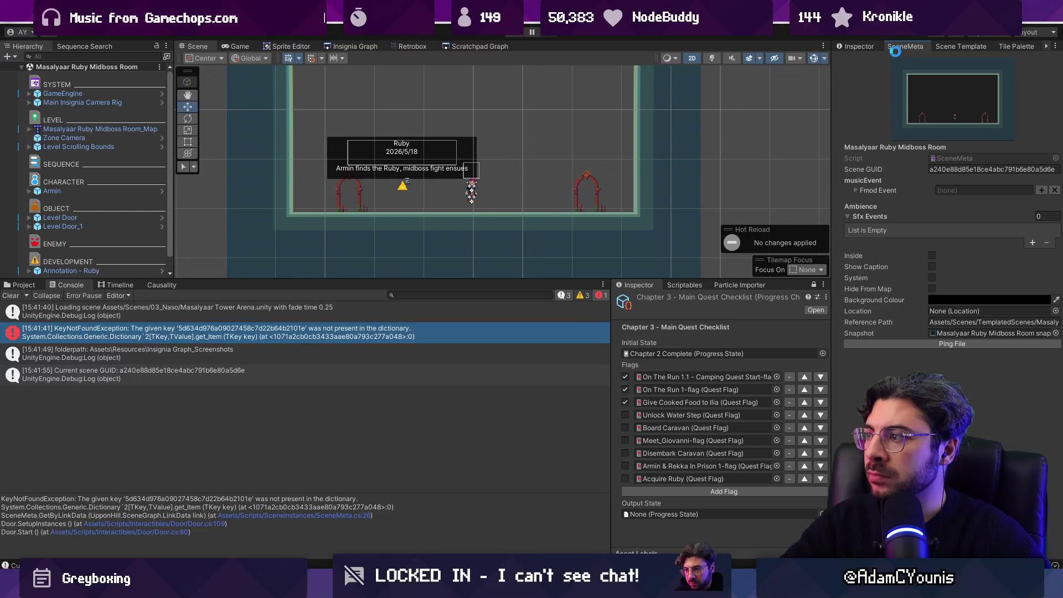
left_click(11, 295)
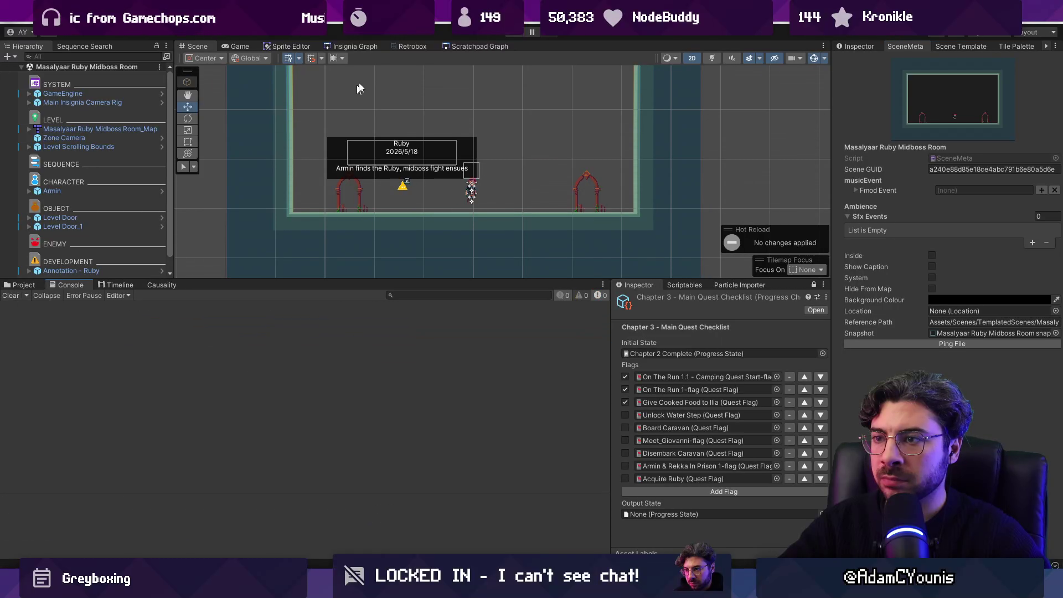
Open the Masalyaar Tower Arena scene from the graph and enlarge the Scene view.
left_click(357, 46)
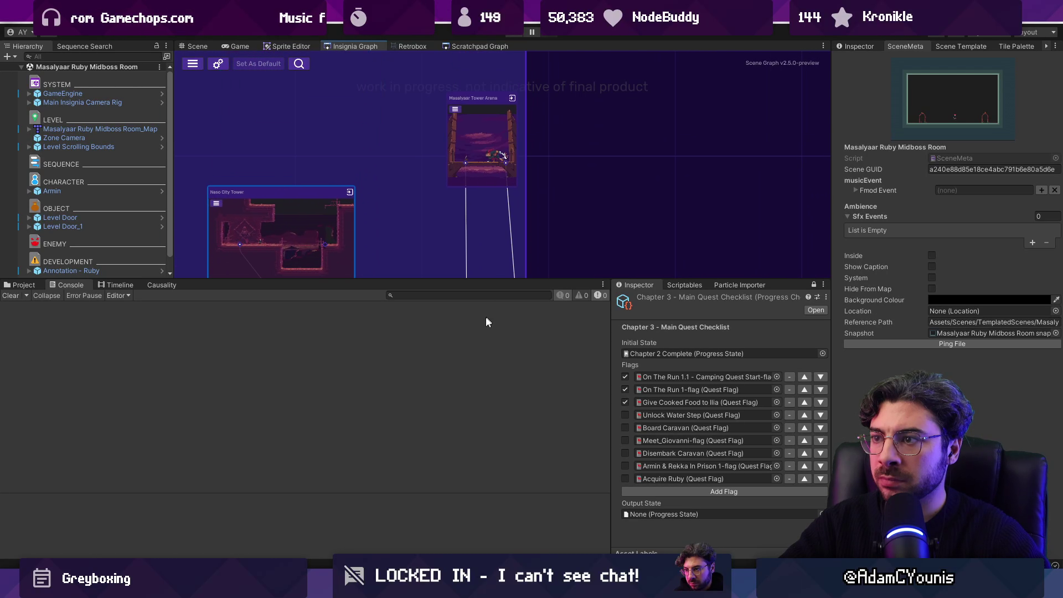
double_click(471, 135)
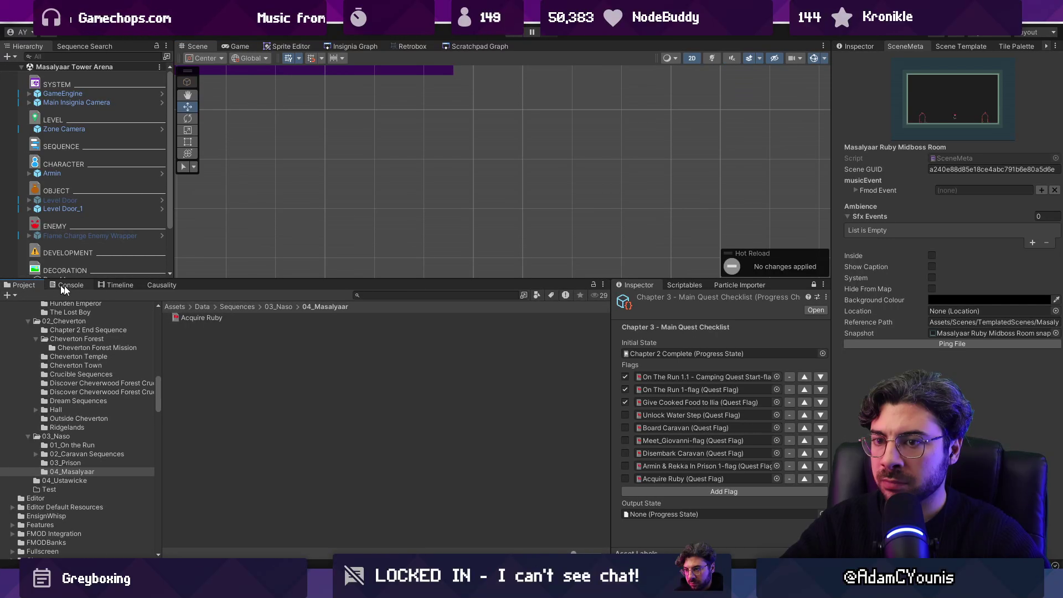
mouse_move(418, 279)
left_mouse_down()
mouse_move(427, 357)
mouse_move(429, 346)
left_mouse_up()
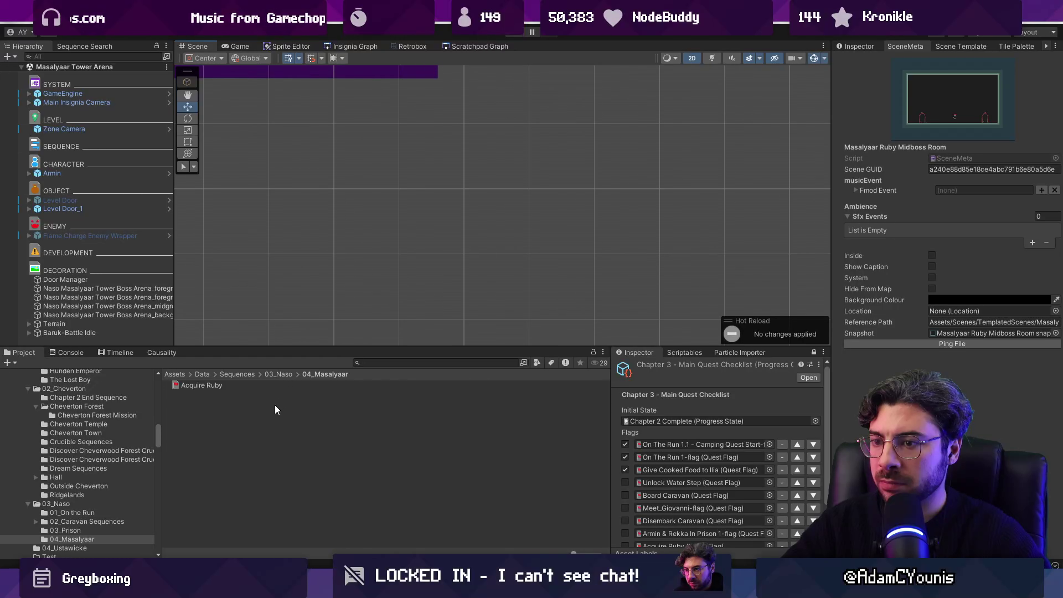
Search the Project for 'annotatio', drop the Annotation prefab into the arena, and save the scene.
left_click(671, 354)
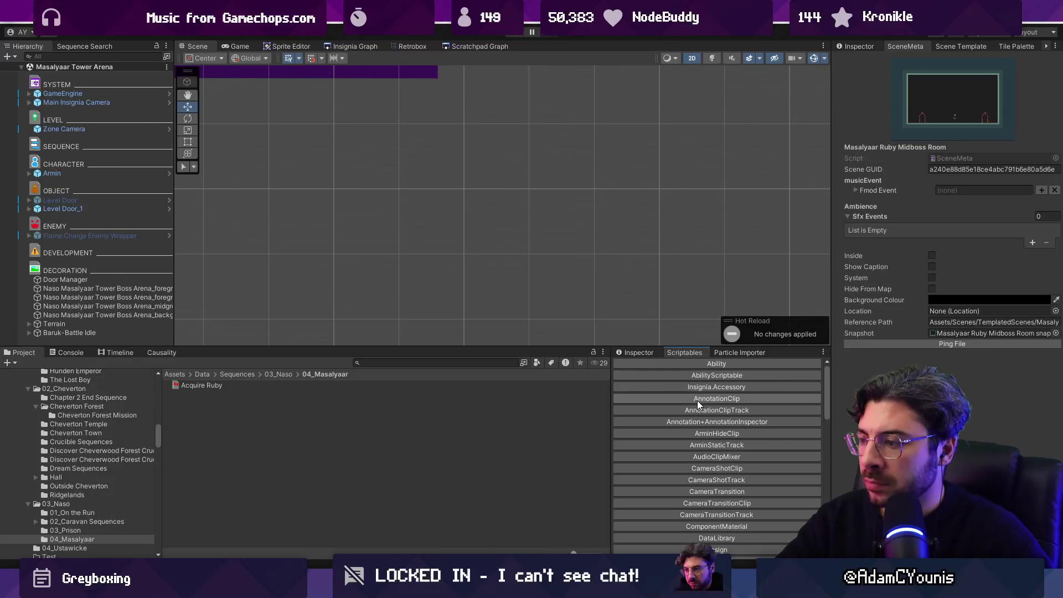
scroll(697, 400, "down", 10)
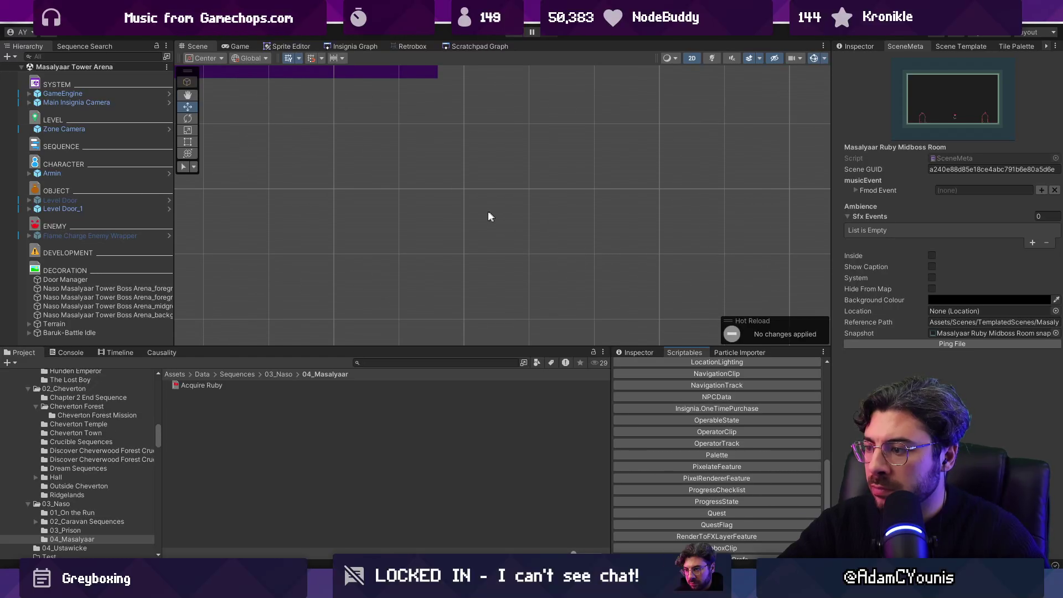
scroll(388, 239, "up", 3)
left_click(376, 363)
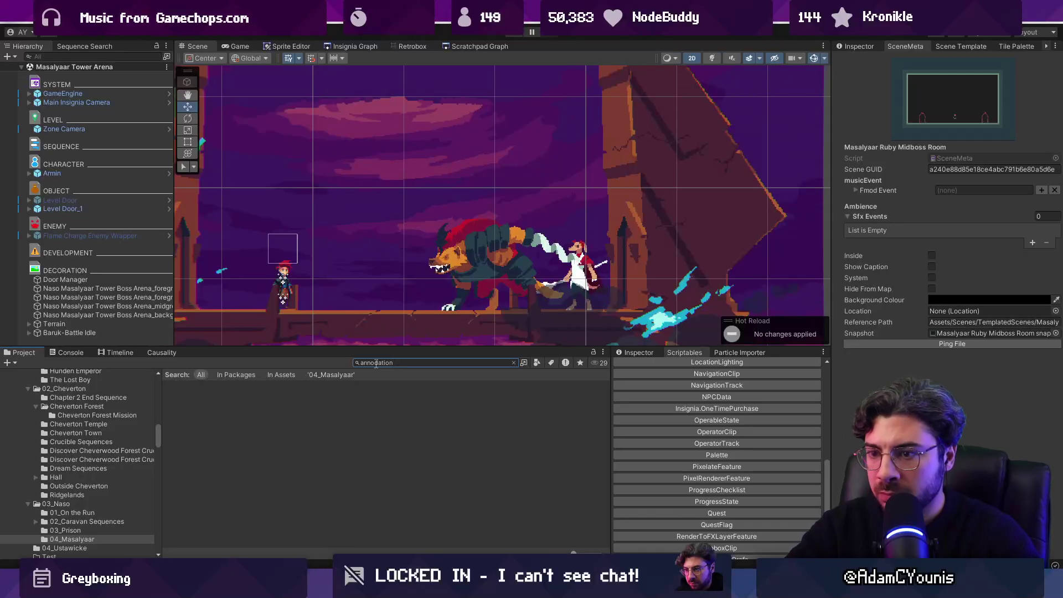
type("annotatio")
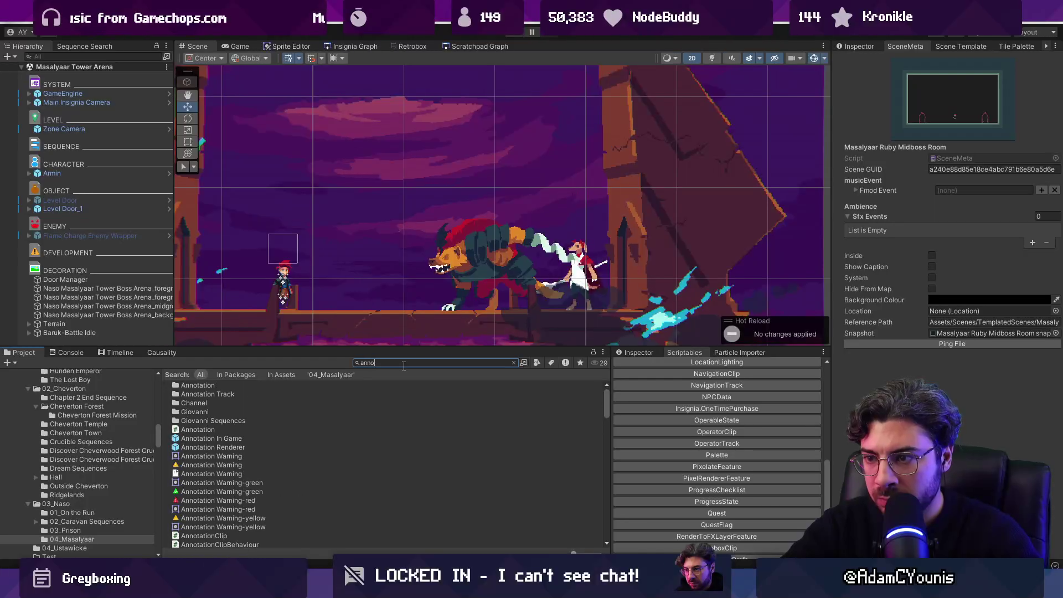
left_click_drag(219, 412, 122, 260)
key("ctrl+s")
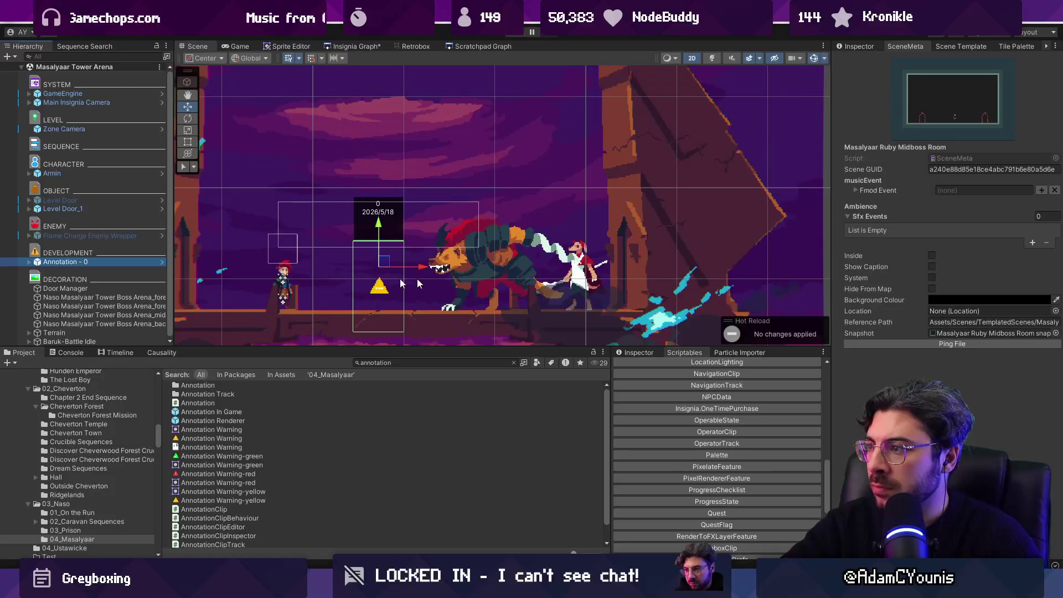
left_click(853, 44)
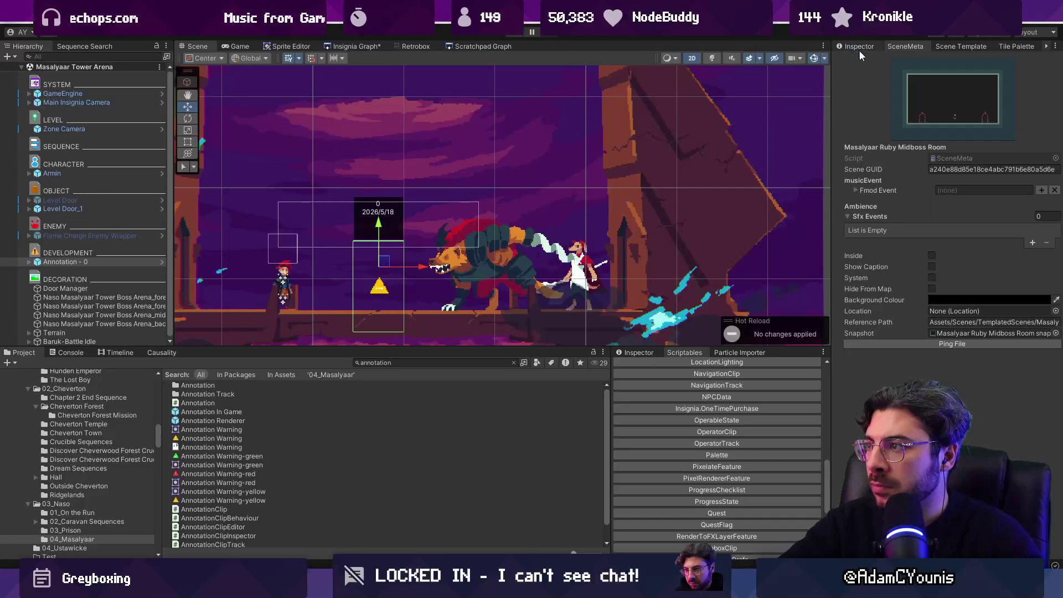
Title the arena annotation 'Defeat Baruk'.
left_click(954, 193)
type("Defeat")
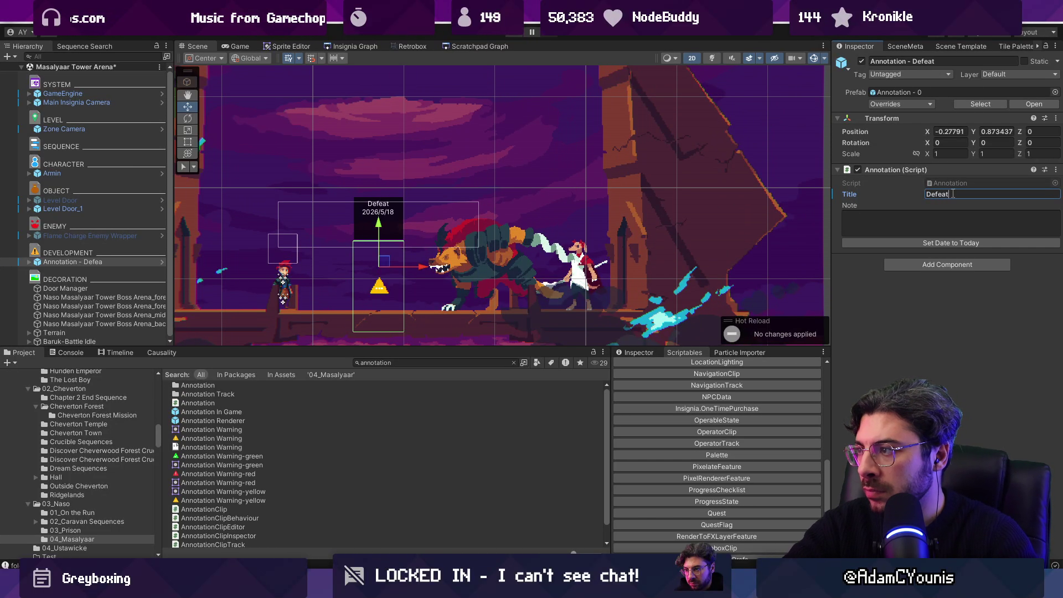
type("Barul")
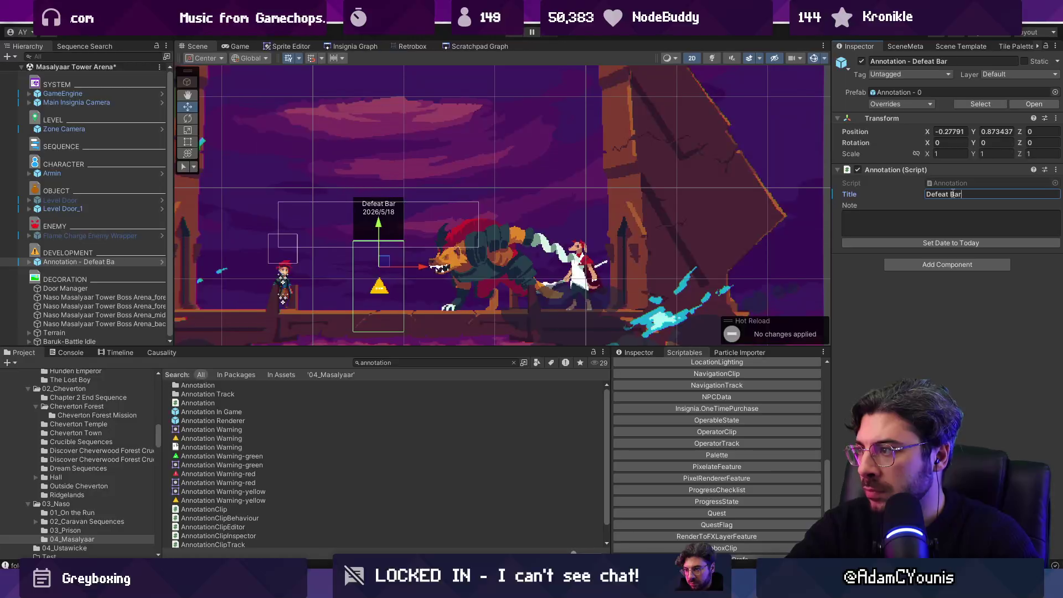
key("BackSpace")
type("k")
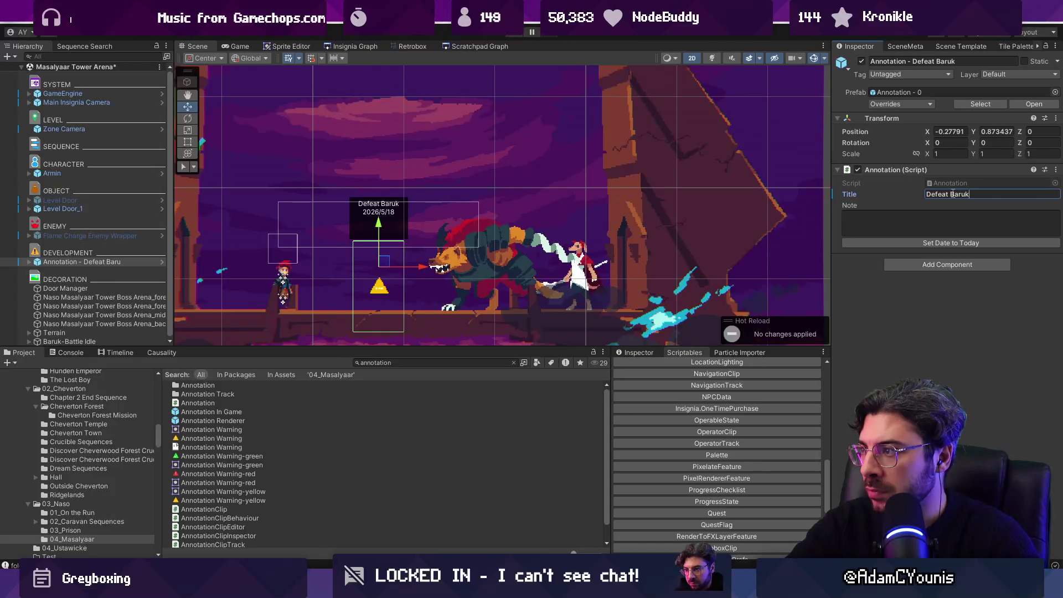
Write a note about fighting Baruk and Cecil on top of the Masalyaar tower, then save.
left_click(946, 224)
type("Armin fights")
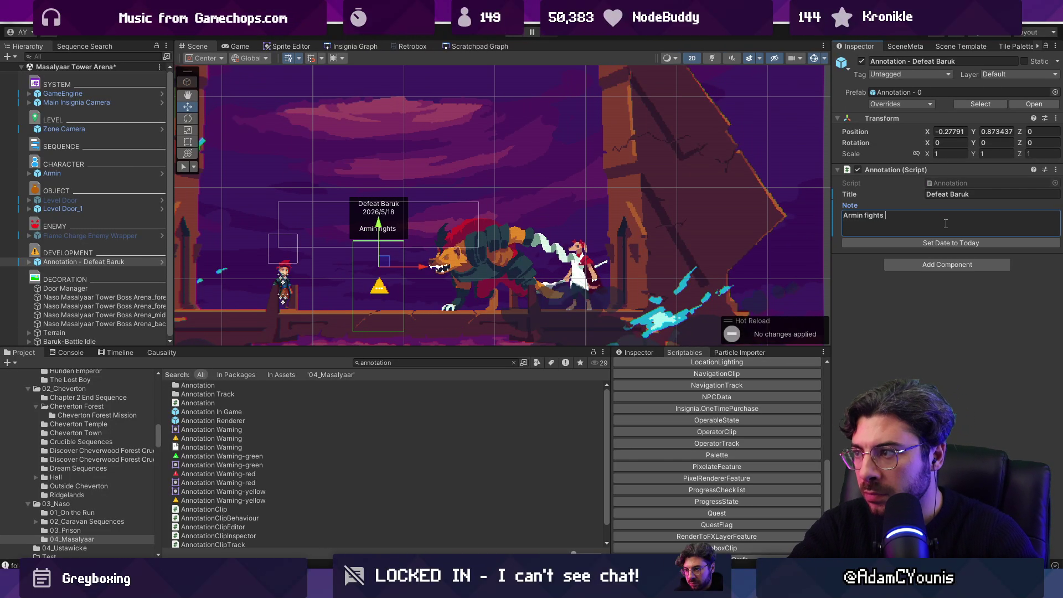
type("Baruk and ")
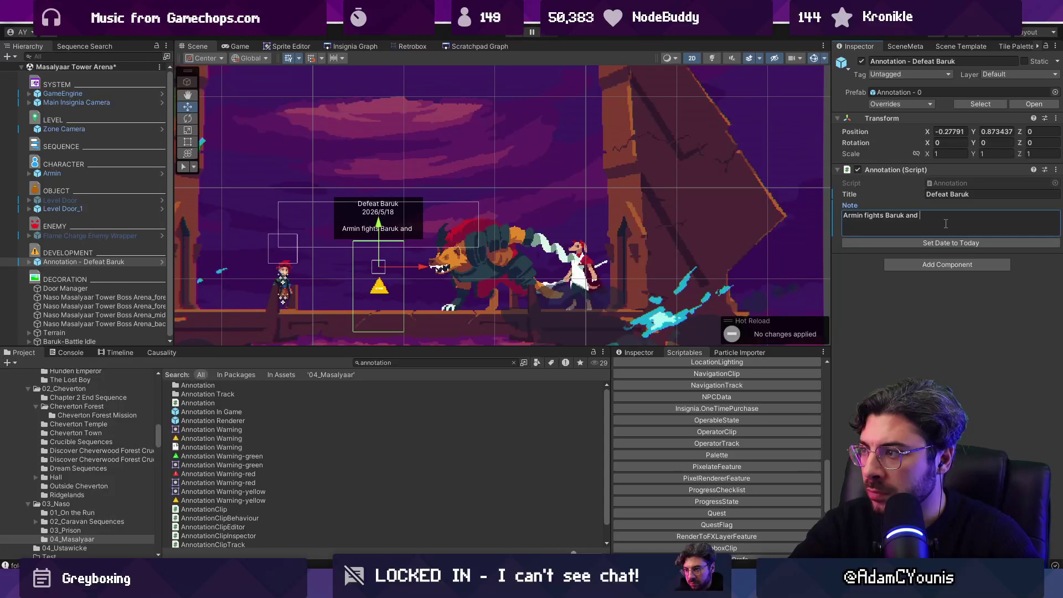
type("Cecil")
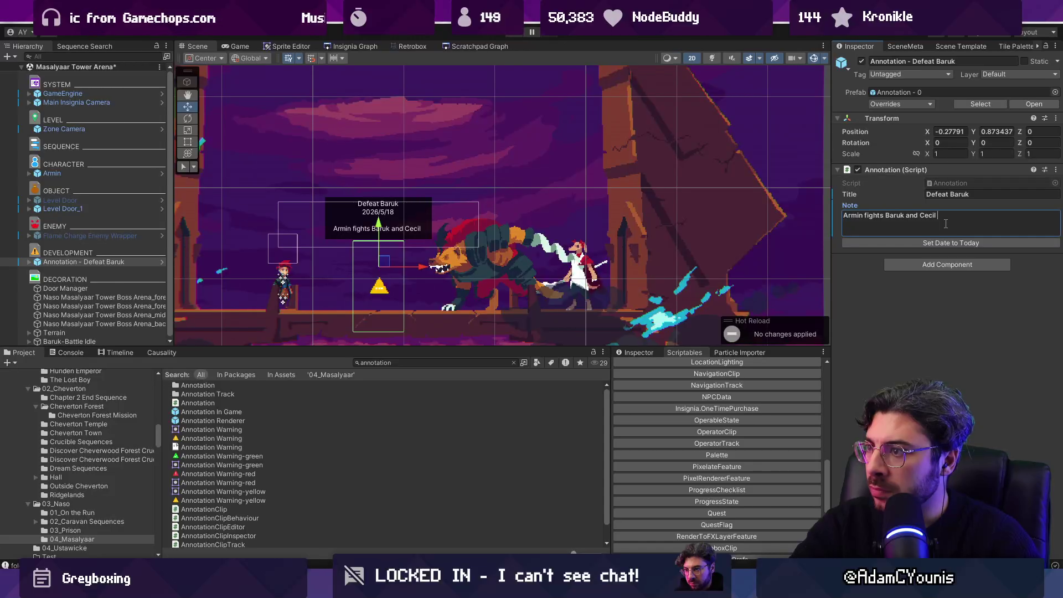
key("BackSpace")
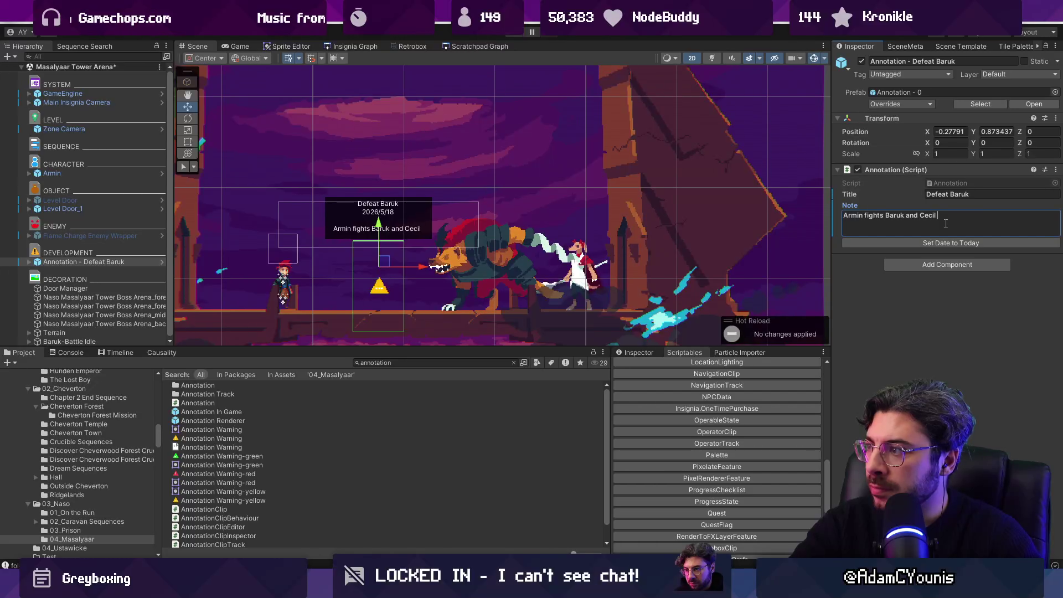
type("on")
key("BackSpace")
key("BackSpace")
type("po")
key("BackSpace")
key("BackSpace")
type("on top of te")
key("BackSpace")
key("BackSpace")
type("he Masalyaar tower.")
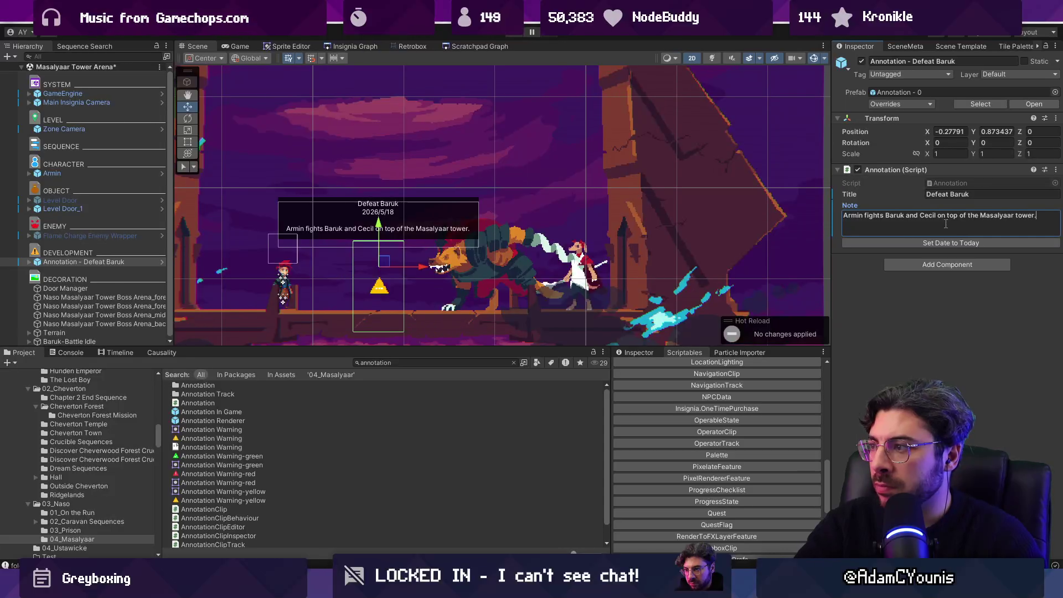
key("ctrl+s")
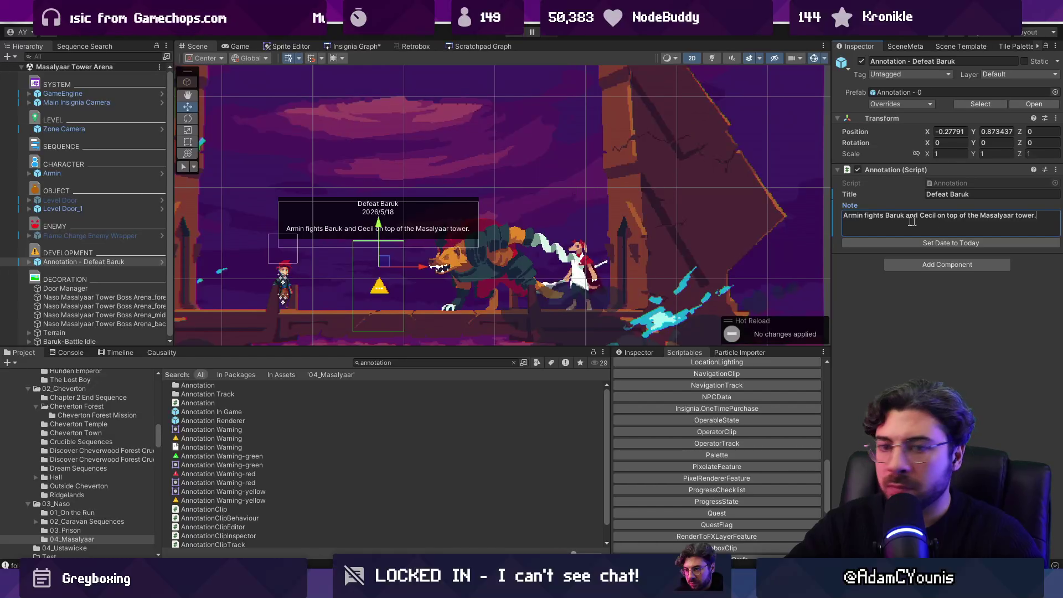
Raise the annotation slightly and add a note sentence about the Emperor's ship flying in at the last second.
left_click_drag(379, 225, 378, 209)
left_click(1047, 217)
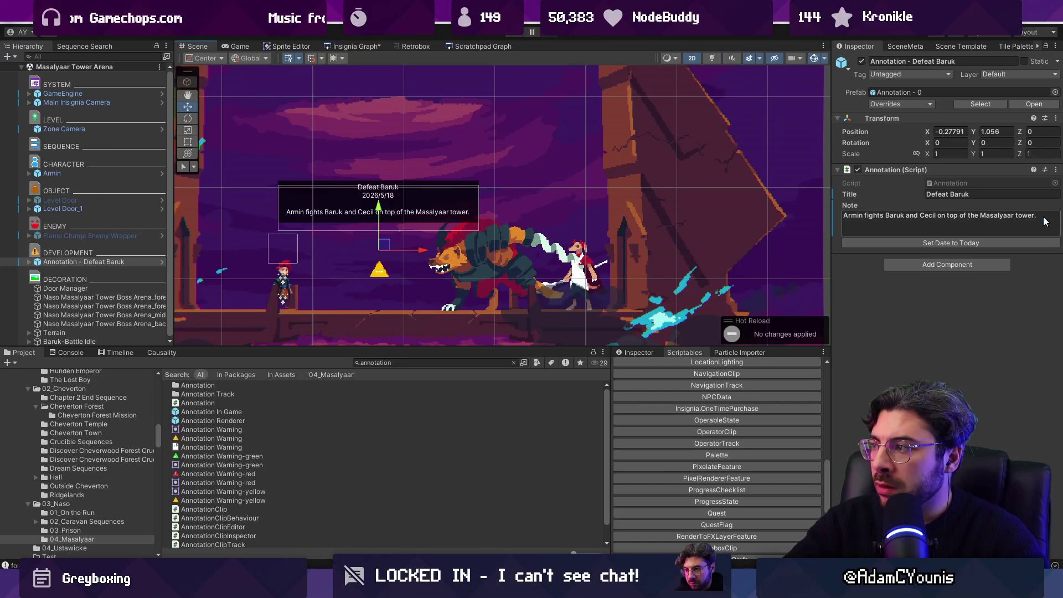
type("They are sa")
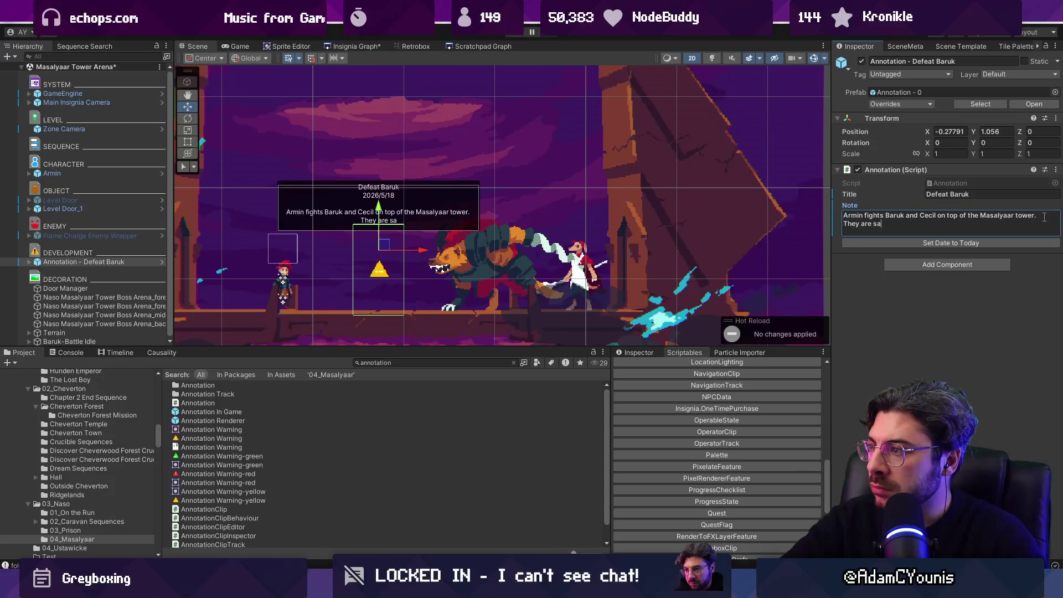
type("ved by the Emp")
type("per")
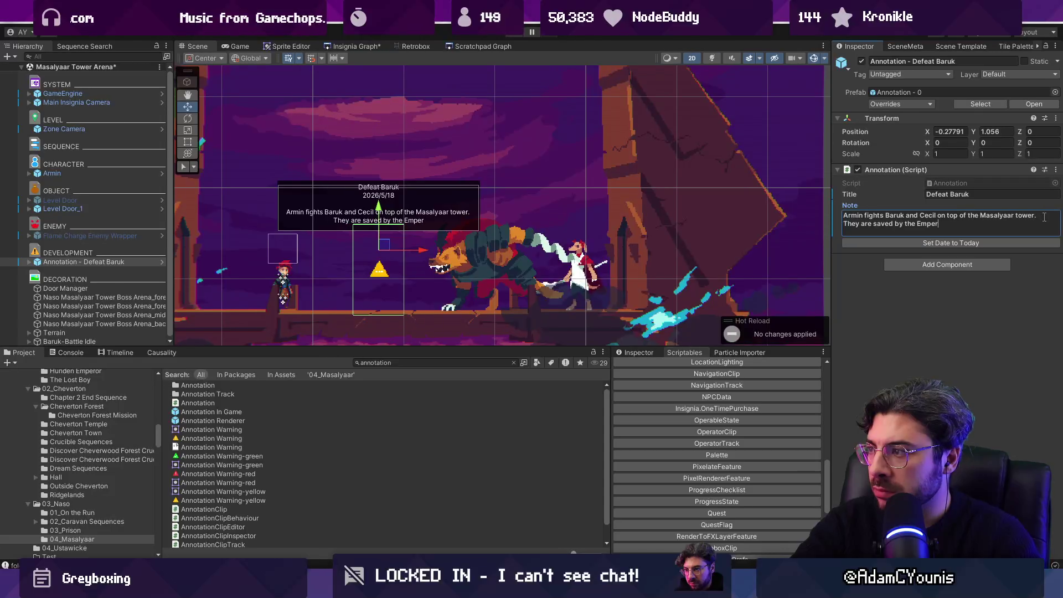
type("'s shipwhich fliesin")
key("BackSpace")
key("BackSpace")
type("in at the last s")
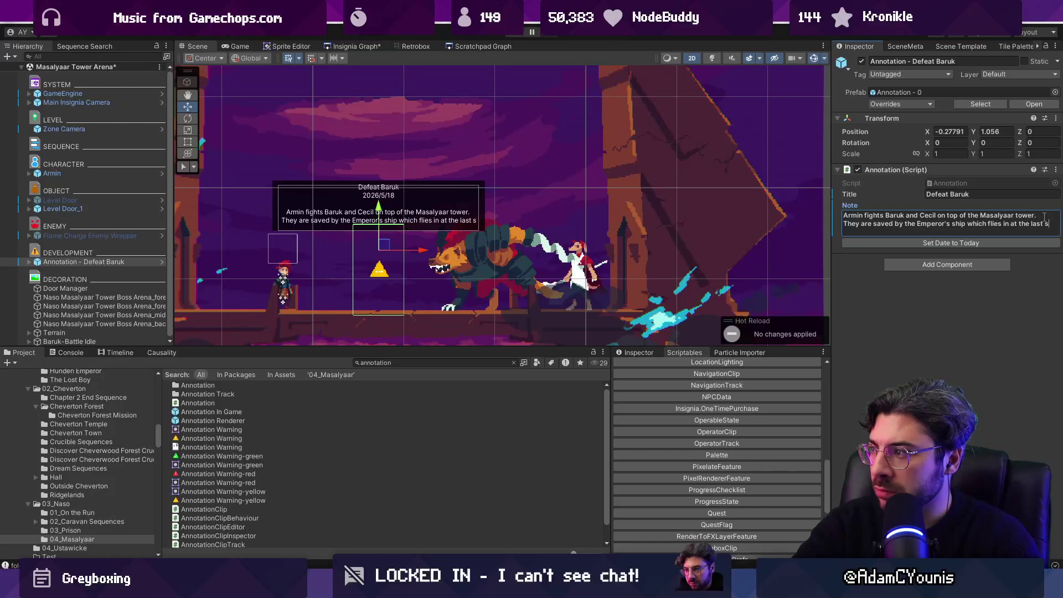
type("econd.")
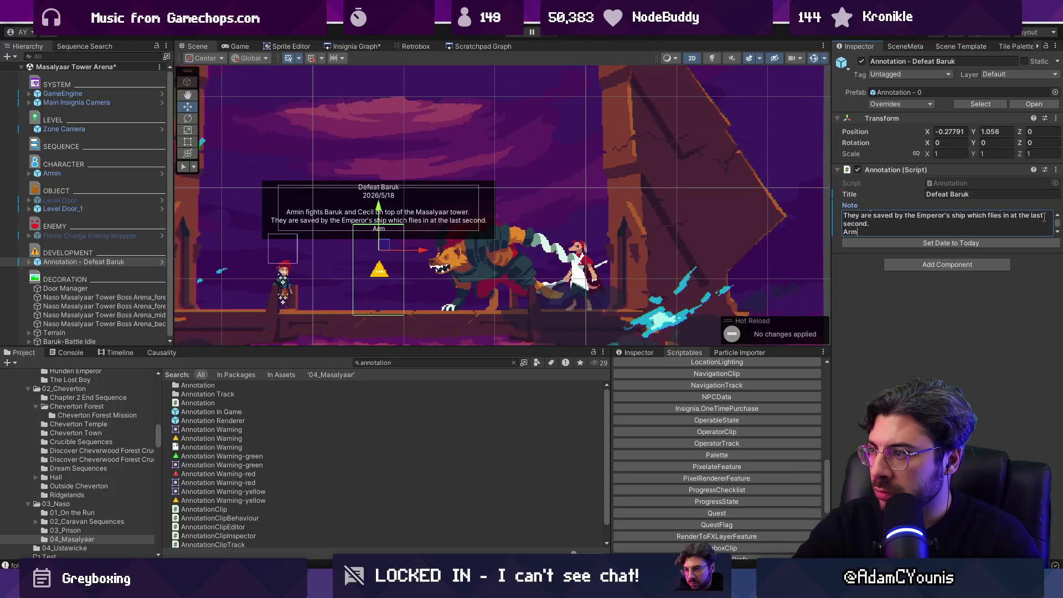
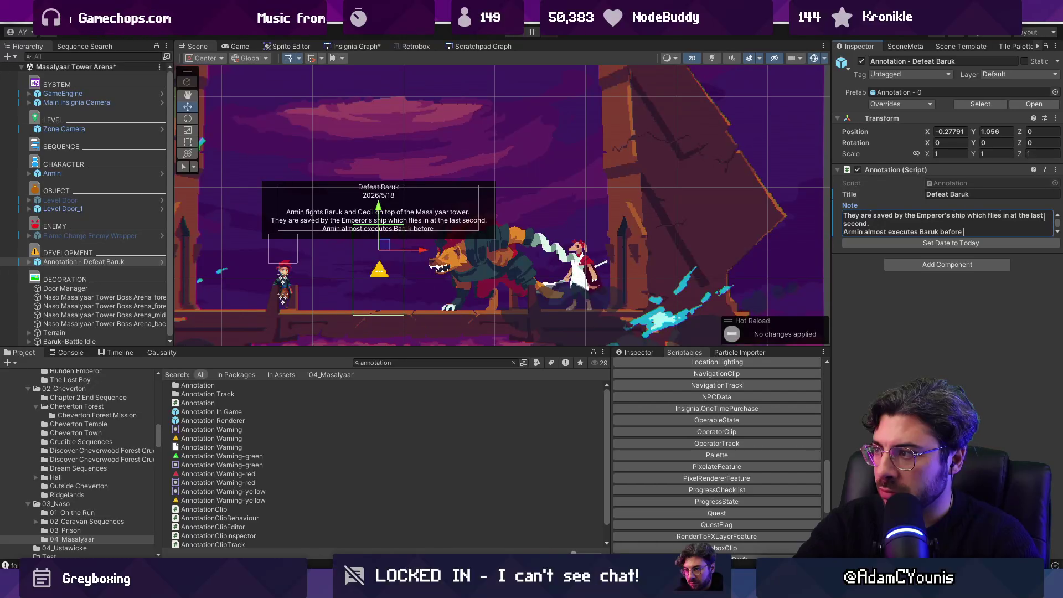
Reword the Defeat Baruk note's closing lines so they begin 'Baruk is'.
key("shift+Up")
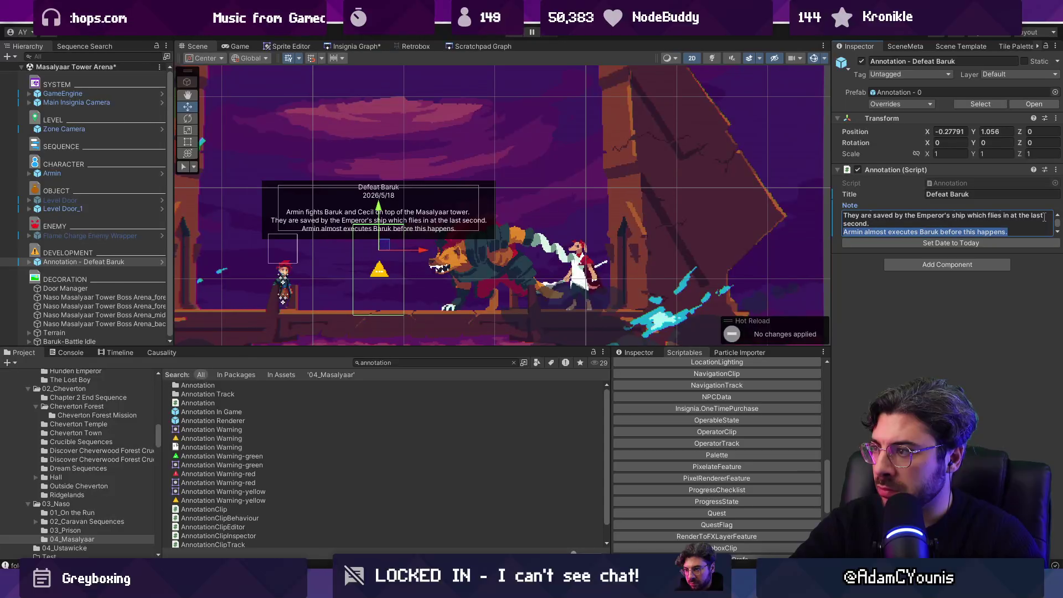
key("BackSpace")
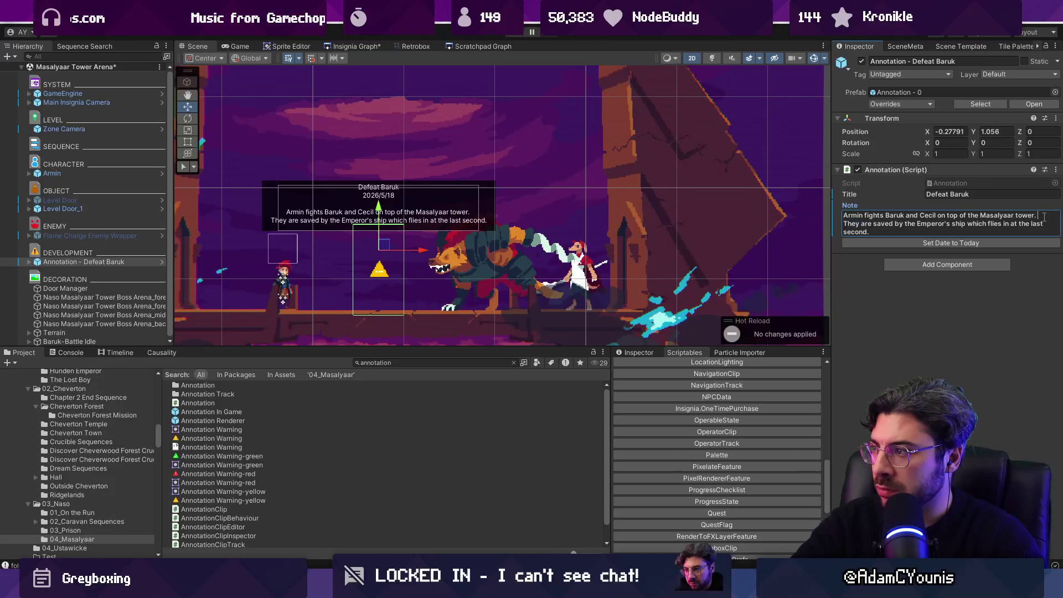
key("ctrl+z")
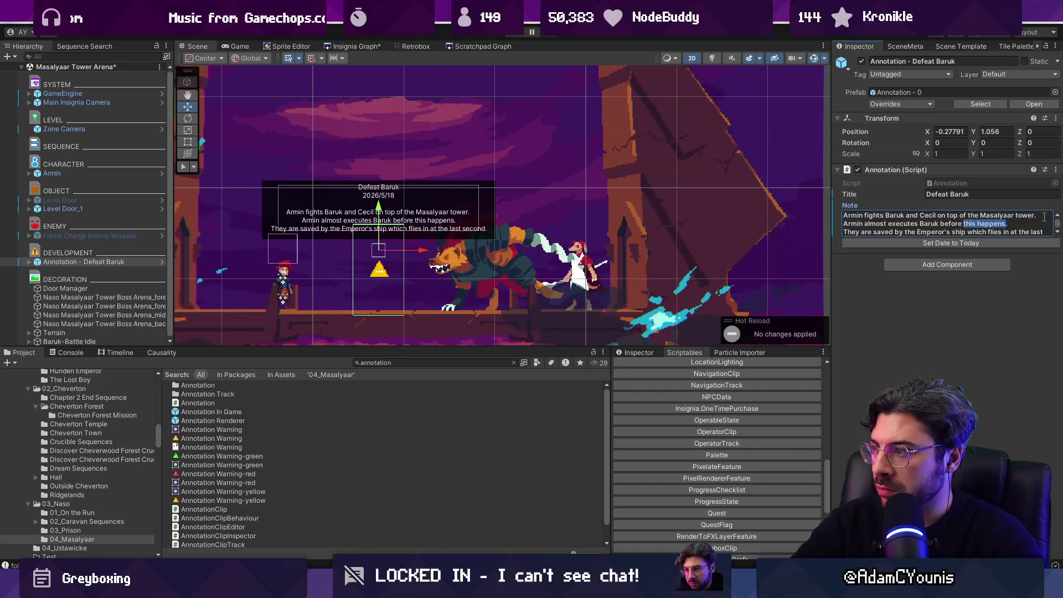
key("BackSpace")
type("..")
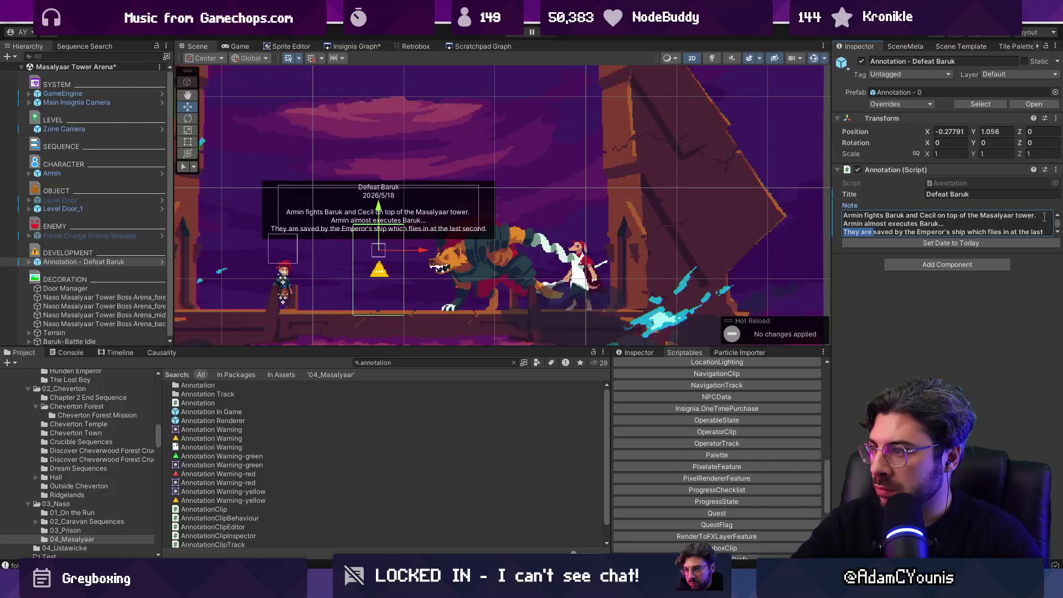
type("Baruk is")
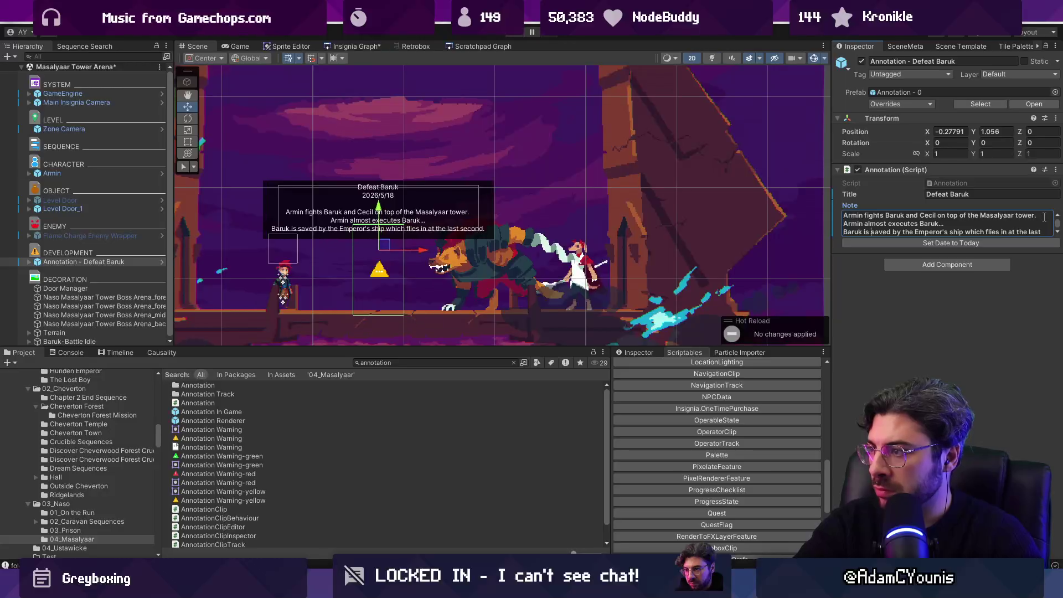
key("Down")
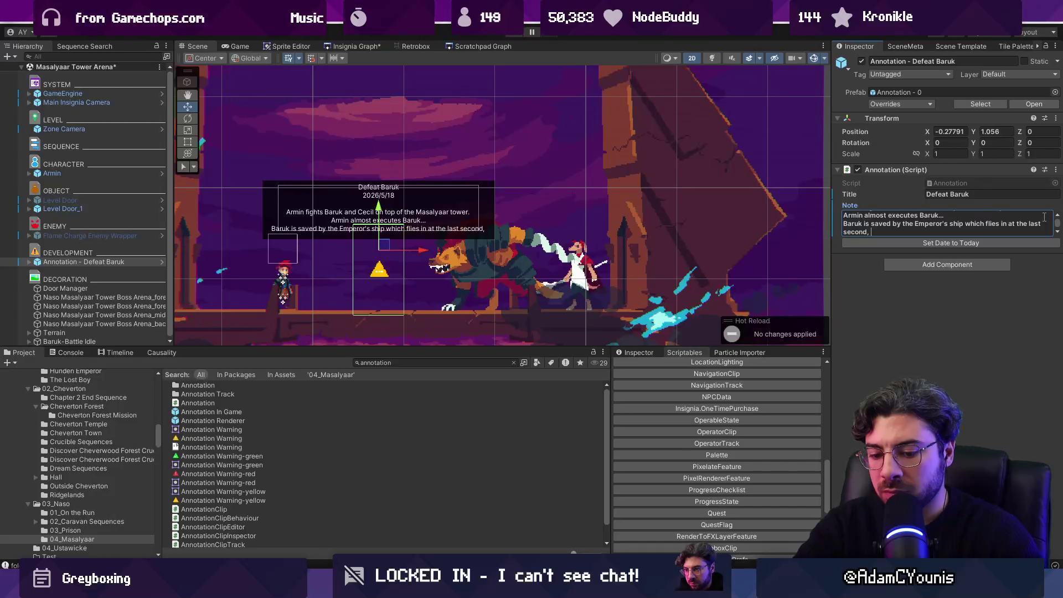
Add 'sailing through the sky towards Ustawicke.' to the note and save the scene.
type("sail")
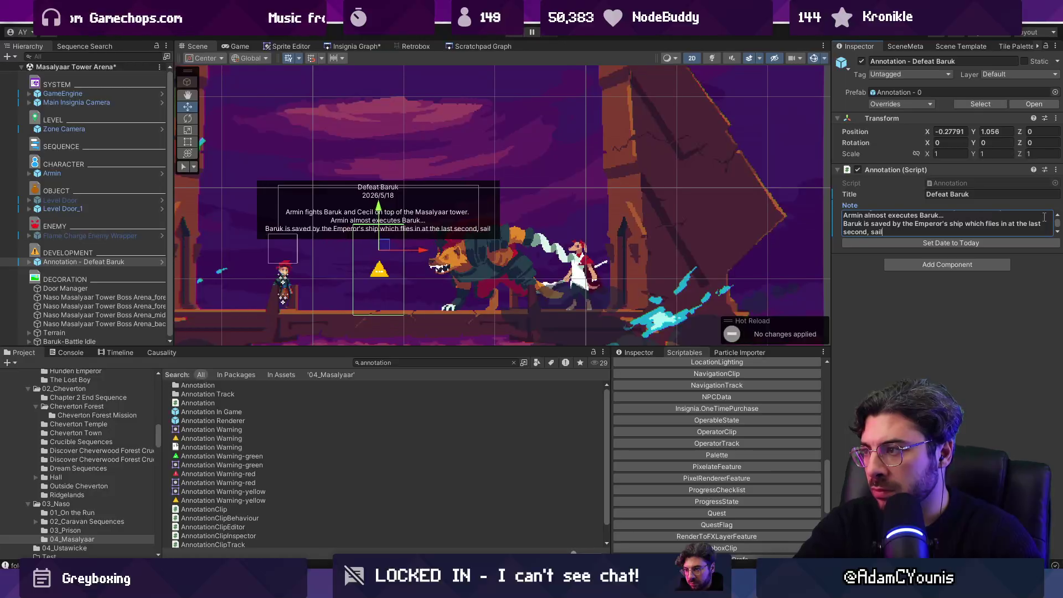
type("ing through the sku")
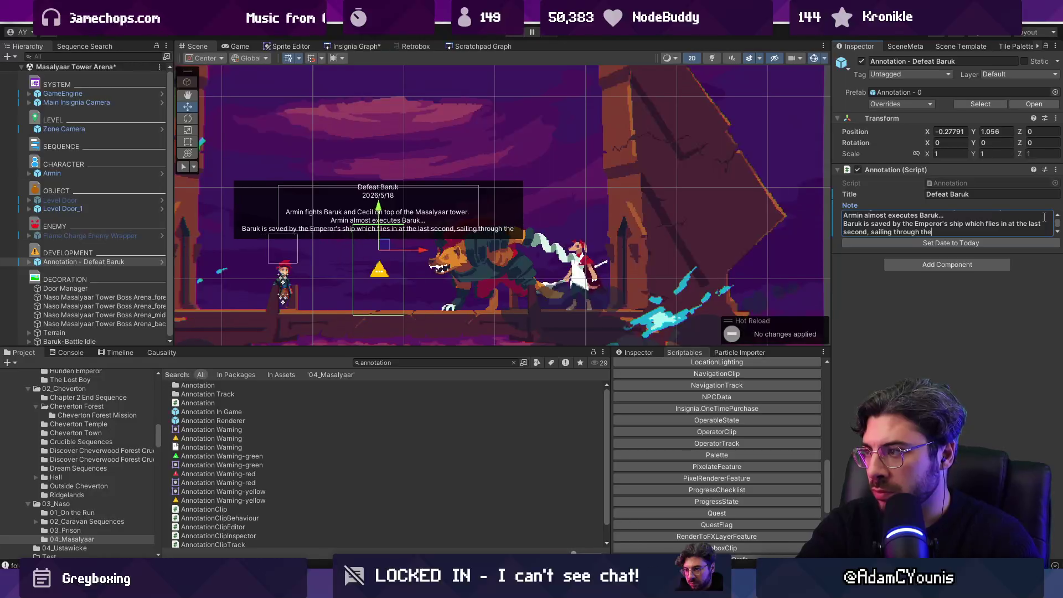
key("BackSpace")
type("y towa")
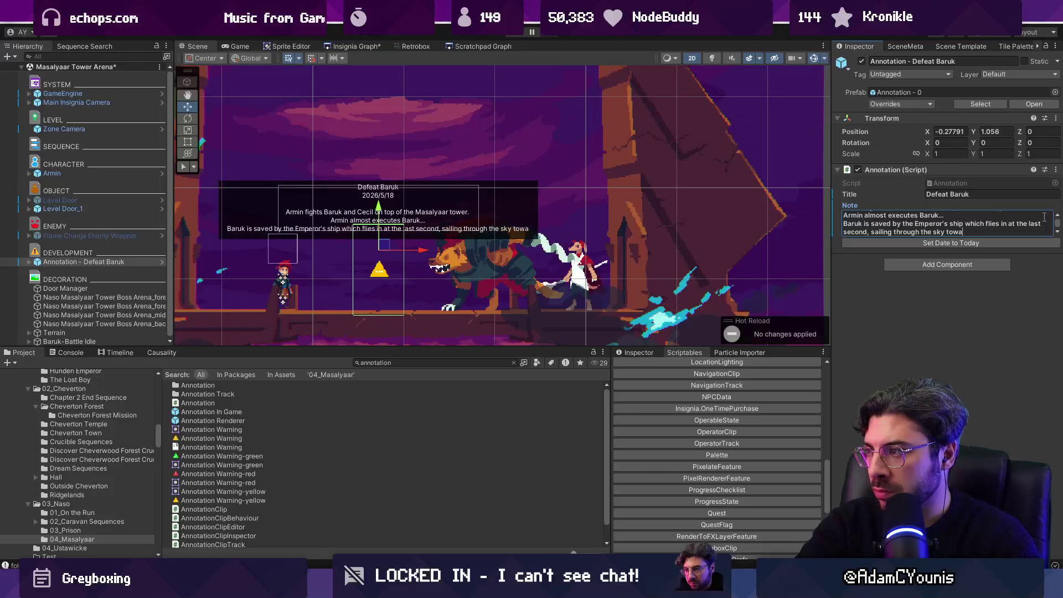
type("rds Ustawicke")
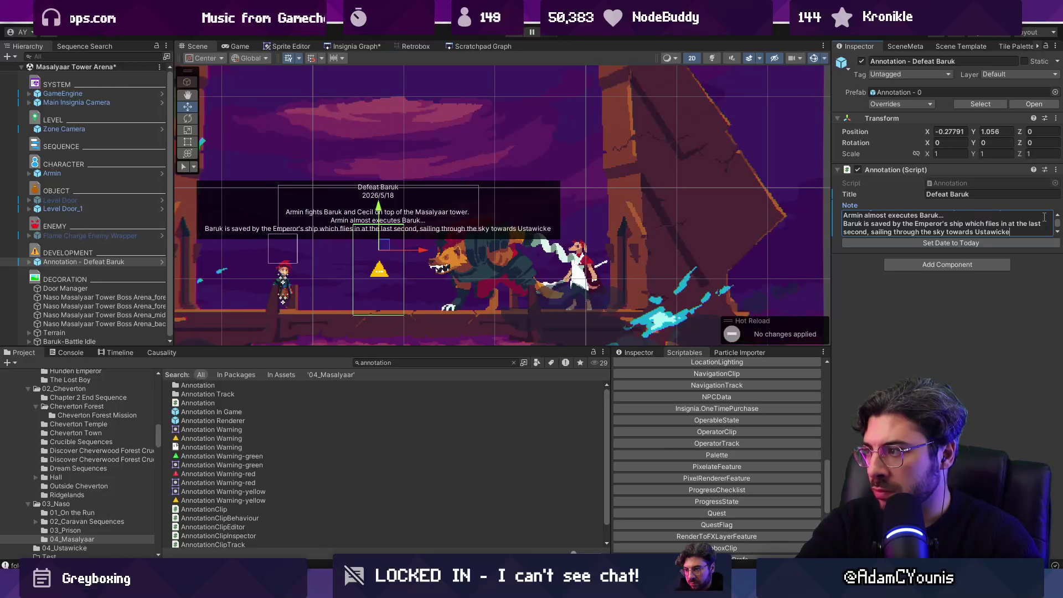
type(".")
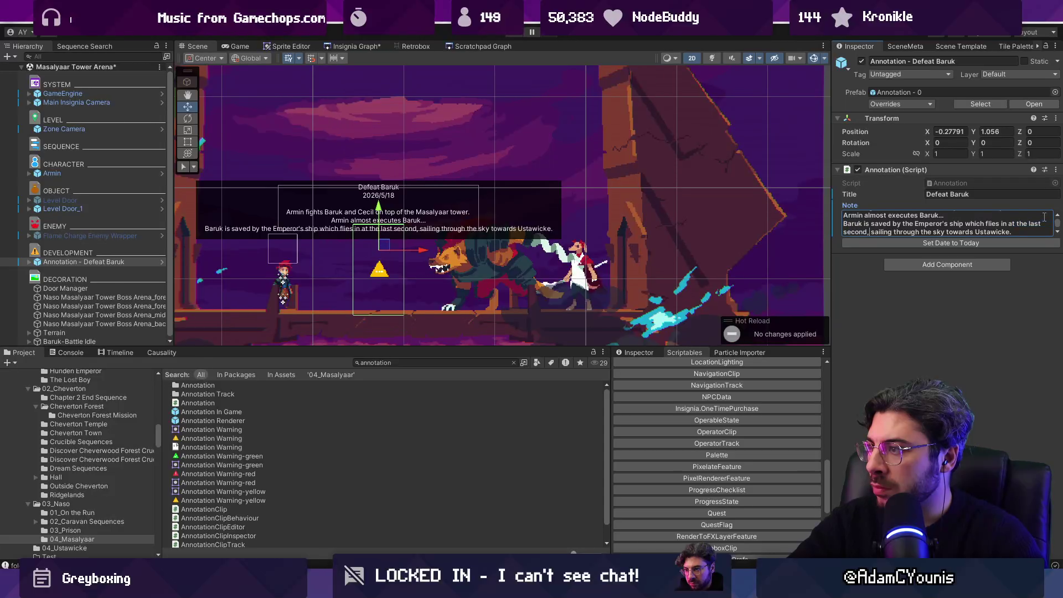
key("Return")
key("ctrl+s")
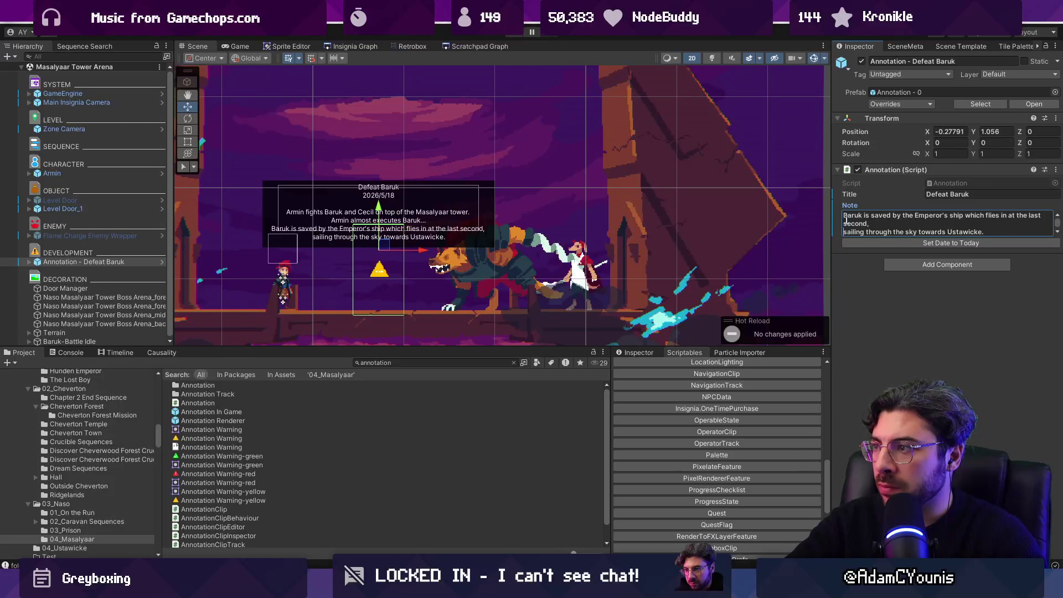
scroll(864, 222, "up", 1)
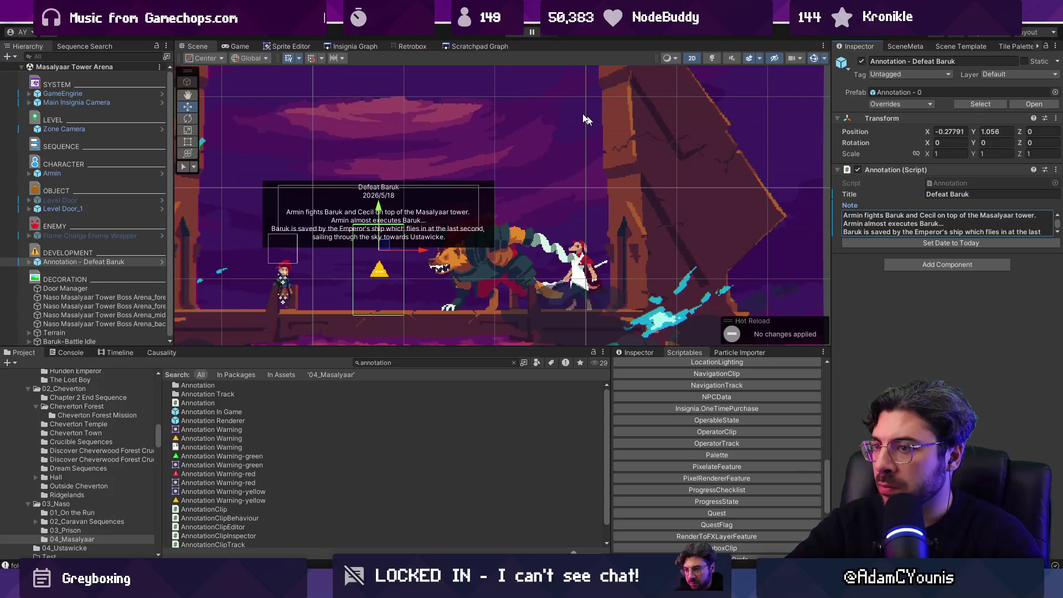
left_click(516, 34)
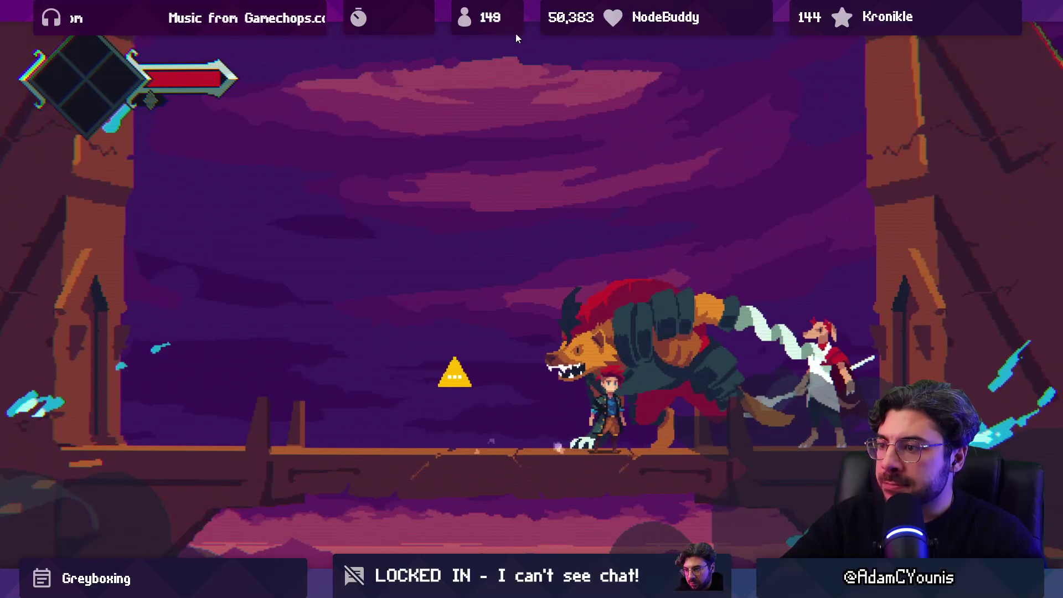
left_click(516, 34)
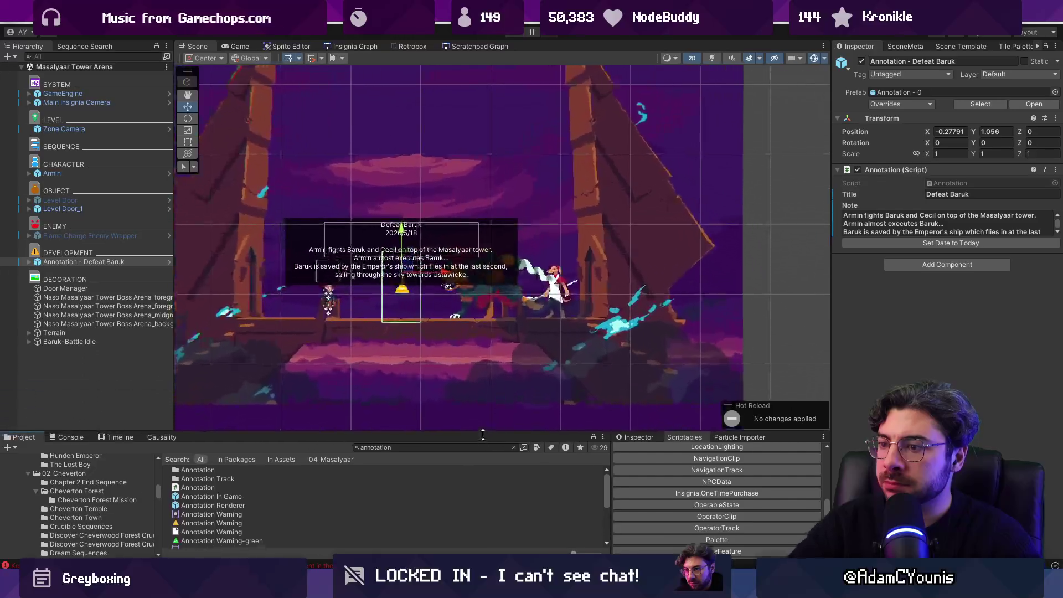
Glance at the scene node graph, then return to the arena scene.
scroll(507, 232, "down", 3)
left_click(360, 46)
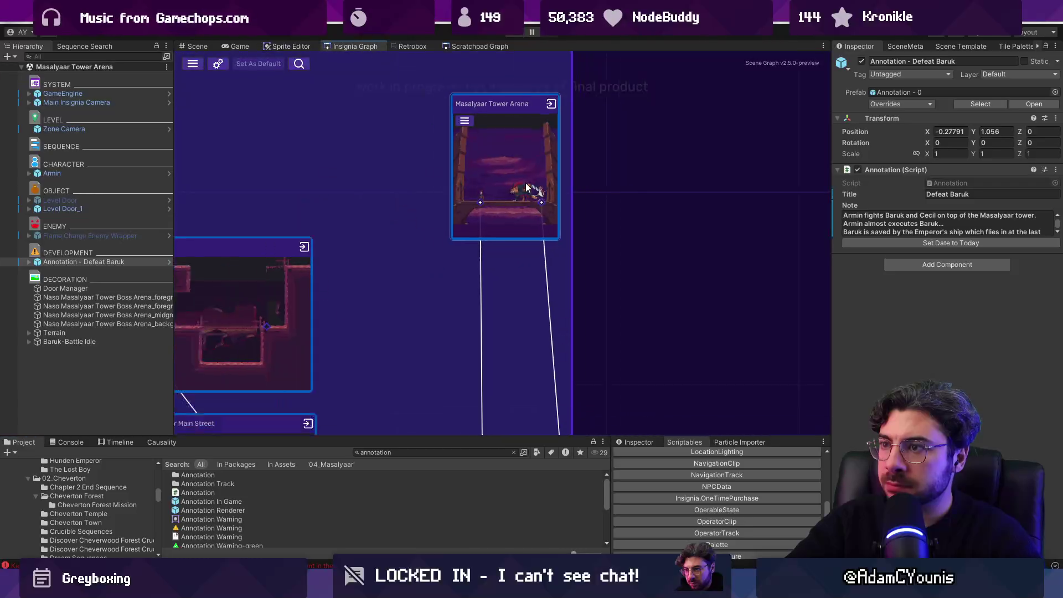
scroll(564, 230, "up", 2)
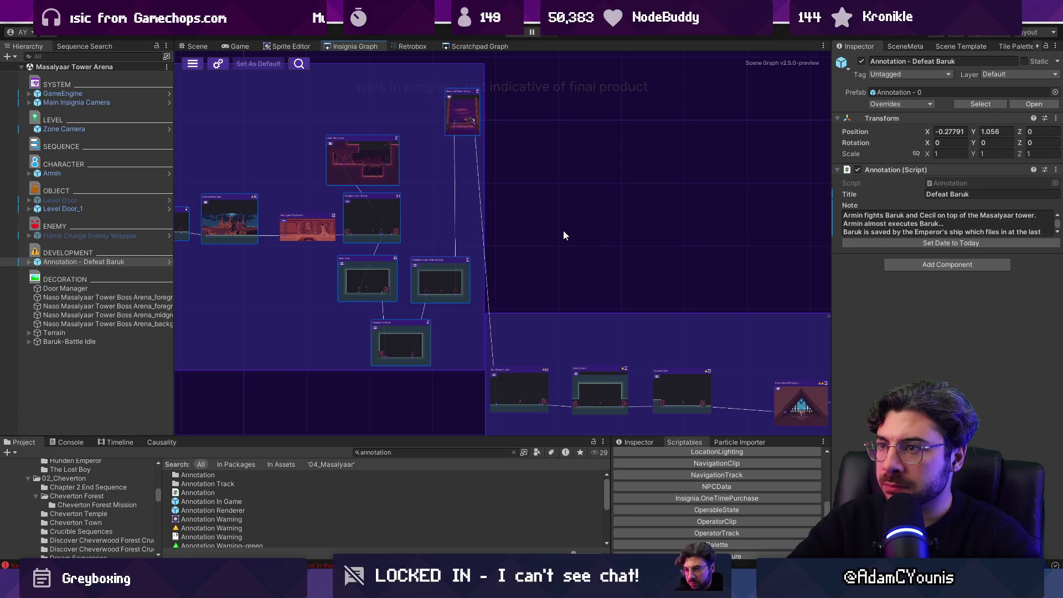
left_click(199, 46)
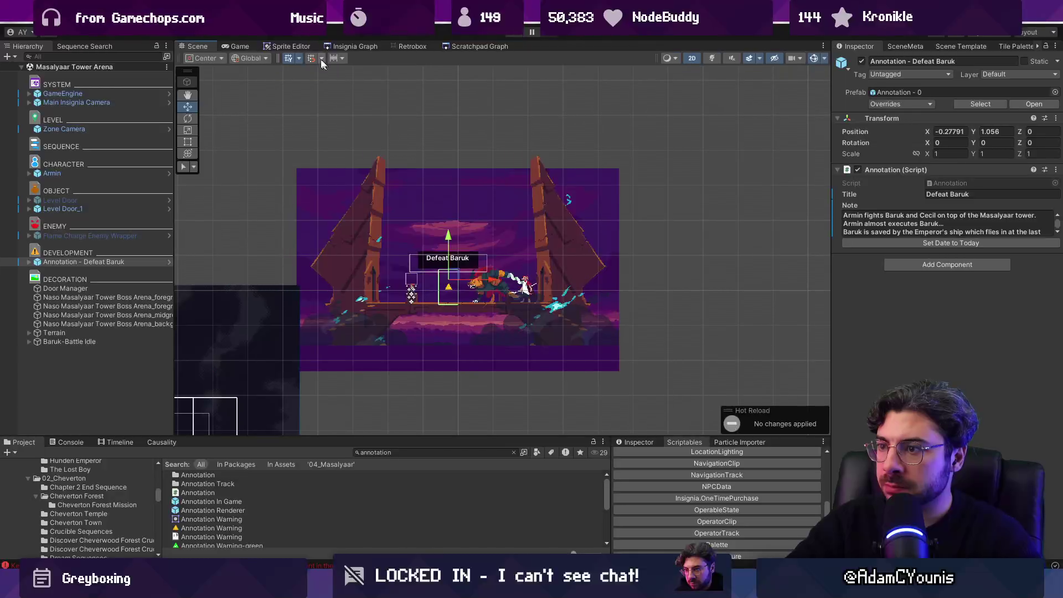
scroll(460, 215, "up", 4)
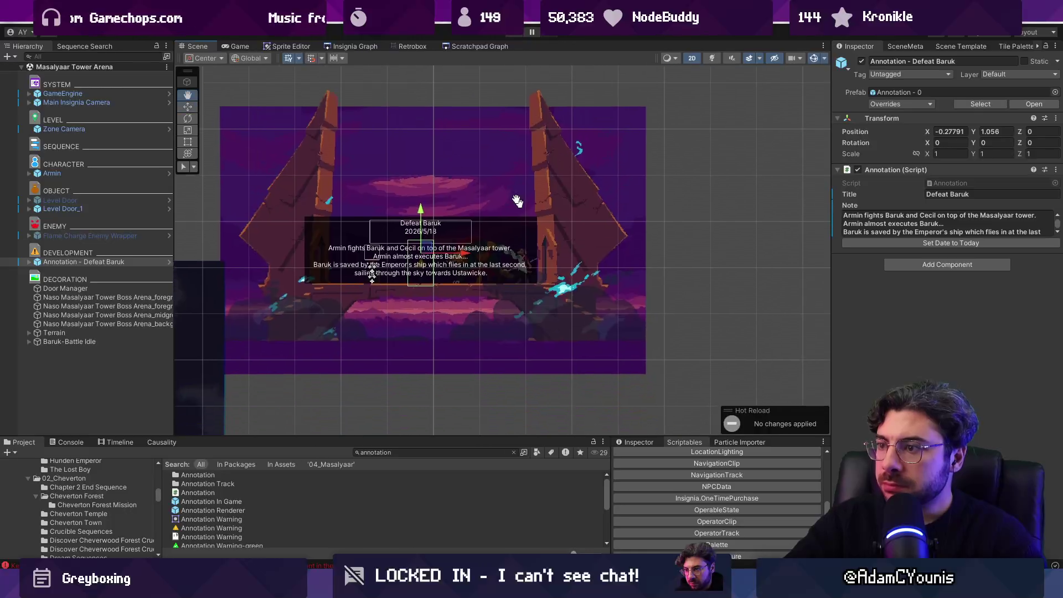
Frame Level Door_1 and playtest it by interacting with the door, then stop play.
left_click(139, 210)
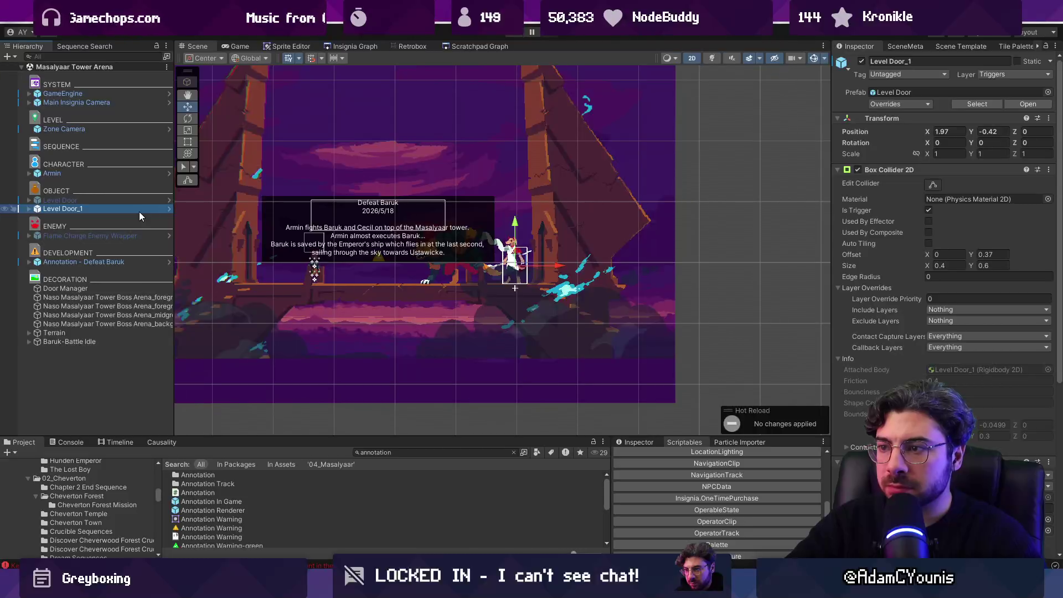
key("f")
left_click(512, 34)
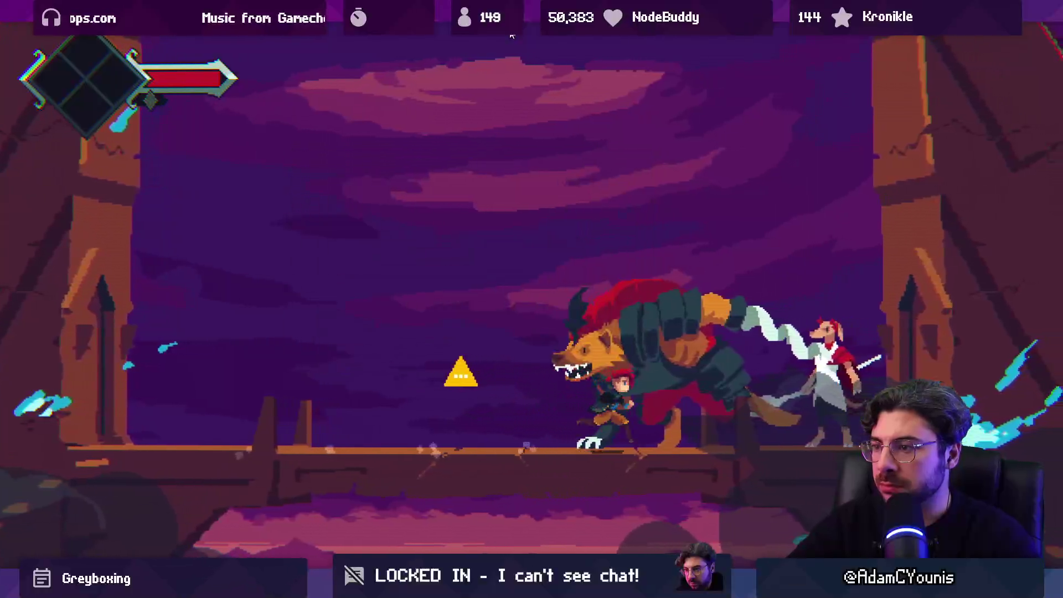
key("s")
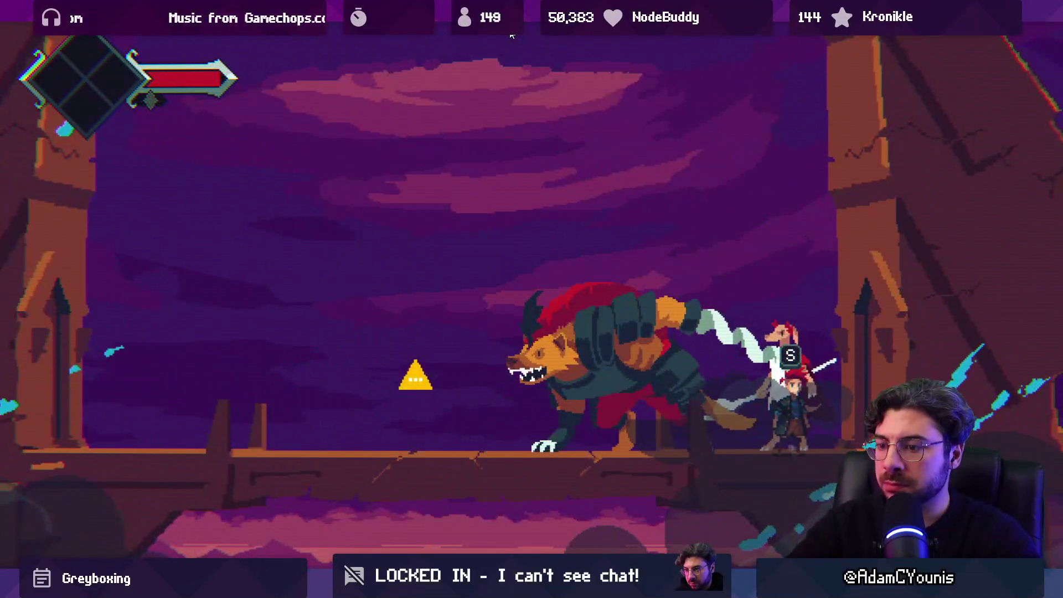
left_click(512, 35)
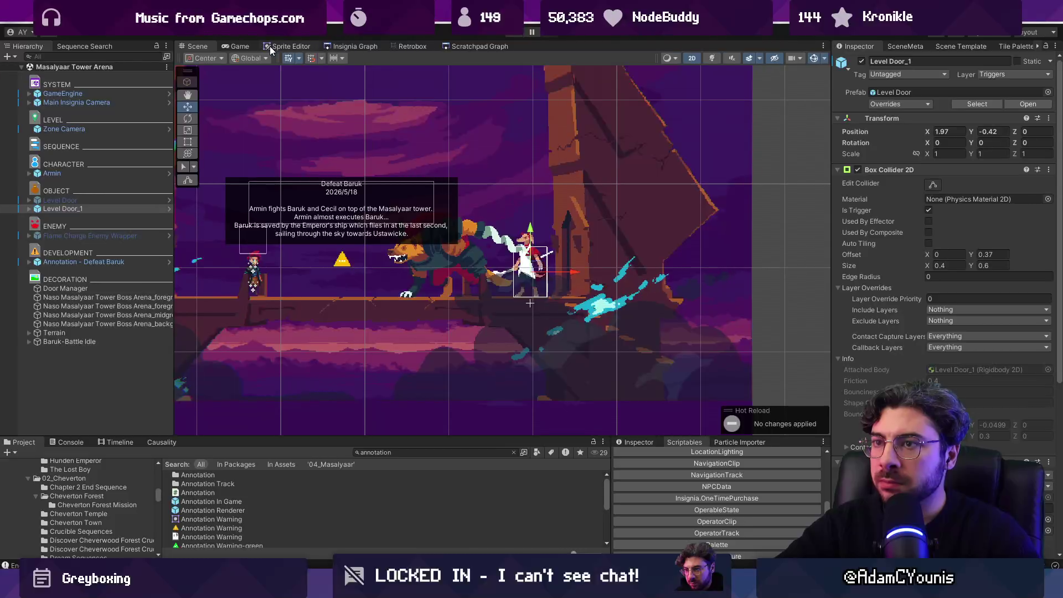
Add all scenes in the scene node graph to the build.
left_click(355, 46)
left_click_drag(475, 138, 512, 182)
right_click(551, 268)
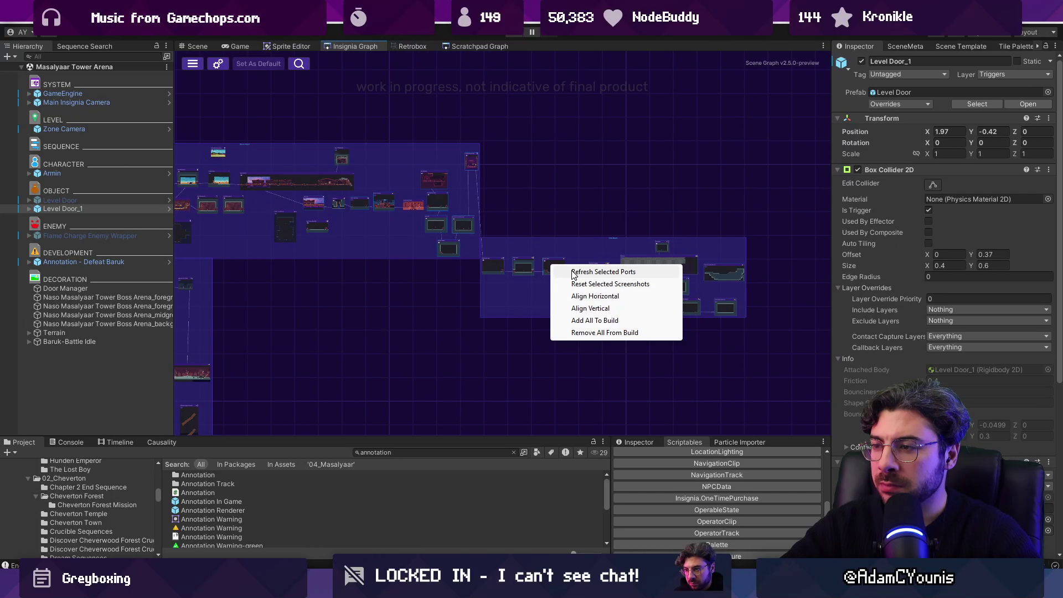
left_click(596, 321)
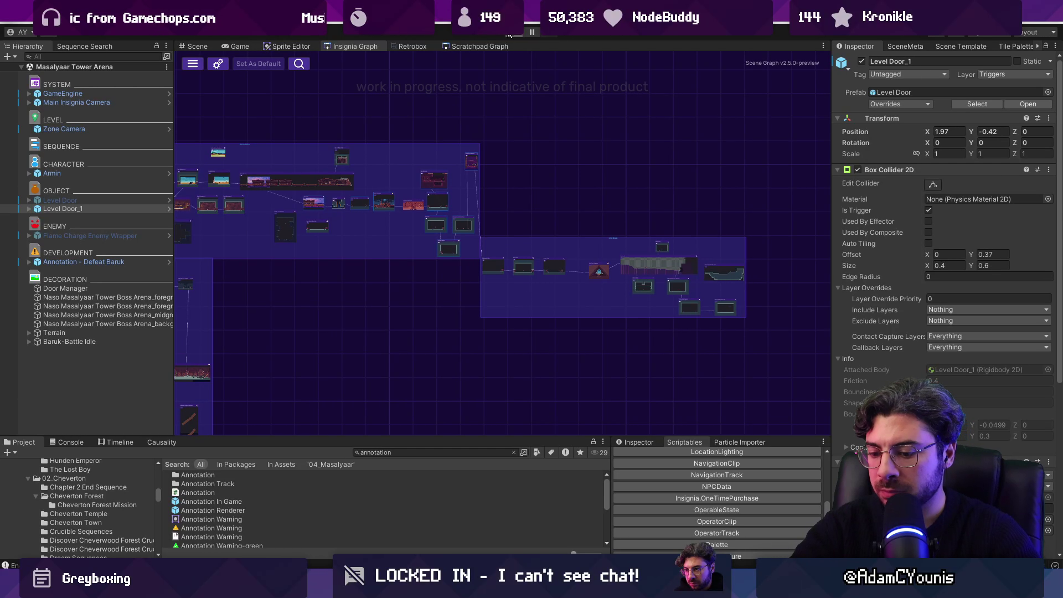
Replay the arena through the door to the Baruk fight, with the Game view docked.
left_click(194, 46)
key("shift+space")
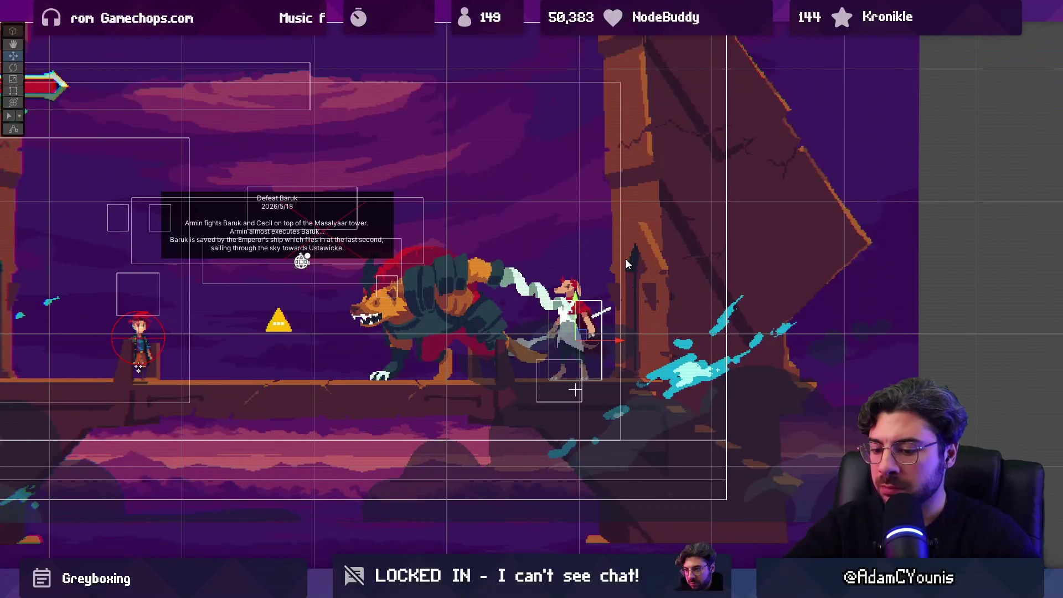
key("ctrl+p")
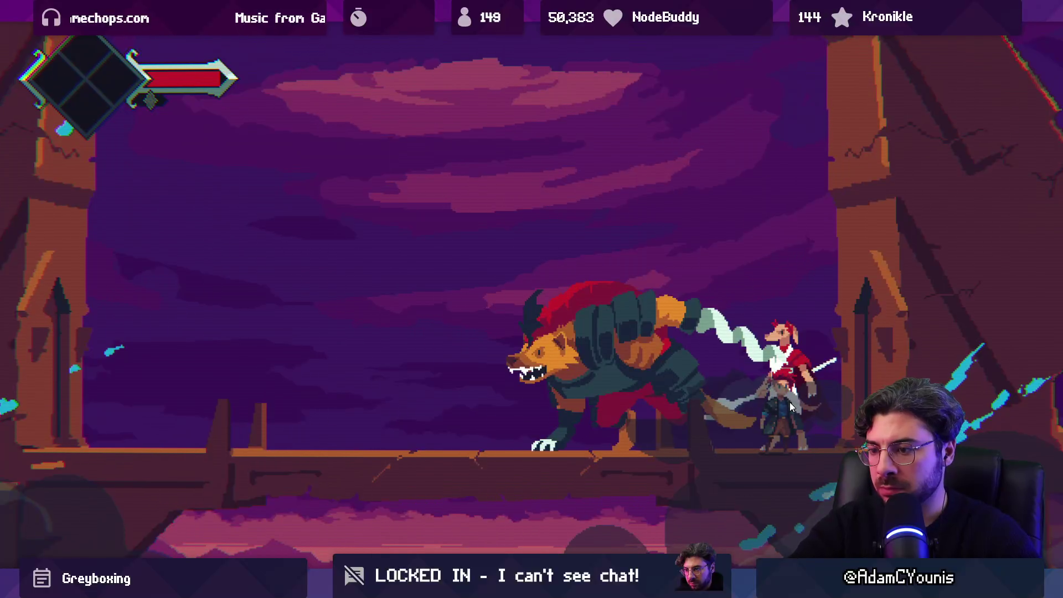
key("ctrl+p")
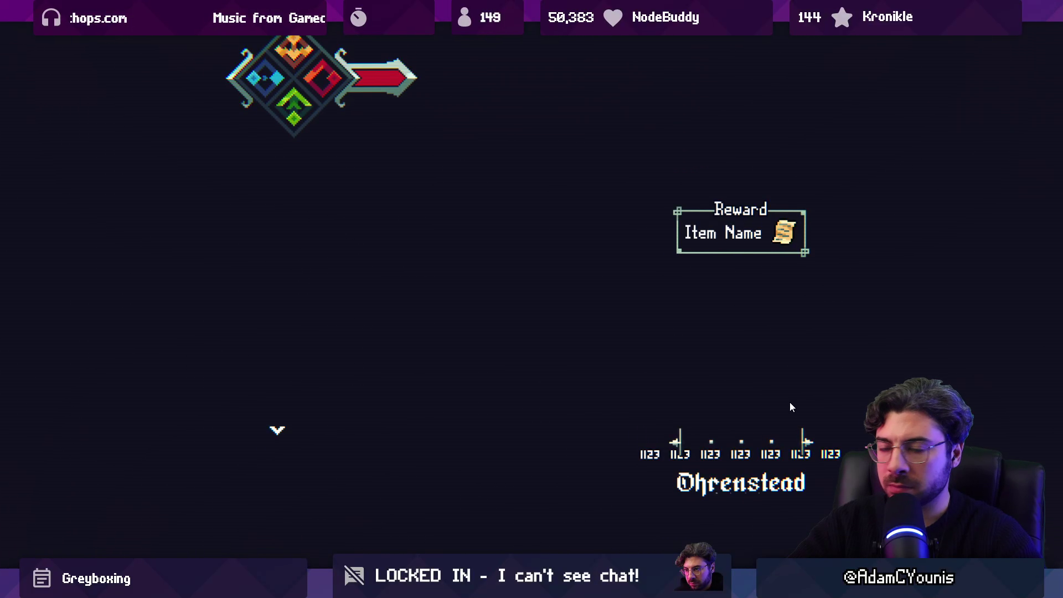
key("ctrl+p")
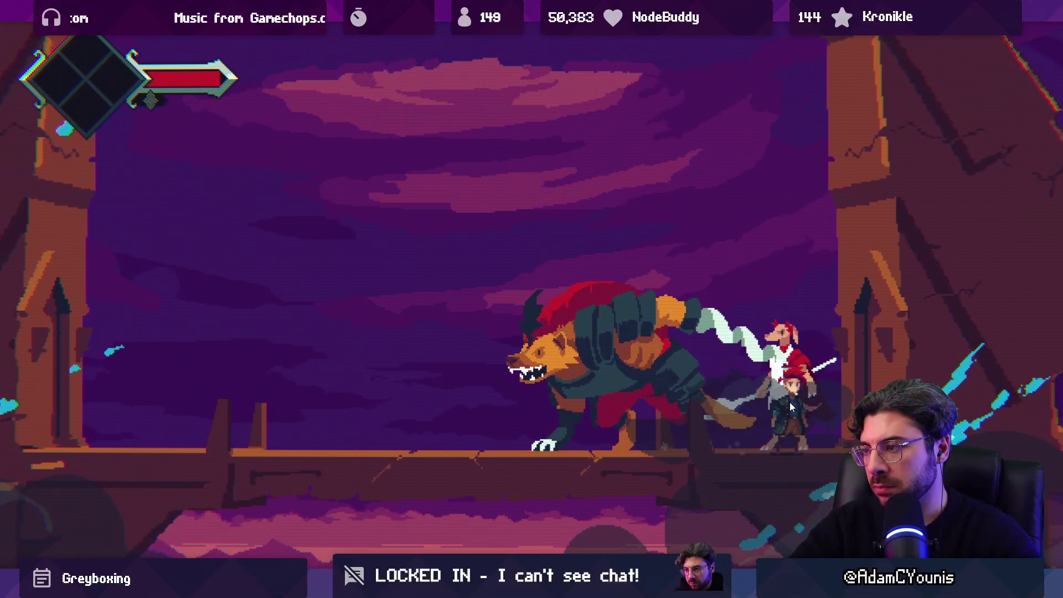
key("shift+space")
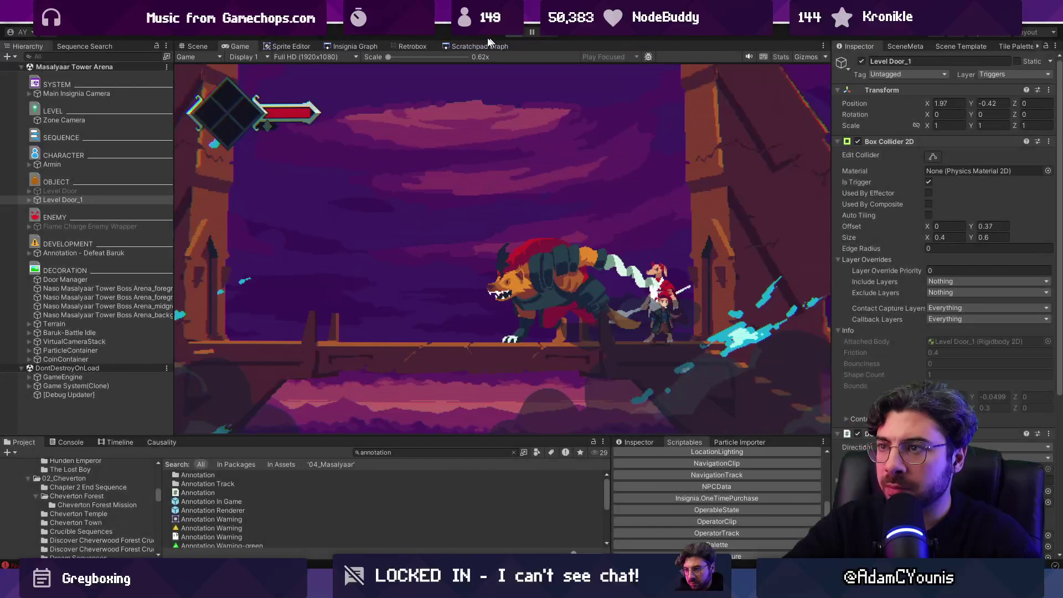
Stop play and open the East Desert Limits scene from the room graph.
key("ctrl+p")
left_click(356, 47)
scroll(478, 189, "up", 5)
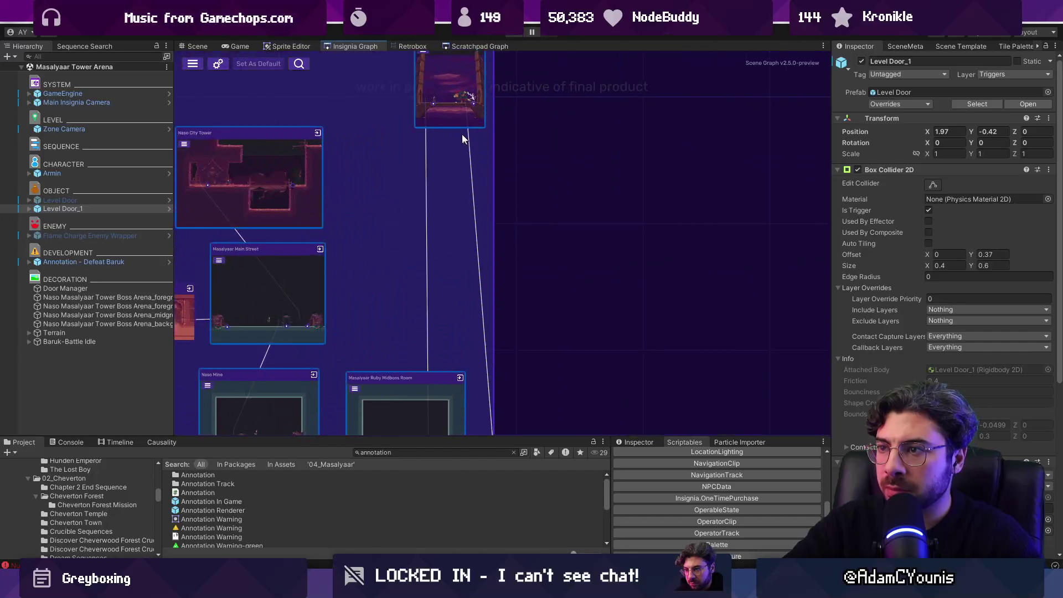
scroll(465, 160, "down", 2)
scroll(504, 358, "up", 5)
left_click(486, 360)
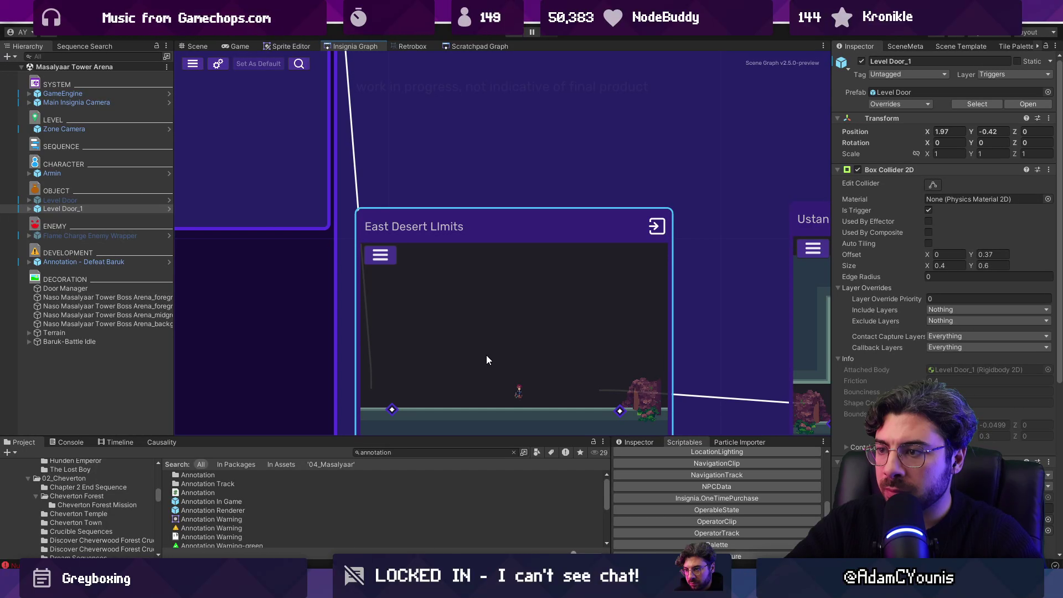
left_click(896, 46)
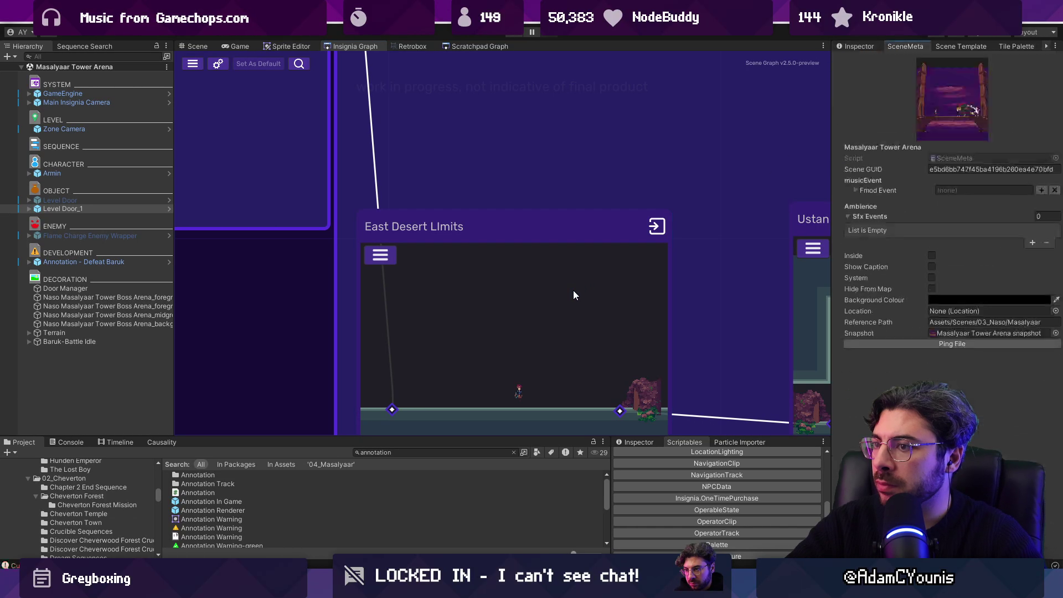
double_click(574, 295)
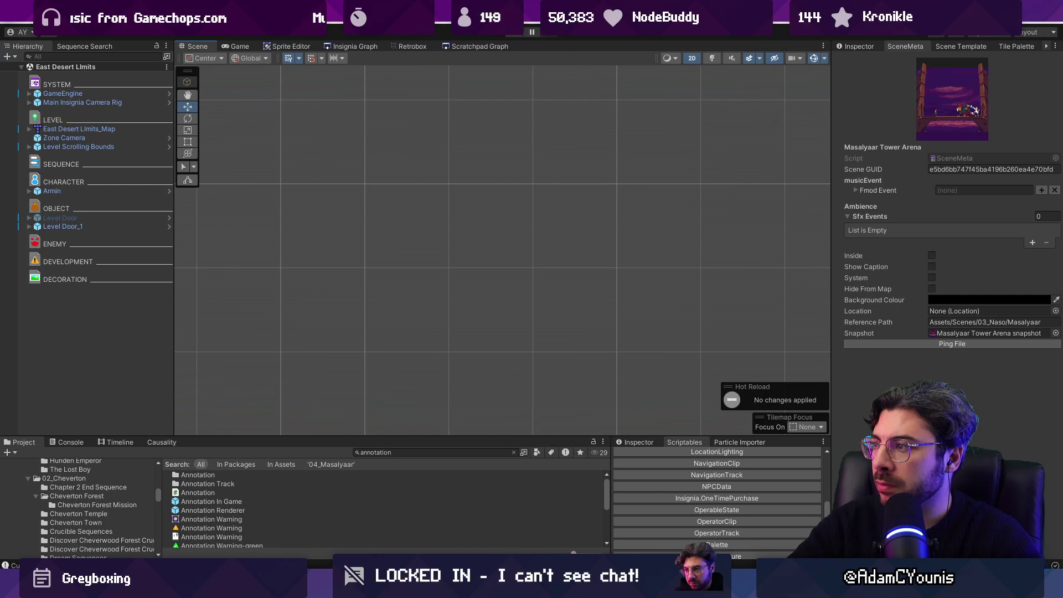
Open Ustan Zone 1 from the graph, then start the game from a chosen room.
left_click(355, 45)
double_click(573, 224)
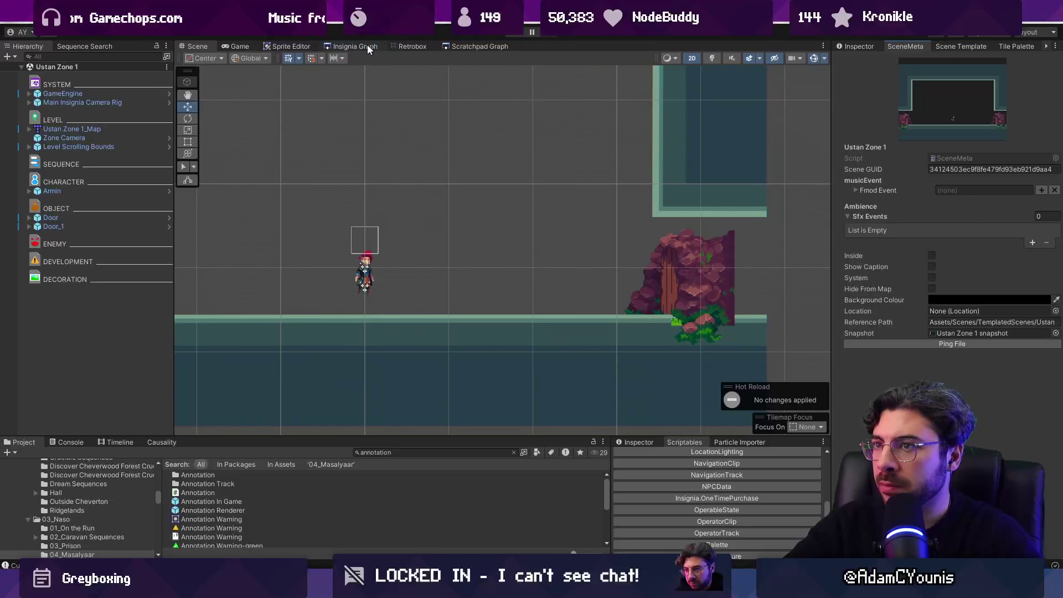
left_click(367, 47)
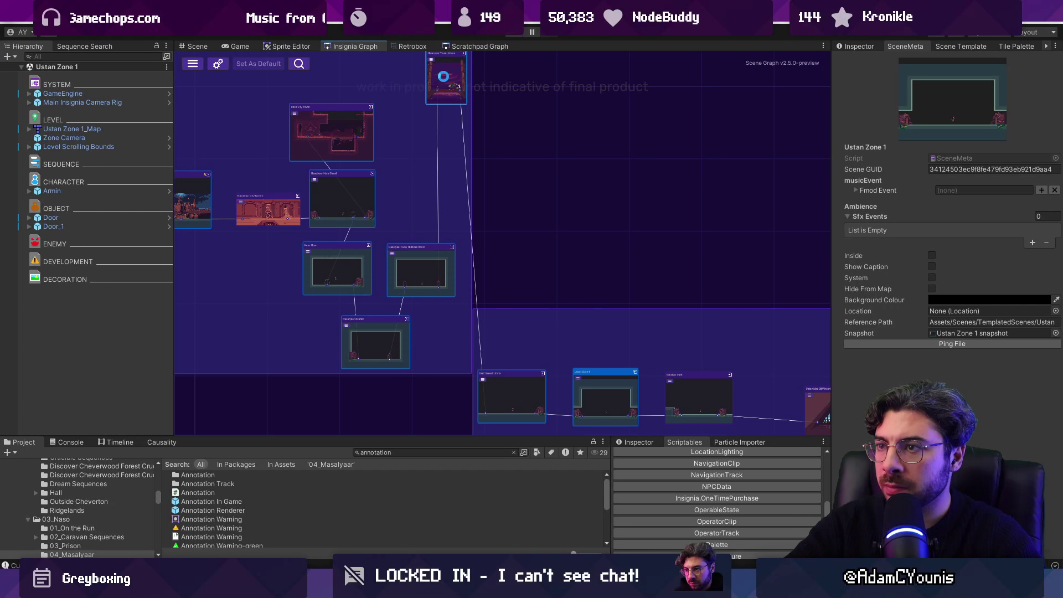
double_click(444, 77)
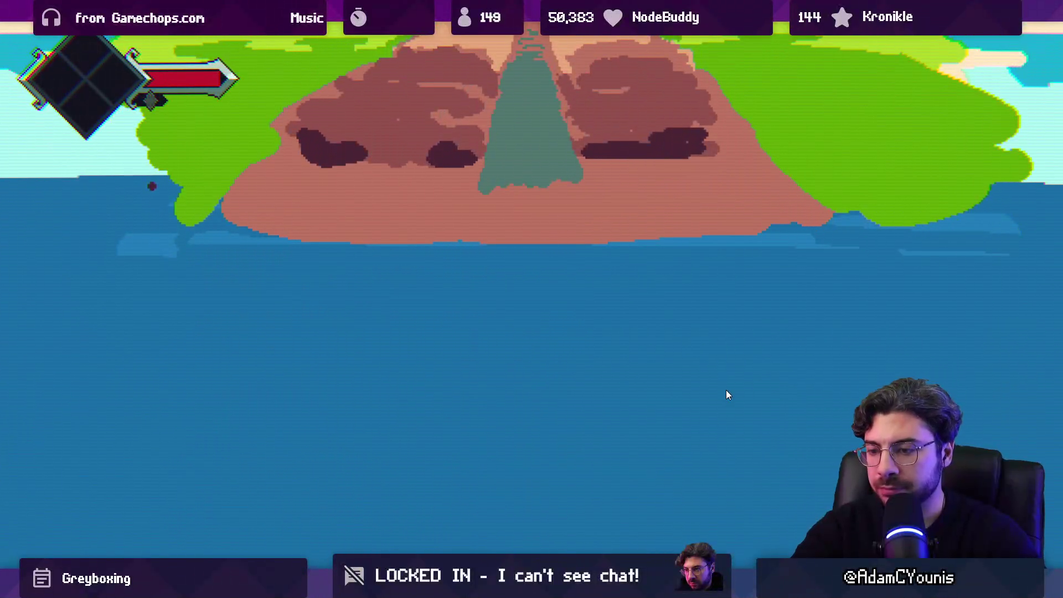
Stop play and open Ustawicke Cliff Interior from the Insignia room graph.
key("ctrl+p")
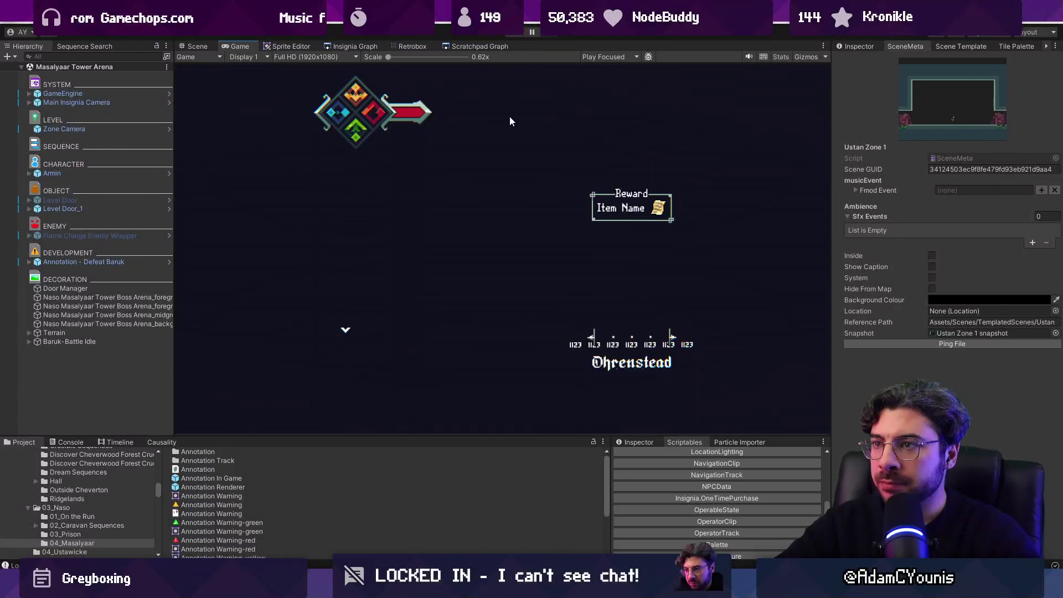
left_click(354, 46)
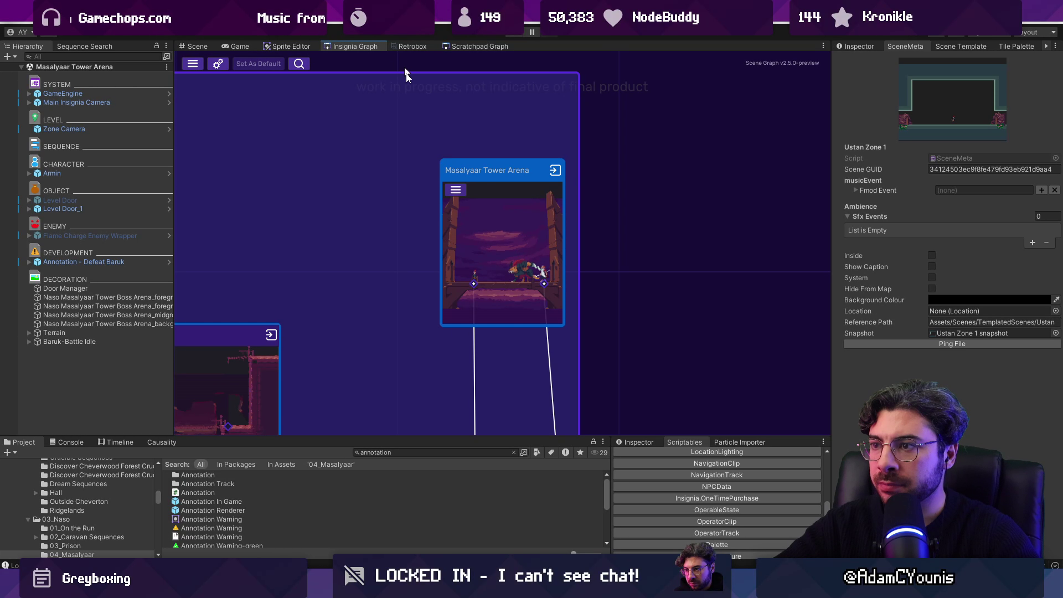
scroll(552, 255, "down", 5)
scroll(501, 238, "up", 5)
scroll(436, 255, "up", 3)
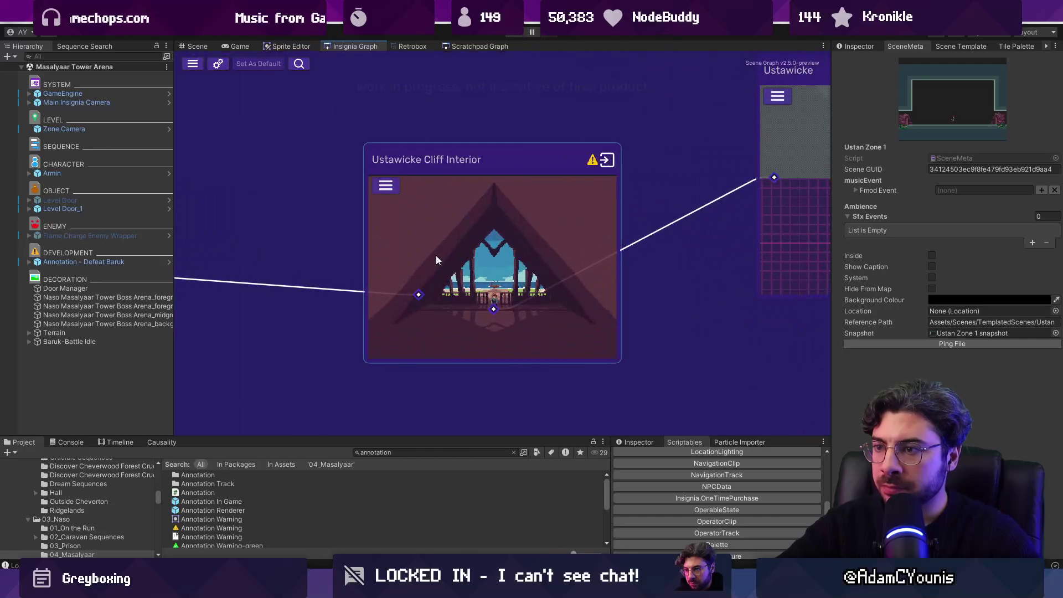
double_click(436, 255)
scroll(437, 255, "down", 4)
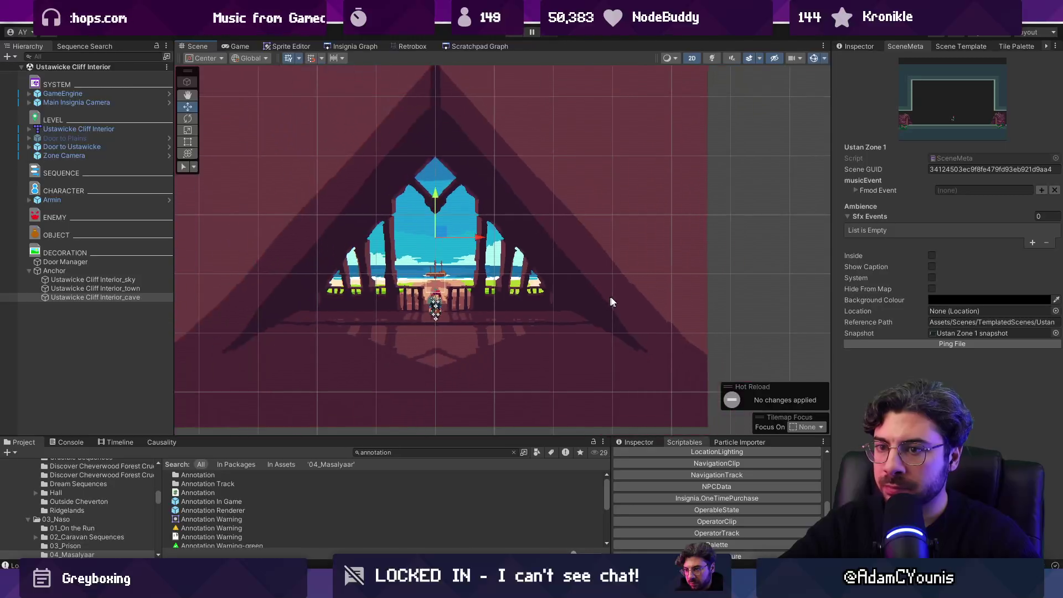
Open the Ustawicke Cliff Interior tilemap in Tiled and dismiss the AutoMapping error.
right_click(97, 127)
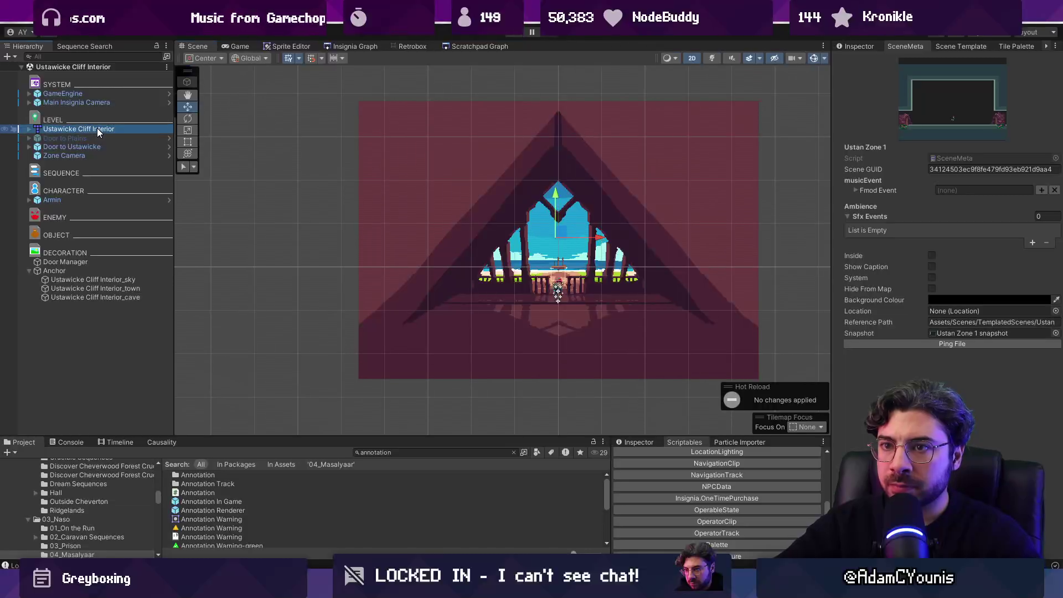
mouse_move(199, 249)
left_click(243, 248)
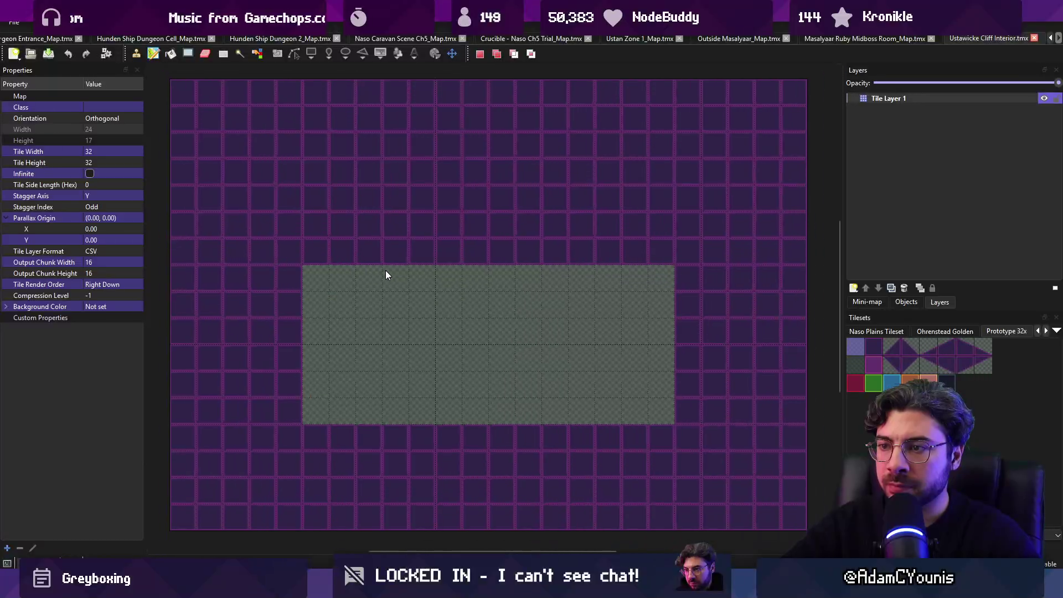
scroll(386, 272, "down", 5)
key("Return")
left_click(885, 99)
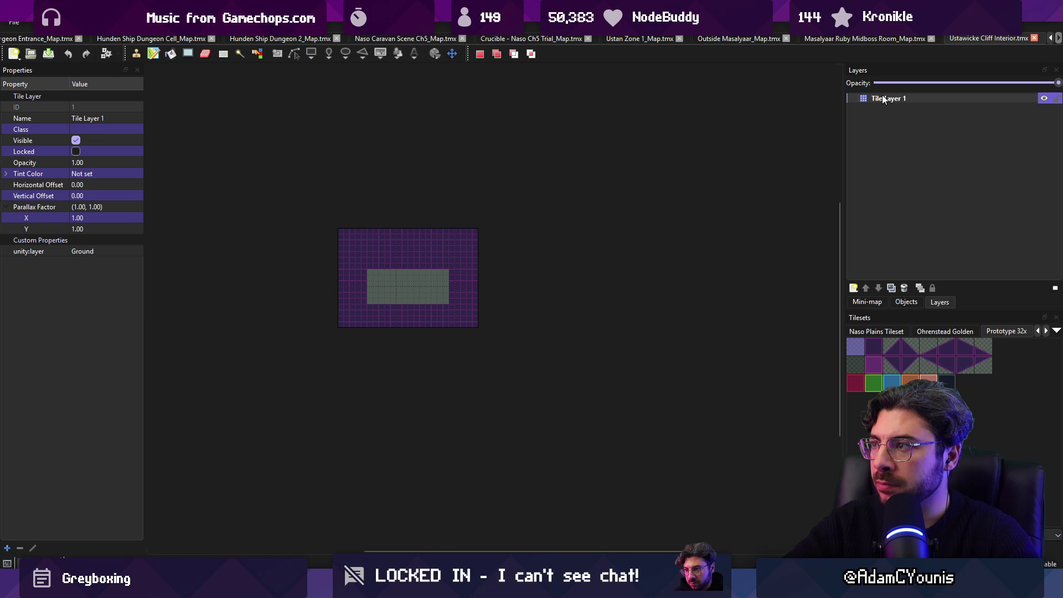
key("alt+Tab")
Search the Project for 'cliff interior' and move that tilemap asset into the Greybox folder.
left_click(418, 452)
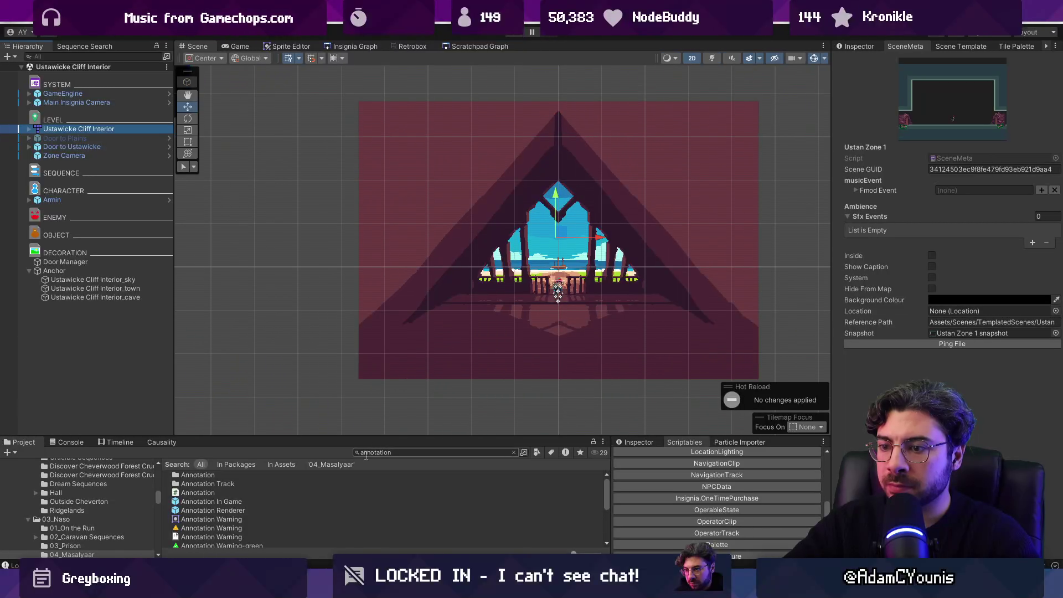
type("cliff ")
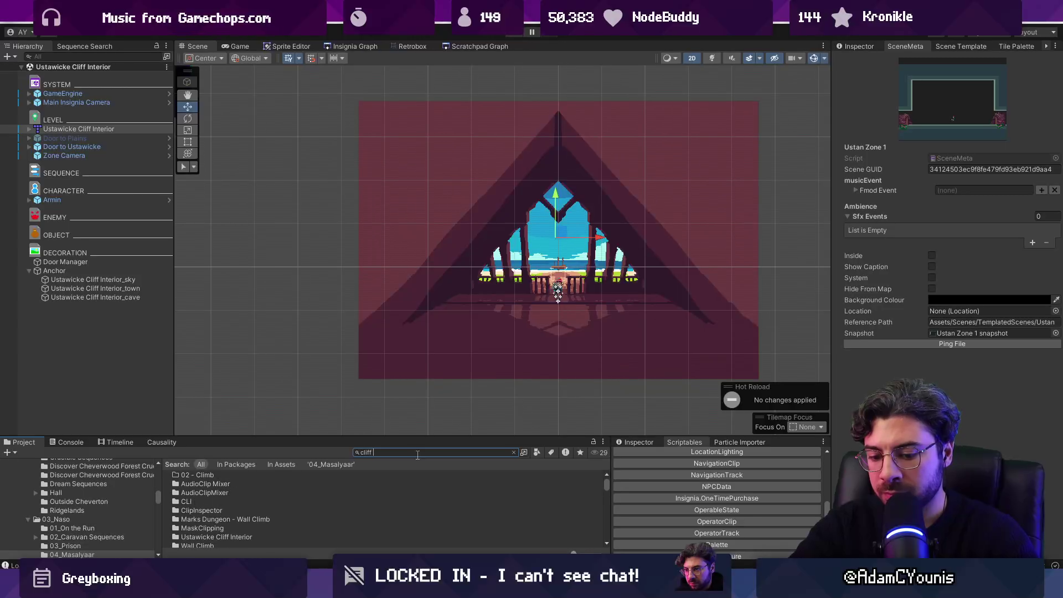
type("interior")
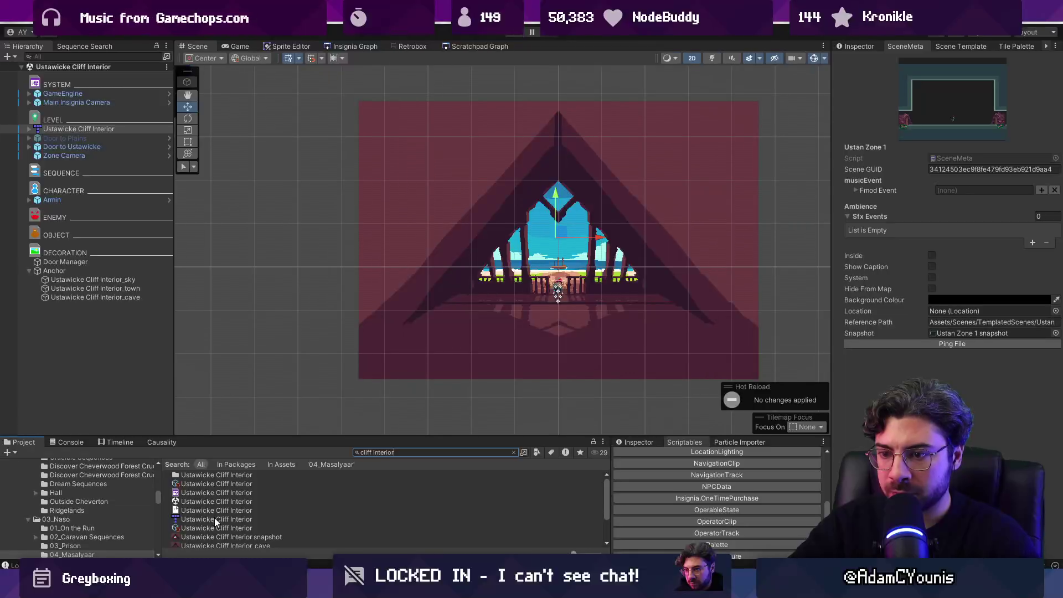
left_click(215, 519)
left_click(514, 453)
left_click_drag(213, 438, 268, 191)
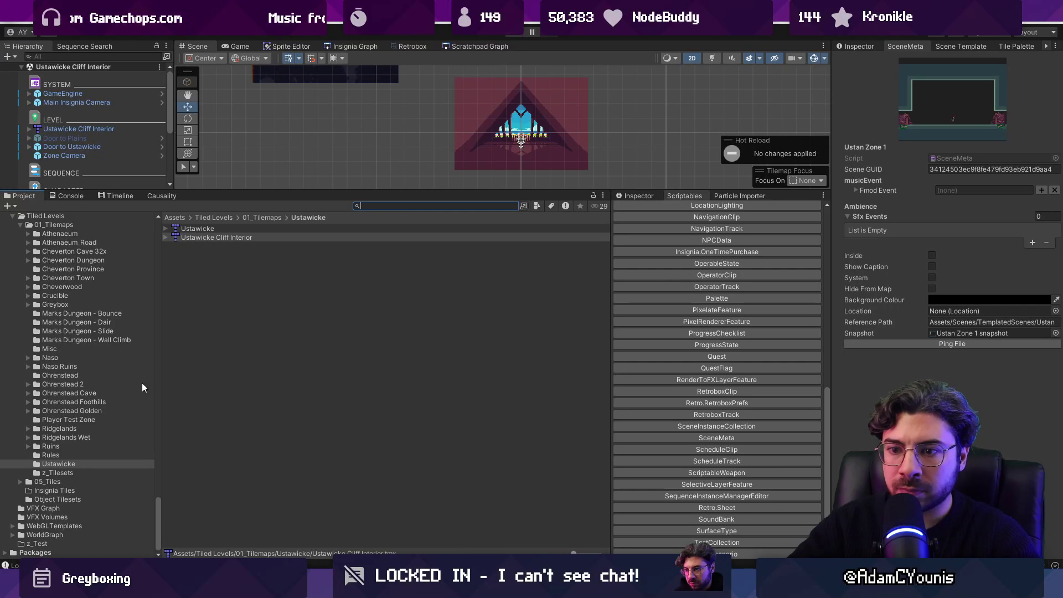
left_click_drag(188, 238, 65, 304)
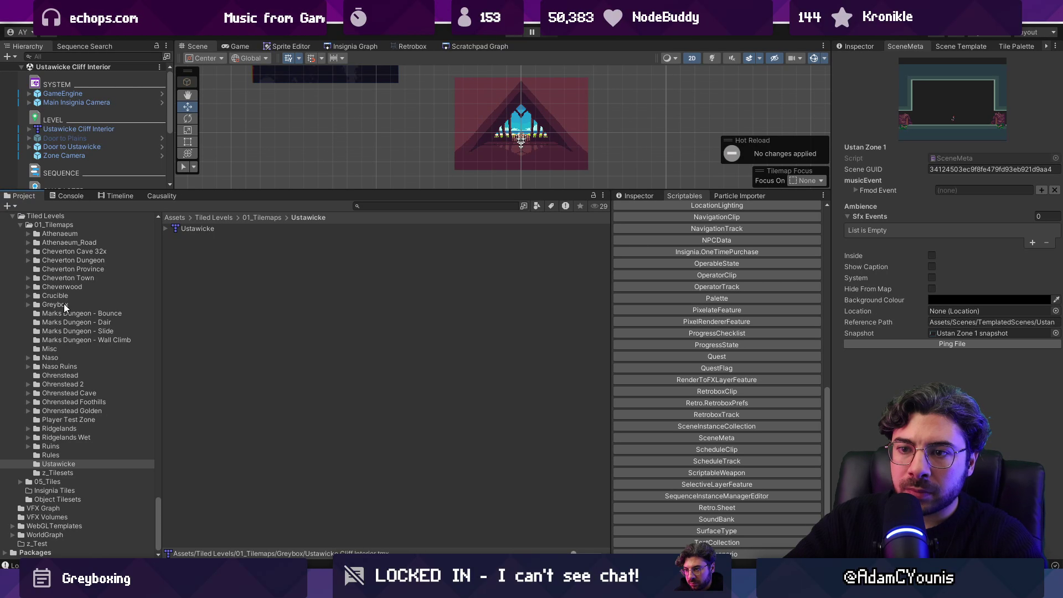
left_click(64, 304)
scroll(360, 416, "down", 5)
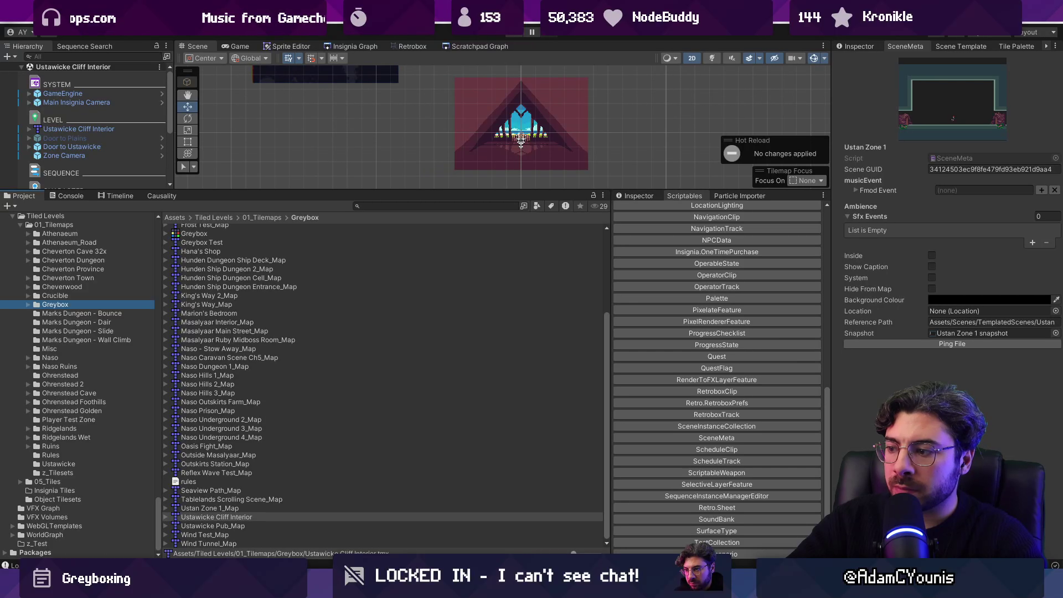
Dismiss Tiled's reload error and reopen the moved tilemap from the Greybox folder.
key("alt+Tab")
key("Return")
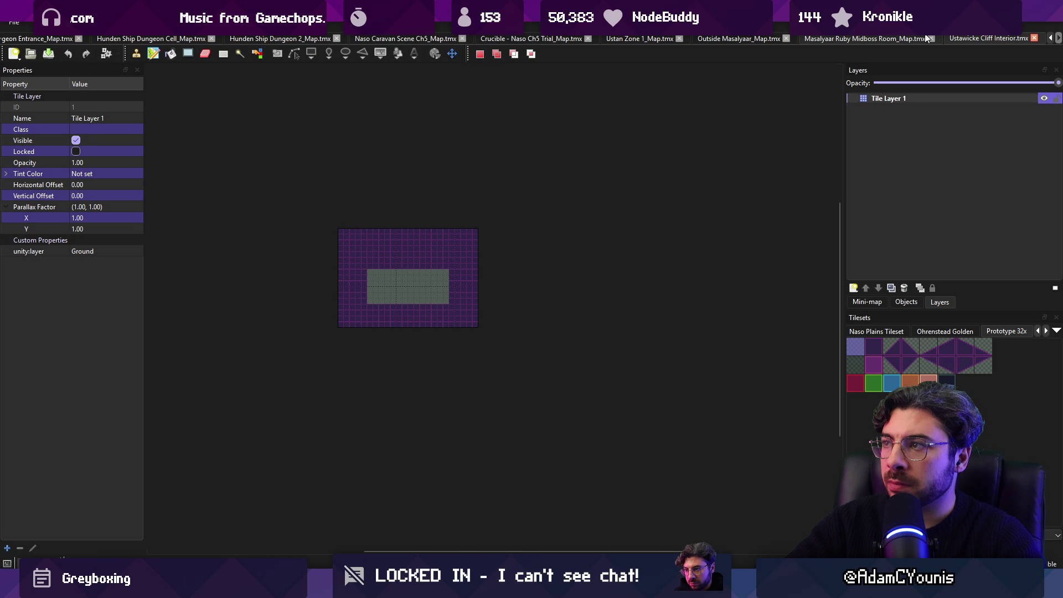
key("alt+Tab")
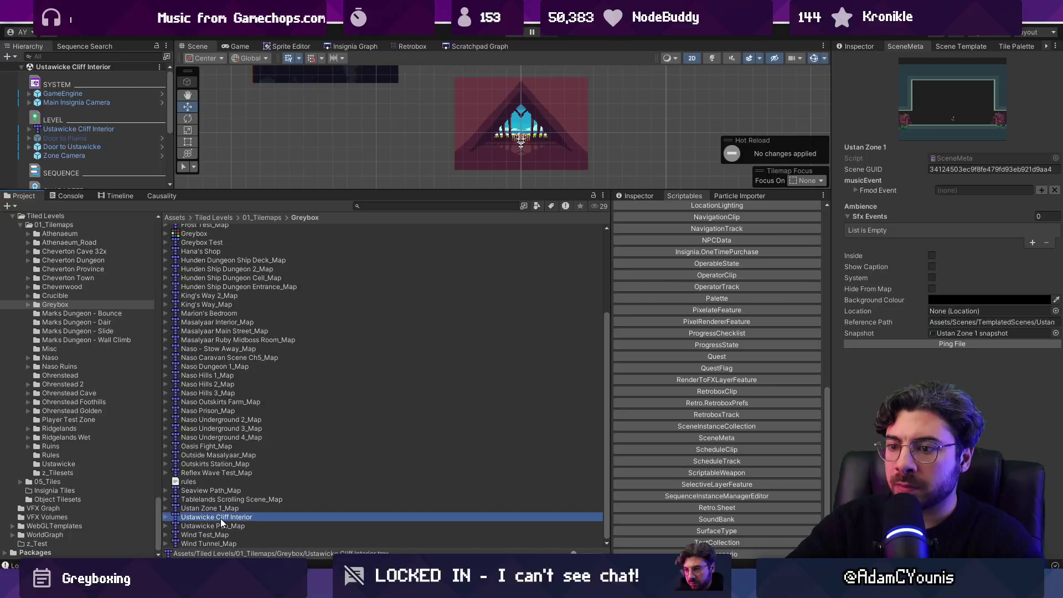
double_click(221, 519)
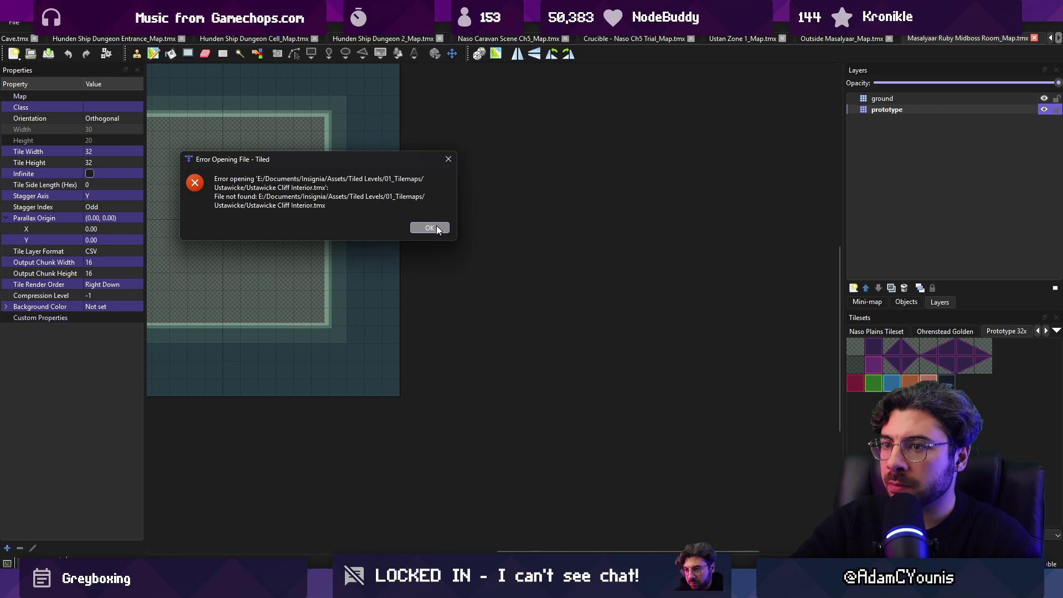
Dismiss the file-not-found error and rename Tile Layer 1 to prototype.
left_click(431, 228)
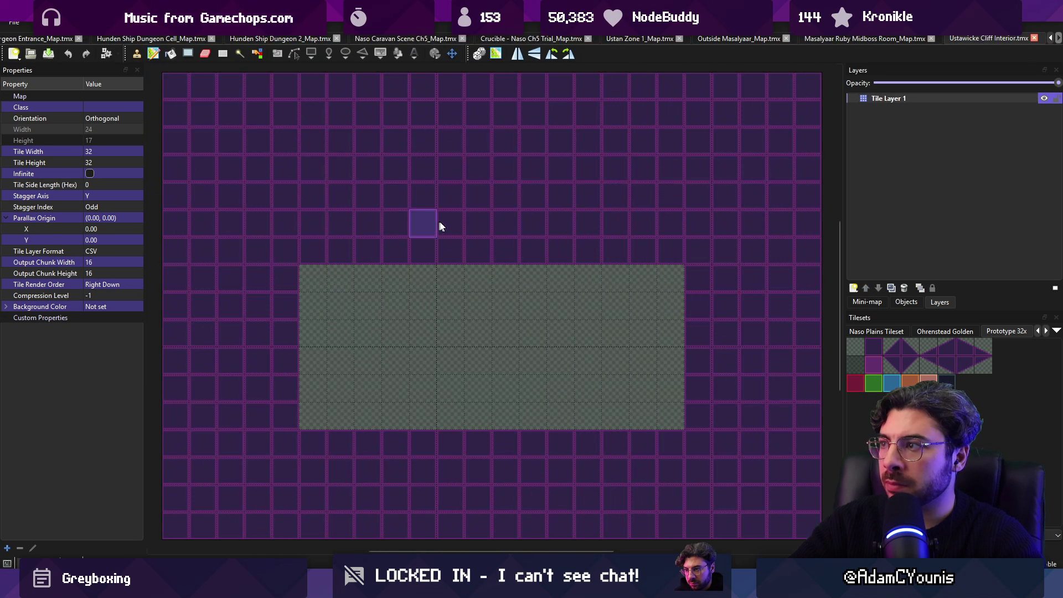
double_click(888, 99)
type("prototype")
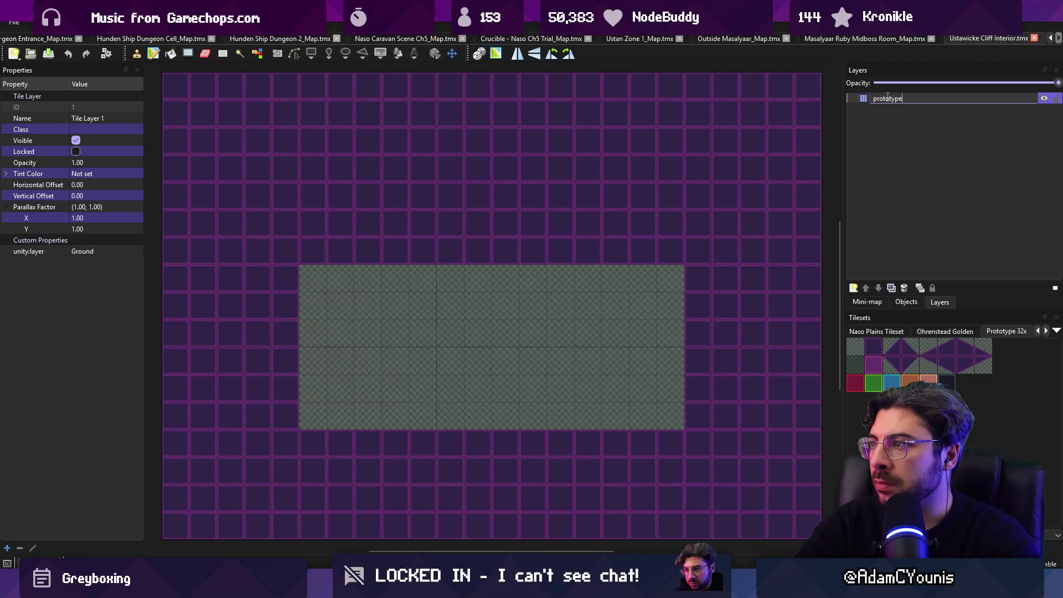
key("Return")
key("ctrl+n")
key("Escape")
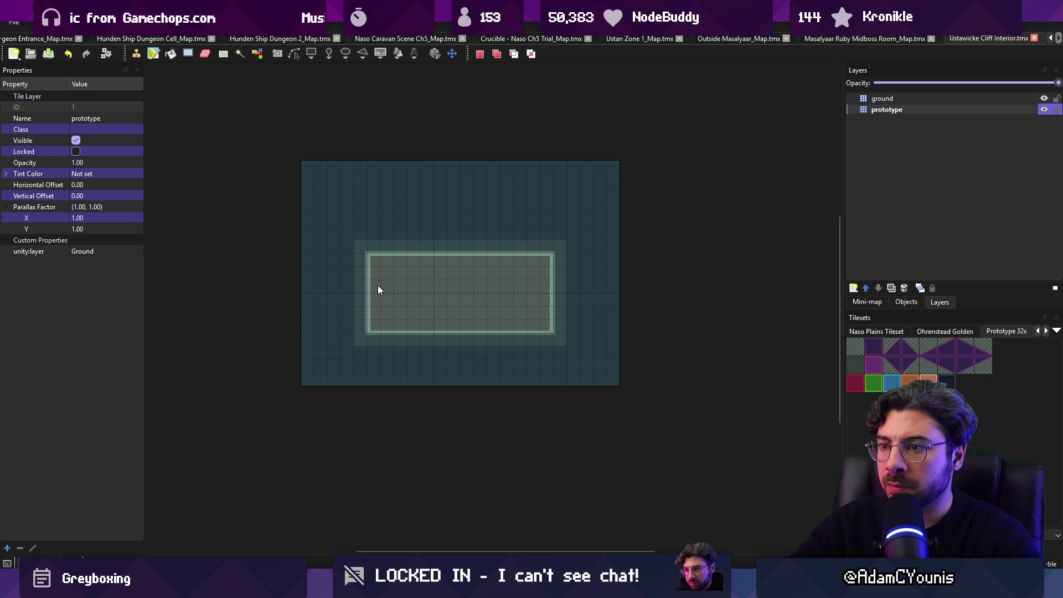
Paint floor stamps into the notch and top rows of the map, then save.
right_click(380, 286)
left_click_drag(347, 322, 434, 156)
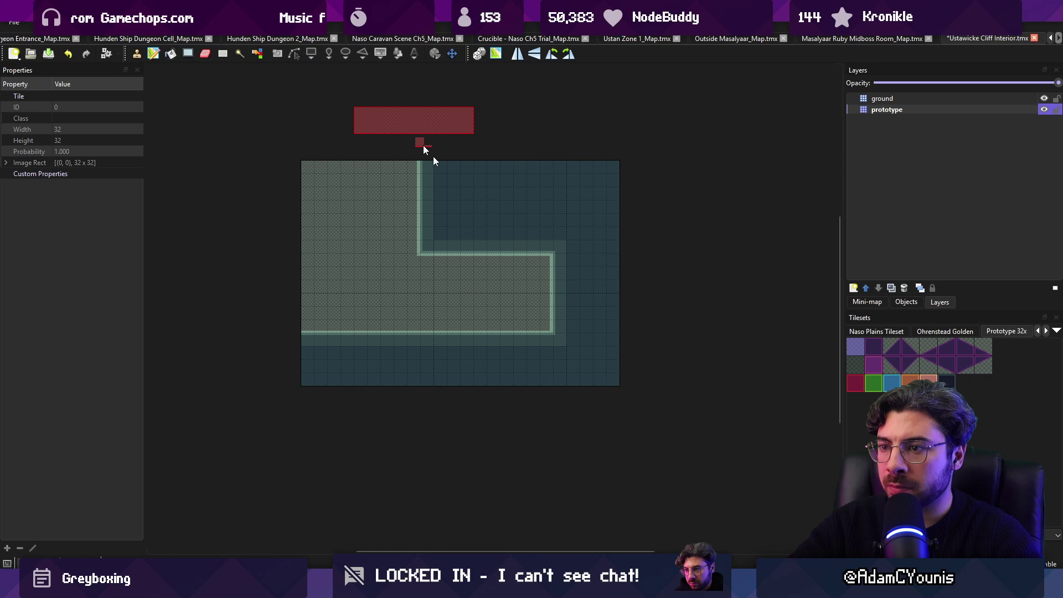
key("ctrl+z")
left_click(437, 216)
left_click_drag(437, 212, 497, 168)
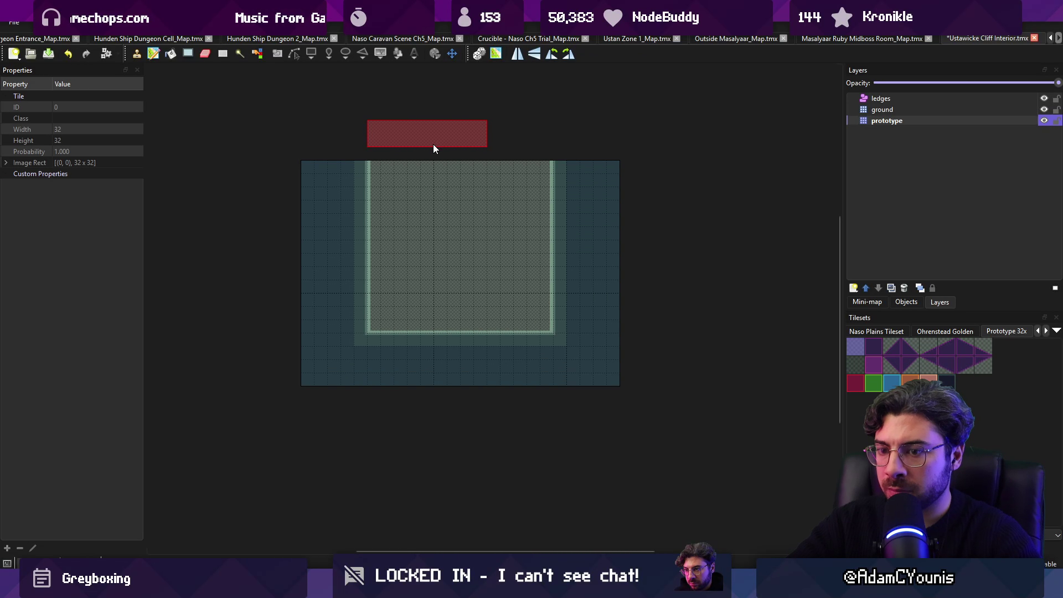
key("ctrl+s")
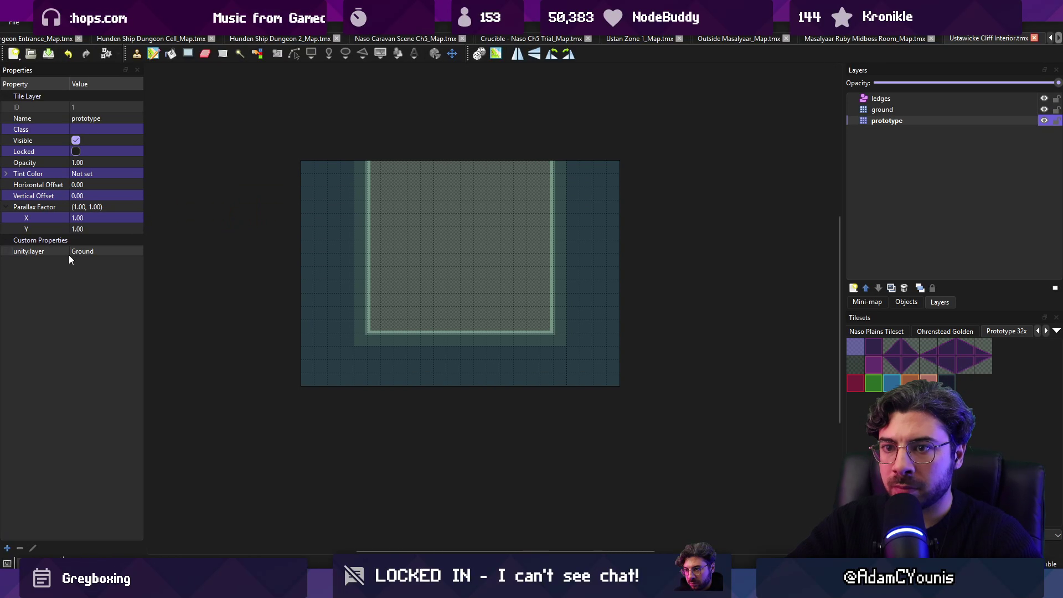
Add a checked bool unity:ignore property to the prototype layer and save.
left_click(7, 548)
type("unity:ignor")
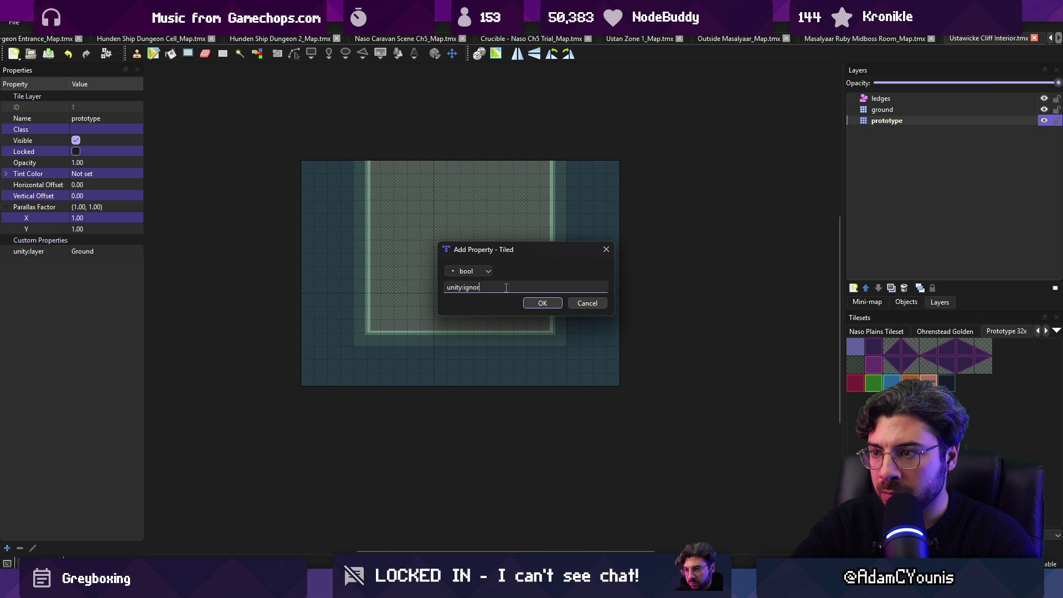
type("e")
key("Return")
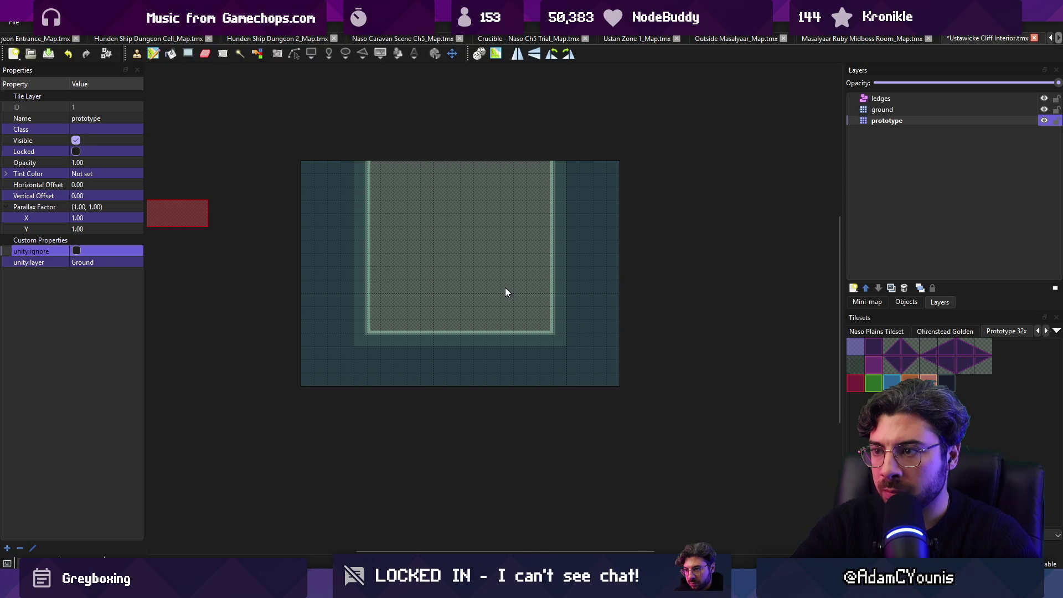
left_click(76, 251)
key("ctrl+s")
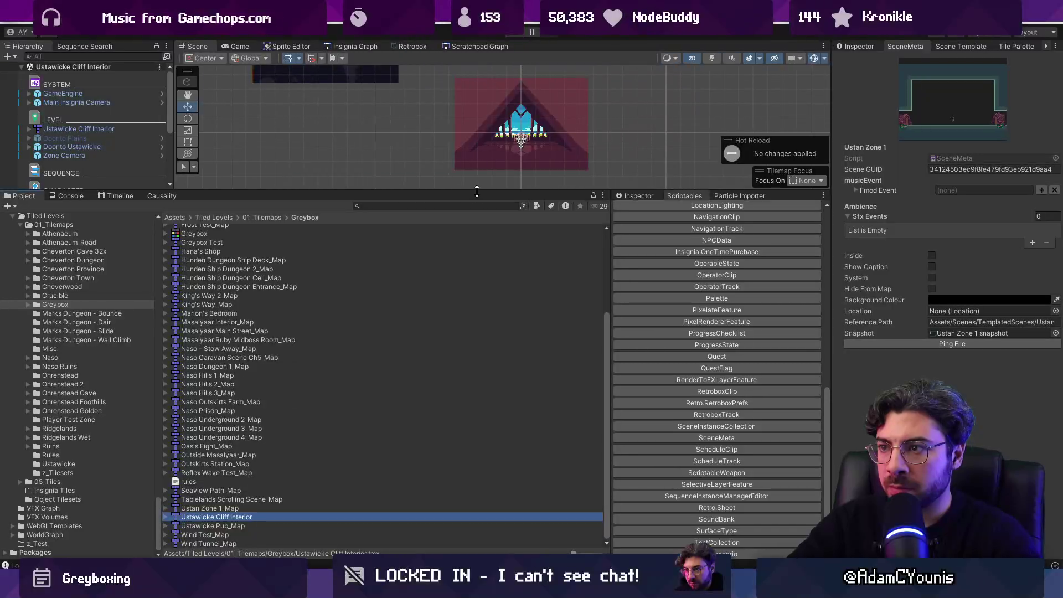
Playtest Ustawicke Cliff Interior, running along the balcony and through the centre door.
left_click_drag(477, 191, 460, 461)
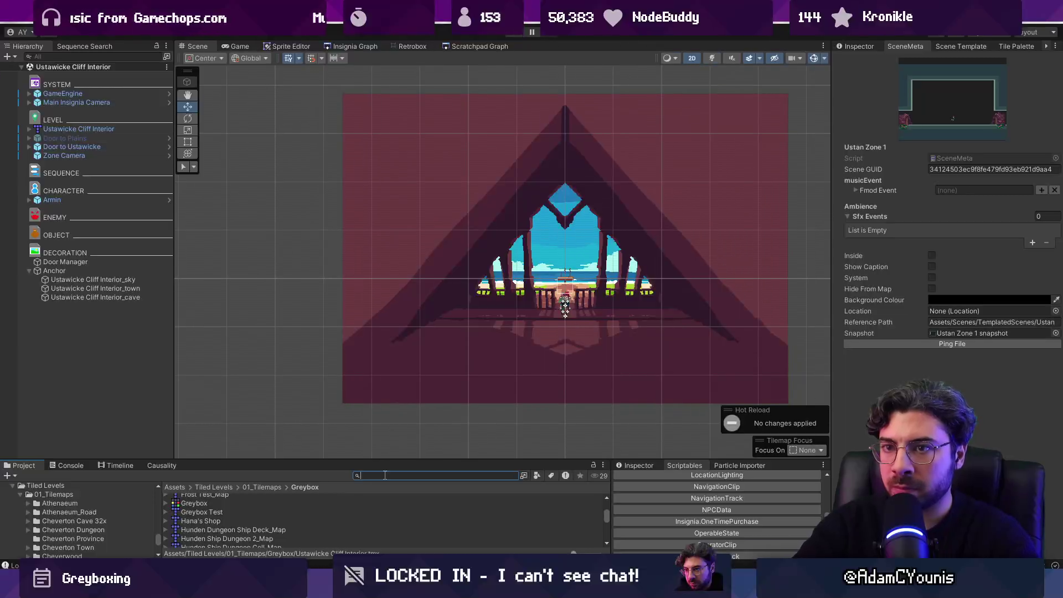
left_click(78, 129)
scroll(481, 264, "down", 1)
left_click(513, 35)
key("d")
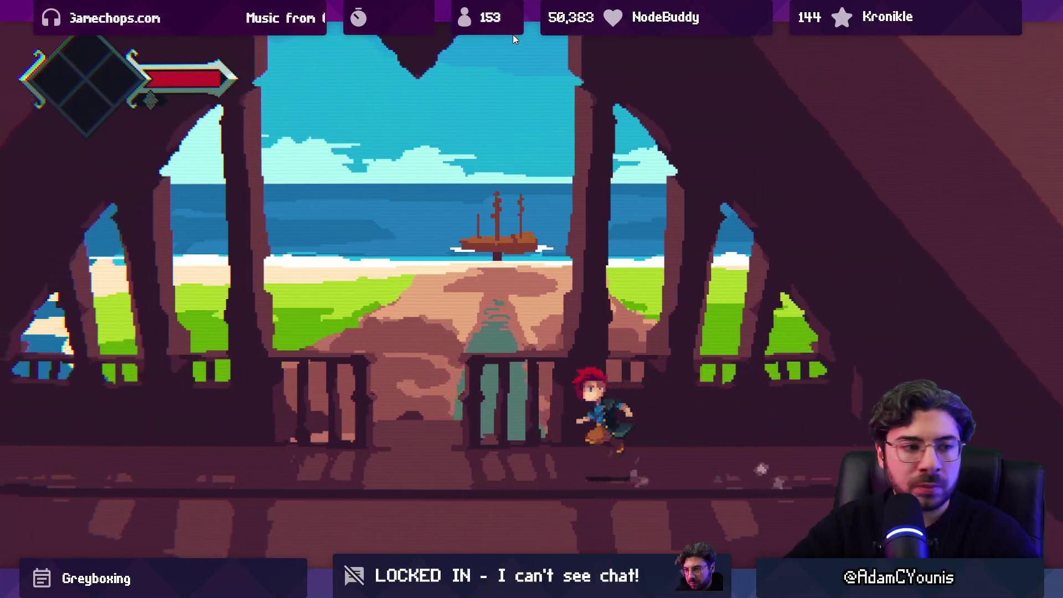
key("a")
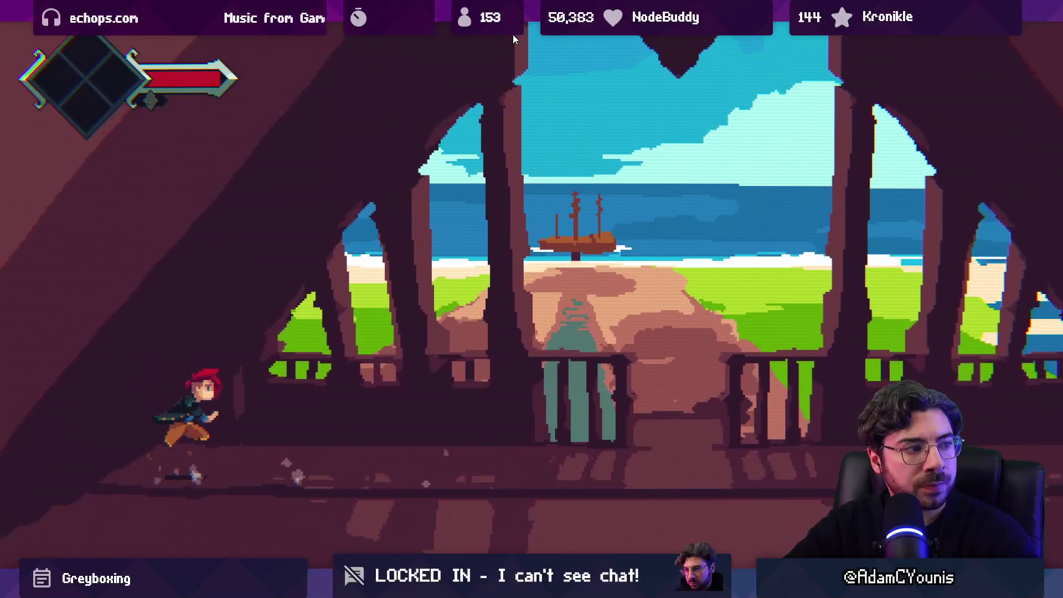
key("d")
key("s")
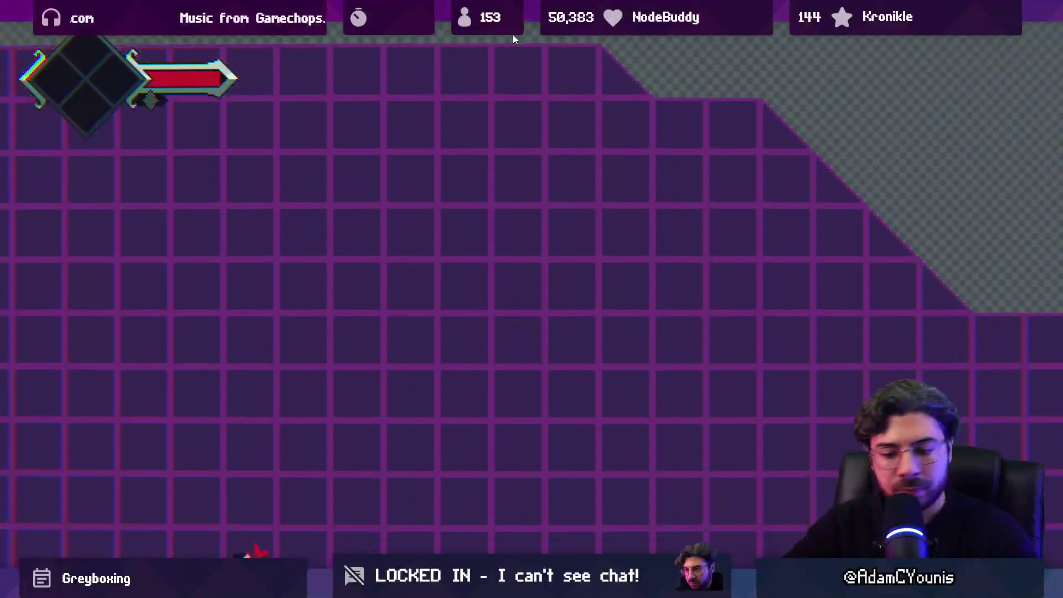
Stop play mode and show the scratchpad scene graph.
key("ctrl+p")
left_click(420, 45)
left_click(462, 46)
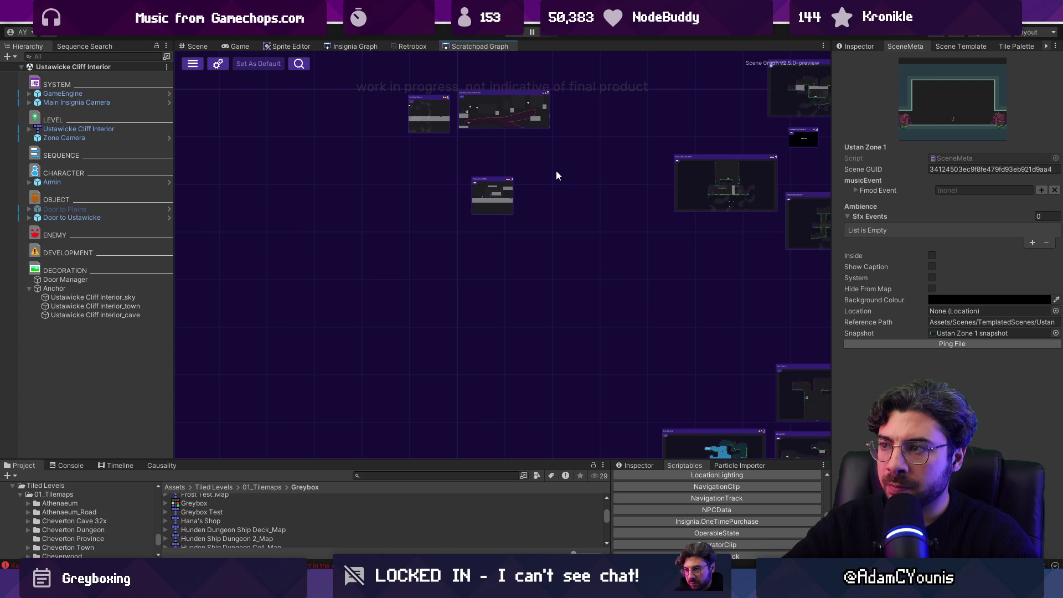
Load the Ustawicke scene from the Insignia graph and open its tilemap in Tiled.
left_click(323, 46)
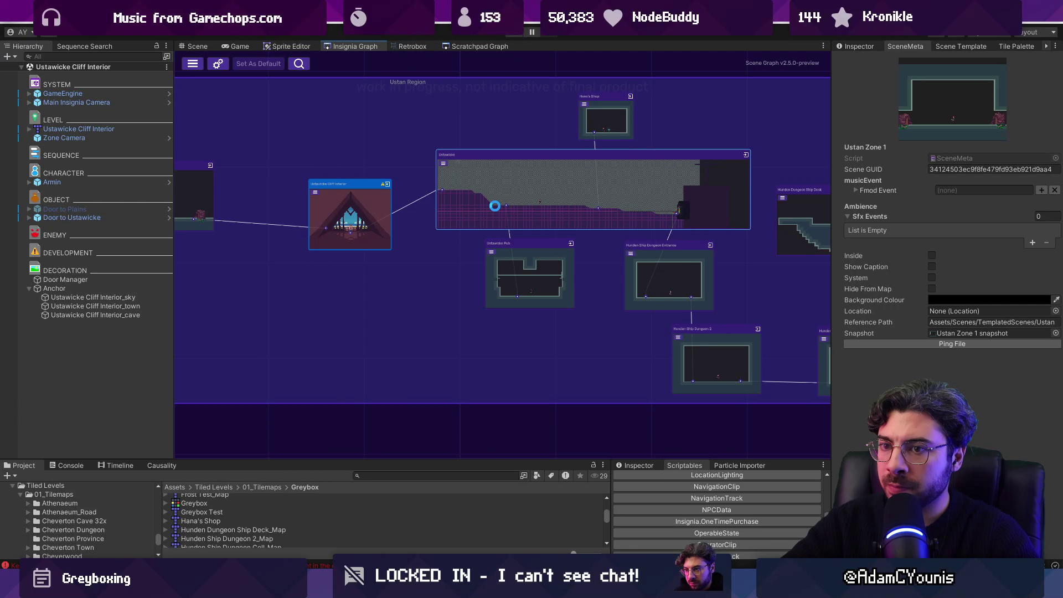
double_click(495, 205)
left_click(110, 129)
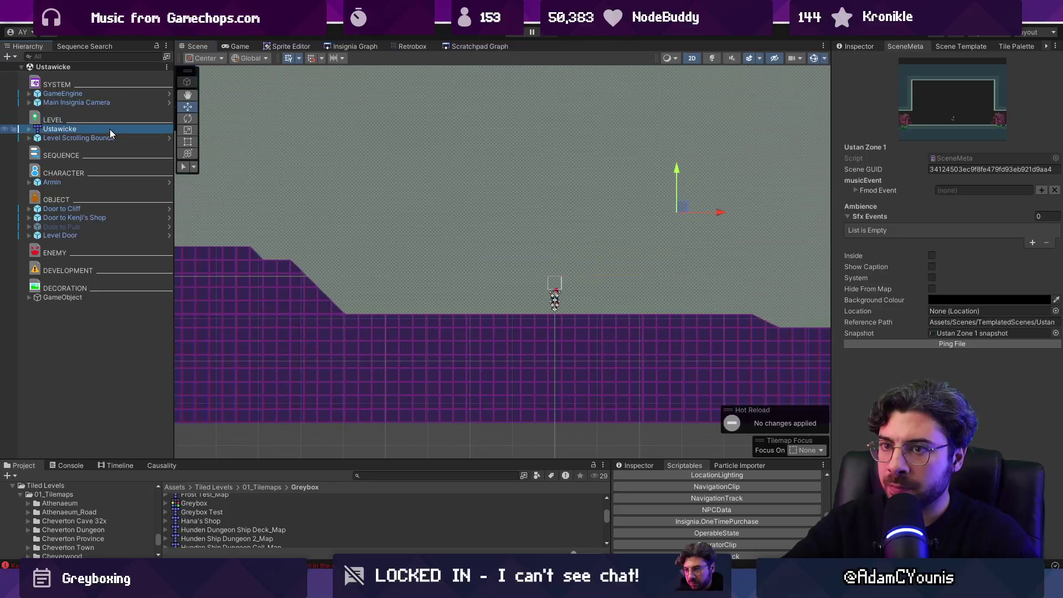
right_click(110, 128)
mouse_move(188, 250)
left_click(272, 251)
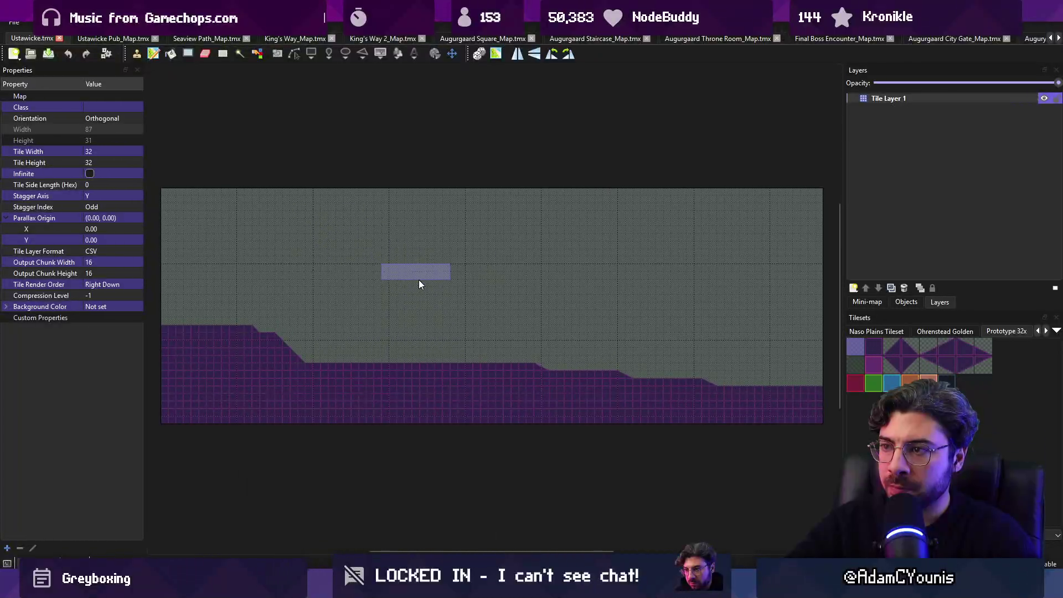
key("alt+Tab")
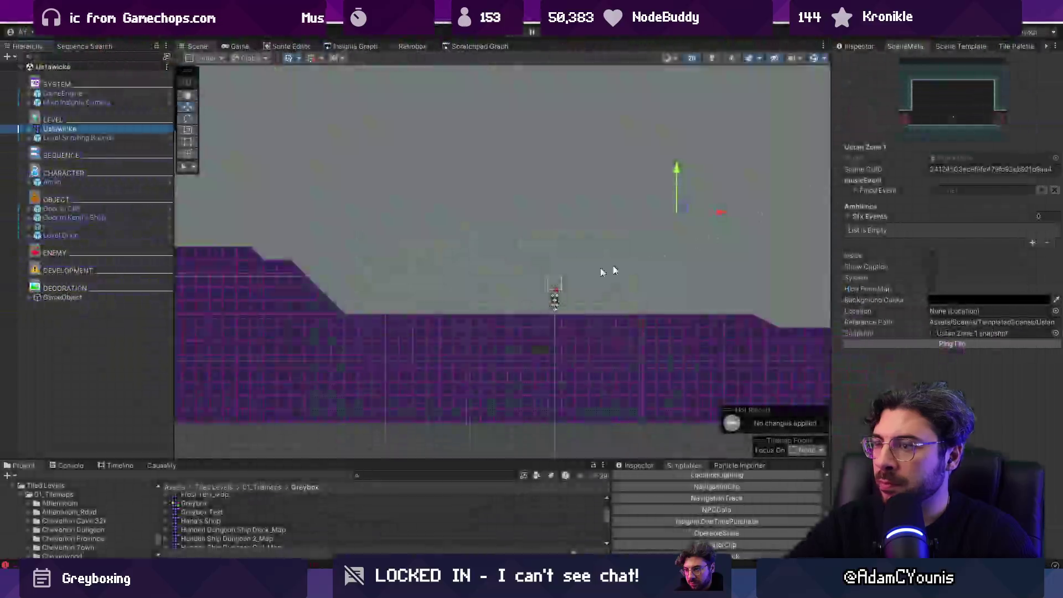
left_click_drag(339, 285, 339, 276)
Locate the Ustawicke.tmx asset in the Project and move it into the Greybox folder.
right_click(110, 128)
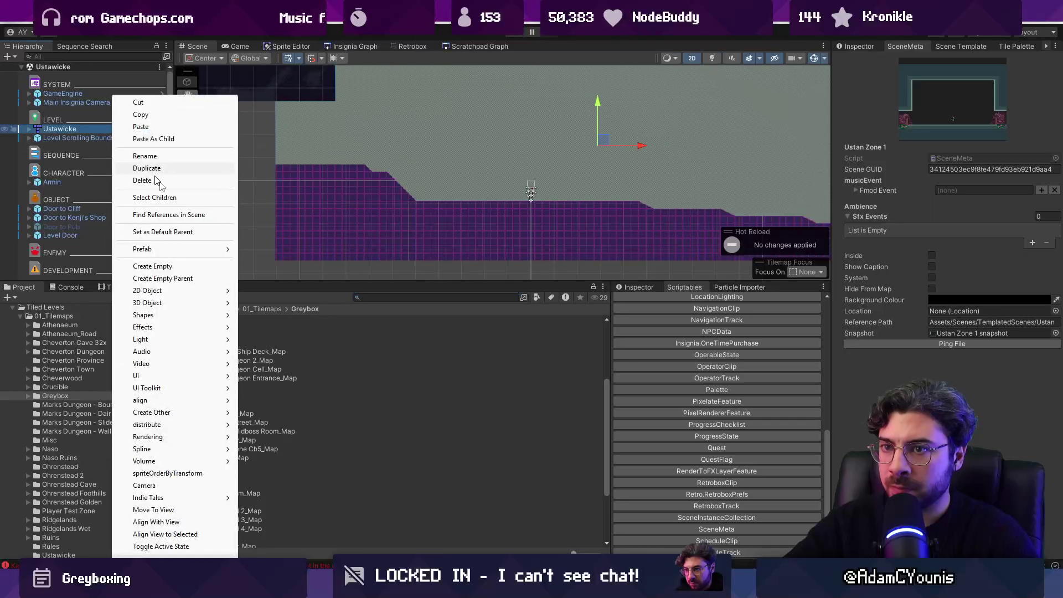
mouse_move(182, 249)
left_click(273, 266)
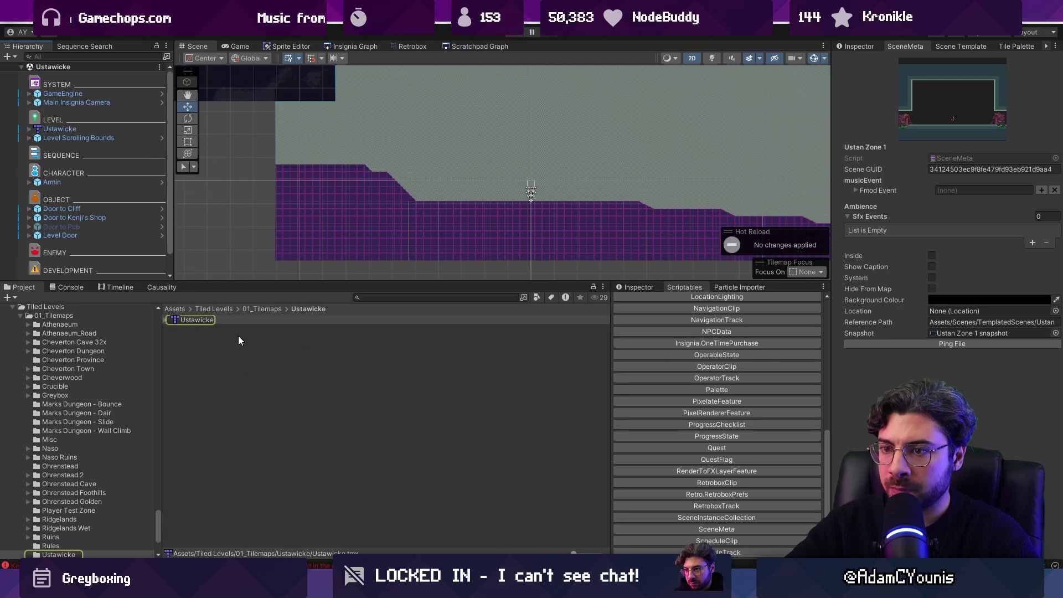
left_click(215, 319)
left_click(233, 321)
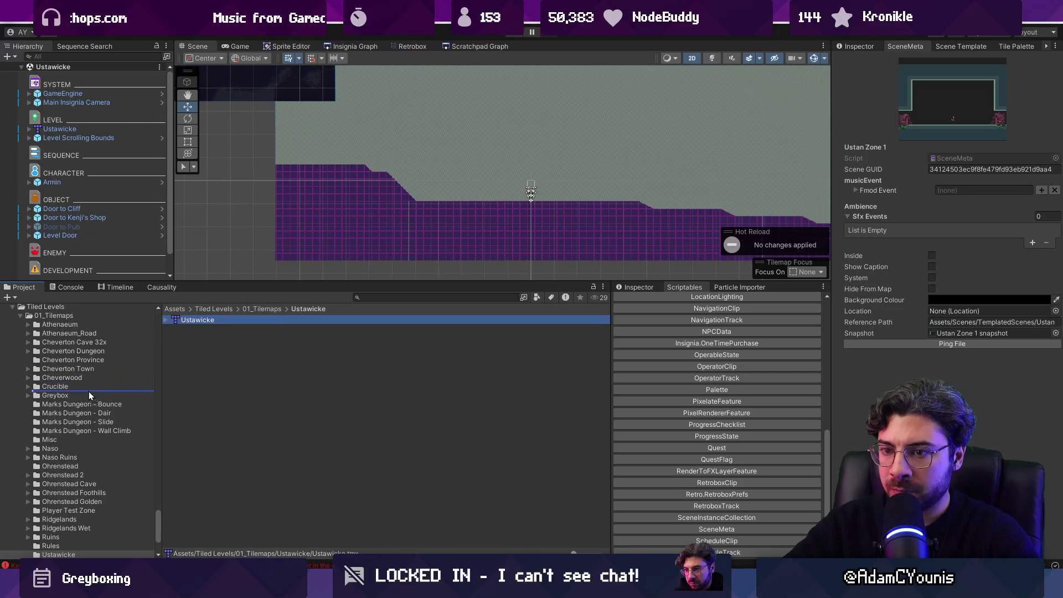
left_click_drag(75, 394, 75, 396)
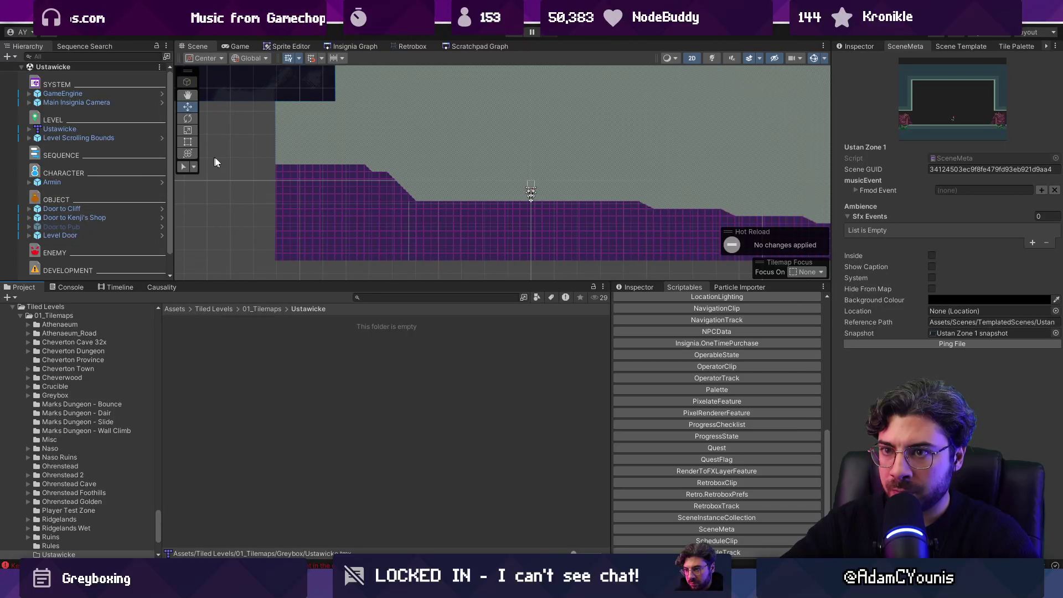
Reopen the relocated Ustawicke map in Tiled.
double_click(84, 130)
right_click(84, 131)
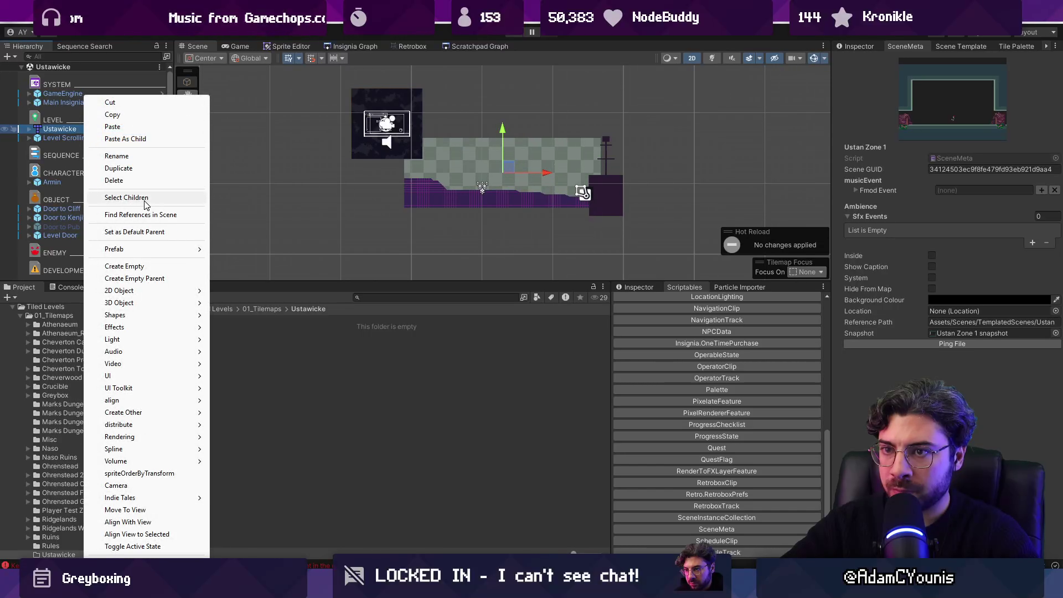
left_click(238, 250)
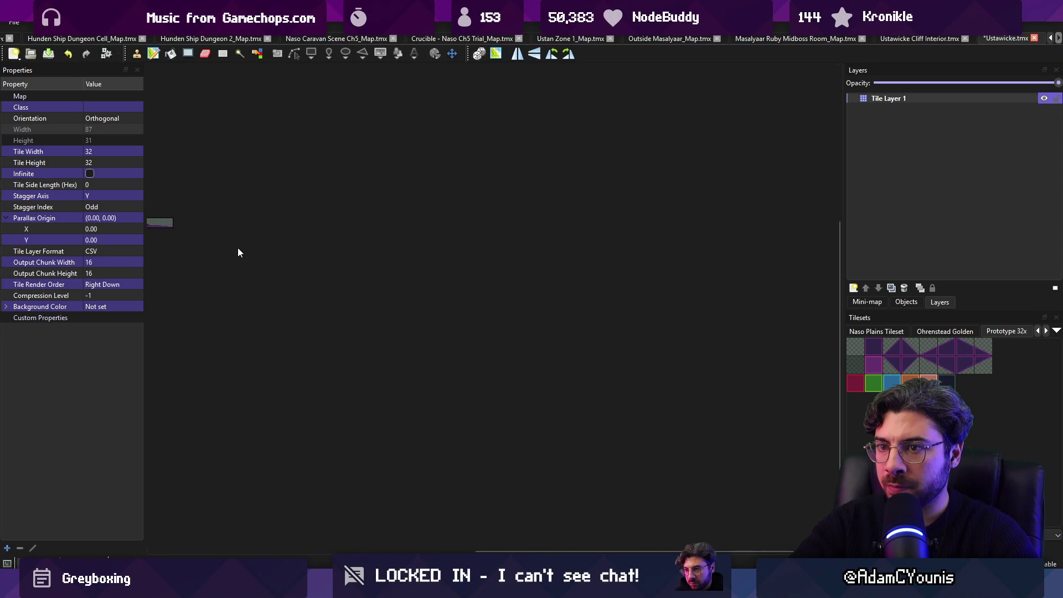
Rename the Ustawicke map's only tile layer to prototype.
scroll(288, 211, "up", 8)
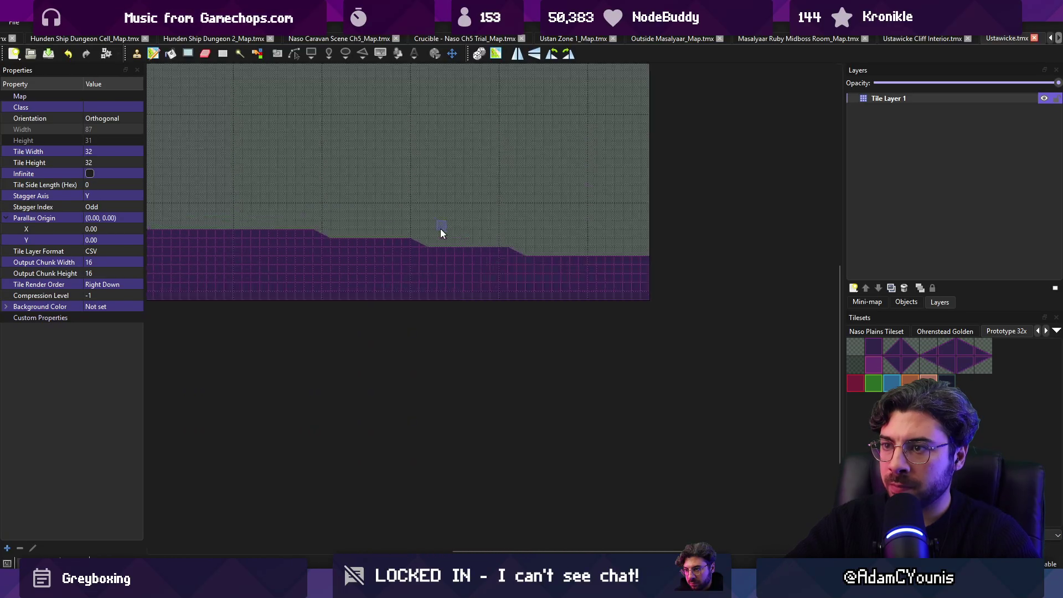
double_click(916, 100)
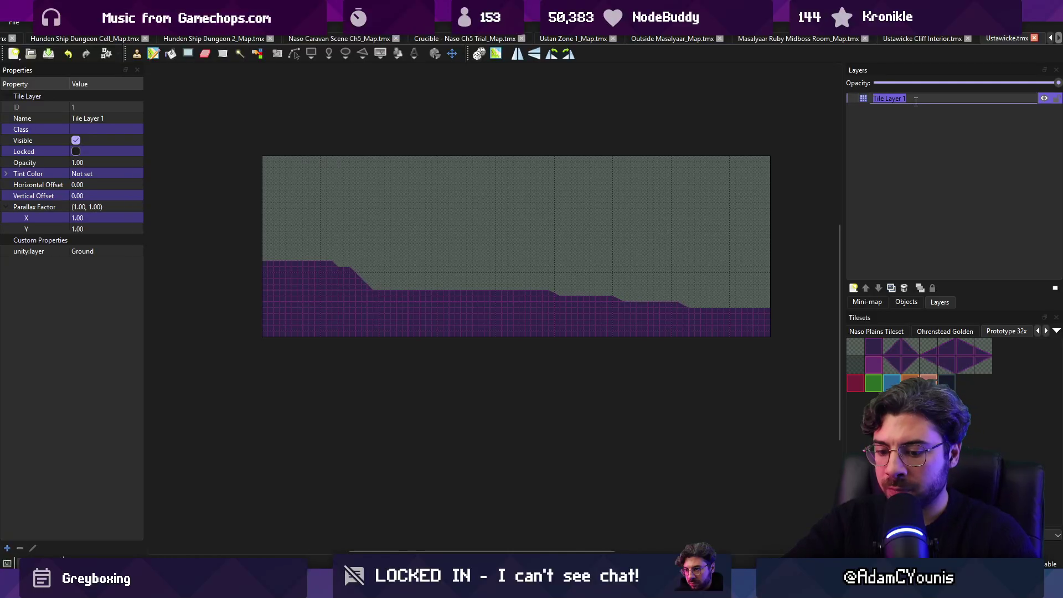
type("prototype")
key("Return")
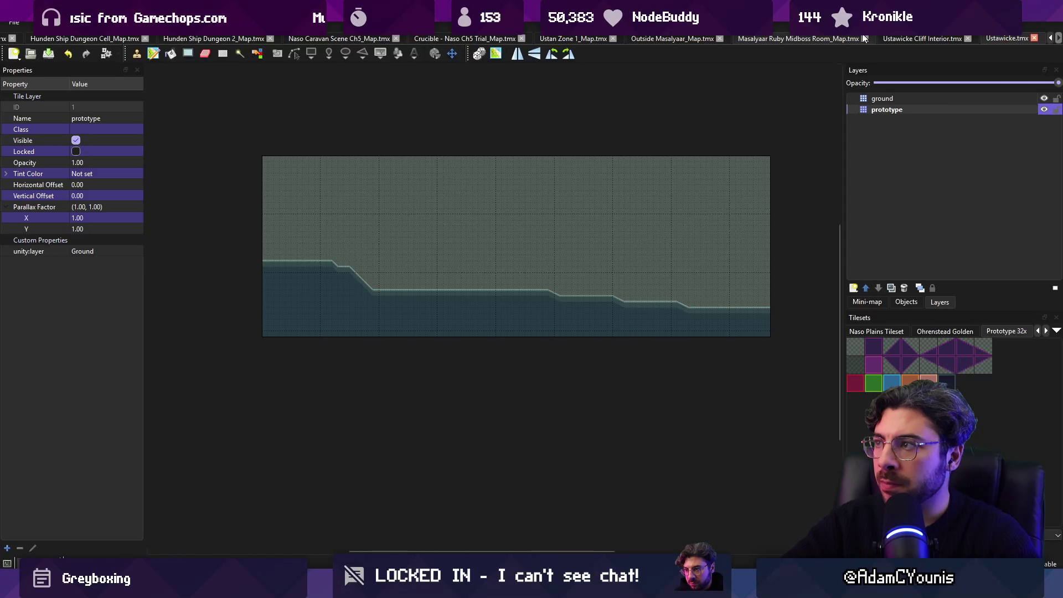
Paste a checked unity:ignore property onto the prototype layer, then view the reimported level in Unity.
left_click(780, 39)
left_click(923, 111)
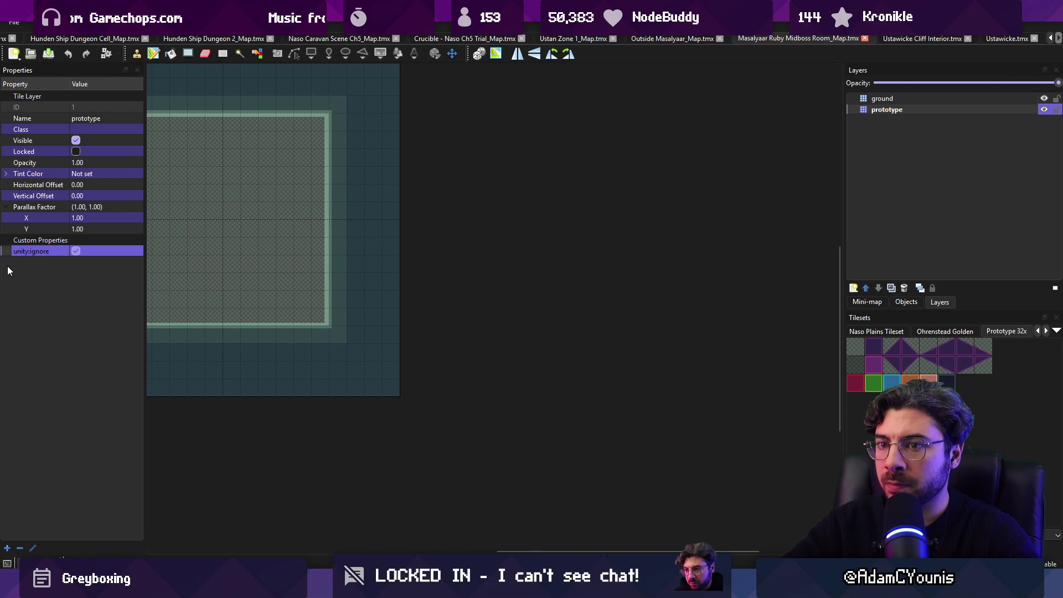
left_click(905, 39)
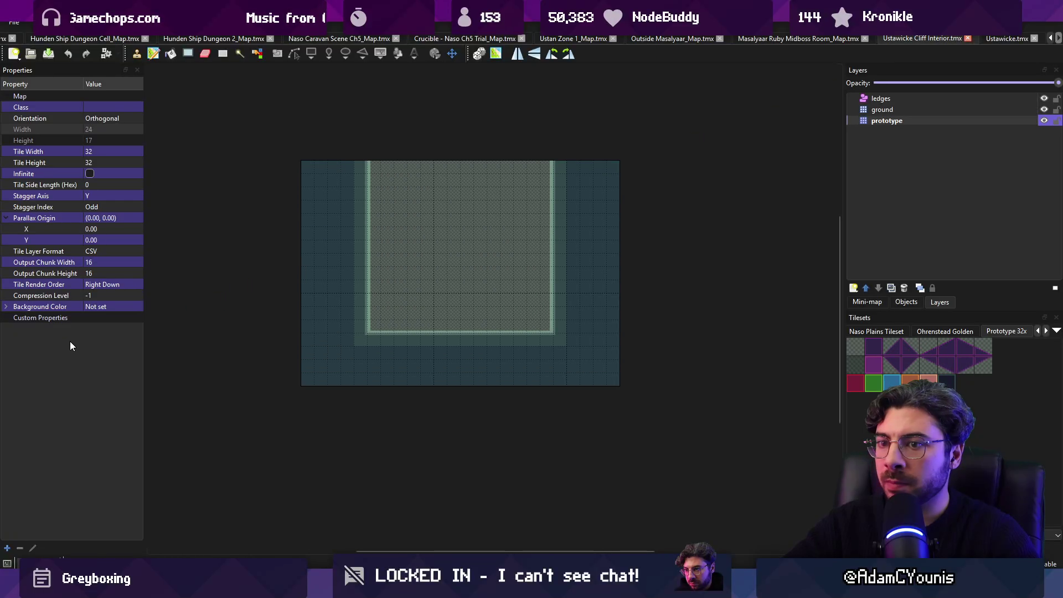
left_click(885, 123)
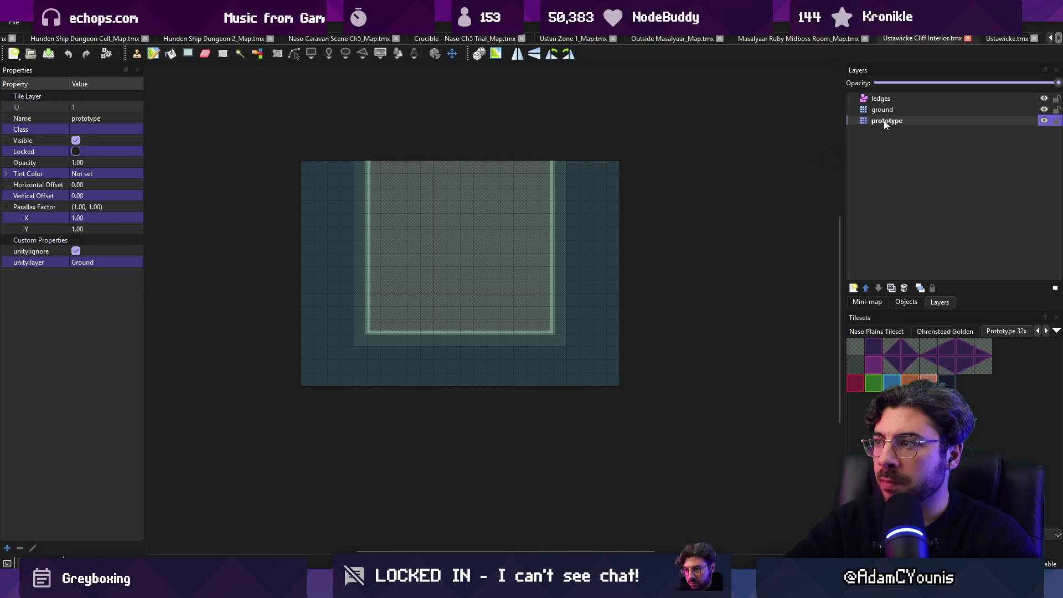
scroll(918, 41, "down", 1)
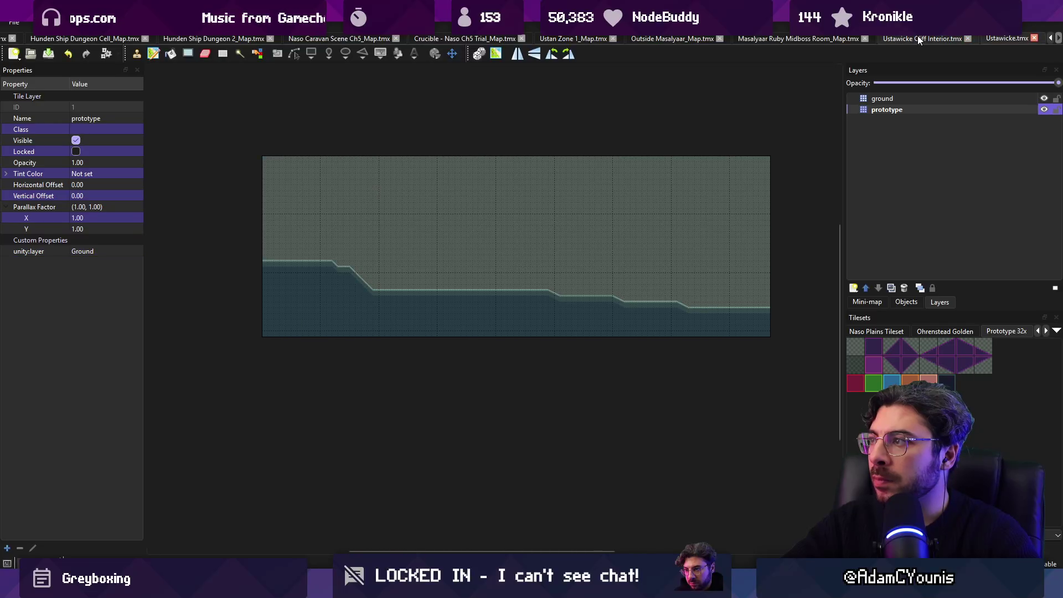
key("ctrl+v")
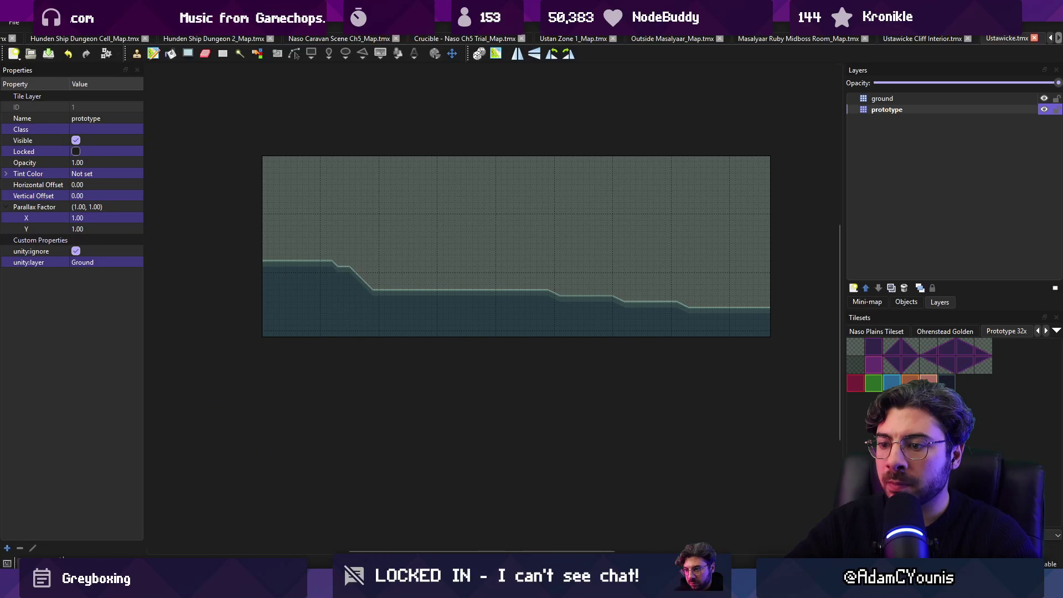
key("alt+Tab")
scroll(527, 184, "up", 2)
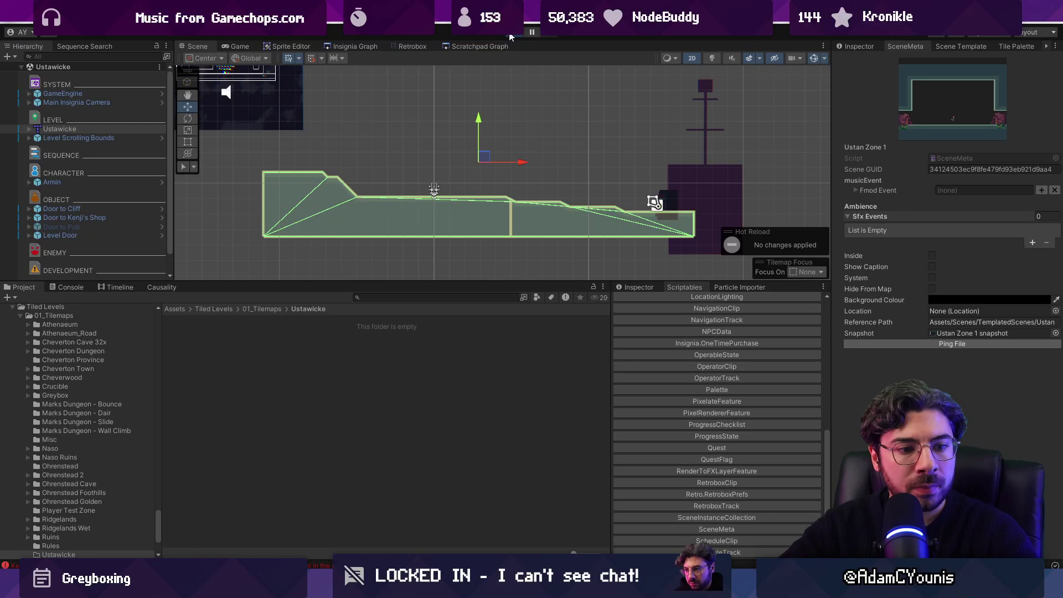
Start playtesting Ustawicke and run the character right along the ground.
left_click(510, 34)
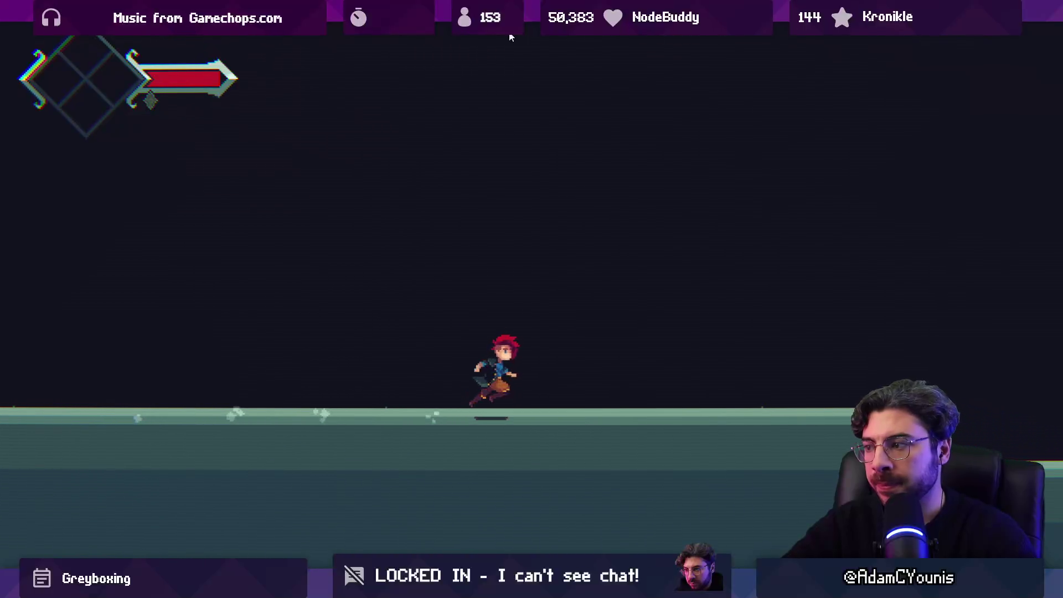
key("Right")
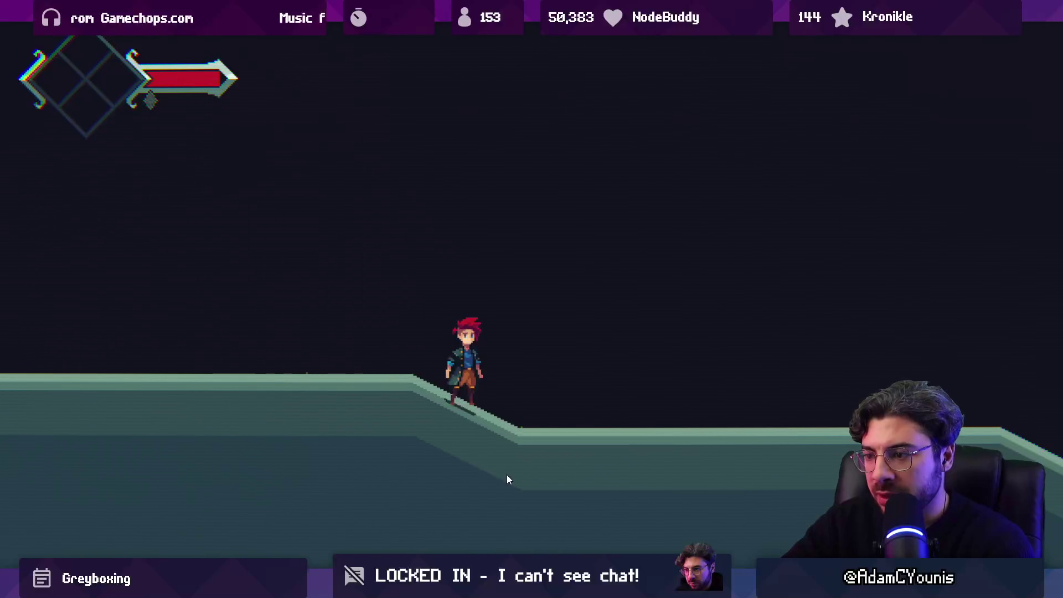
key("shift+space")
key("alt+Tab")
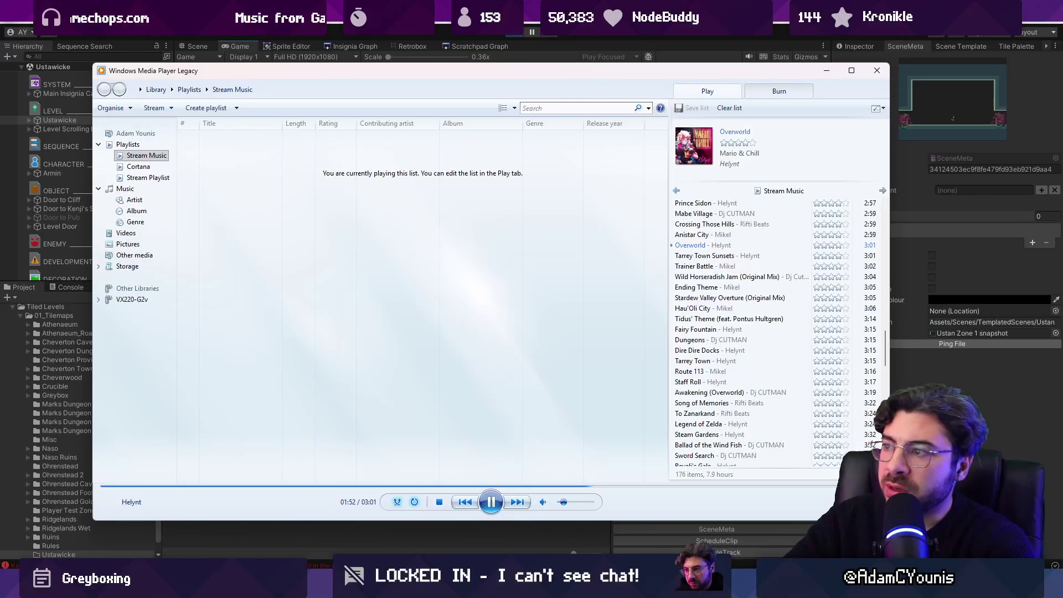
key("super+Down")
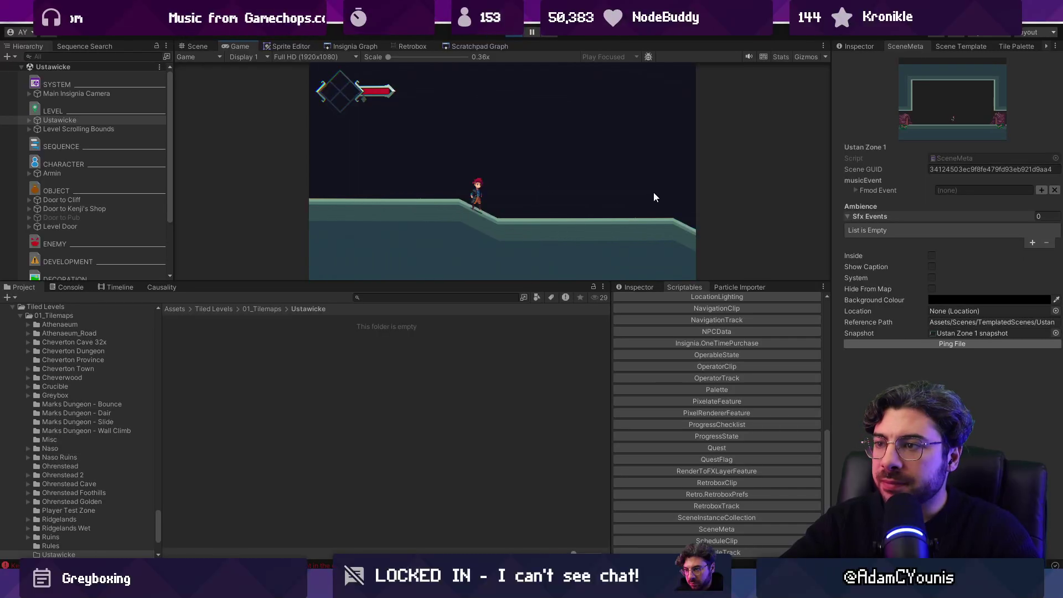
In fullscreen, run down the slope, jump twice, reach the signpost, then stop playtesting.
key("F11")
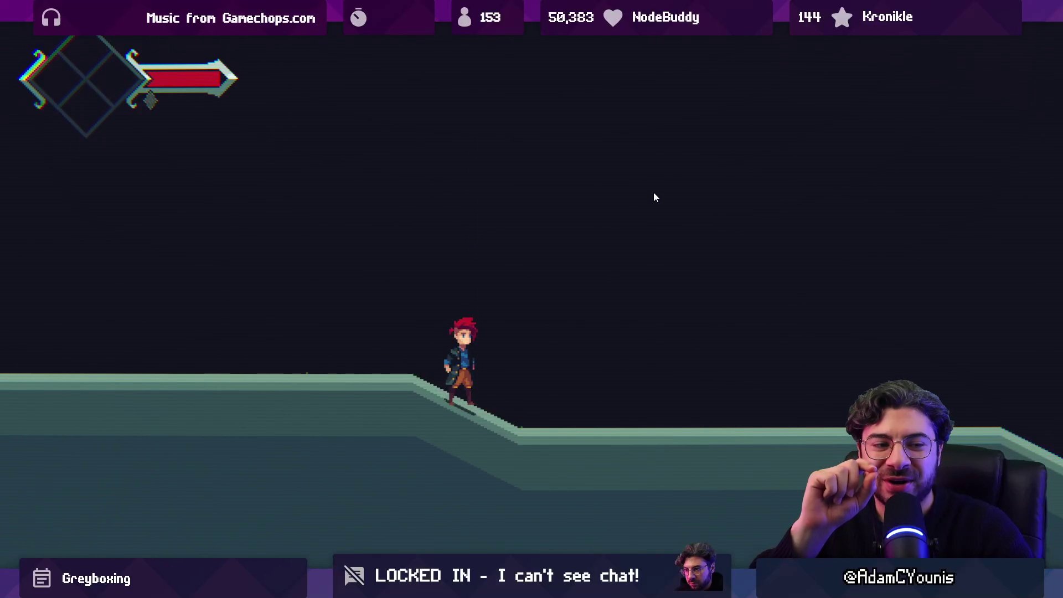
key("Right")
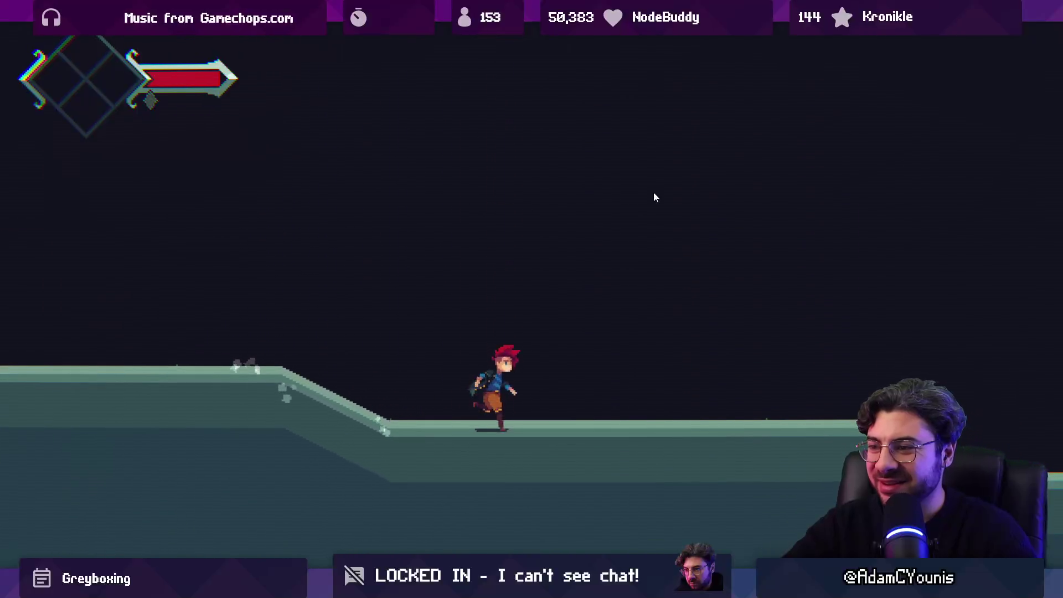
key("space")
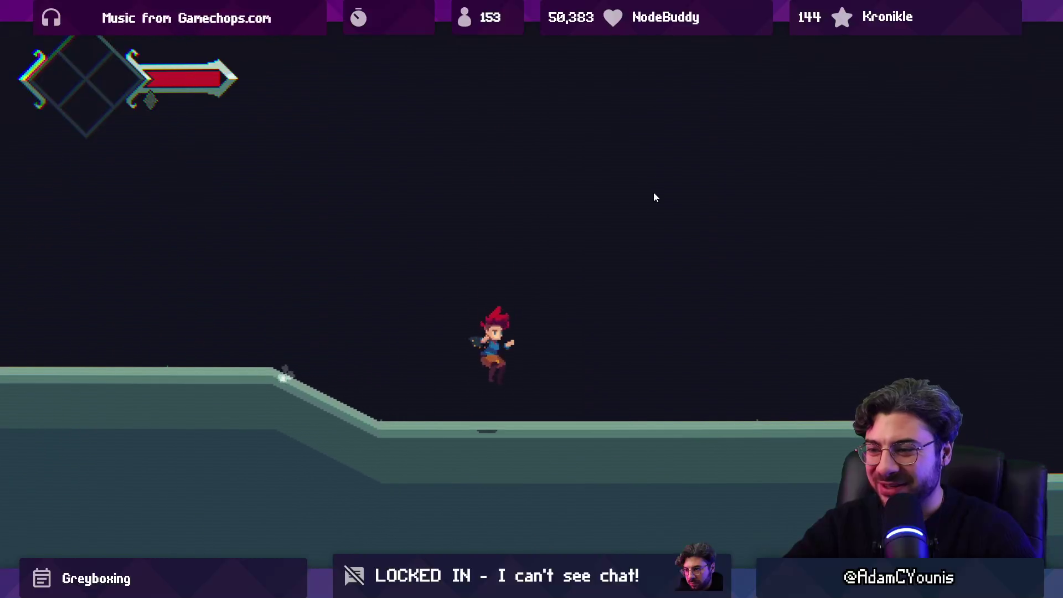
key("space")
key("space")
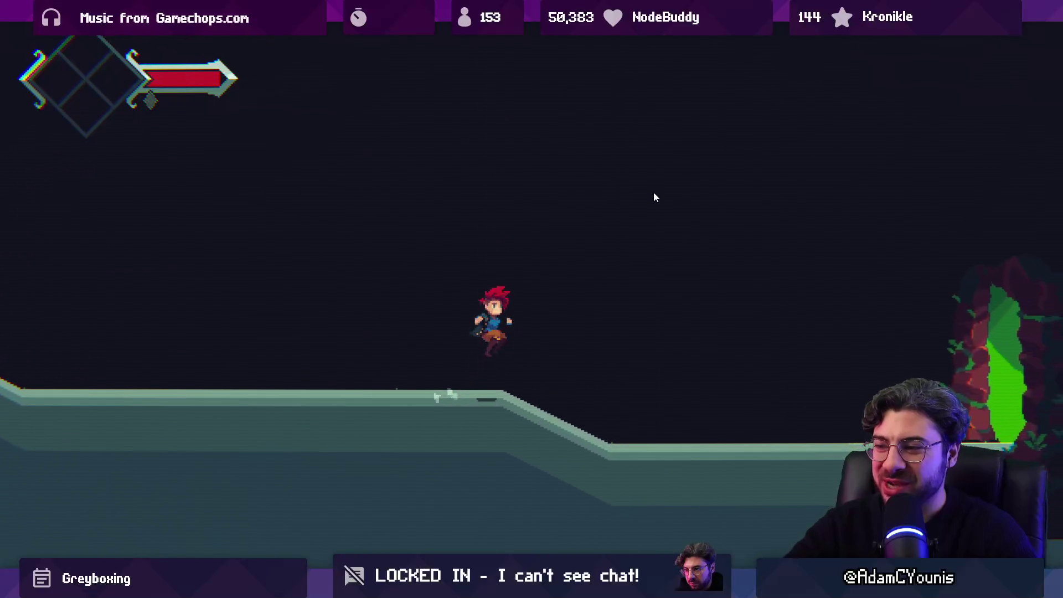
key("Right")
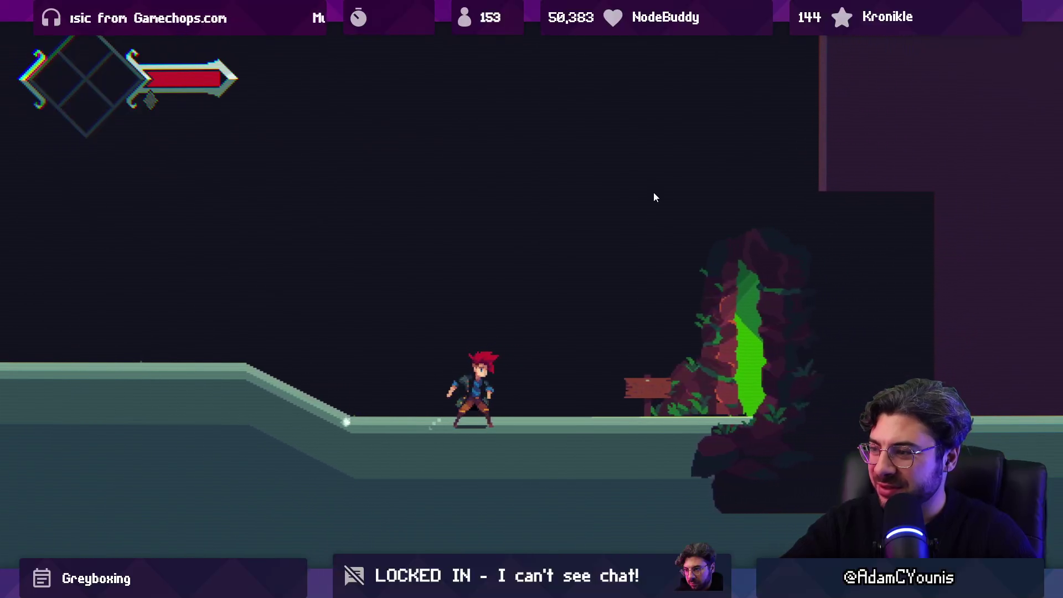
key("Left")
key("Right")
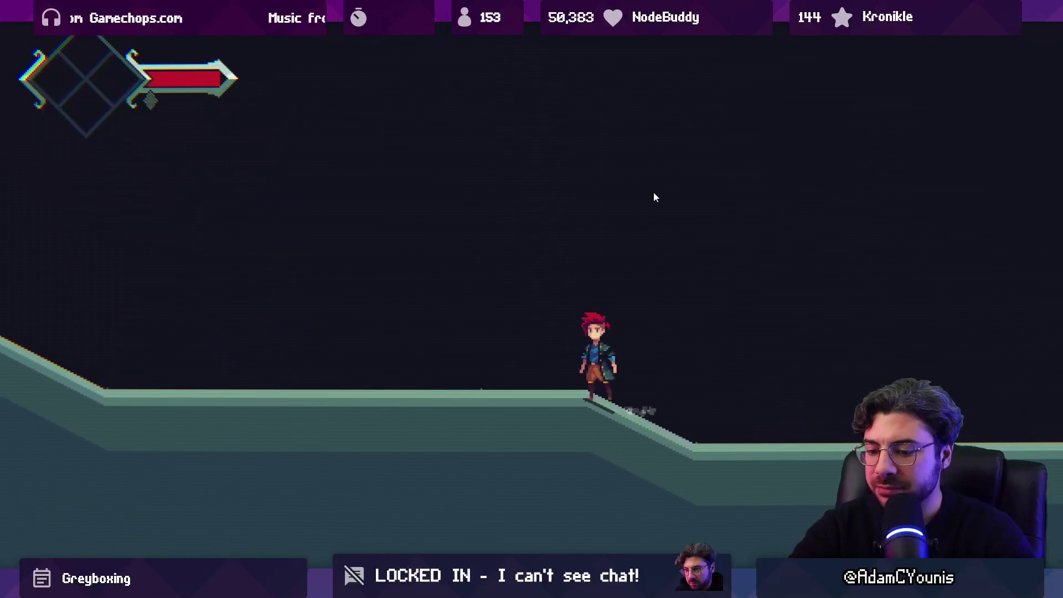
key("shift+space")
key("ctrl+p")
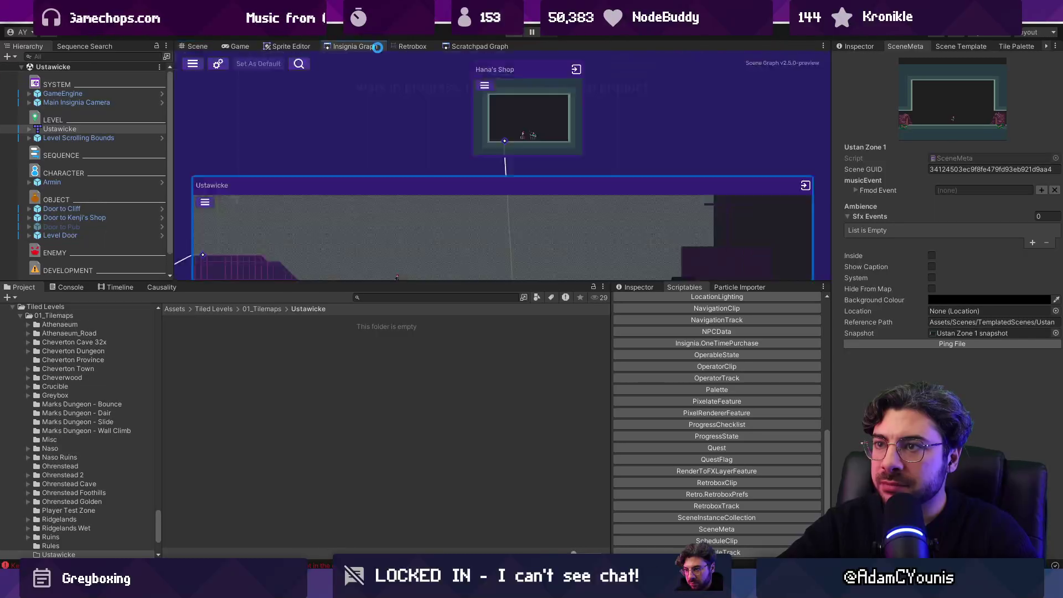
Reopen the Ustawicke level and give Door to Kenji's Shop a door appearance.
double_click(547, 174)
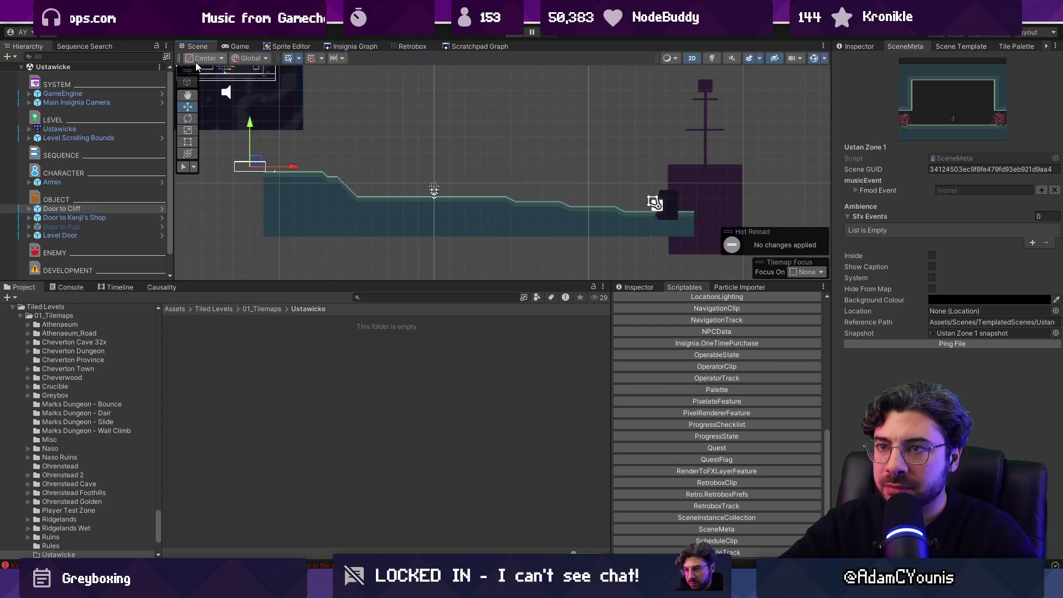
left_click(106, 218)
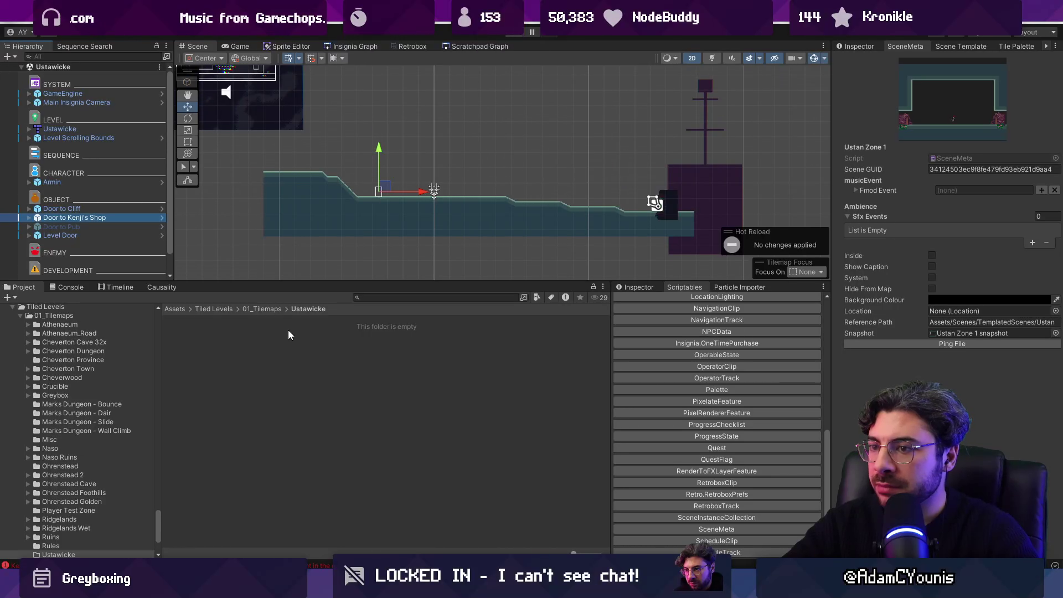
left_click(856, 46)
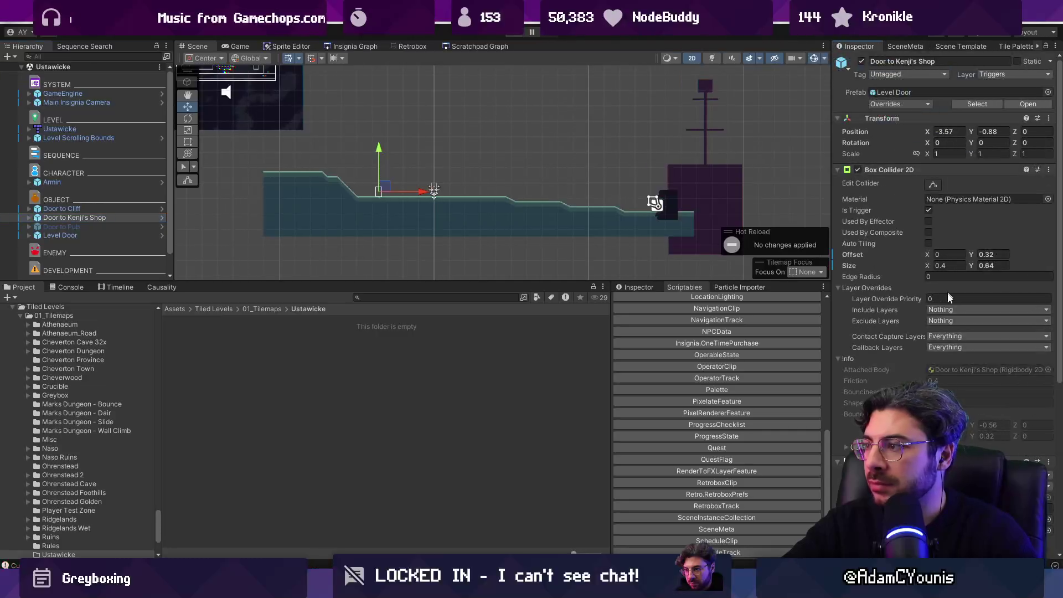
scroll(942, 277, "down", 3)
left_click(997, 396)
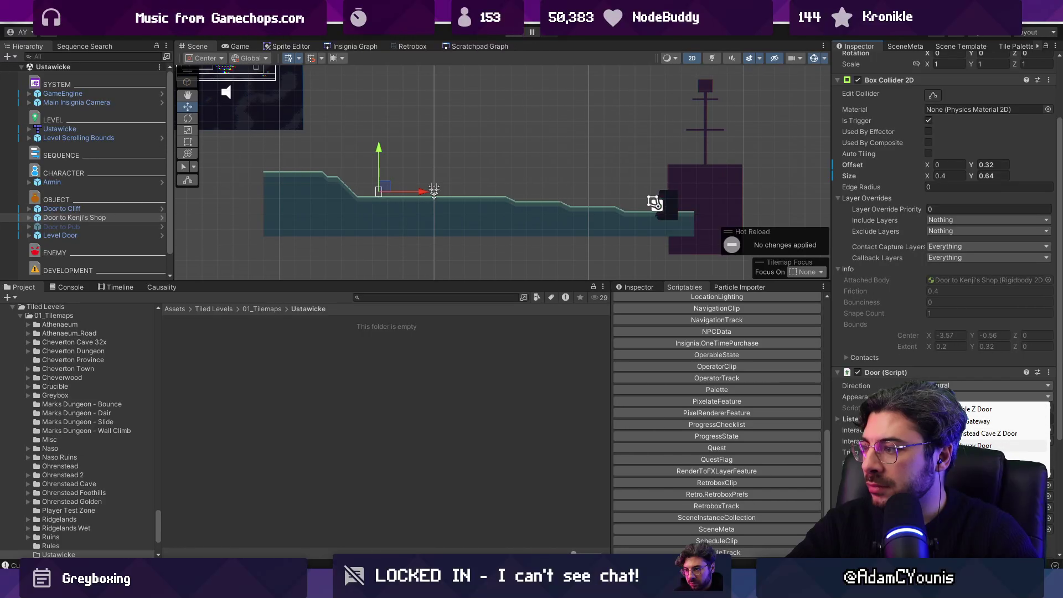
left_click(977, 446)
scroll(350, 181, "up", 3)
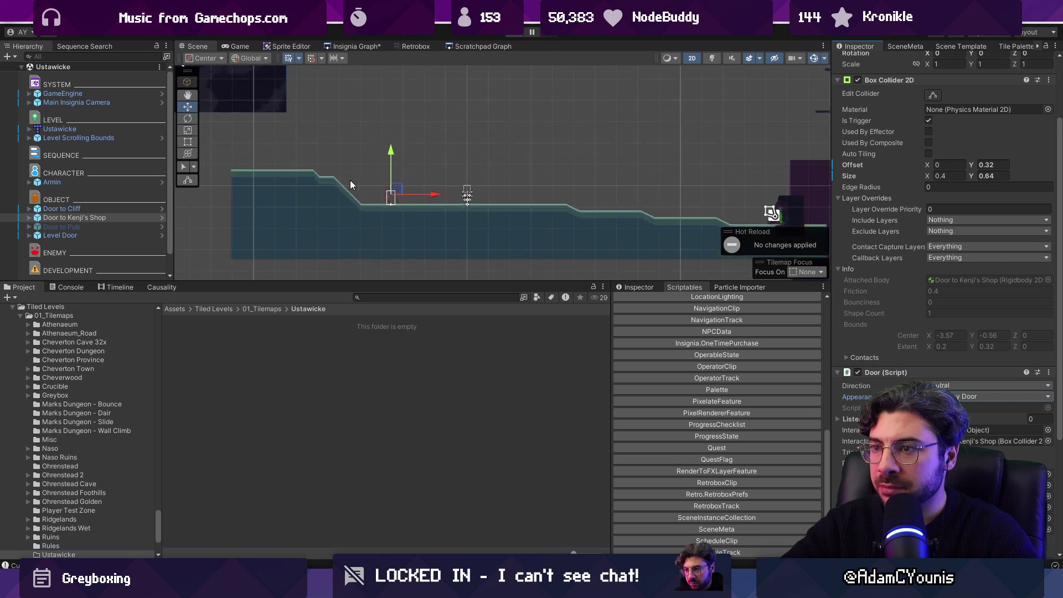
Set Door to Pub's appearance to z Archway Door.
left_click(121, 225)
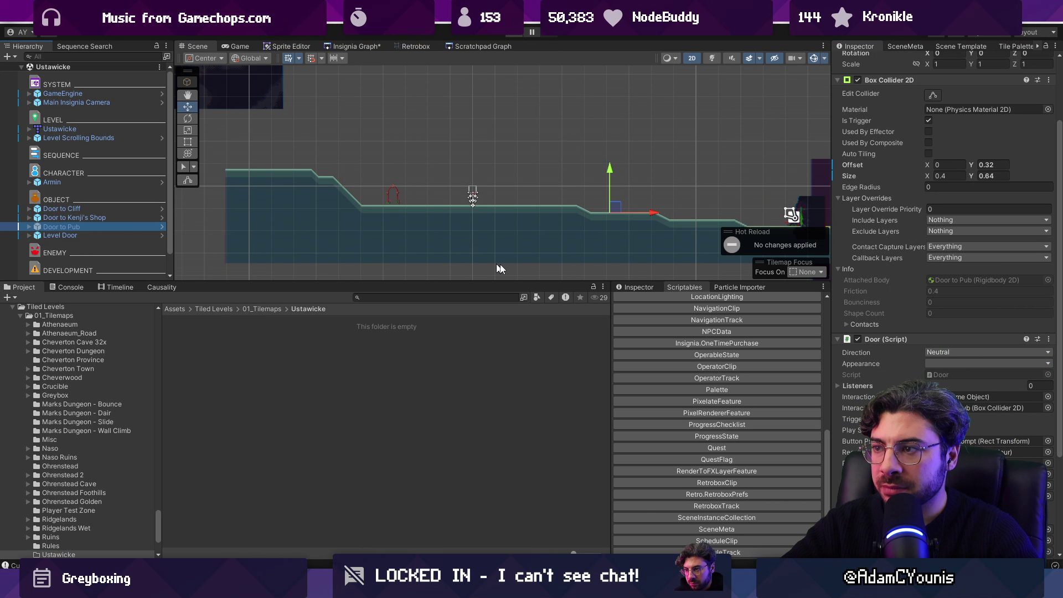
left_click(956, 363)
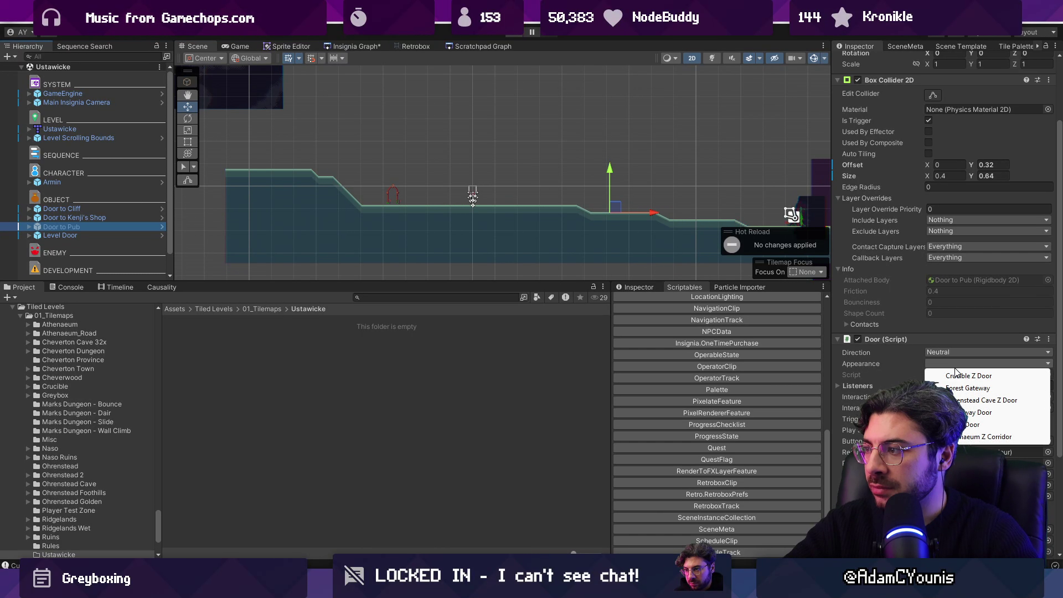
left_click(979, 413)
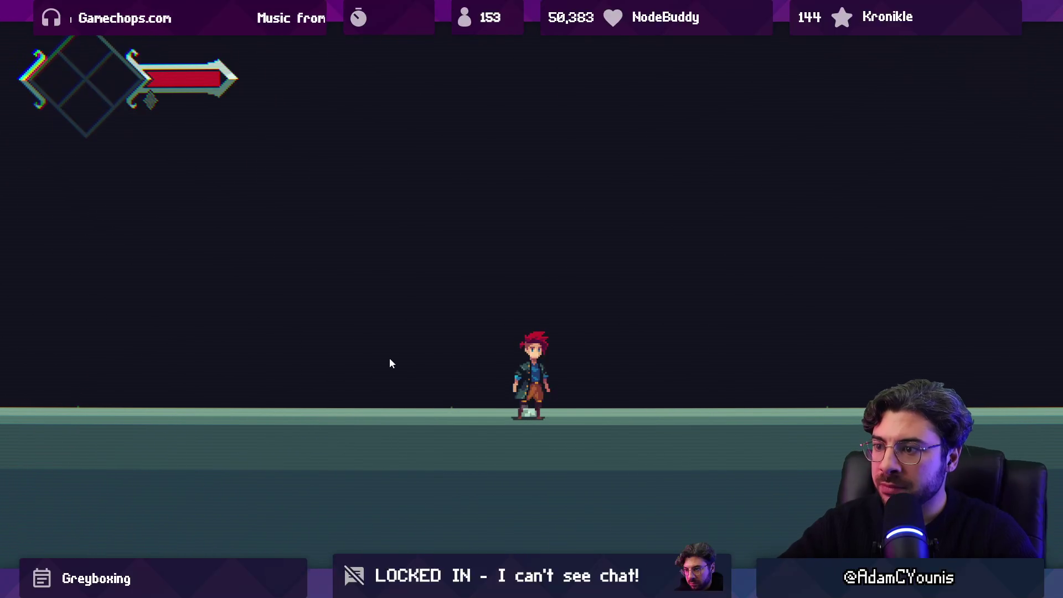
Walk the character into the archway door, then return to the scene graph and view scene metadata.
key("Left")
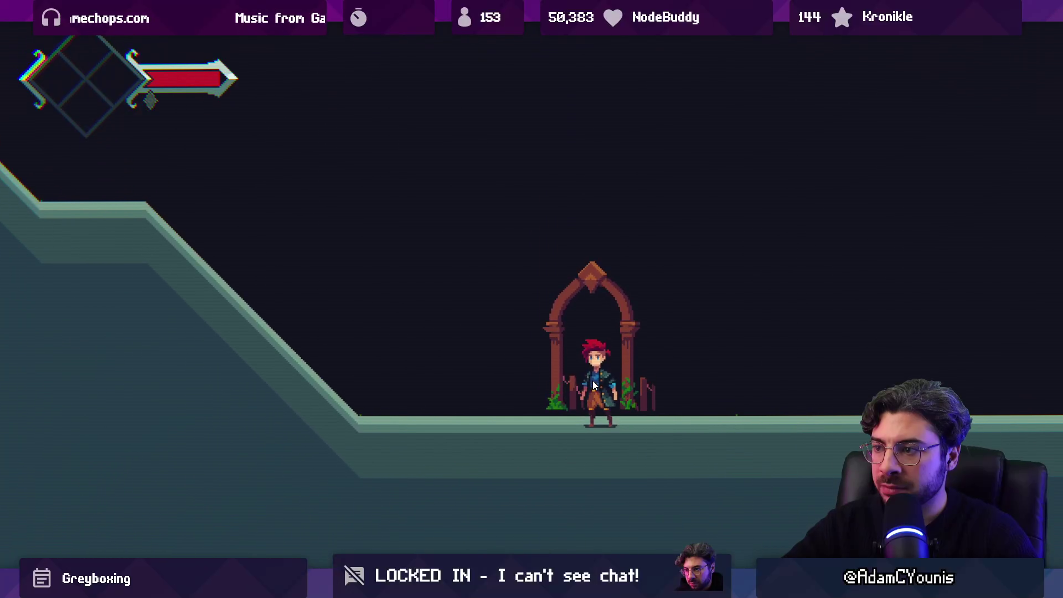
key("Up")
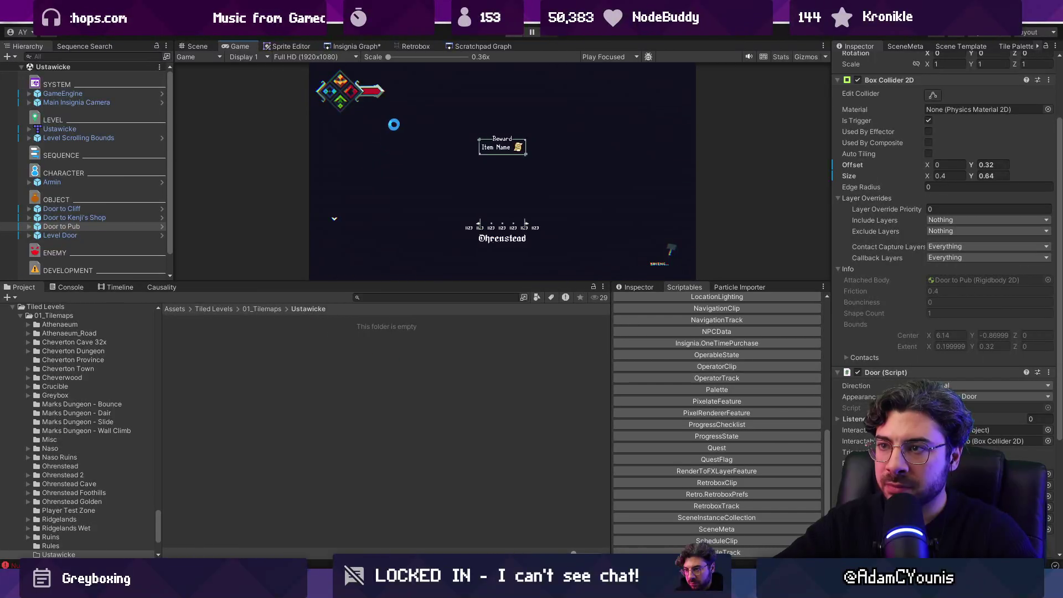
left_click(376, 47)
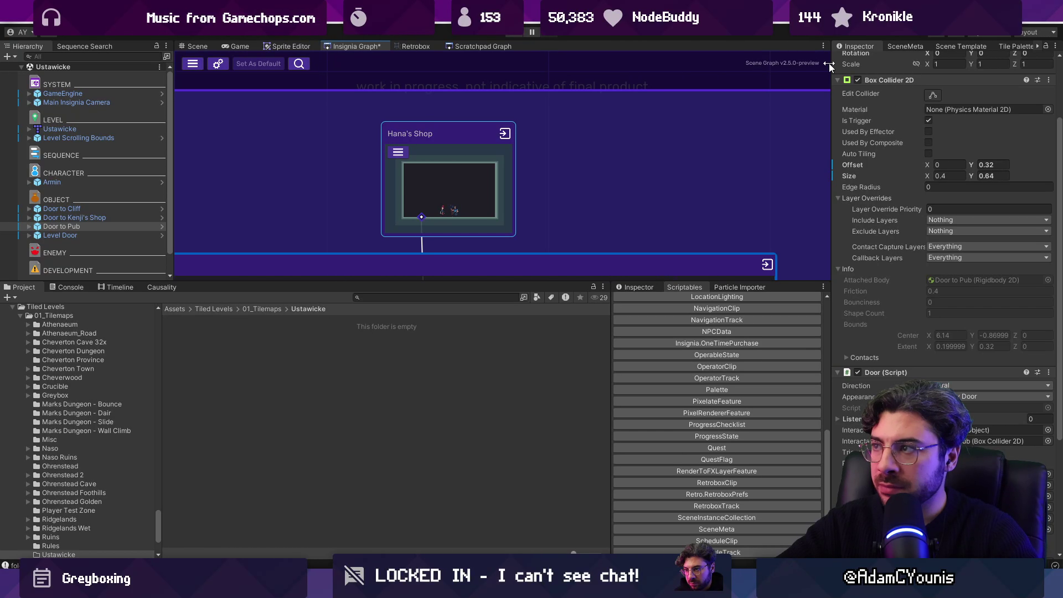
left_click(893, 44)
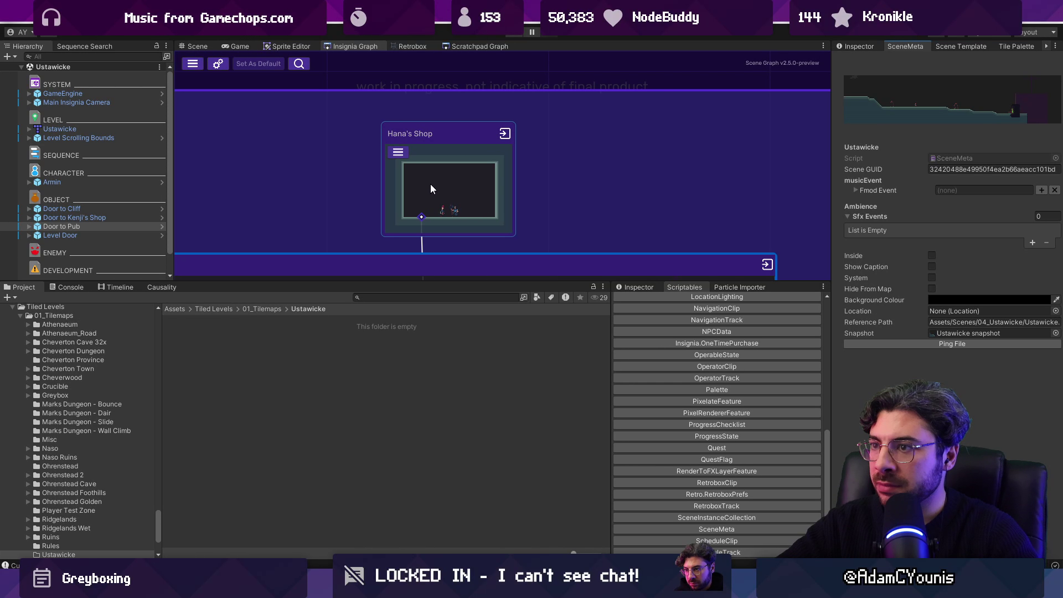